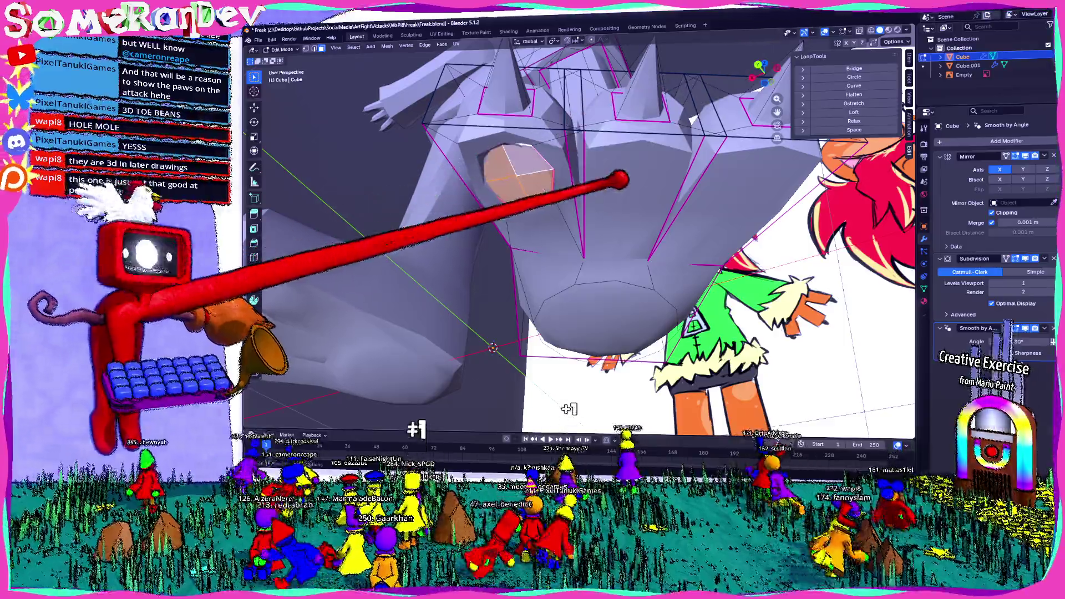
Step: Flatten the selected face to zero height on Z and extrude it slightly outward
{"action": "key", "text": "s"}
{"action": "key", "text": "z"}
{"action": "key", "text": "0"}
{"action": "key", "text": "Return"}
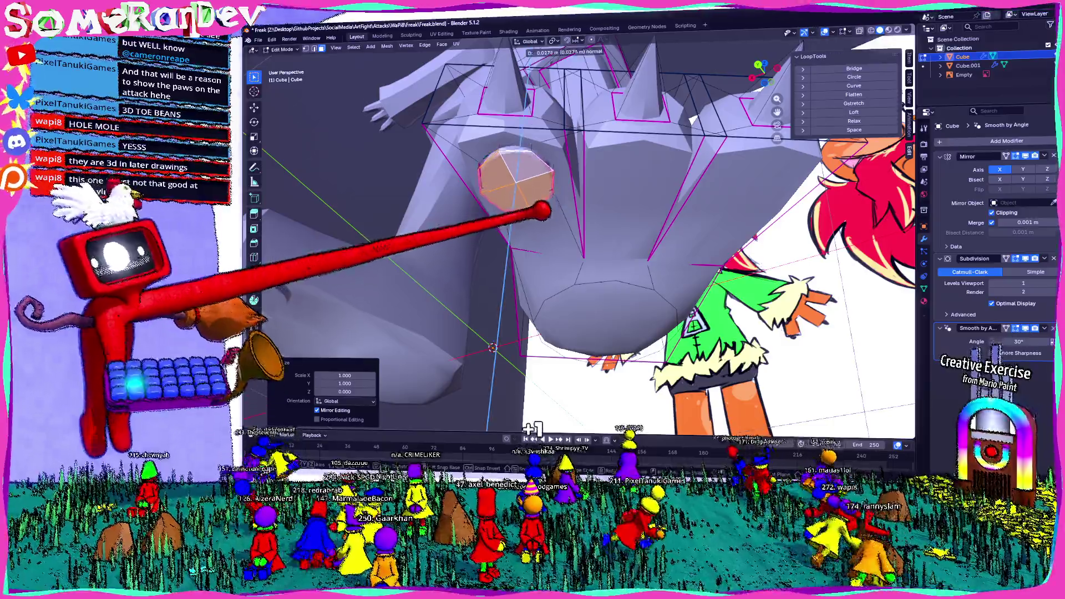
{"action": "key", "text": "e"}
{"action": "left_click", "coordinate": [594, 173]}
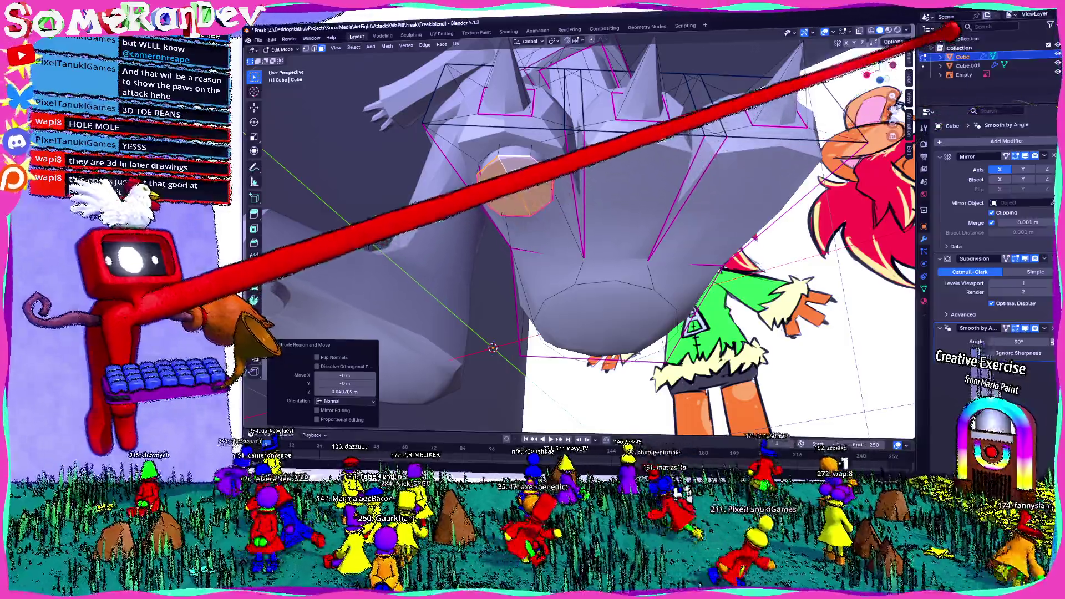
{"action": "key", "text": "n"}
{"action": "mouse_move", "coordinate": [696, 178]}
{"action": "middle_mouse_down"}
{"action": "mouse_move", "coordinate": [649, 281]}
{"action": "mouse_move", "coordinate": [577, 205]}
{"action": "mouse_move", "coordinate": [596, 297]}
{"action": "middle_mouse_up"}
Step: Select an underside face, move it vertically and extrude it along its normal
{"action": "key", "text": "alt+a"}
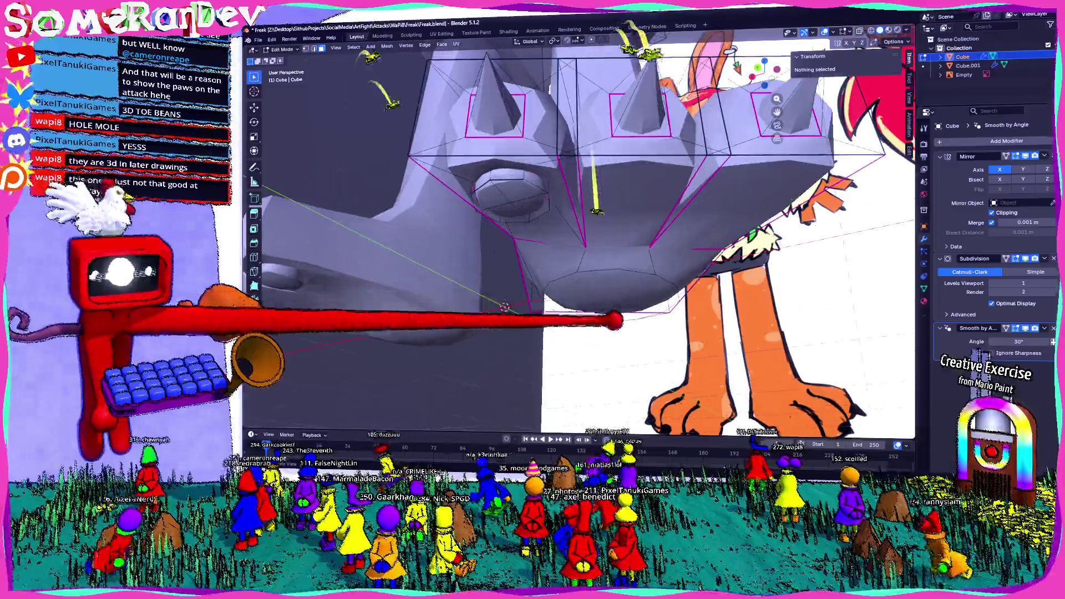
{"action": "left_click", "coordinate": [603, 296]}
{"action": "key", "text": "g"}
{"action": "key", "text": "z"}
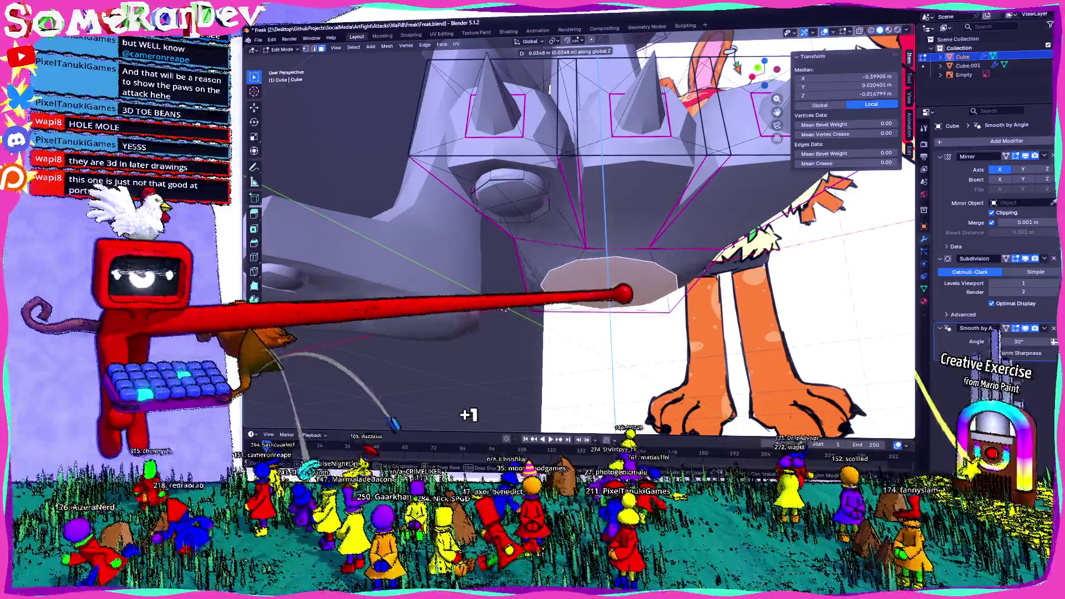
{"action": "left_click", "coordinate": [505, 308]}
{"action": "key", "text": "g"}
{"action": "key", "text": "z"}
{"action": "key", "text": "z"}
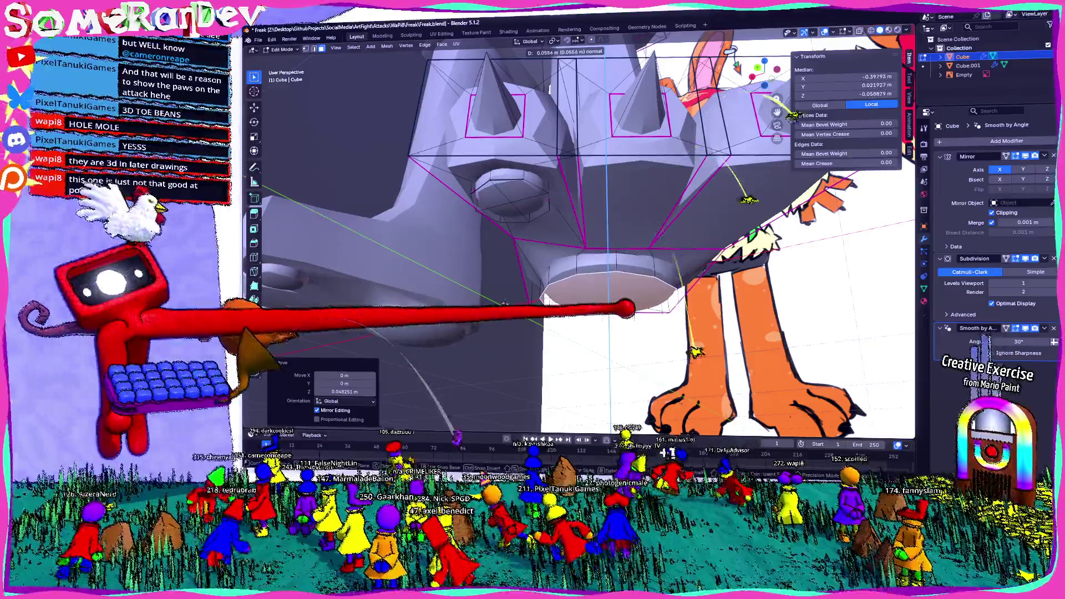
{"action": "left_click", "coordinate": [505, 304]}
{"action": "mouse_move", "coordinate": [504, 302]}
{"action": "middle_mouse_down"}
{"action": "mouse_move", "coordinate": [590, 284]}
{"action": "mouse_move", "coordinate": [509, 254]}
{"action": "middle_mouse_up"}
Step: Lower the new pad face, bevel its edges into a round pad and leave Edit Mode
{"action": "key", "text": "g"}
{"action": "key", "text": "z"}
{"action": "left_click", "coordinate": [590, 284]}
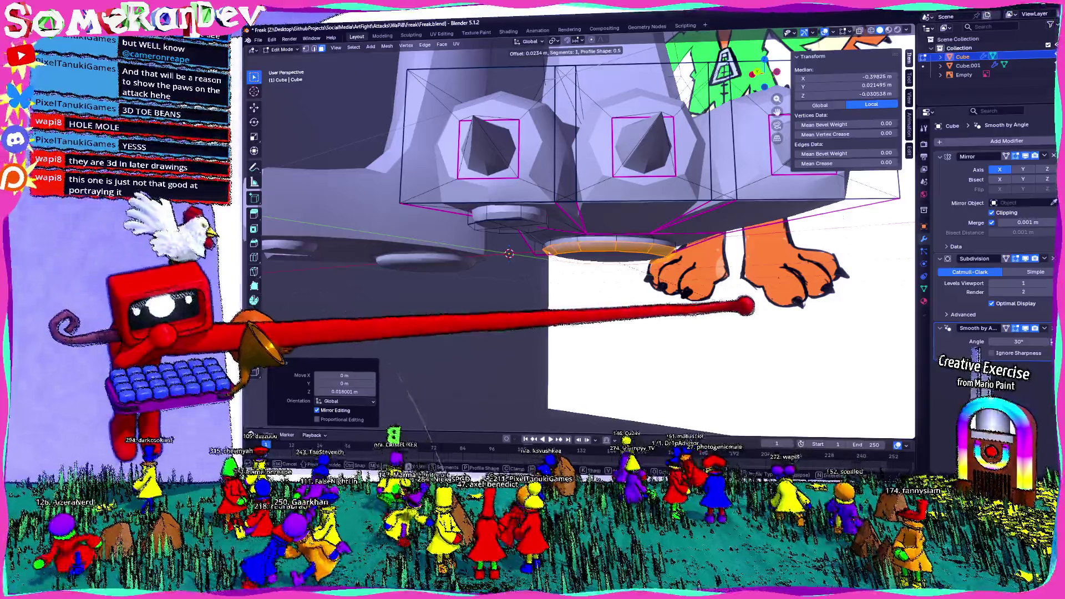
{"action": "left_click", "coordinate": [509, 253]}
{"action": "middle_click_drag", "start_coordinate": [509, 253], "coordinate": [541, 208]}
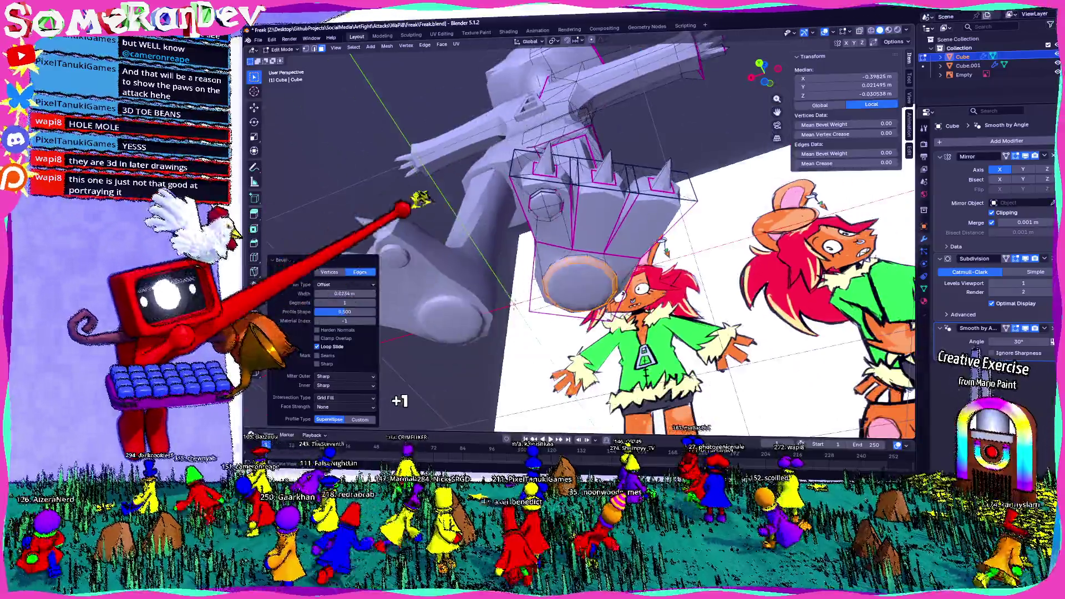
{"action": "mouse_move", "coordinate": [408, 207]}
{"action": "middle_mouse_down"}
{"action": "mouse_move", "coordinate": [495, 202]}
{"action": "mouse_move", "coordinate": [554, 232]}
{"action": "middle_mouse_up"}
{"action": "key", "text": "Tab"}
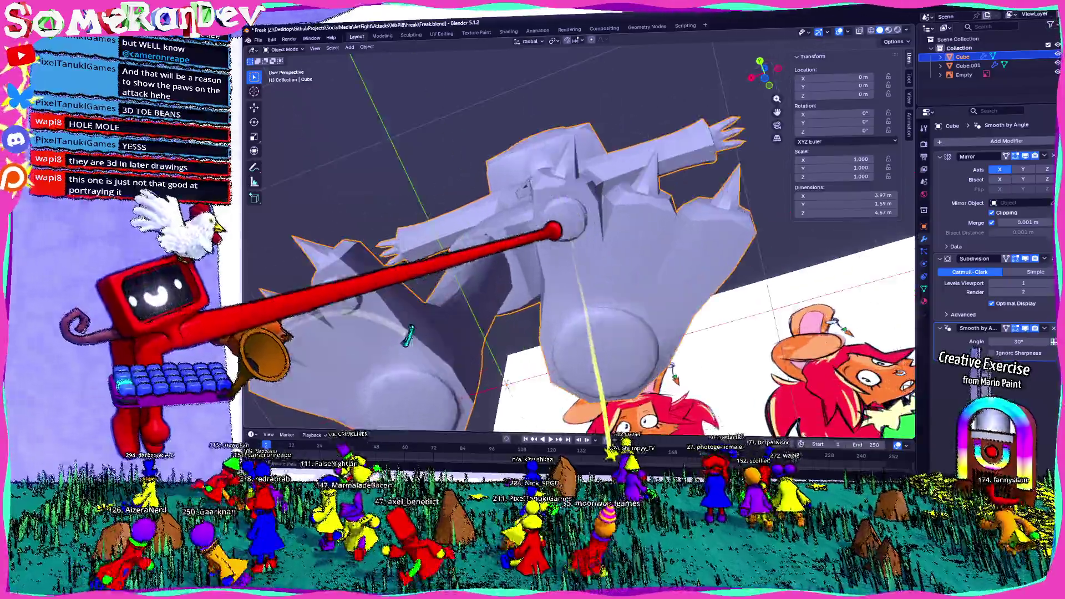
Step: Merge overlapping vertices across the whole mesh by distance
{"action": "key", "text": "Tab"}
{"action": "middle_click_drag", "start_coordinate": [408, 335], "coordinate": [535, 430]}
{"action": "left_click", "coordinate": [571, 183], "text": "alt"}
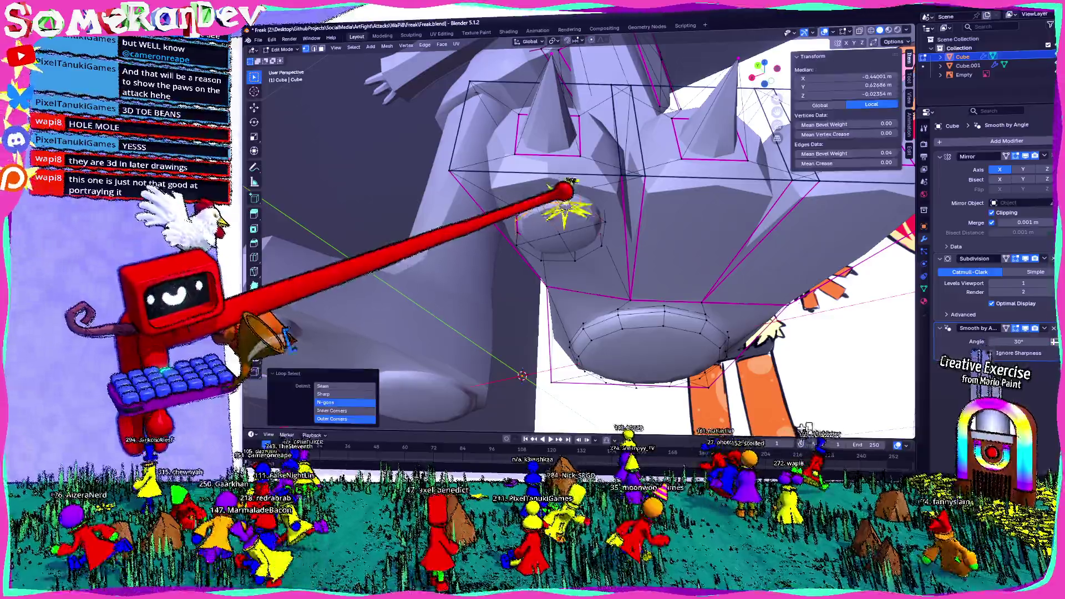
{"action": "mouse_move", "coordinate": [611, 203]}
{"action": "middle_mouse_down"}
{"action": "mouse_move", "coordinate": [594, 225]}
{"action": "mouse_move", "coordinate": [645, 229]}
{"action": "mouse_move", "coordinate": [651, 198]}
{"action": "middle_mouse_up"}
{"action": "scroll", "coordinate": [630, 238], "scroll_direction": "up", "scroll_amount": 3}
{"action": "key", "text": "a"}
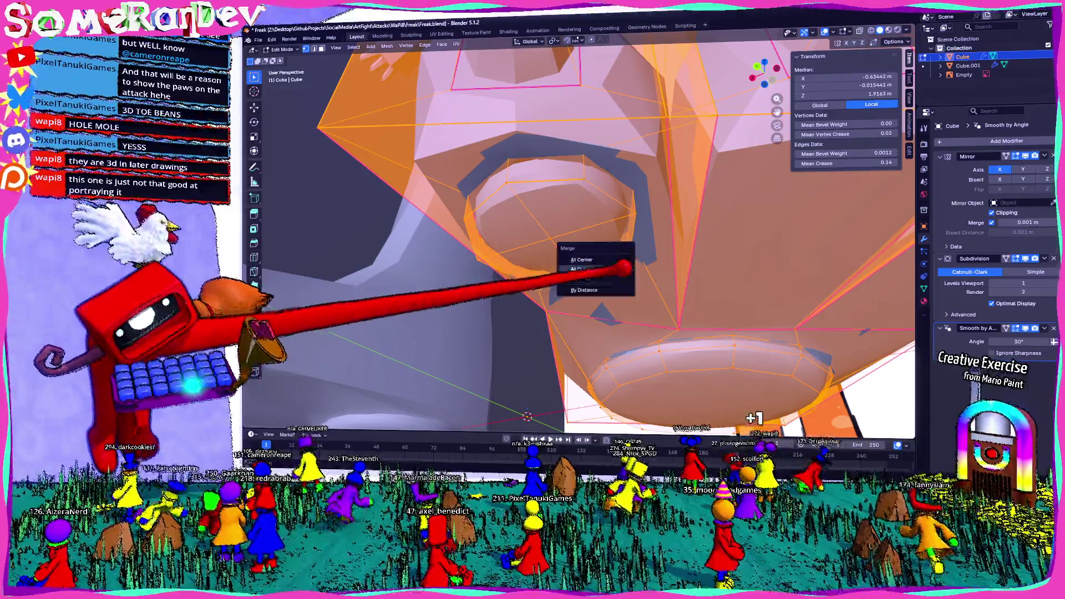
{"action": "left_click", "coordinate": [620, 288]}
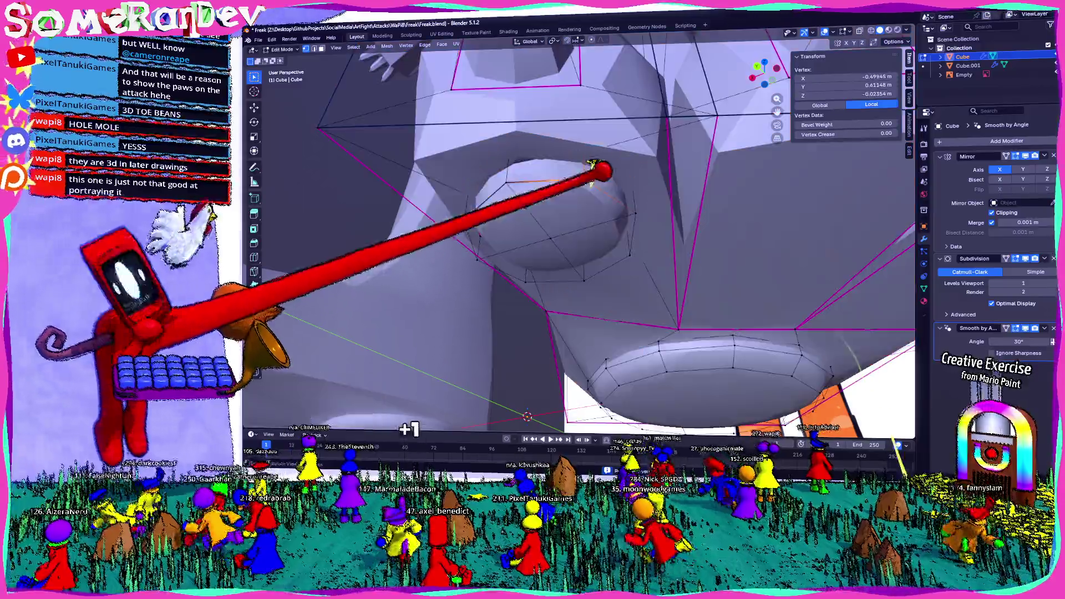
{"action": "key", "text": "alt+a"}
{"action": "middle_click_drag", "start_coordinate": [583, 125], "coordinate": [569, 81]}
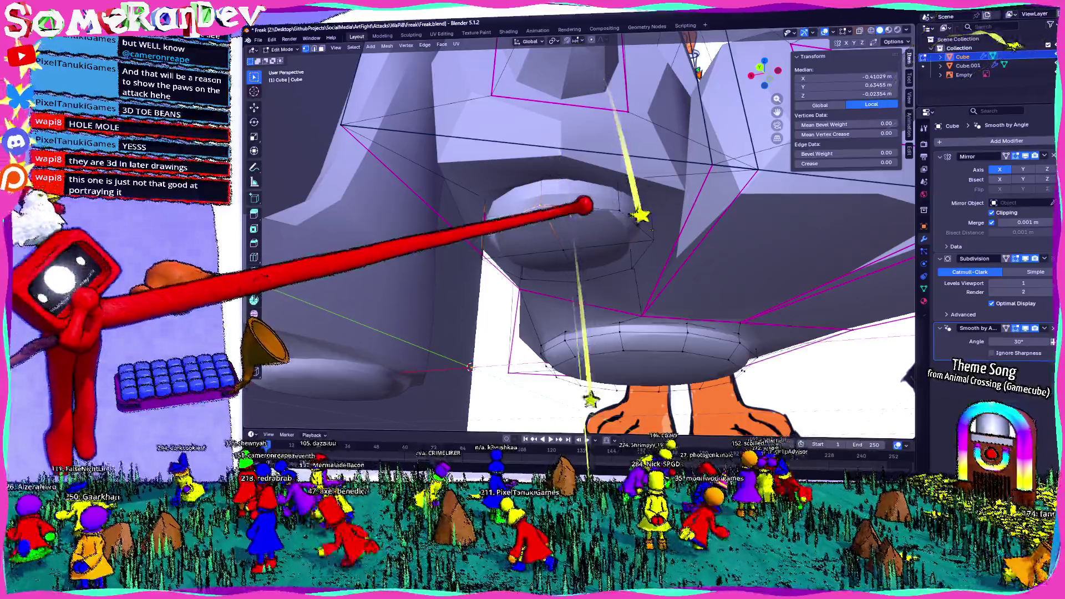
Step: Bevel the edge loop around the pad rim tightly and return to Object Mode
{"action": "left_click", "coordinate": [603, 207]}
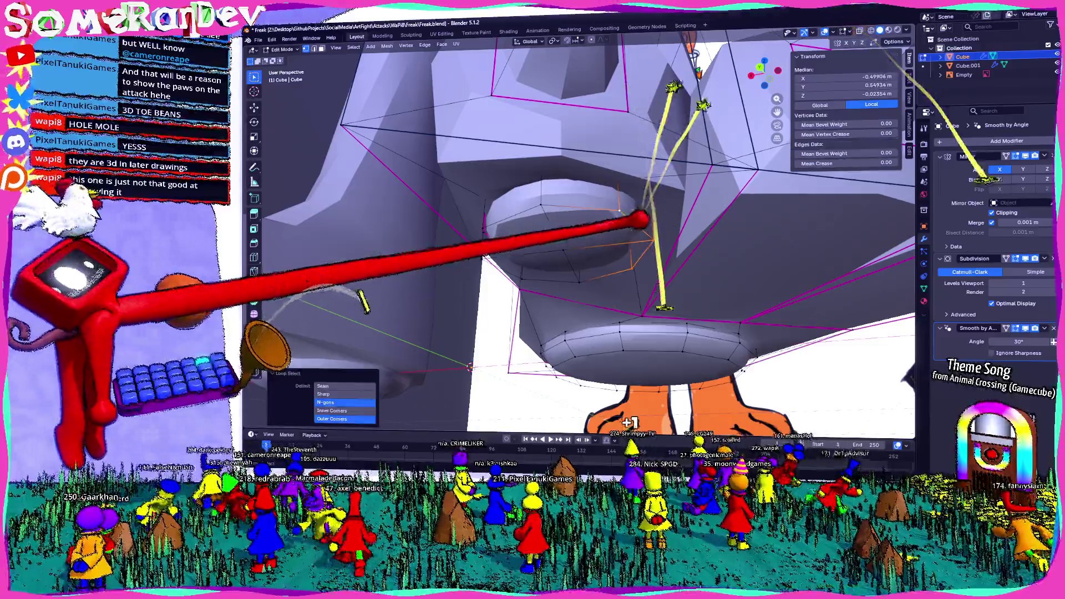
{"action": "left_click", "coordinate": [499, 229], "text": "alt"}
{"action": "middle_click_drag", "start_coordinate": [499, 228], "coordinate": [520, 242]}
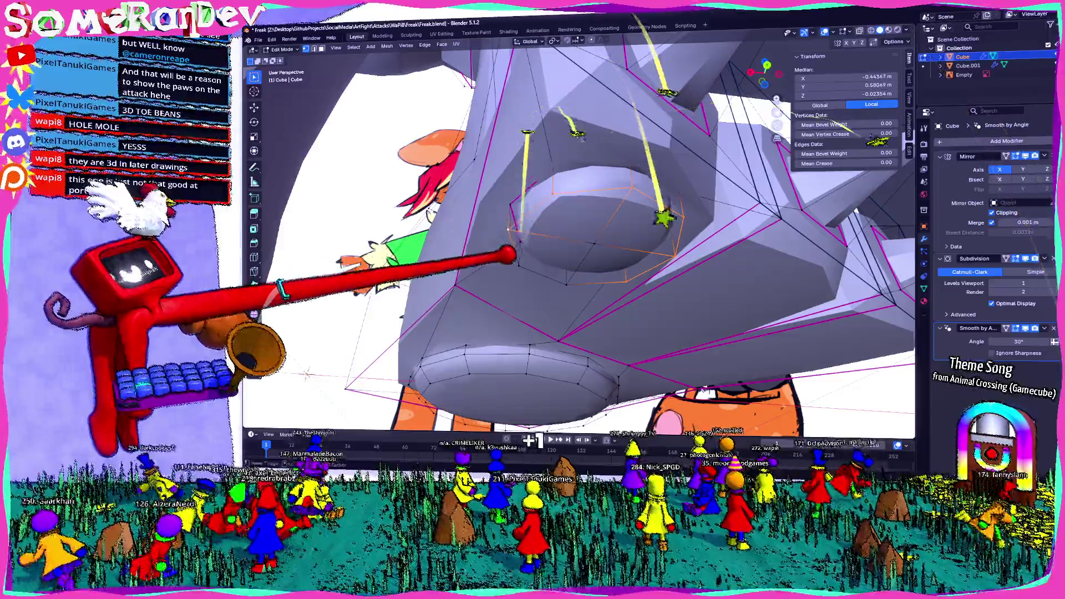
{"action": "key", "text": "KP_Decimal"}
{"action": "key", "text": "ctrl+b"}
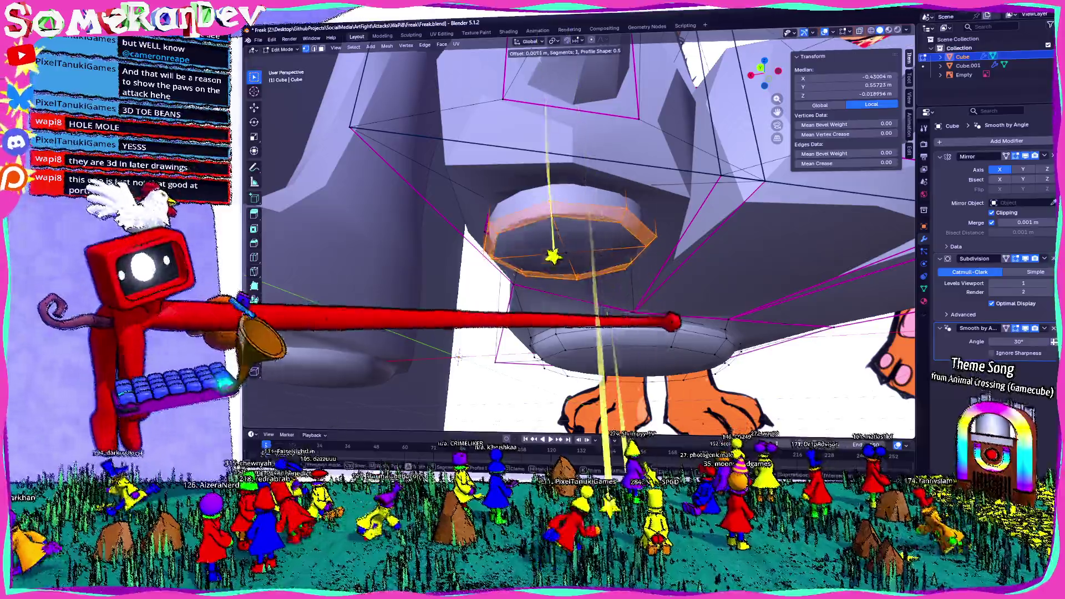
{"action": "key", "text": "Return"}
{"action": "mouse_move", "coordinate": [583, 250]}
{"action": "middle_mouse_down"}
{"action": "mouse_move", "coordinate": [541, 234]}
{"action": "mouse_move", "coordinate": [540, 266]}
{"action": "middle_mouse_up"}
{"action": "key", "text": "Tab"}
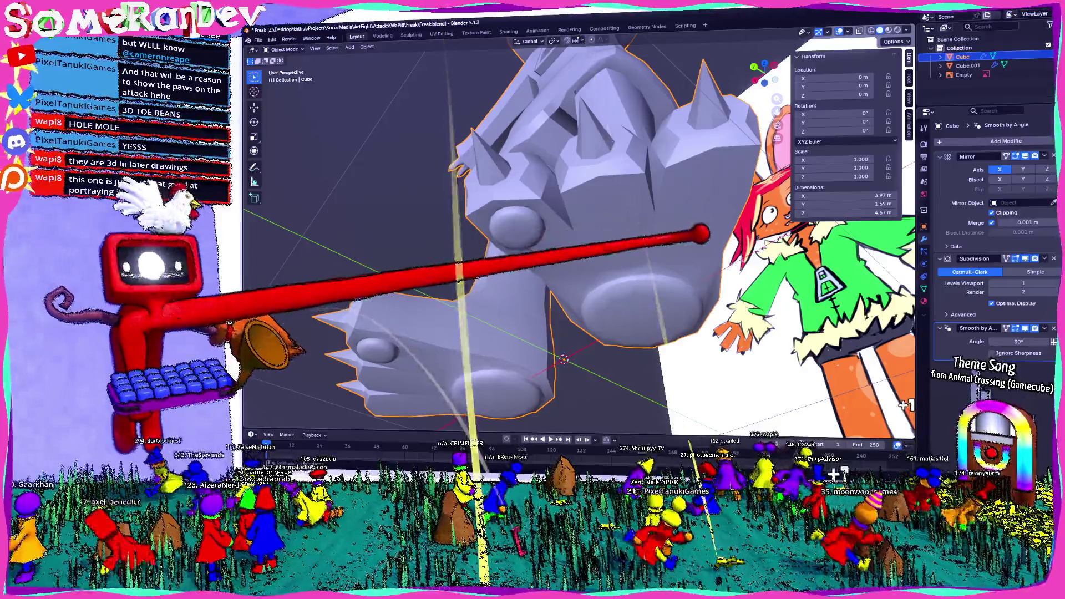
Step: Inset the two toe faces on the spiked paw and subdivide them
{"action": "middle_click_drag", "start_coordinate": [682, 213], "coordinate": [633, 223]}
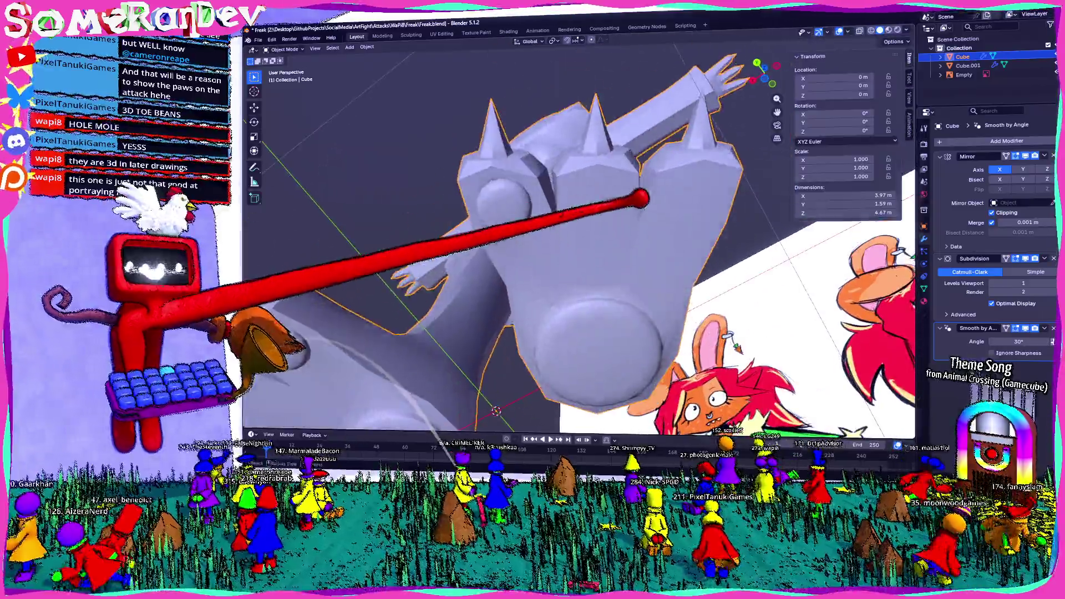
{"action": "key", "text": "Tab"}
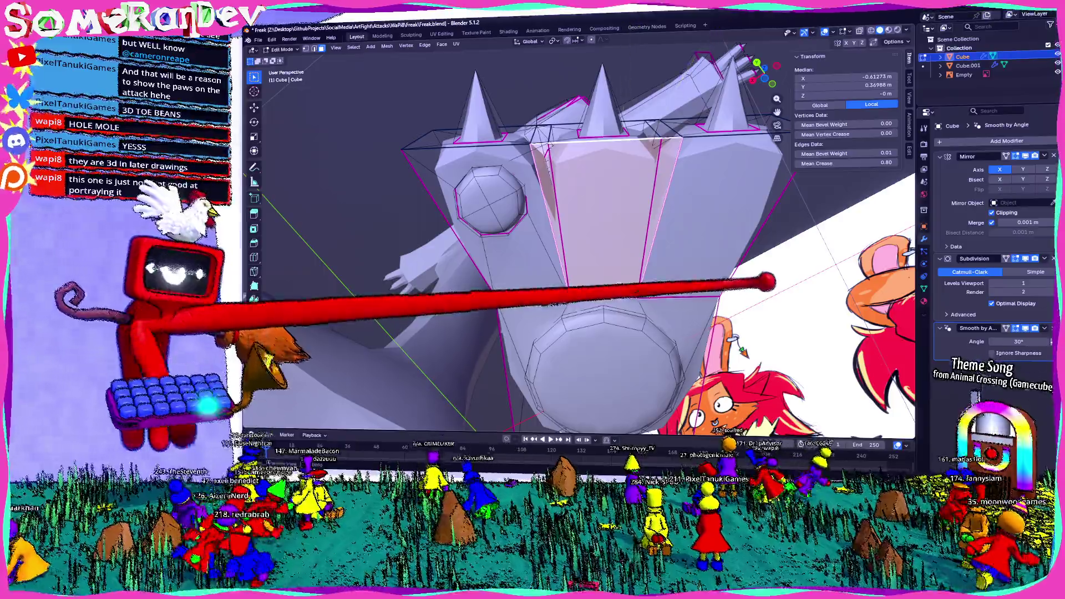
{"action": "key", "text": "i"}
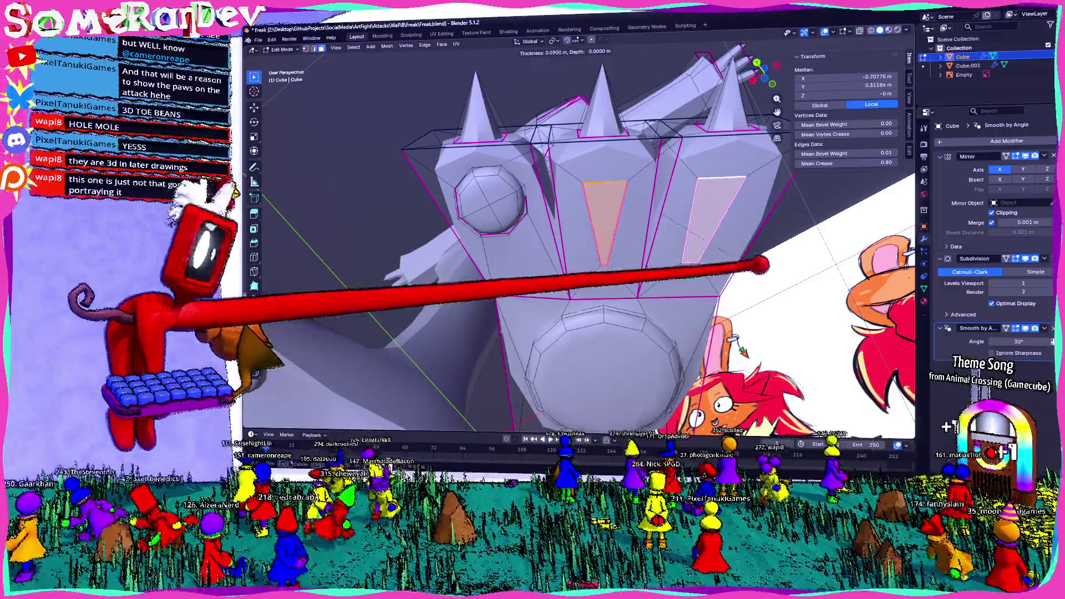
{"action": "left_click", "coordinate": [541, 200]}
{"action": "right_click", "coordinate": [550, 200]}
{"action": "left_click", "coordinate": [554, 323]}
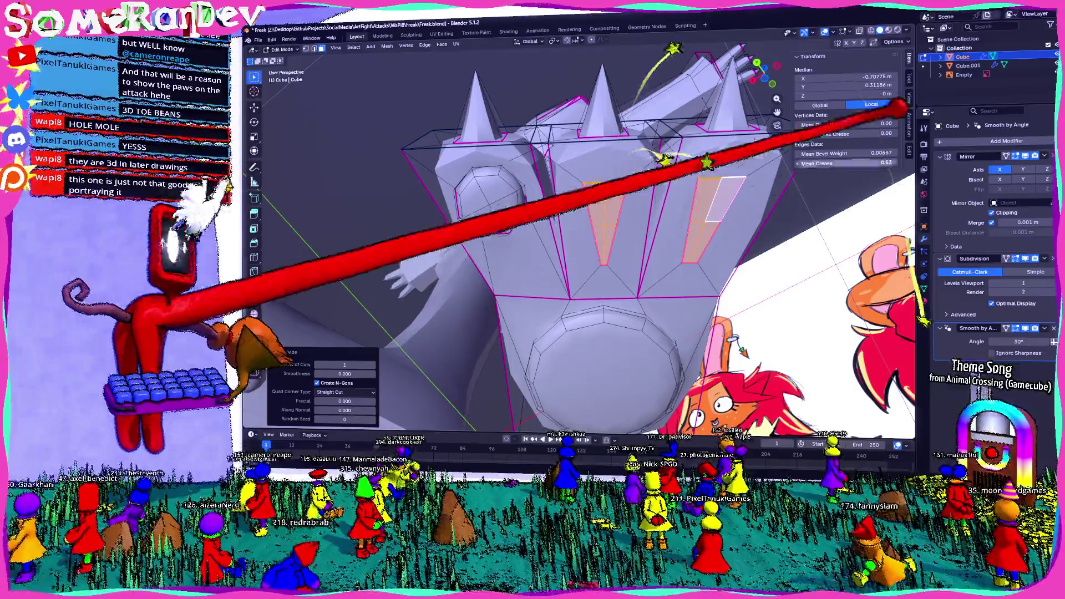
Step: Round the inset toe faces with LoopTools Circle and view the paw from below
{"action": "left_click", "coordinate": [909, 74]}
{"action": "left_click", "coordinate": [853, 76]}
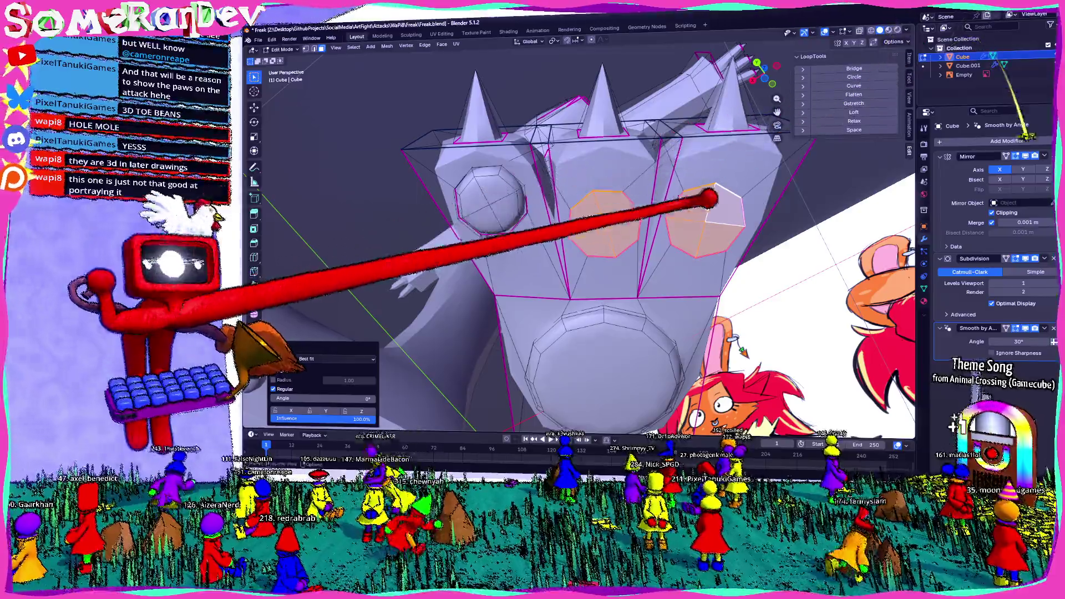
{"action": "key", "text": "ctrl+KP_7"}
{"action": "key", "text": "g"}
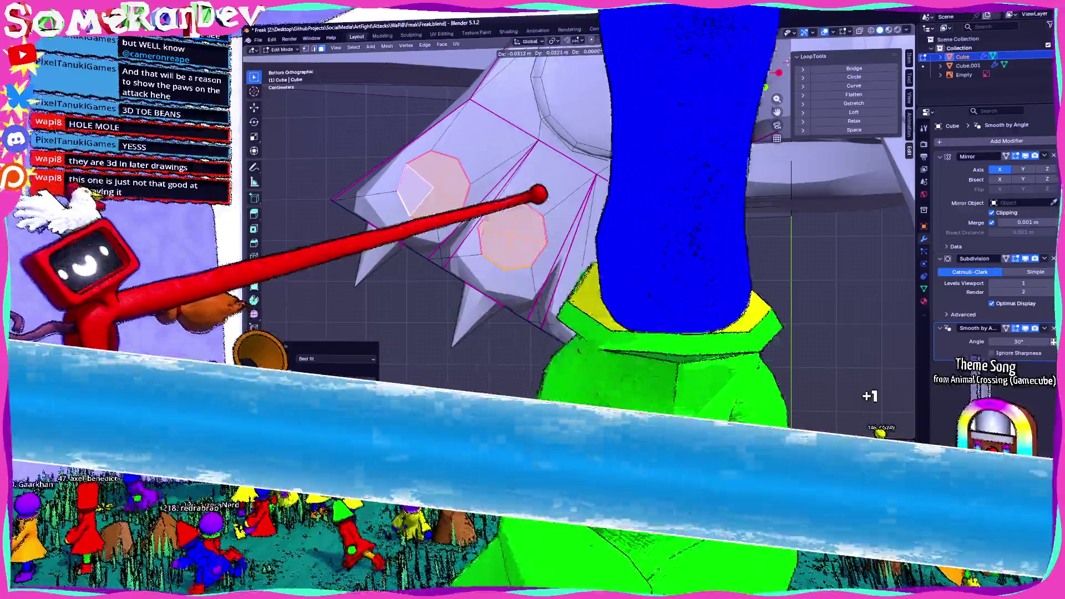
Step: Reposition and rotate the toe outlines into place under the paw
{"action": "left_click", "coordinate": [546, 192]}
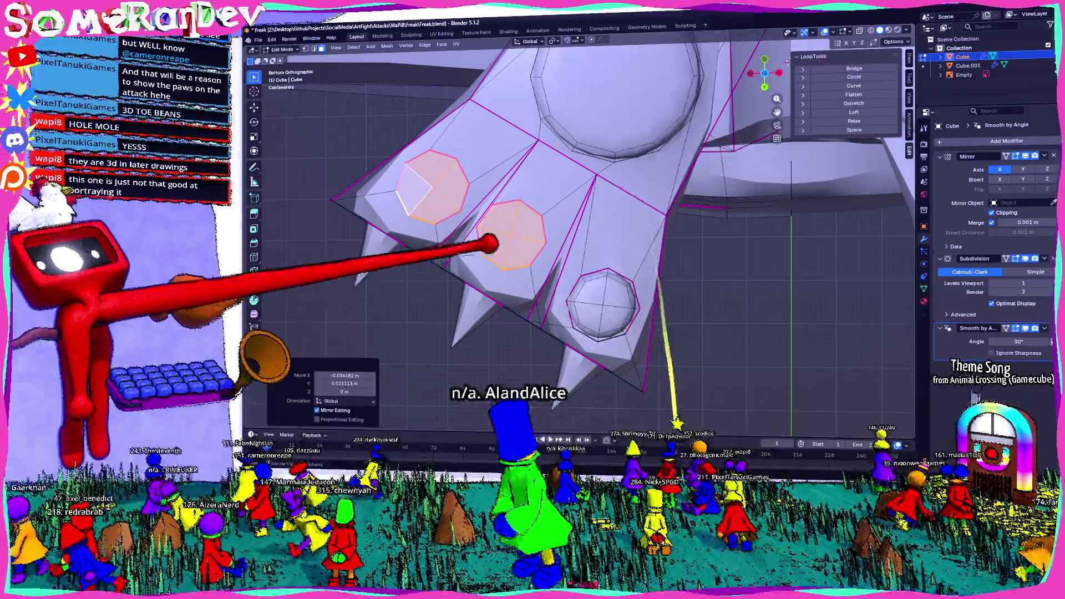
{"action": "left_click", "coordinate": [505, 236]}
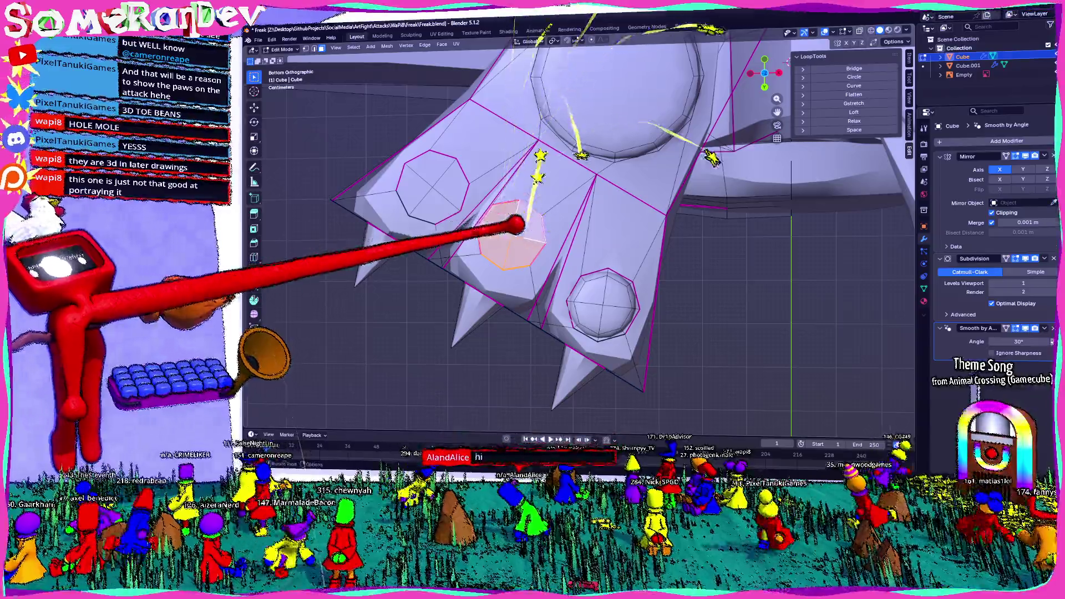
{"action": "key", "text": "g"}
{"action": "left_click", "coordinate": [552, 221]}
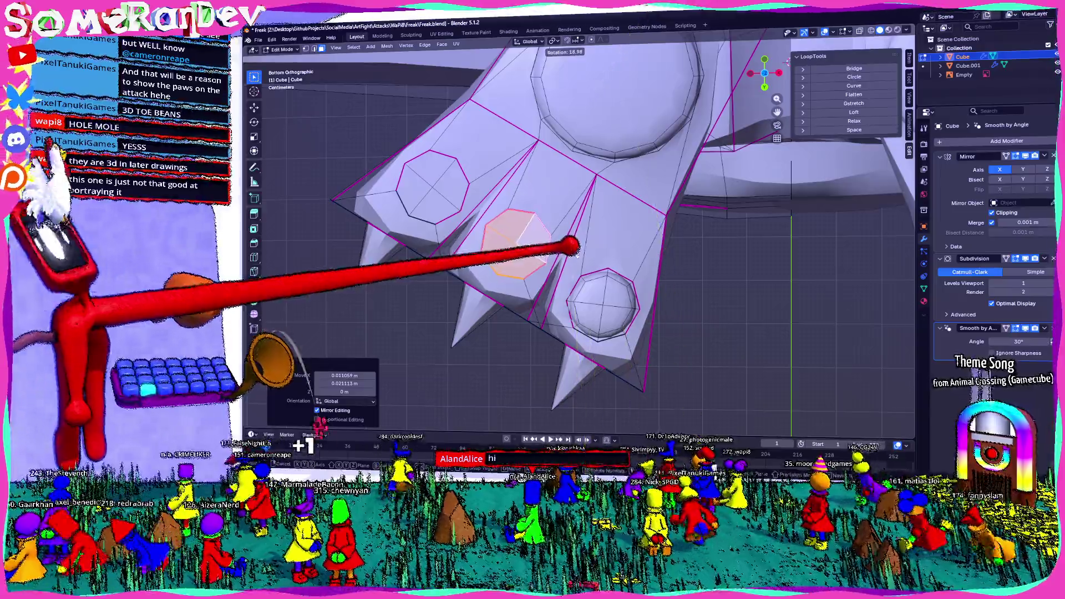
{"action": "left_click", "coordinate": [571, 245]}
{"action": "scroll", "coordinate": [527, 238], "scroll_direction": "up", "scroll_amount": 2}
{"action": "scroll", "coordinate": [505, 230], "scroll_direction": "up", "scroll_amount": 1}
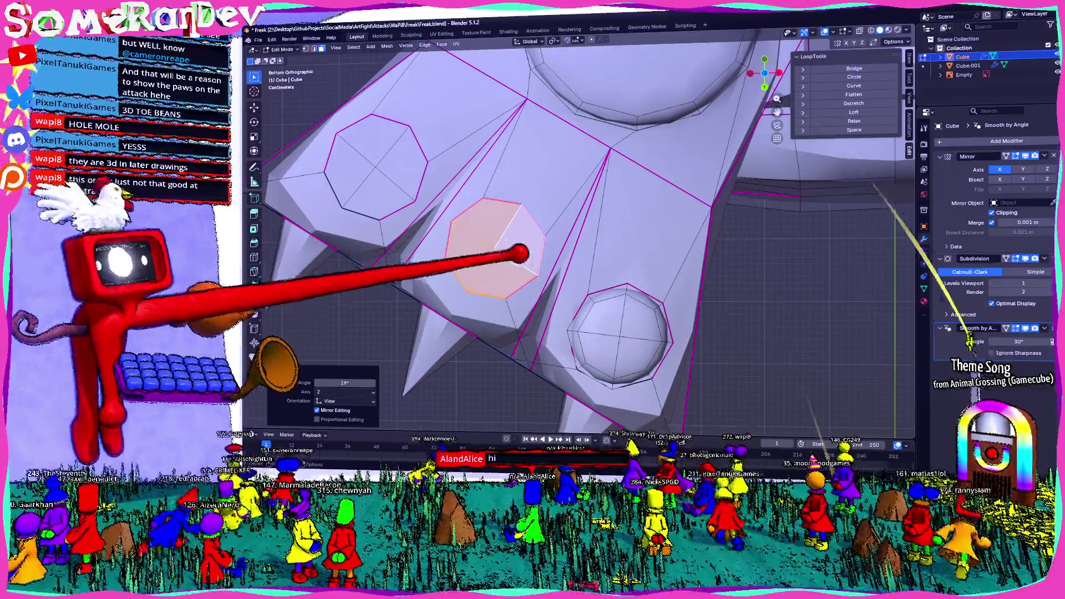
{"action": "left_click", "coordinate": [552, 229]}
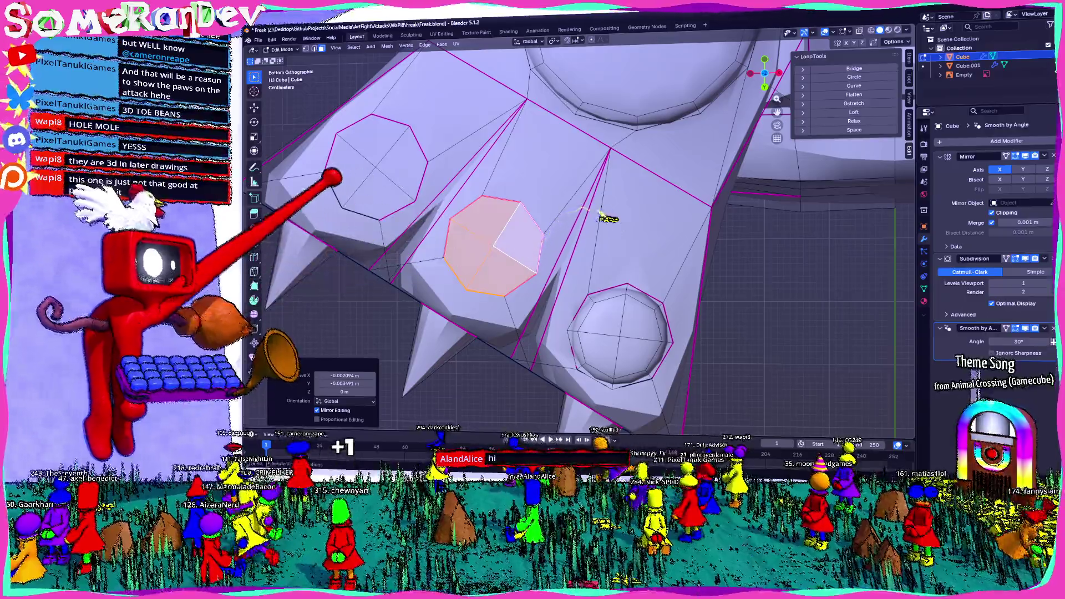
{"action": "key", "text": "alt+a"}
Step: Select the three octagonal toe pad faces in face-select mode
{"action": "right_click", "coordinate": [312, 196]}
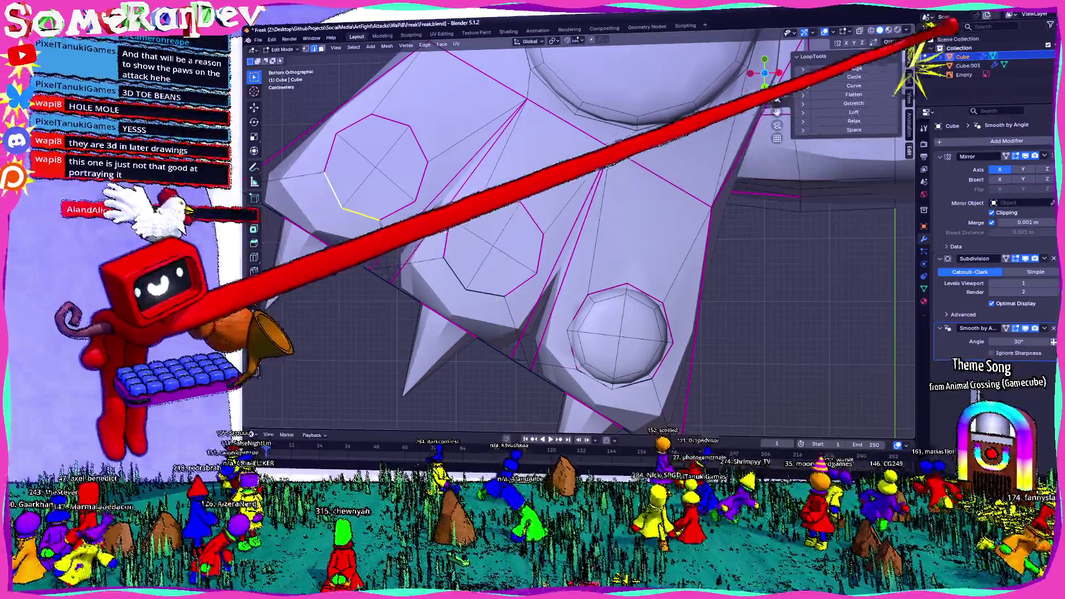
{"action": "left_click", "coordinate": [909, 67]}
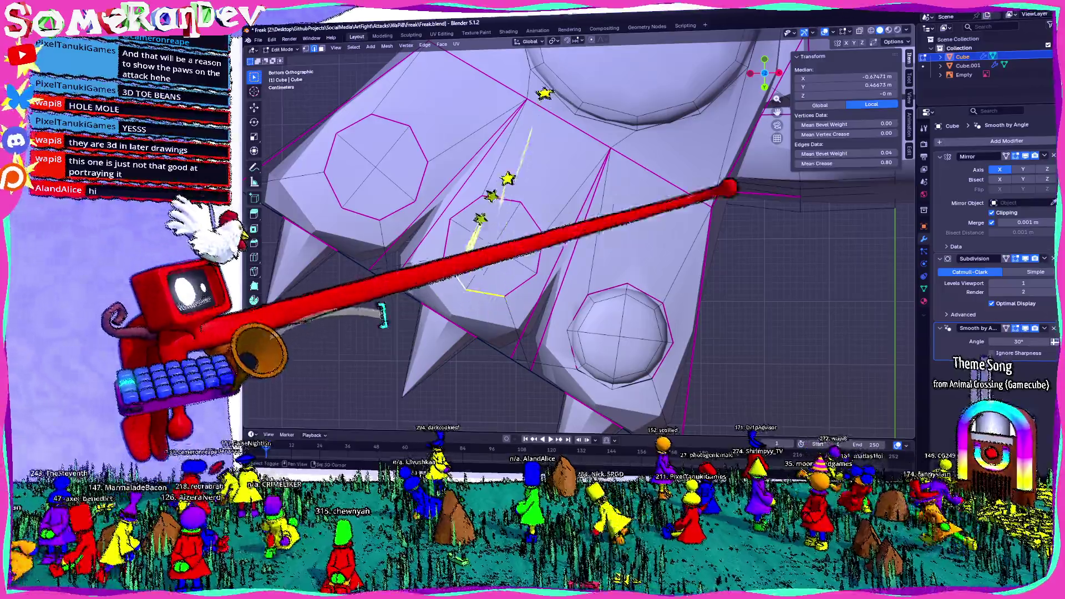
{"action": "key", "text": "l"}
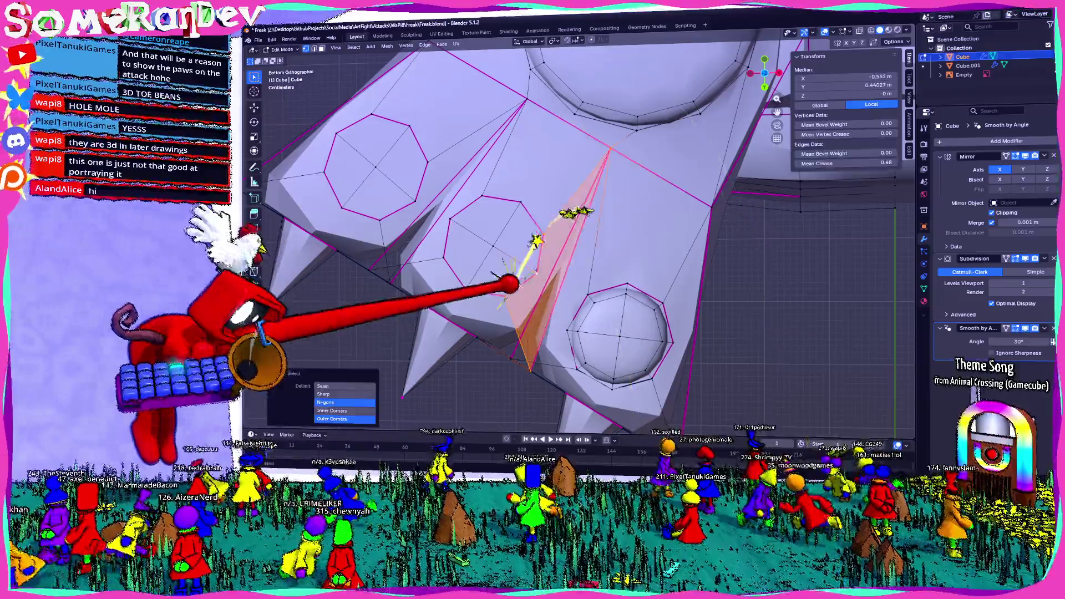
{"action": "key", "text": "ctrl+z"}
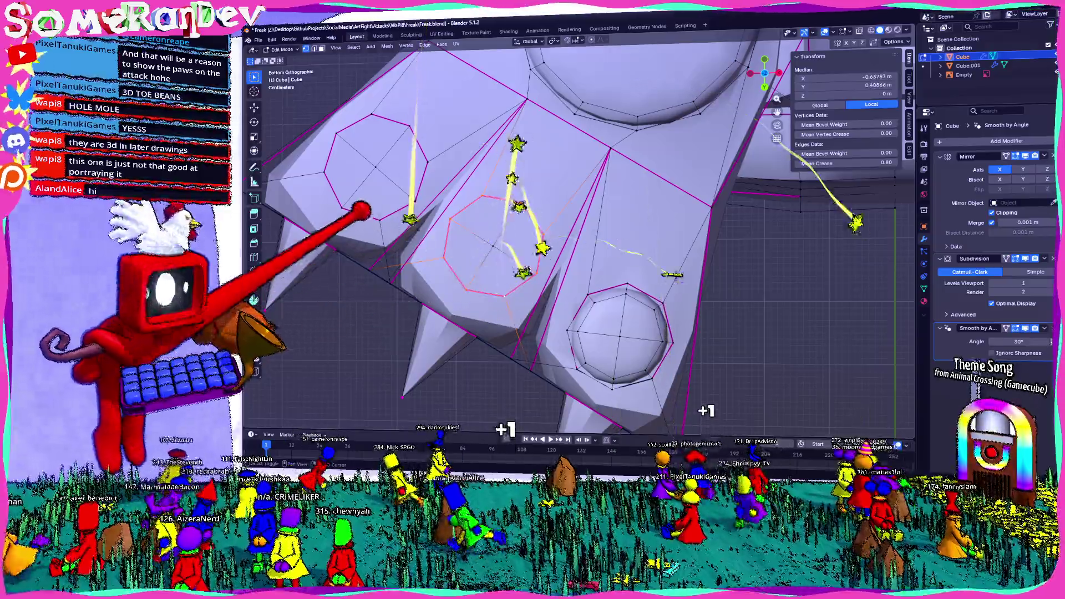
{"action": "left_click", "coordinate": [415, 129], "text": "alt+shift"}
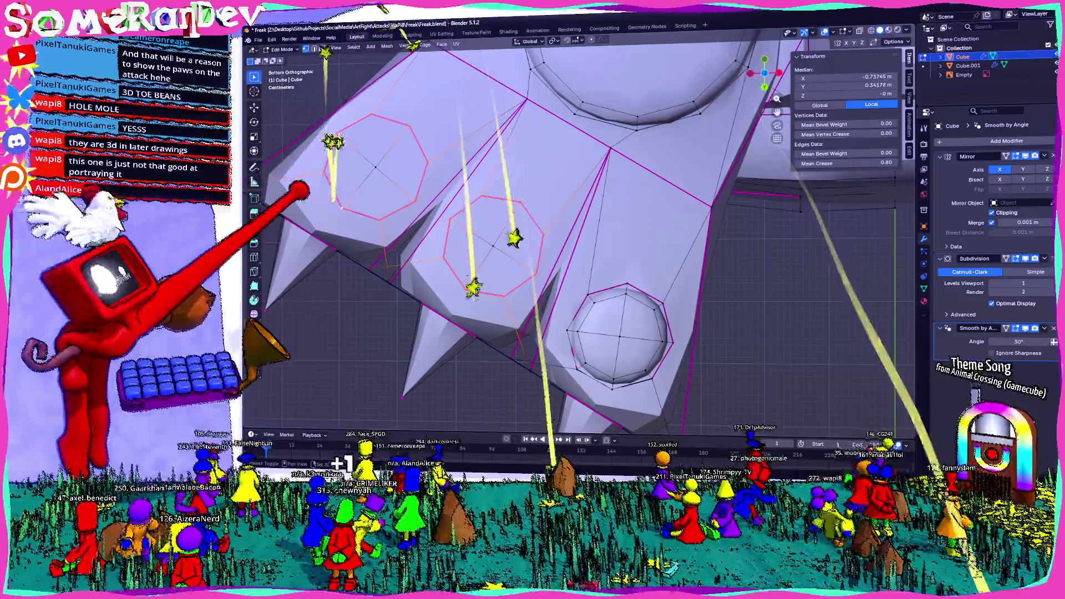
{"action": "key", "text": "1"}
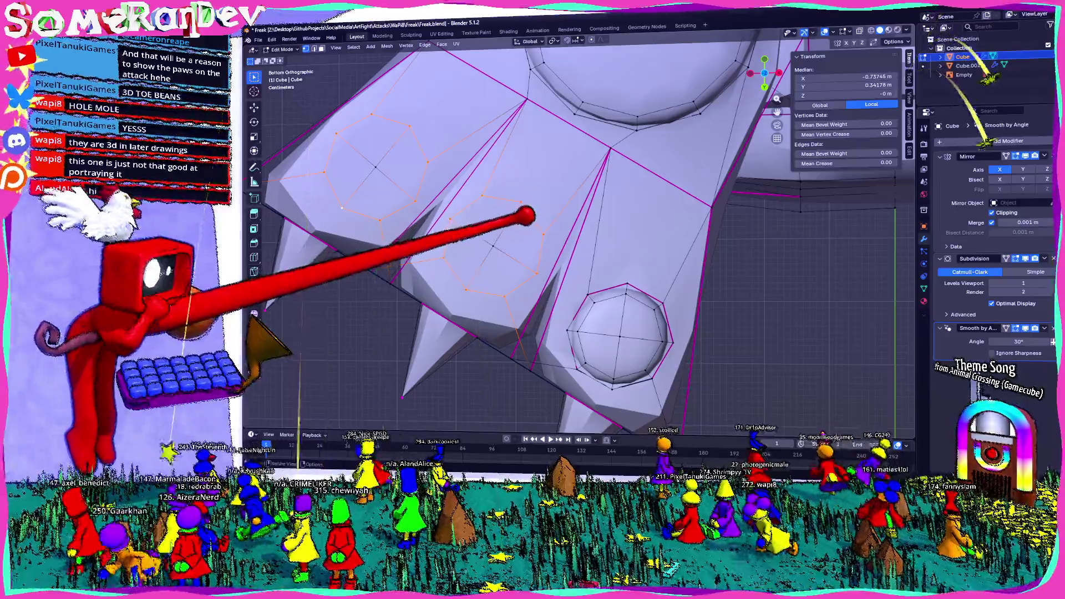
{"action": "left_click", "coordinate": [515, 242]}
{"action": "left_click", "coordinate": [463, 226], "text": "shift"}
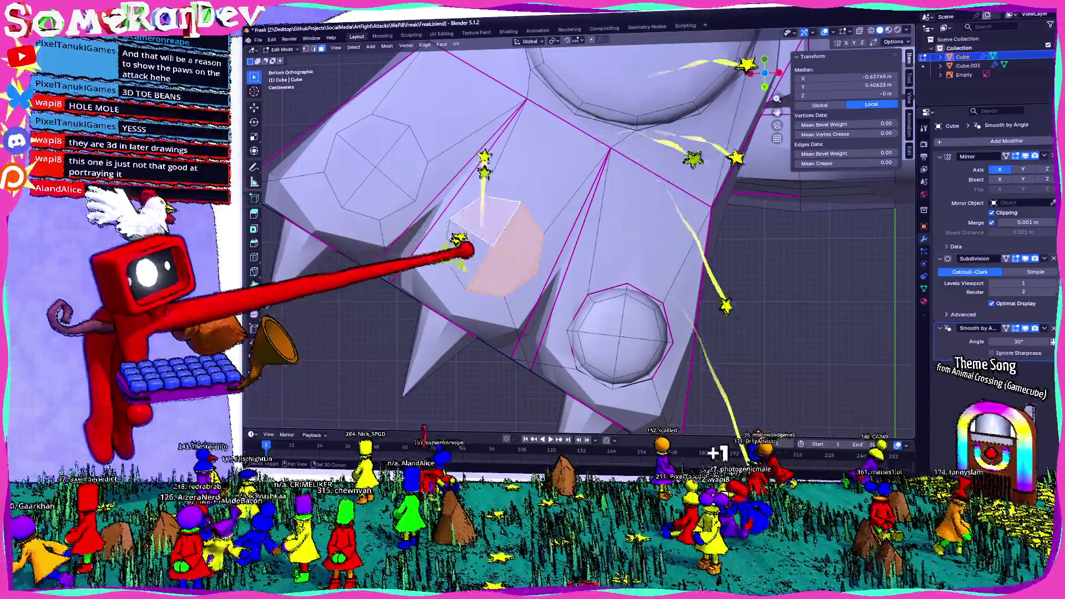
{"action": "left_click", "coordinate": [366, 159], "text": "shift"}
{"action": "mouse_move", "coordinate": [493, 280]}
{"action": "middle_mouse_down"}
{"action": "mouse_move", "coordinate": [488, 239]}
{"action": "mouse_move", "coordinate": [470, 244]}
{"action": "middle_mouse_up"}
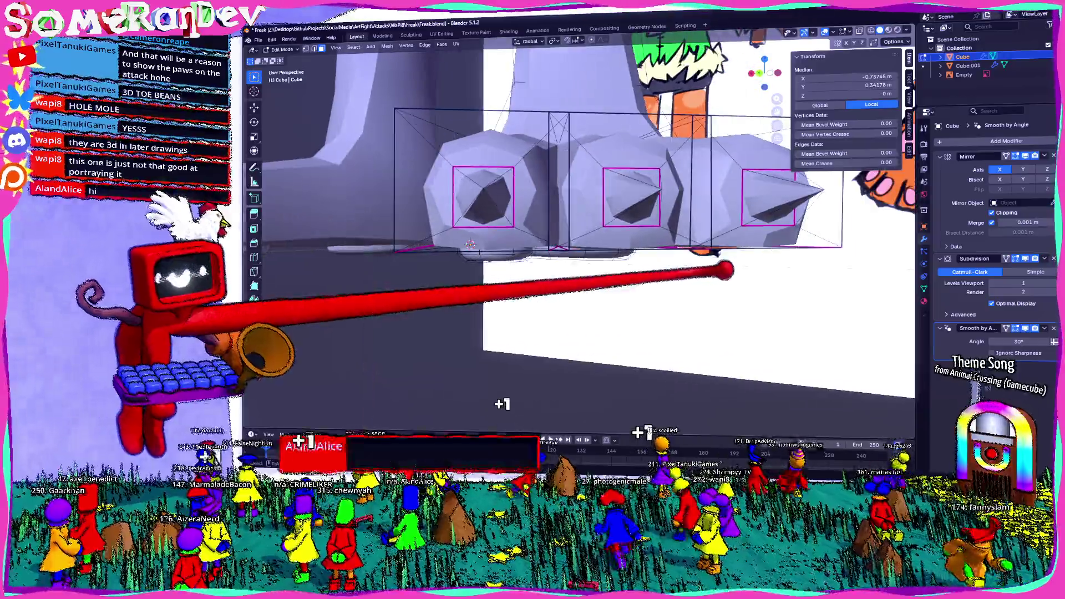
Step: Enlarge the toe pads, extrude them outward and bevel them into rounded beans, then leave Edit Mode
{"action": "key", "text": "s"}
{"action": "key", "text": "Return"}
{"action": "key", "text": "e"}
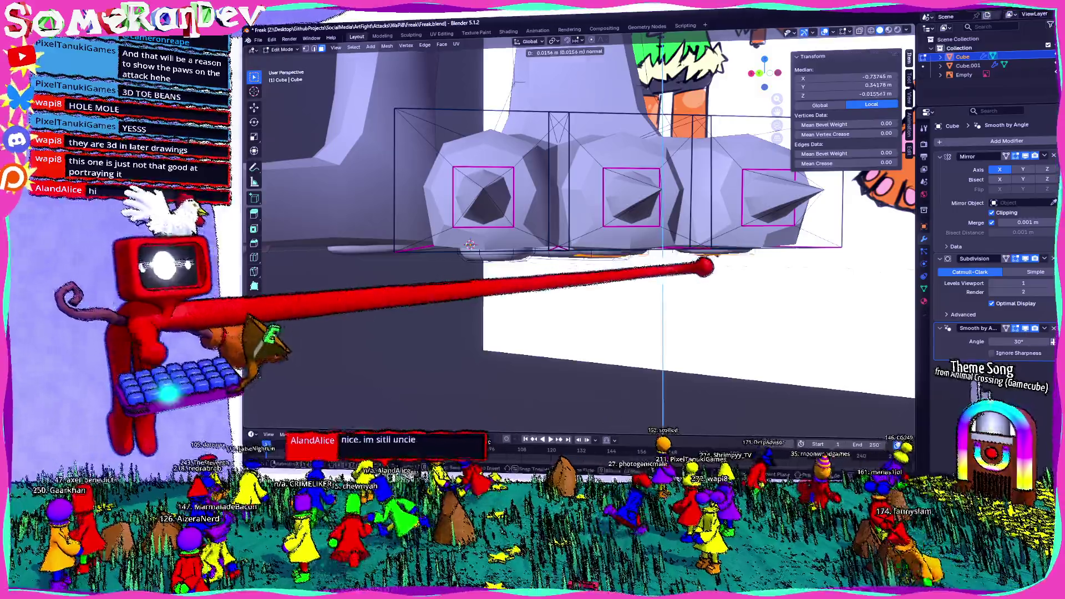
{"action": "key", "text": "Return"}
{"action": "middle_click_drag", "start_coordinate": [471, 244], "coordinate": [465, 208]}
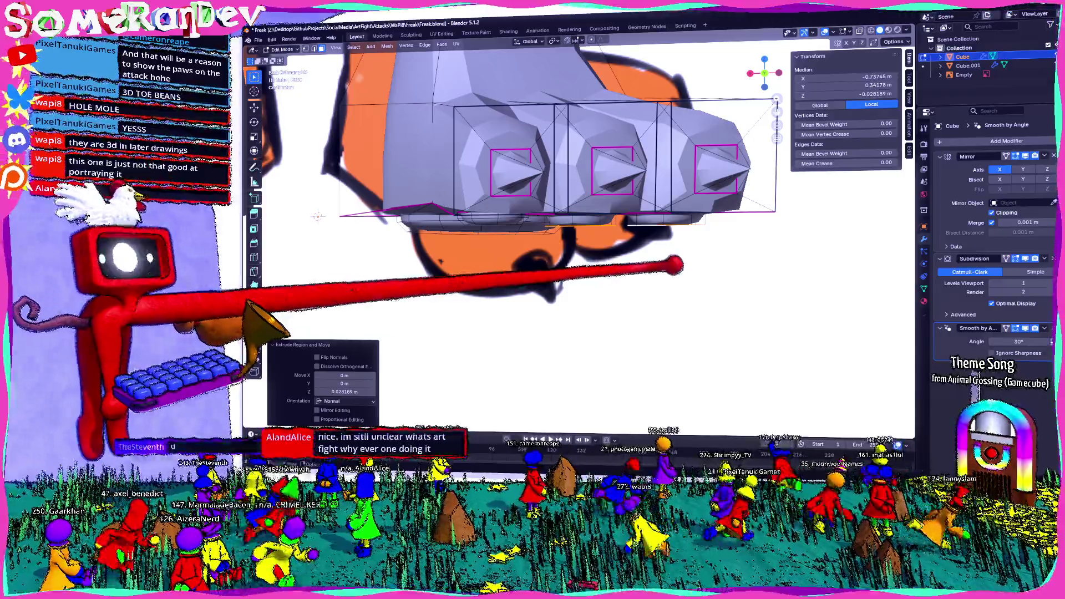
{"action": "key", "text": "ctrl+b"}
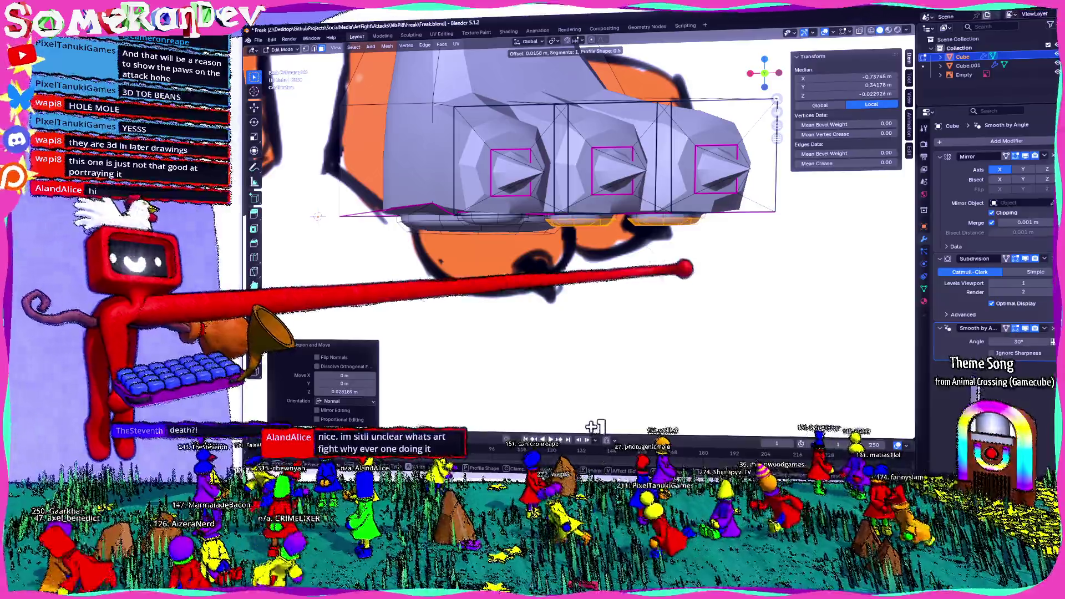
{"action": "left_click", "coordinate": [683, 269]}
{"action": "scroll", "coordinate": [682, 268], "scroll_direction": "down", "scroll_amount": 5}
{"action": "mouse_move", "coordinate": [682, 268]}
{"action": "middle_mouse_down"}
{"action": "mouse_move", "coordinate": [636, 210]}
{"action": "mouse_move", "coordinate": [606, 238]}
{"action": "mouse_move", "coordinate": [558, 250]}
{"action": "mouse_move", "coordinate": [591, 302]}
{"action": "mouse_move", "coordinate": [582, 275]}
{"action": "middle_mouse_up"}
{"action": "key", "text": "Tab"}
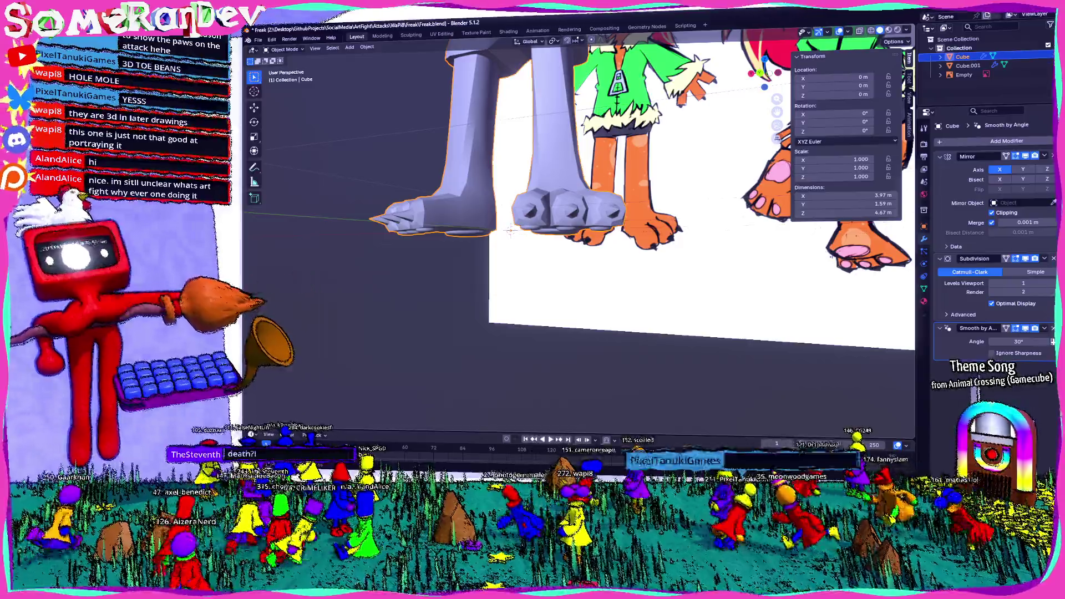
Step: Orbit around the feet and reference art, then enter Edit Mode on the creature
{"action": "middle_click_drag", "start_coordinate": [510, 231], "coordinate": [500, 266]}
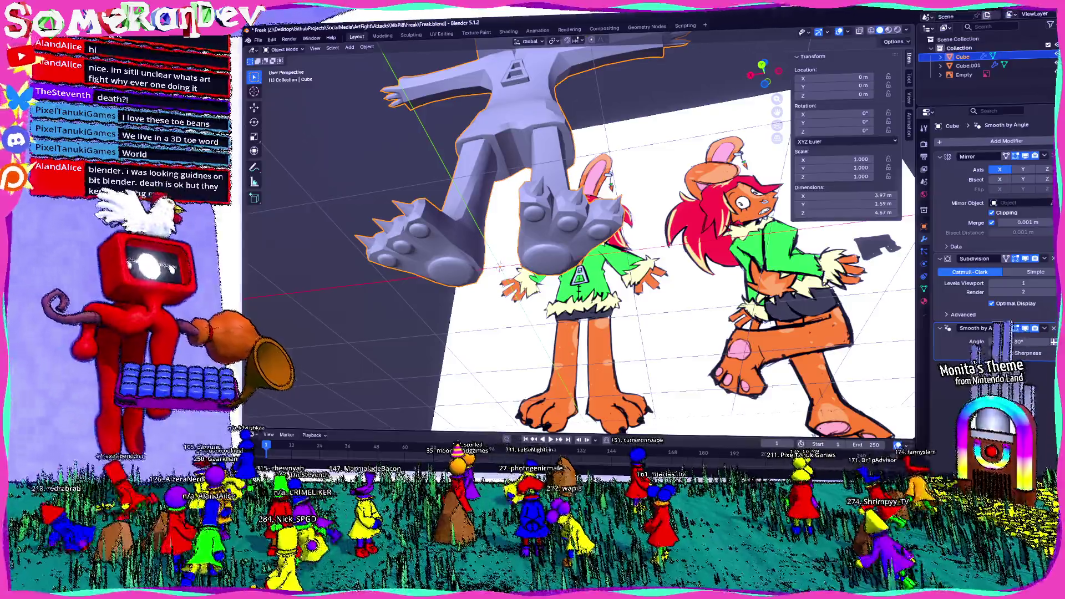
{"action": "mouse_move", "coordinate": [282, 317]}
{"action": "middle_mouse_down"}
{"action": "mouse_move", "coordinate": [450, 412]}
{"action": "mouse_move", "coordinate": [525, 229]}
{"action": "middle_mouse_up"}
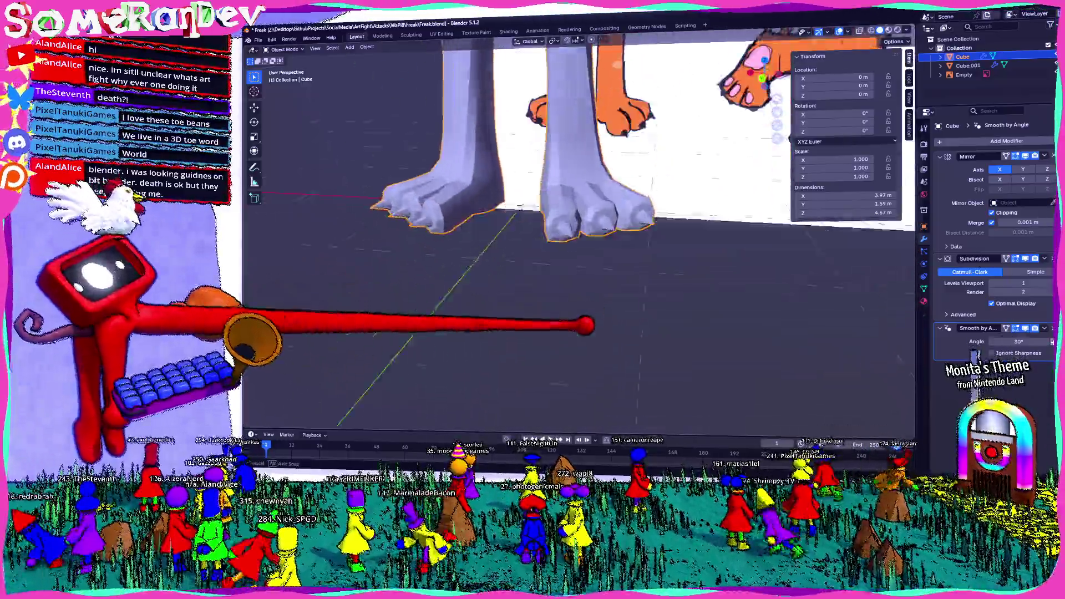
{"action": "scroll", "coordinate": [524, 229], "scroll_direction": "down", "scroll_amount": 5}
{"action": "middle_click_drag", "start_coordinate": [524, 229], "coordinate": [541, 191]}
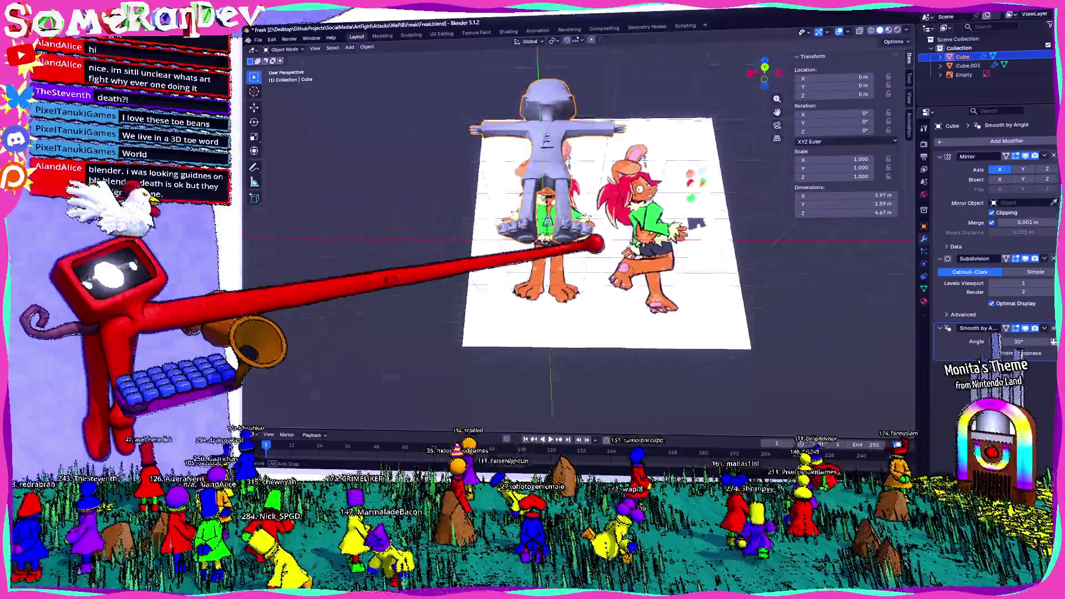
{"action": "scroll", "coordinate": [599, 241], "scroll_direction": "up", "scroll_amount": 8}
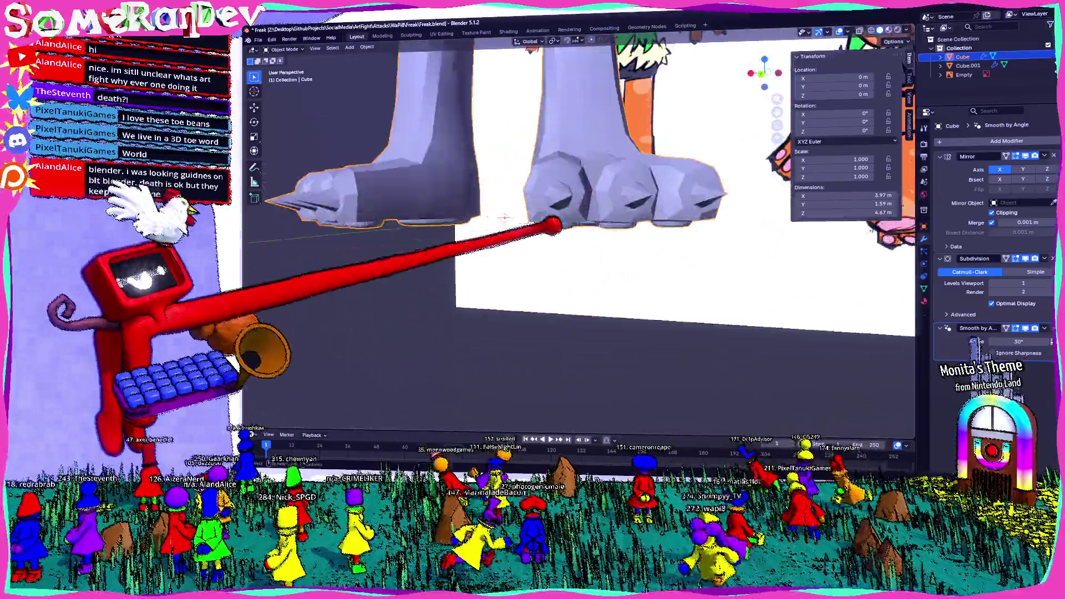
{"action": "mouse_move", "coordinate": [554, 226]}
{"action": "middle_mouse_down"}
{"action": "mouse_move", "coordinate": [590, 290]}
{"action": "mouse_move", "coordinate": [571, 296]}
{"action": "mouse_move", "coordinate": [566, 275]}
{"action": "middle_mouse_up"}
{"action": "key", "text": "Tab"}
Step: Select the edge loops around each toe and bevel them with extra segments
{"action": "left_click", "coordinate": [583, 220]}
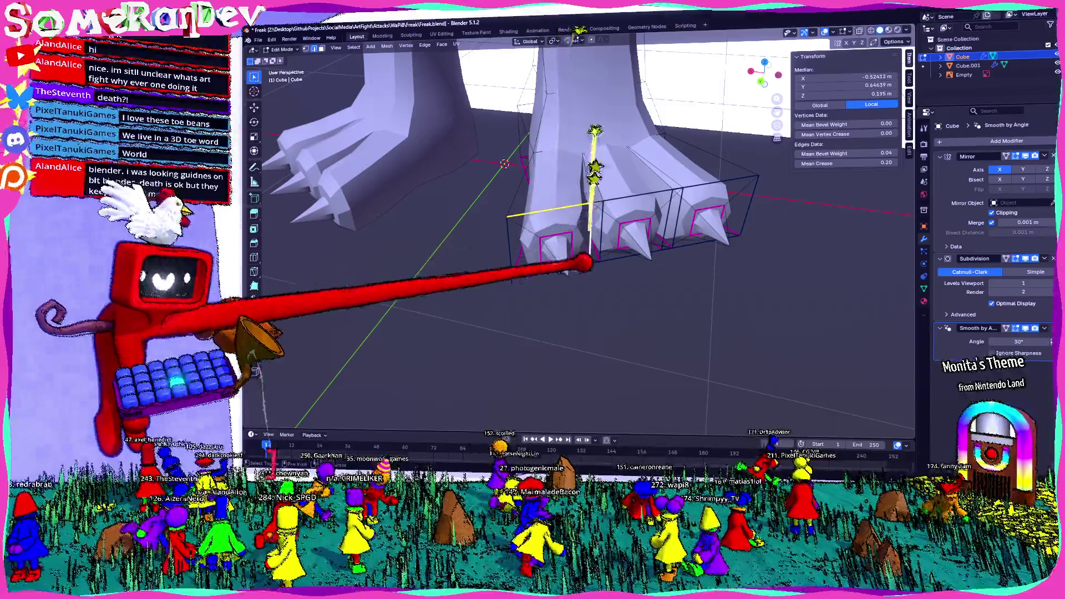
{"action": "left_click", "coordinate": [595, 217], "text": "alt"}
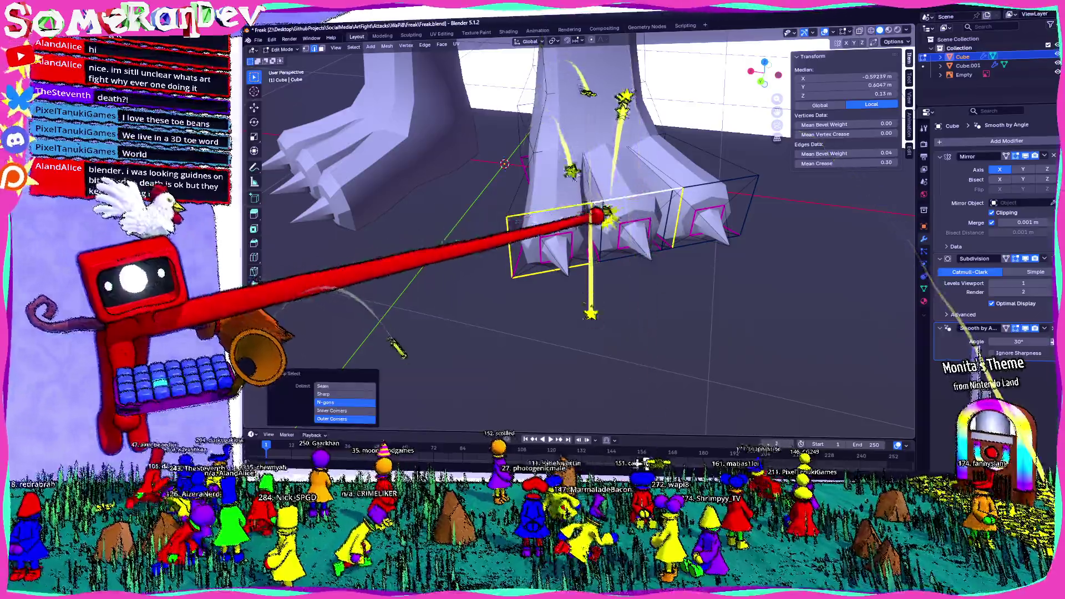
{"action": "middle_click_drag", "start_coordinate": [612, 223], "coordinate": [582, 234]}
{"action": "left_click", "coordinate": [582, 233], "text": "alt"}
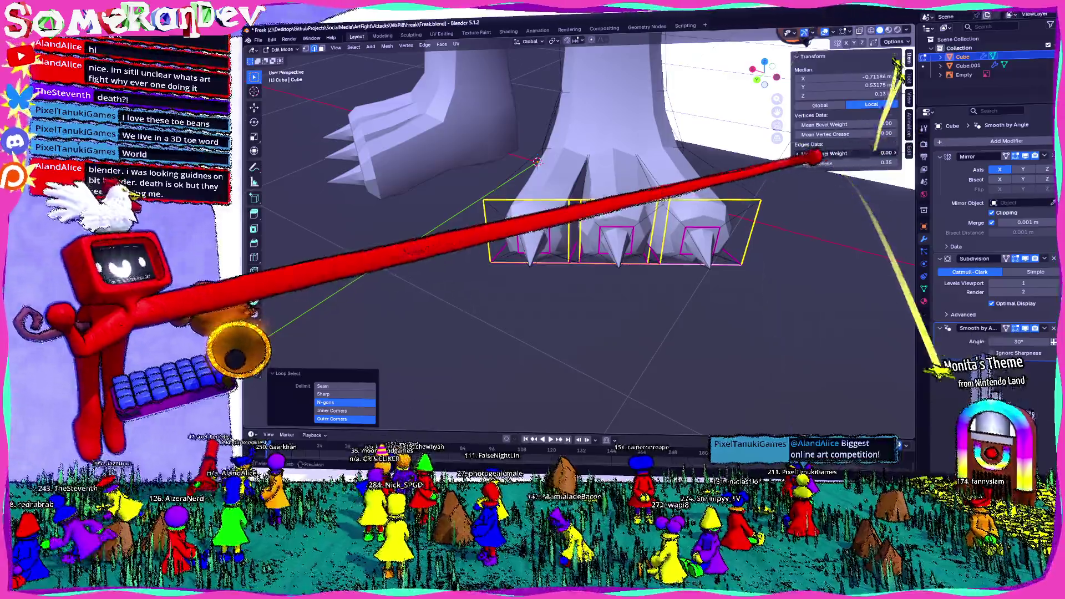
{"action": "left_click_drag", "start_coordinate": [858, 163], "coordinate": [898, 163]}
{"action": "key", "text": "ctrl+b"}
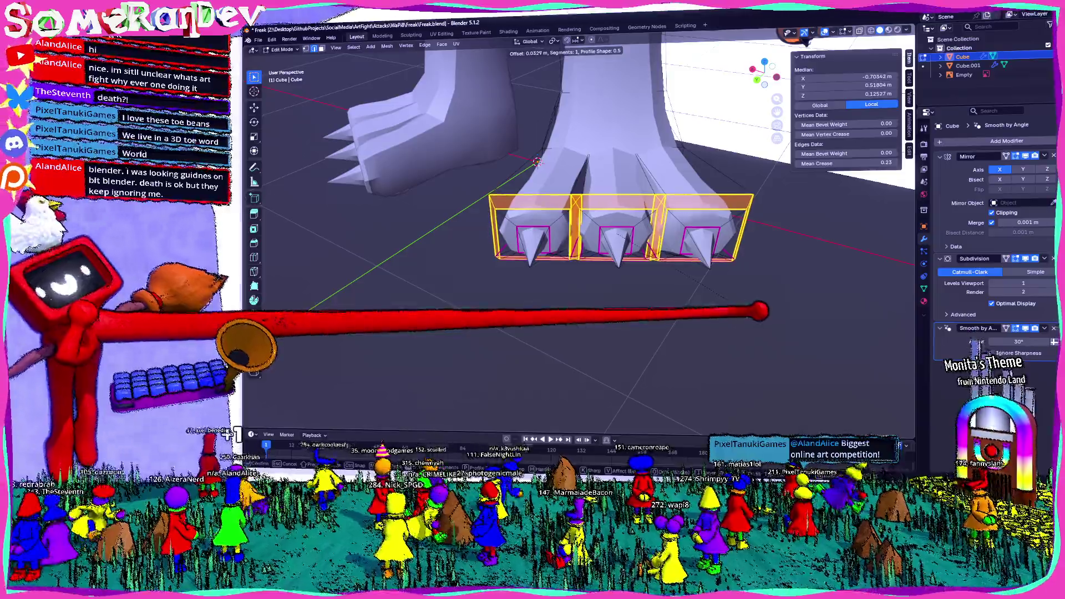
{"action": "left_click", "coordinate": [536, 163]}
{"action": "mouse_move", "coordinate": [536, 162]}
{"action": "middle_mouse_down"}
{"action": "mouse_move", "coordinate": [672, 176]}
{"action": "mouse_move", "coordinate": [559, 93]}
{"action": "middle_mouse_up"}
Step: Check the bevelled toes from several angles and select an edge loop under the foot
{"action": "key", "text": "Tab"}
{"action": "key", "text": "Tab"}
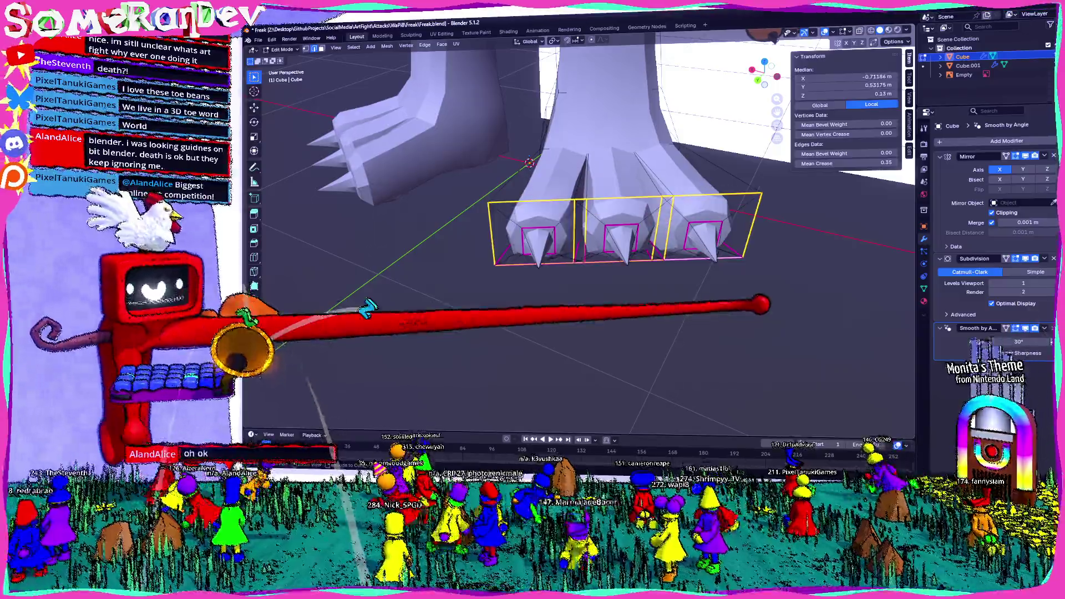
{"action": "middle_click_drag", "start_coordinate": [558, 92], "coordinate": [682, 146]}
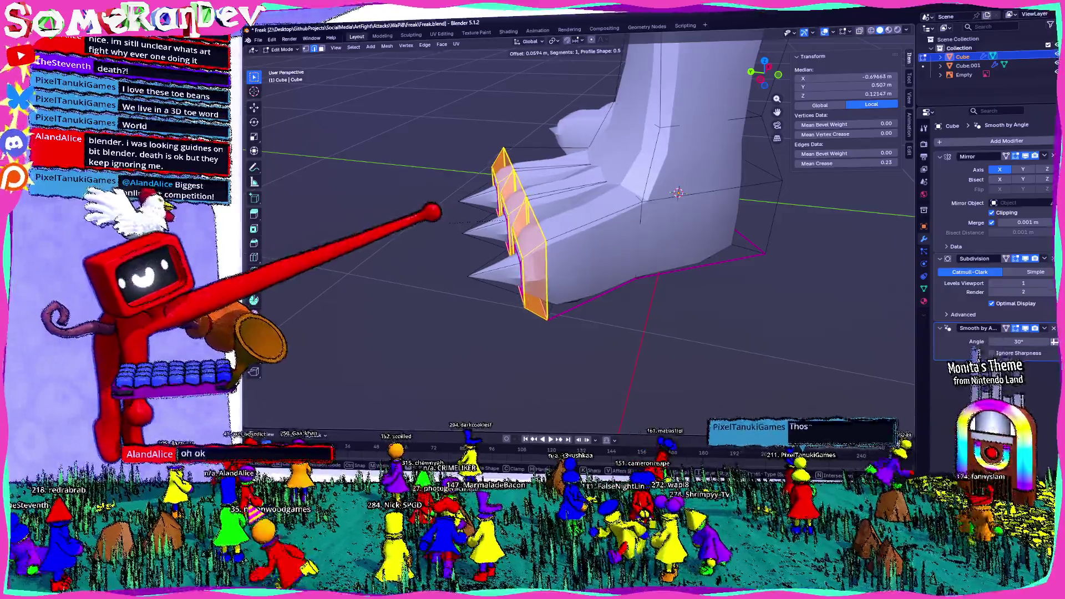
{"action": "key", "text": "Return"}
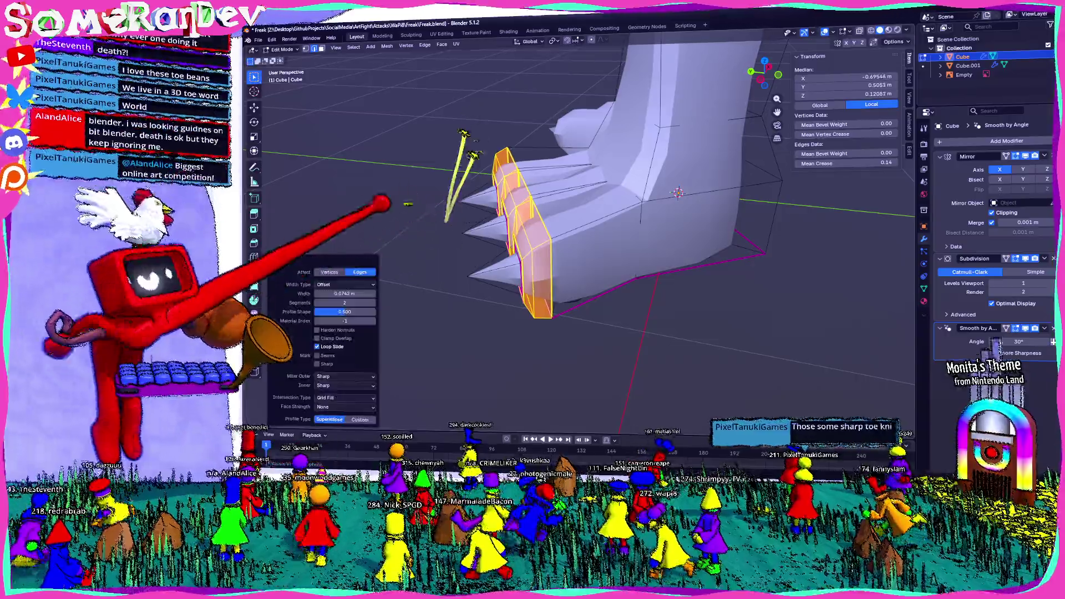
{"action": "key", "text": "Tab"}
{"action": "middle_click_drag", "start_coordinate": [678, 250], "coordinate": [566, 166]}
{"action": "middle_click_drag", "start_coordinate": [672, 391], "coordinate": [583, 316]}
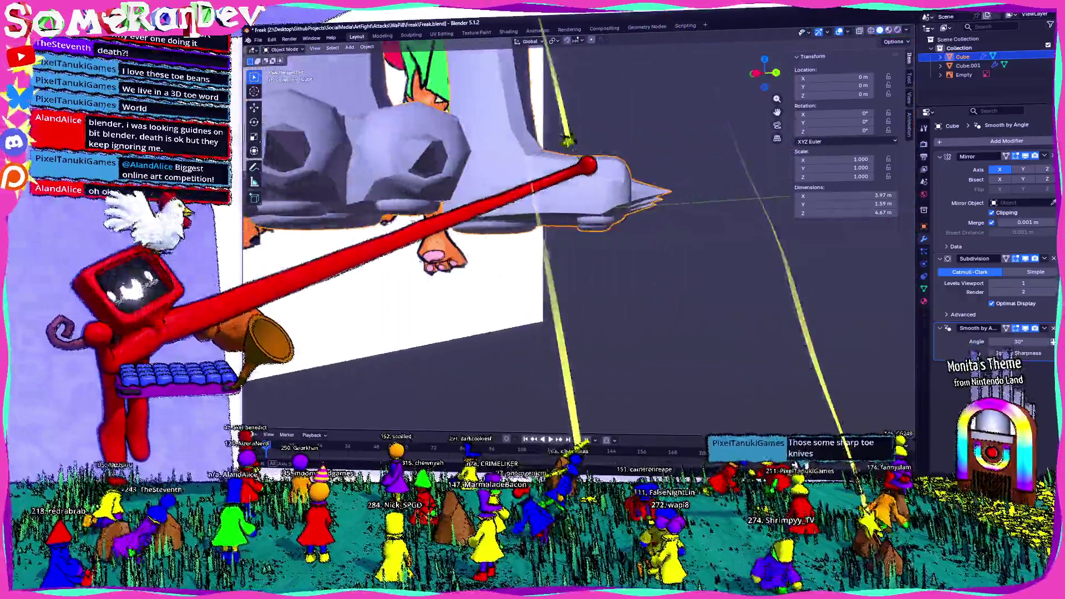
{"action": "key", "text": "Tab"}
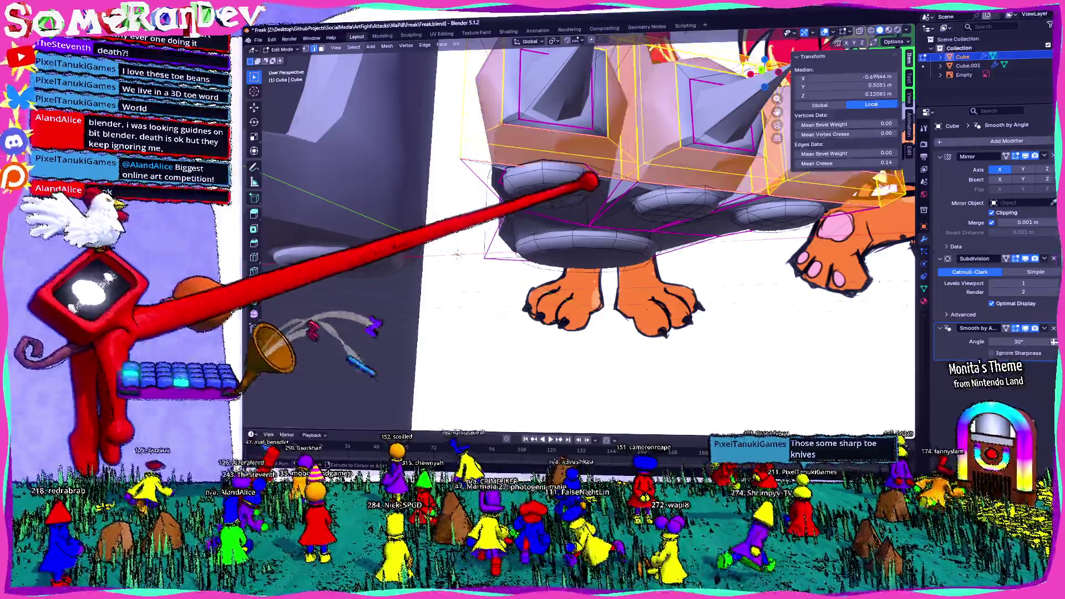
{"action": "middle_click_drag", "start_coordinate": [457, 254], "coordinate": [583, 216]}
{"action": "left_click", "coordinate": [635, 231], "text": "alt"}
{"action": "scroll", "coordinate": [635, 230], "scroll_direction": "down", "scroll_amount": 5}
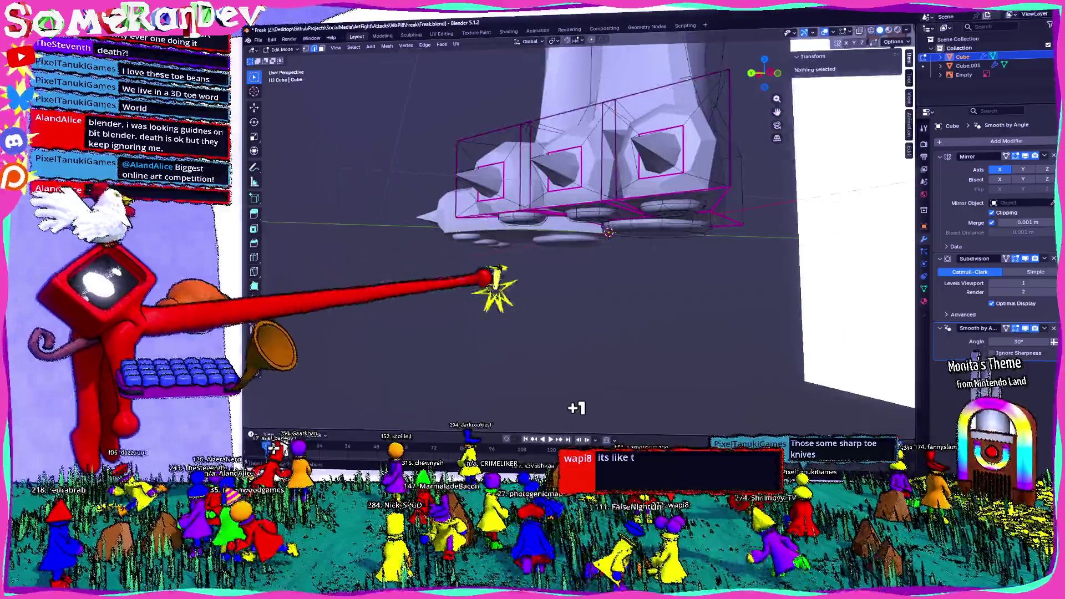
Step: Leave Edit Mode and orbit the T-posed model against the reference toward a low view of the arm
{"action": "middle_click_drag", "start_coordinate": [500, 285], "coordinate": [523, 211]}
{"action": "left_click", "coordinate": [523, 211]}
{"action": "key", "text": "Tab"}
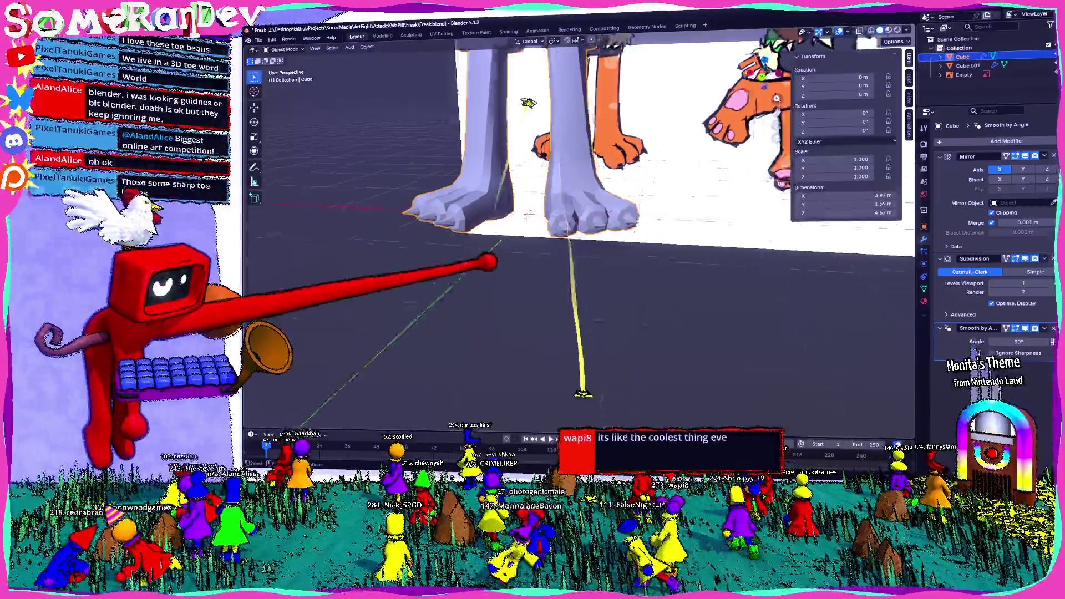
{"action": "scroll", "coordinate": [457, 265], "scroll_direction": "down", "scroll_amount": 5}
{"action": "mouse_move", "coordinate": [457, 264]}
{"action": "middle_mouse_down"}
{"action": "mouse_move", "coordinate": [545, 242]}
{"action": "mouse_move", "coordinate": [511, 225]}
{"action": "middle_mouse_up"}
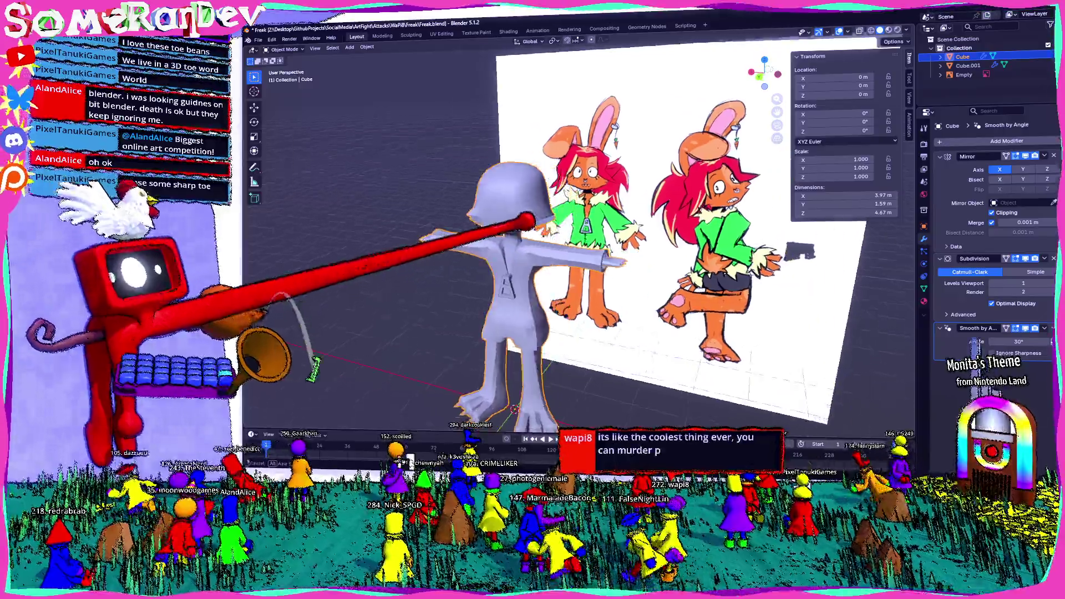
{"action": "scroll", "coordinate": [558, 225], "scroll_direction": "up", "scroll_amount": 3}
{"action": "scroll", "coordinate": [511, 178], "scroll_direction": "up", "scroll_amount": 3}
{"action": "middle_click_drag", "start_coordinate": [543, 174], "coordinate": [541, 174]}
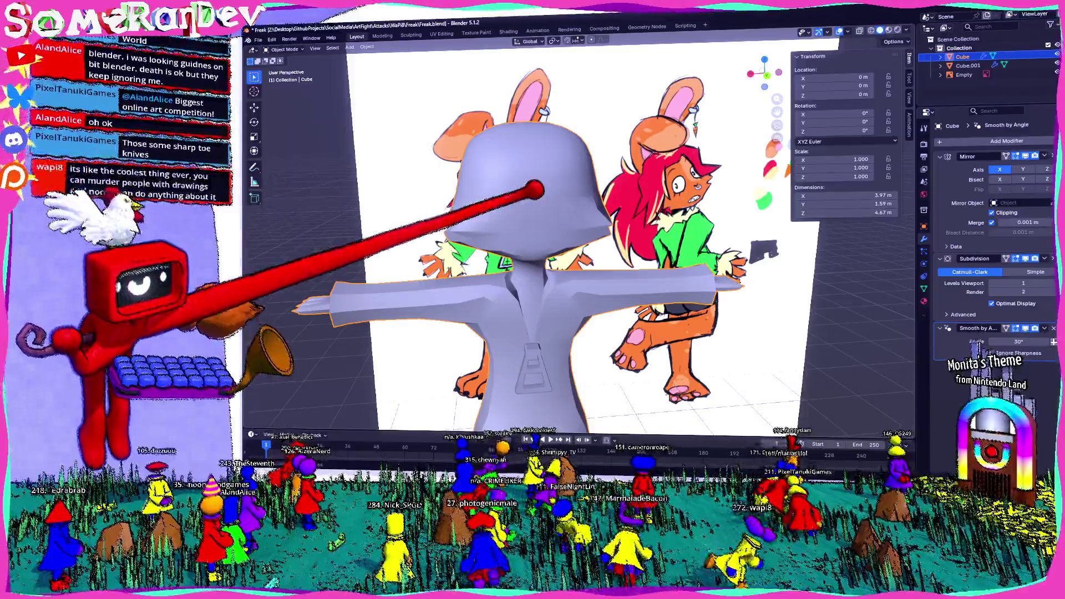
{"action": "middle_click_drag", "start_coordinate": [583, 250], "coordinate": [679, 242]}
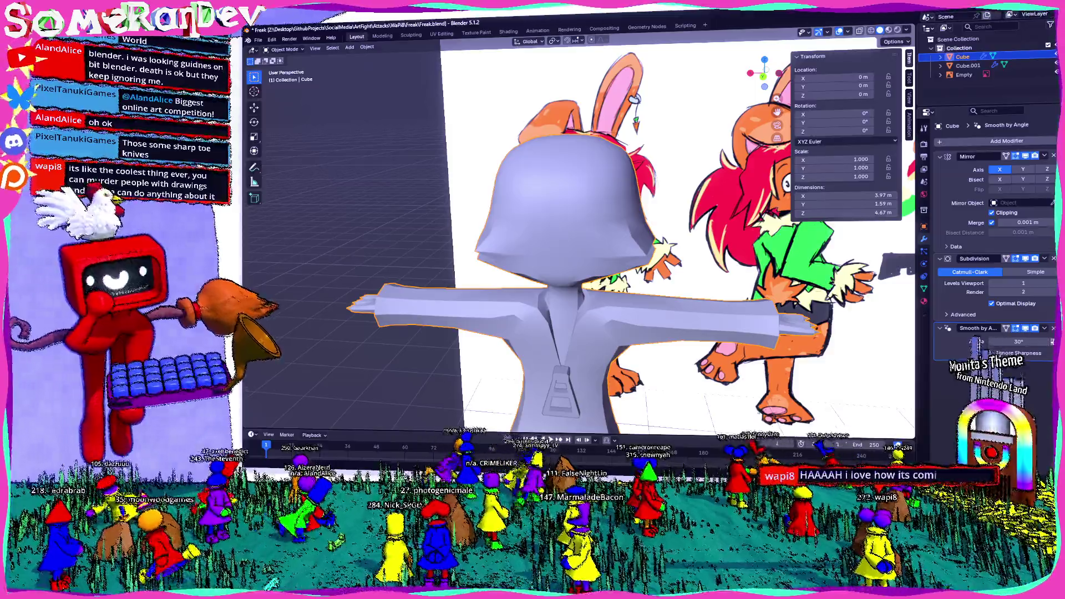
{"action": "middle_click_drag", "start_coordinate": [583, 250], "coordinate": [607, 250]}
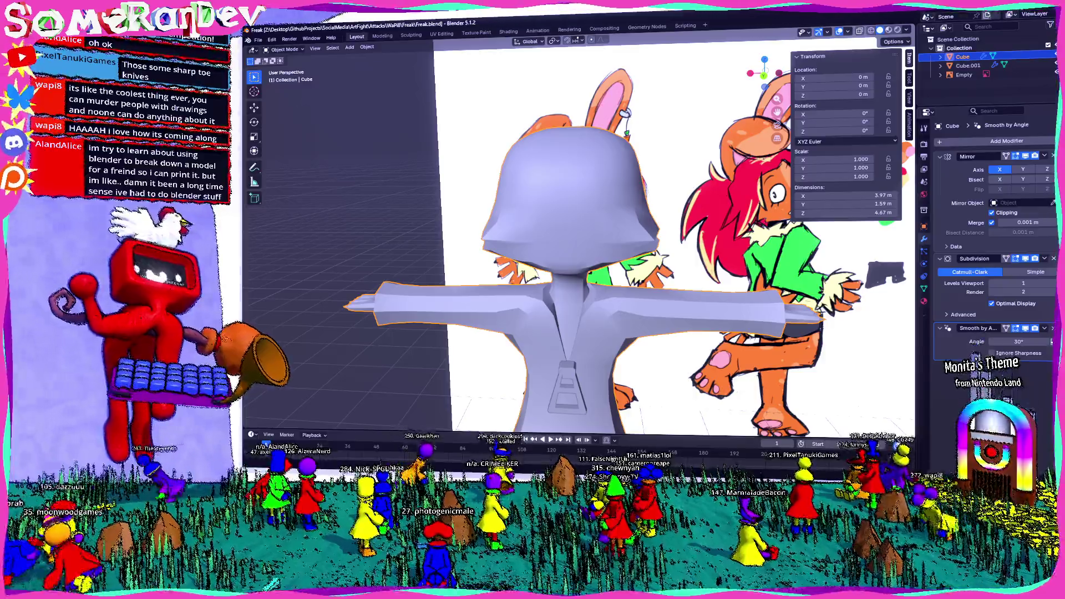
{"action": "scroll", "coordinate": [583, 241], "scroll_direction": "down", "scroll_amount": 3}
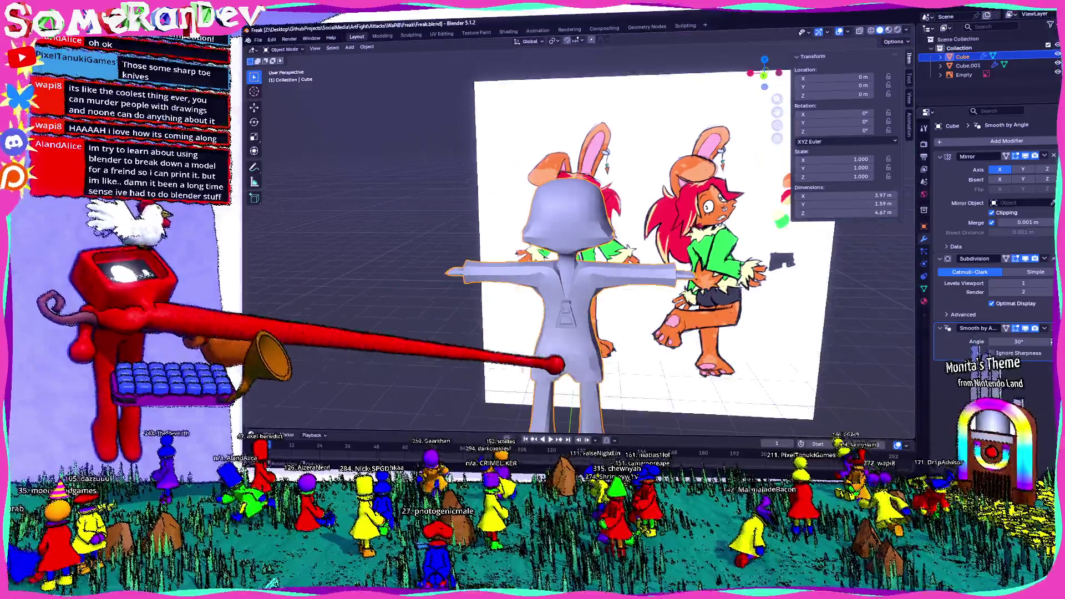
{"action": "middle_click_drag", "start_coordinate": [582, 241], "coordinate": [532, 266]}
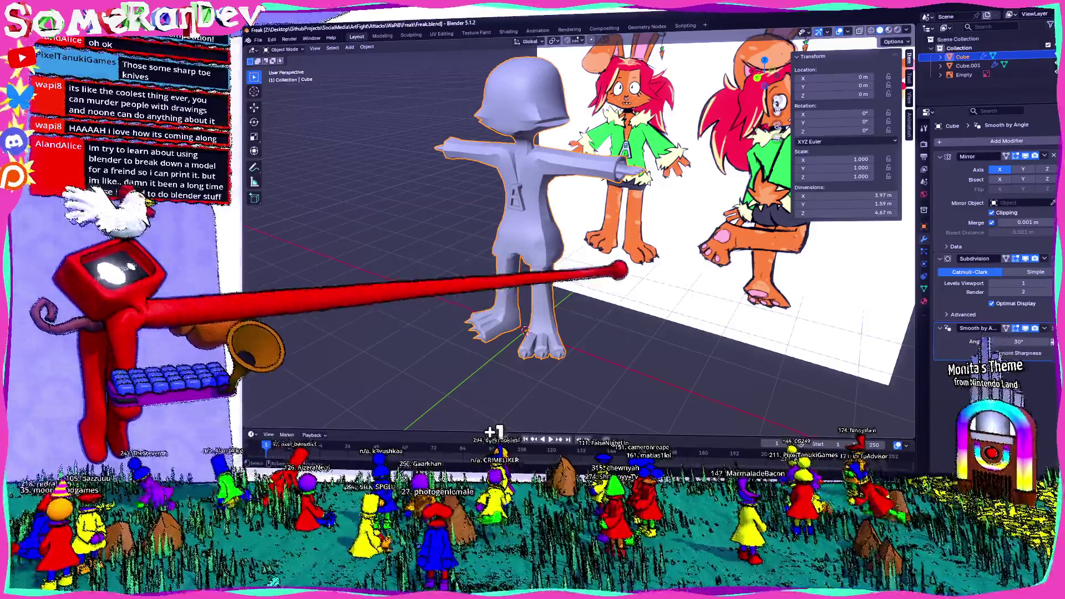
{"action": "scroll", "coordinate": [526, 330], "scroll_direction": "up", "scroll_amount": 2}
{"action": "scroll", "coordinate": [526, 330], "scroll_direction": "up", "scroll_amount": 2}
{"action": "scroll", "coordinate": [526, 331], "scroll_direction": "up", "scroll_amount": 2}
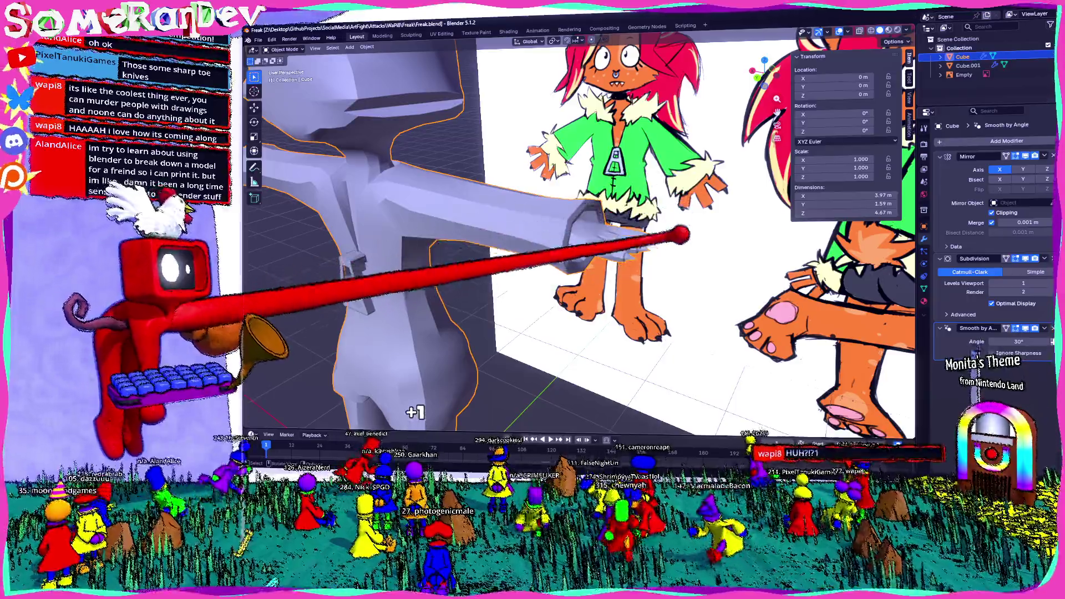
{"action": "middle_click_drag", "start_coordinate": [583, 242], "coordinate": [549, 259]}
{"action": "scroll", "coordinate": [582, 241], "scroll_direction": "down", "scroll_amount": 3}
Step: In Edit Mode from a top view, box-select the fingertip vertices with X-ray on
{"action": "key", "text": "Tab"}
{"action": "key", "text": "n"}
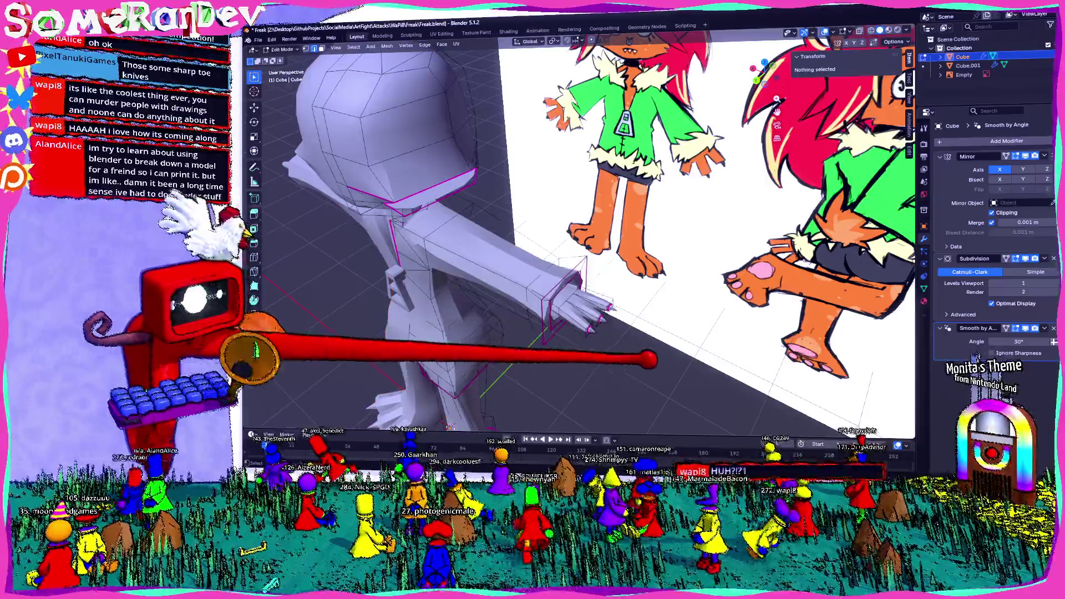
{"action": "mouse_move", "coordinate": [611, 347]}
{"action": "middle_mouse_down"}
{"action": "mouse_move", "coordinate": [582, 249]}
{"action": "mouse_move", "coordinate": [488, 186]}
{"action": "middle_mouse_up"}
{"action": "key", "text": "KP_7"}
{"action": "left_click_drag", "start_coordinate": [503, 167], "coordinate": [595, 266]}
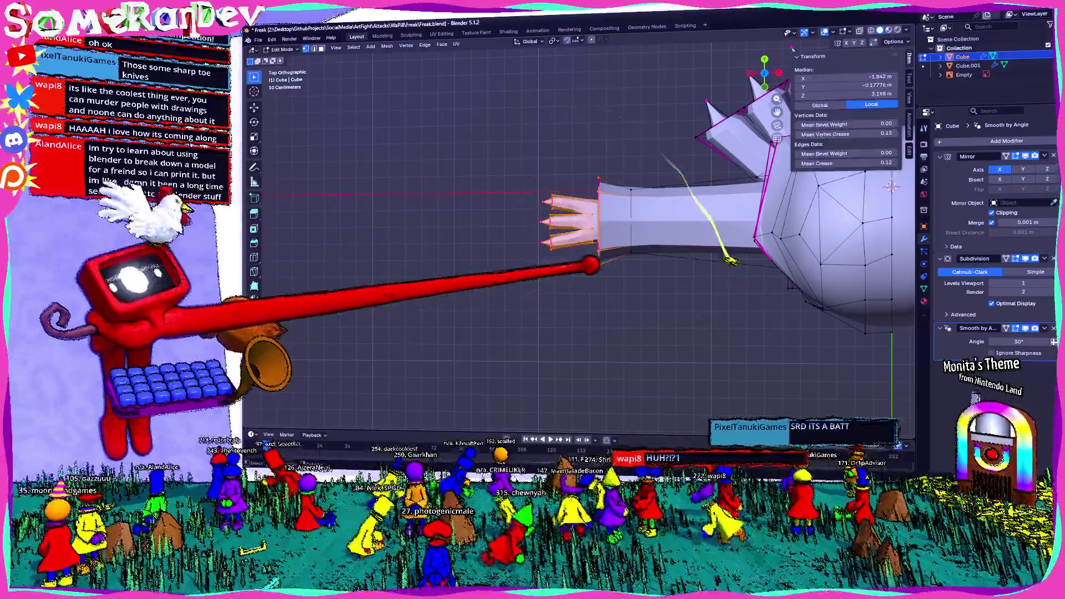
{"action": "key", "text": "alt+z"}
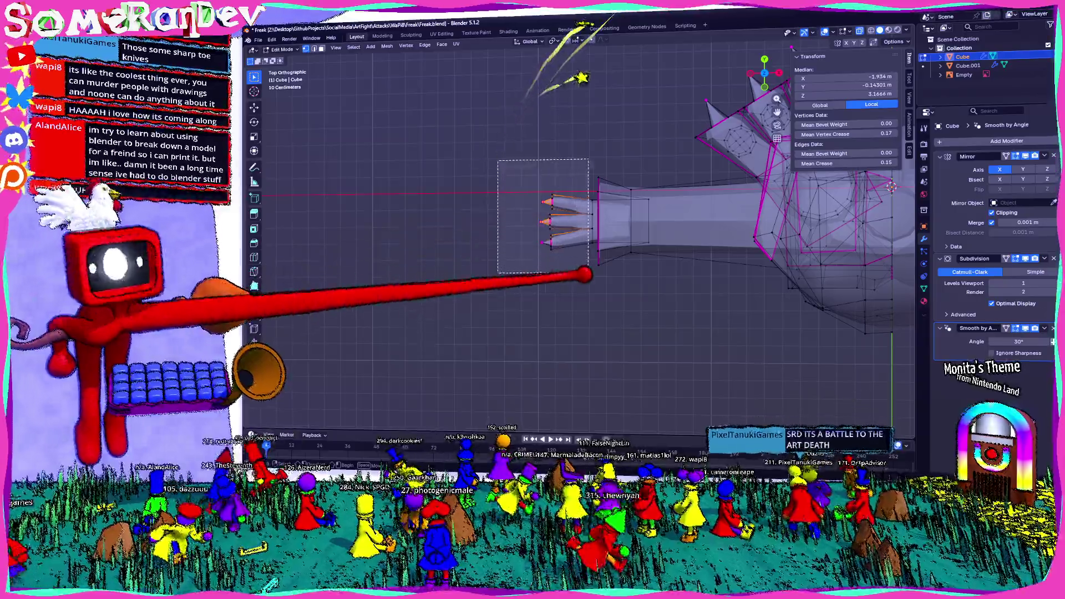
Step: Scale the fingertip claws larger, then view the whole body in Object Mode from the front
{"action": "key", "text": "s"}
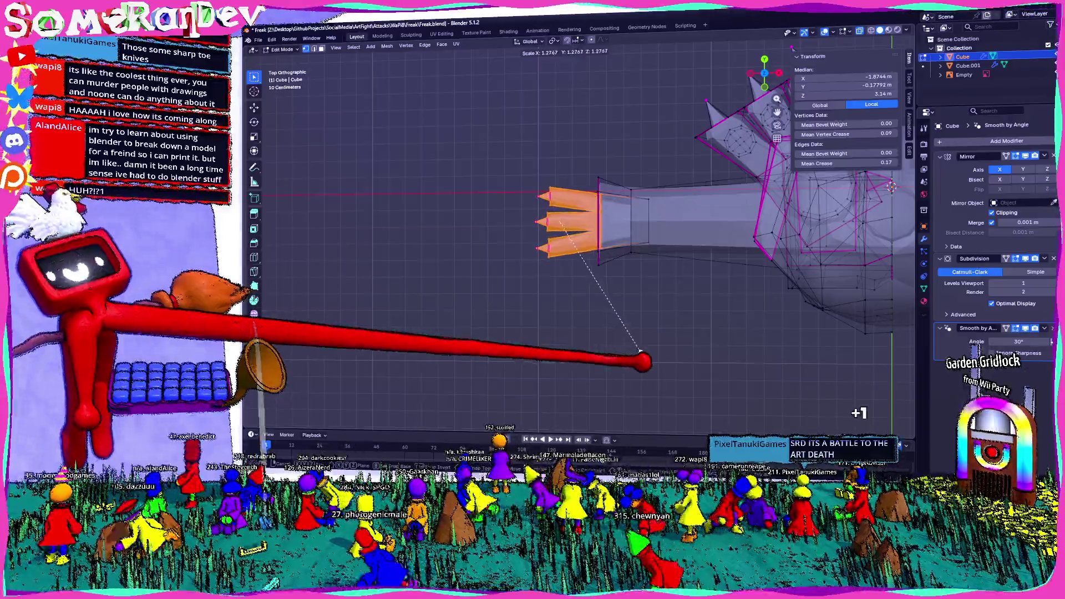
{"action": "left_click", "coordinate": [649, 356]}
{"action": "key", "text": "g"}
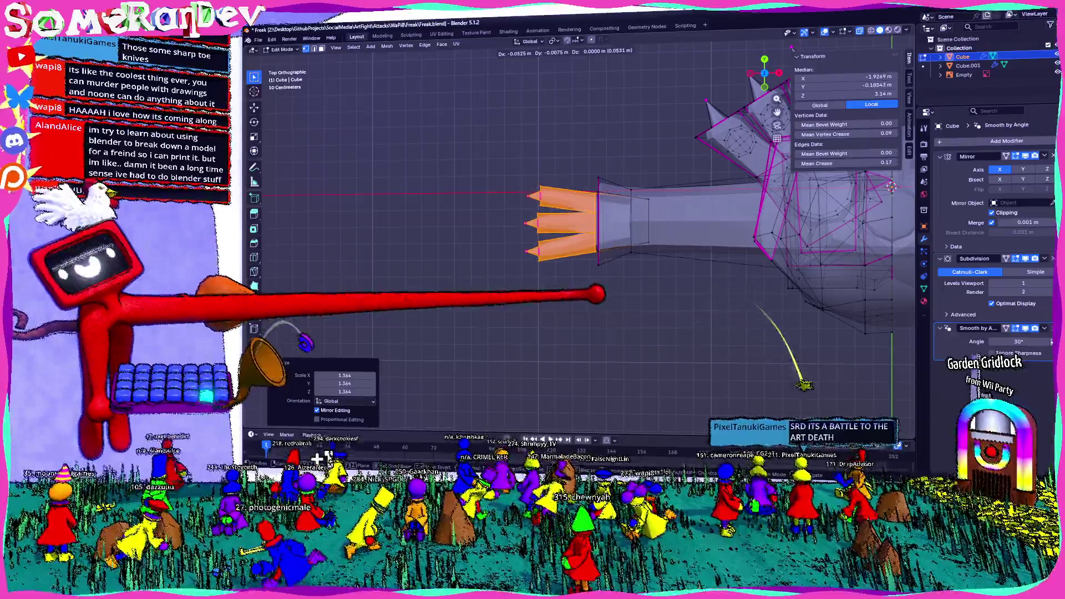
{"action": "key", "text": "Tab"}
{"action": "mouse_move", "coordinate": [667, 274]}
{"action": "middle_mouse_down"}
{"action": "mouse_move", "coordinate": [728, 234]}
{"action": "mouse_move", "coordinate": [604, 411]}
{"action": "middle_mouse_up"}
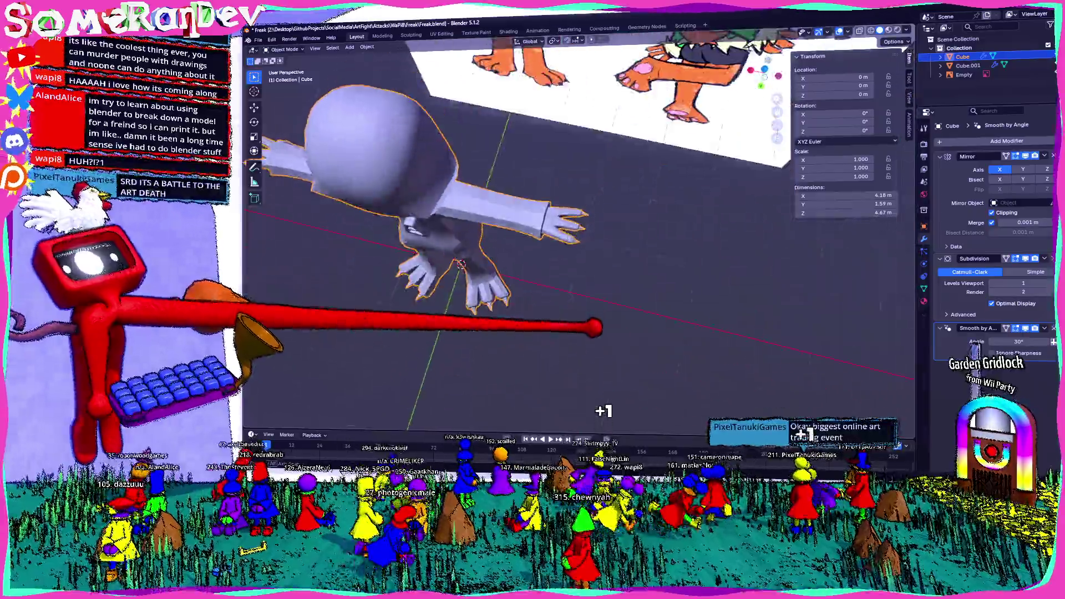
{"action": "middle_click_drag", "start_coordinate": [603, 410], "coordinate": [604, 333]}
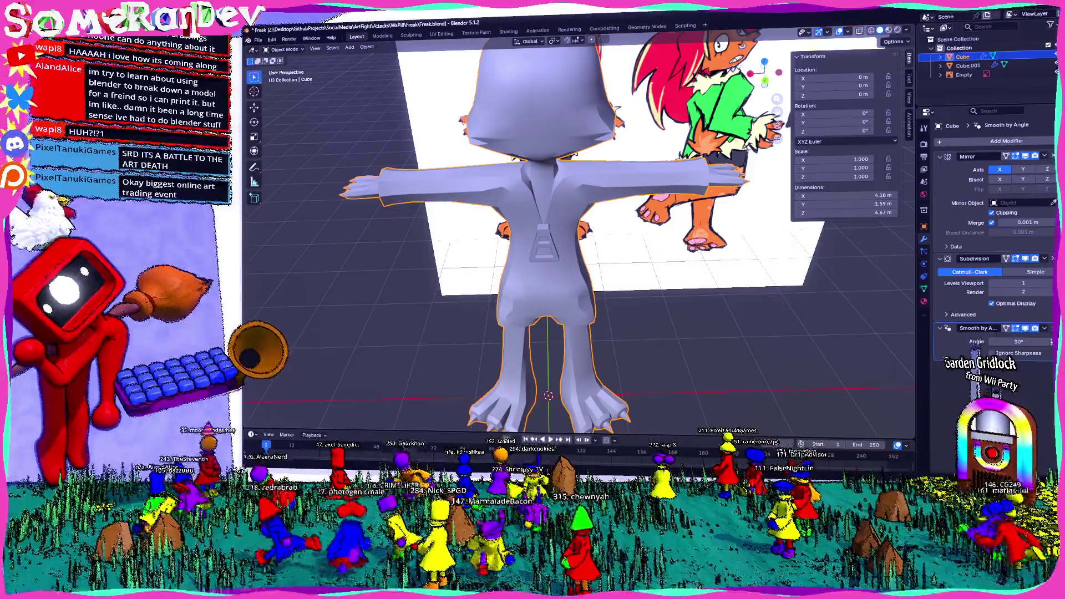
{"action": "scroll", "coordinate": [594, 344], "scroll_direction": "down", "scroll_amount": 5}
Step: Deselect the character and save Freak.blend
{"action": "middle_click_drag", "start_coordinate": [594, 345], "coordinate": [623, 337]}
{"action": "scroll", "coordinate": [691, 358], "scroll_direction": "up", "scroll_amount": 4}
{"action": "left_click", "coordinate": [691, 357]}
{"action": "key", "text": "ctrl+s"}
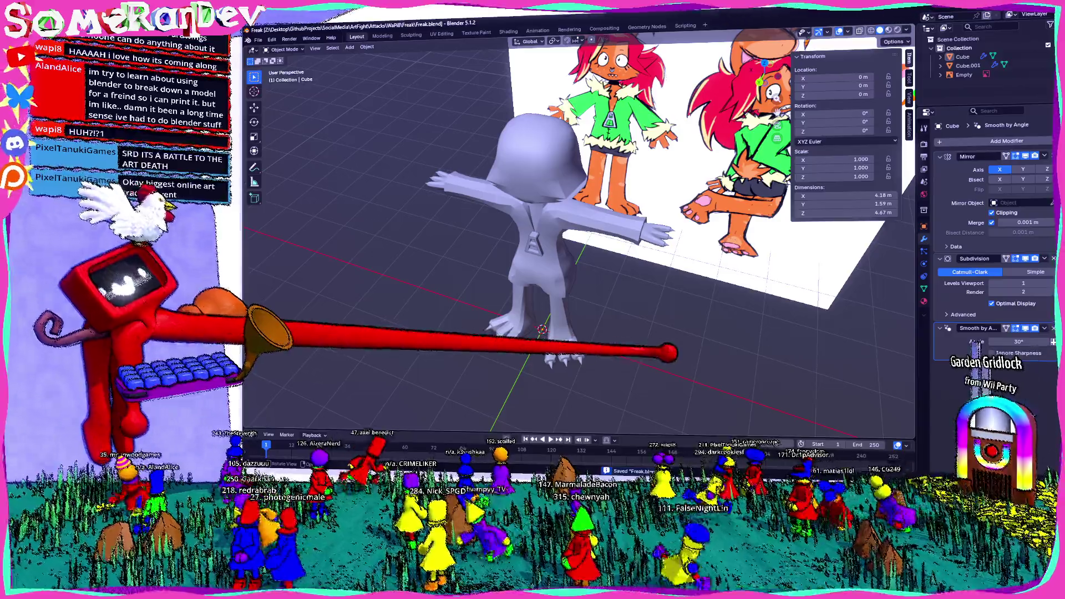
{"action": "mouse_move", "coordinate": [582, 249]}
{"action": "middle_mouse_down"}
{"action": "mouse_move", "coordinate": [616, 250]}
{"action": "mouse_move", "coordinate": [582, 250]}
{"action": "mouse_move", "coordinate": [616, 250]}
{"action": "mouse_move", "coordinate": [616, 282]}
{"action": "mouse_move", "coordinate": [583, 217]}
{"action": "mouse_move", "coordinate": [600, 216]}
{"action": "mouse_move", "coordinate": [567, 217]}
{"action": "mouse_move", "coordinate": [549, 200]}
{"action": "mouse_move", "coordinate": [648, 250]}
{"action": "middle_mouse_up"}
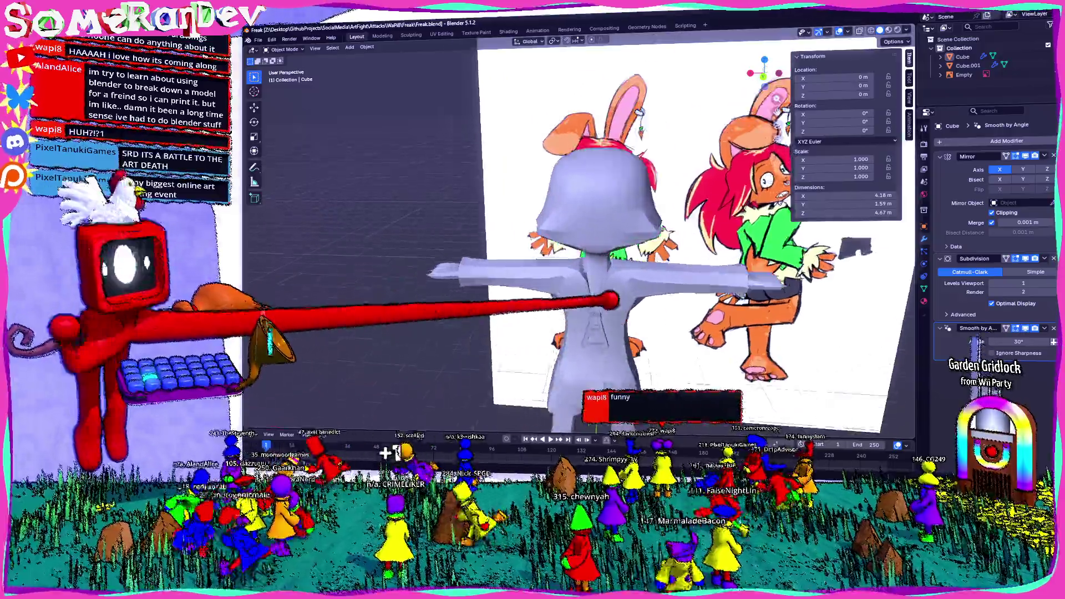
{"action": "scroll", "coordinate": [583, 251], "scroll_direction": "up", "scroll_amount": 3}
Step: Select the creature mesh and enter Edit Mode to work on the head
{"action": "middle_click_drag", "start_coordinate": [582, 250], "coordinate": [515, 242]}
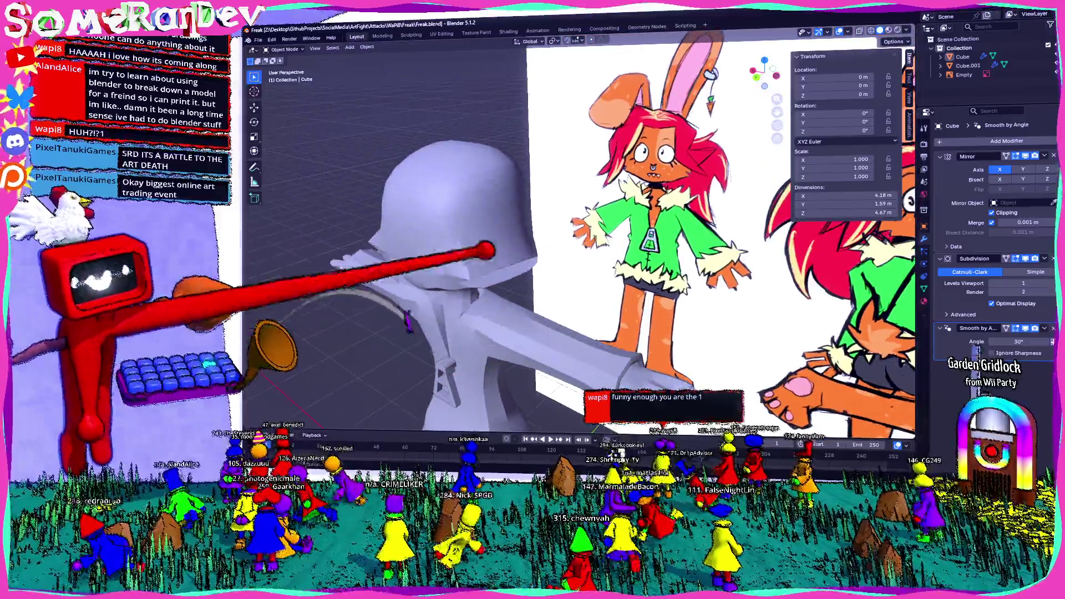
{"action": "left_click", "coordinate": [449, 249]}
{"action": "key", "text": "Tab"}
Step: Merge the triangular faces on the creature's head into quads with Tris to Quads
{"action": "middle_click_drag", "start_coordinate": [582, 249], "coordinate": [583, 283]}
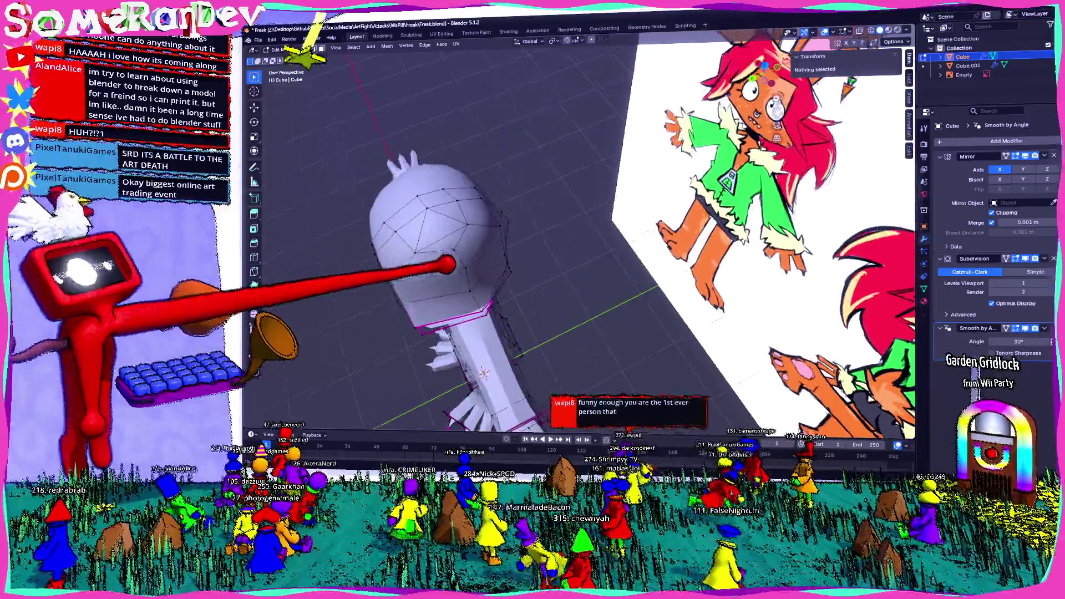
{"action": "mouse_move", "coordinate": [449, 249]}
{"action": "middle_mouse_down"}
{"action": "mouse_move", "coordinate": [451, 290]}
{"action": "mouse_move", "coordinate": [488, 238]}
{"action": "mouse_move", "coordinate": [498, 242]}
{"action": "middle_mouse_up"}
{"action": "mouse_move", "coordinate": [558, 257]}
{"action": "middle_mouse_down"}
{"action": "mouse_move", "coordinate": [506, 254]}
{"action": "mouse_move", "coordinate": [468, 269]}
{"action": "mouse_move", "coordinate": [581, 267]}
{"action": "middle_mouse_up"}
{"action": "scroll", "coordinate": [509, 278], "scroll_direction": "up", "scroll_amount": 4}
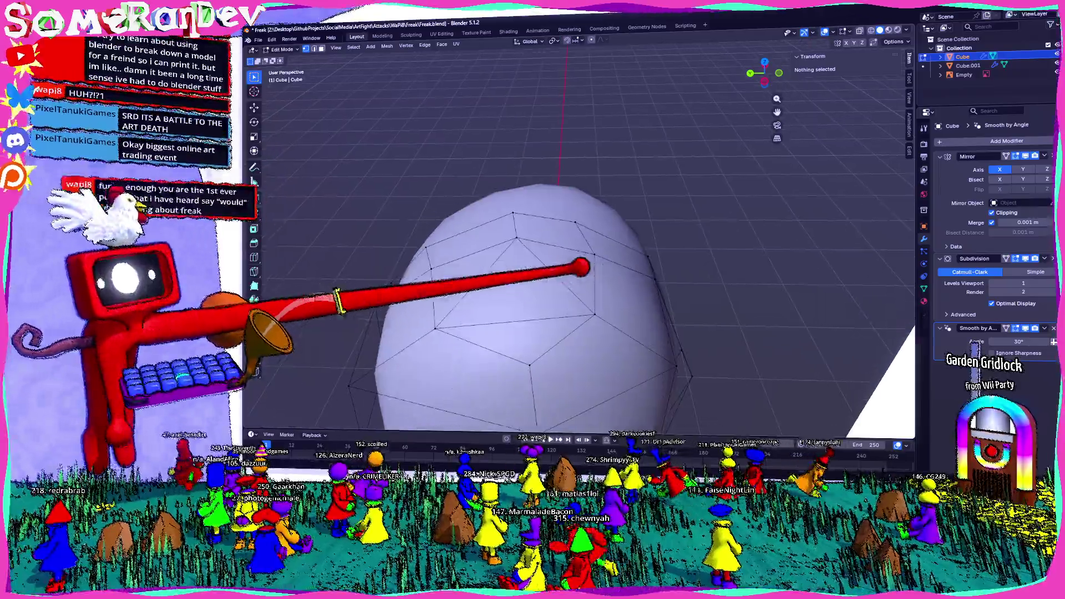
{"action": "left_click", "coordinate": [514, 218]}
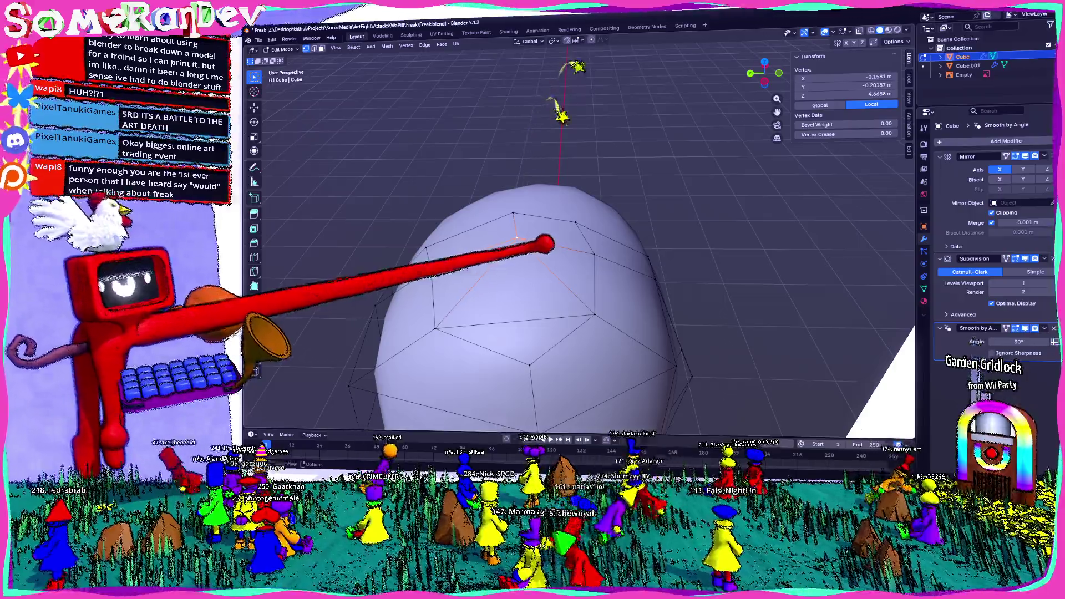
{"action": "left_click", "coordinate": [549, 303], "text": "shift"}
{"action": "key", "text": "ctrl+e"}
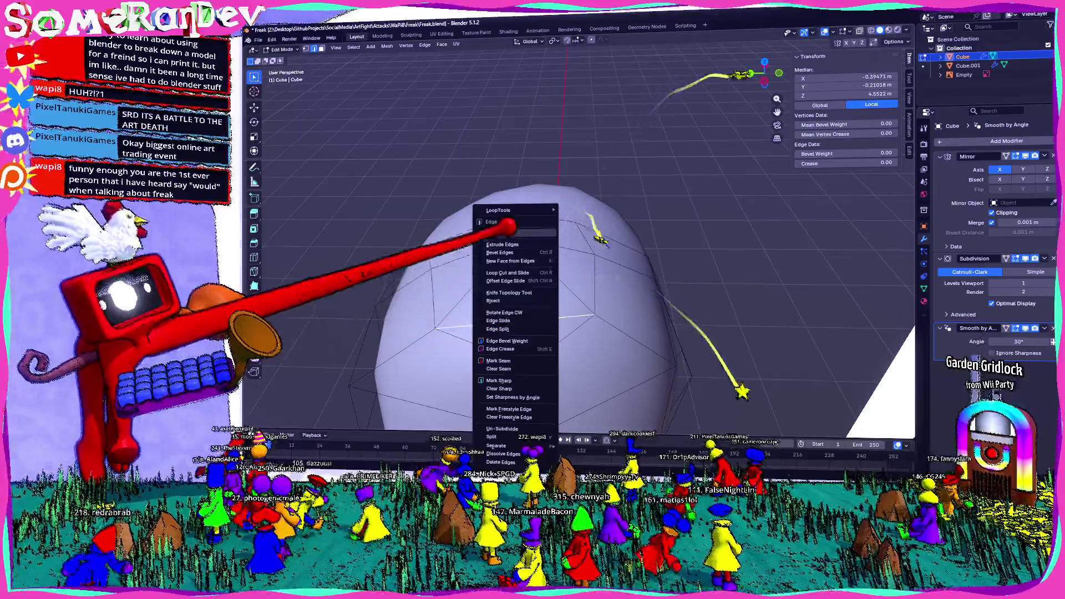
{"action": "key", "text": "Escape"}
{"action": "left_click", "coordinate": [508, 323]}
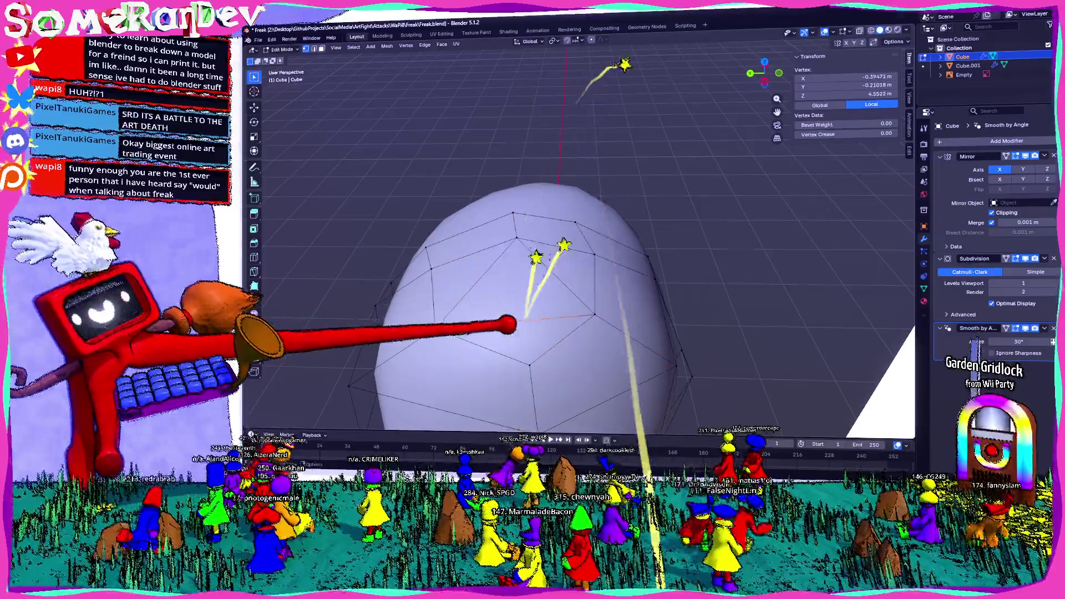
{"action": "key", "text": "alt+a"}
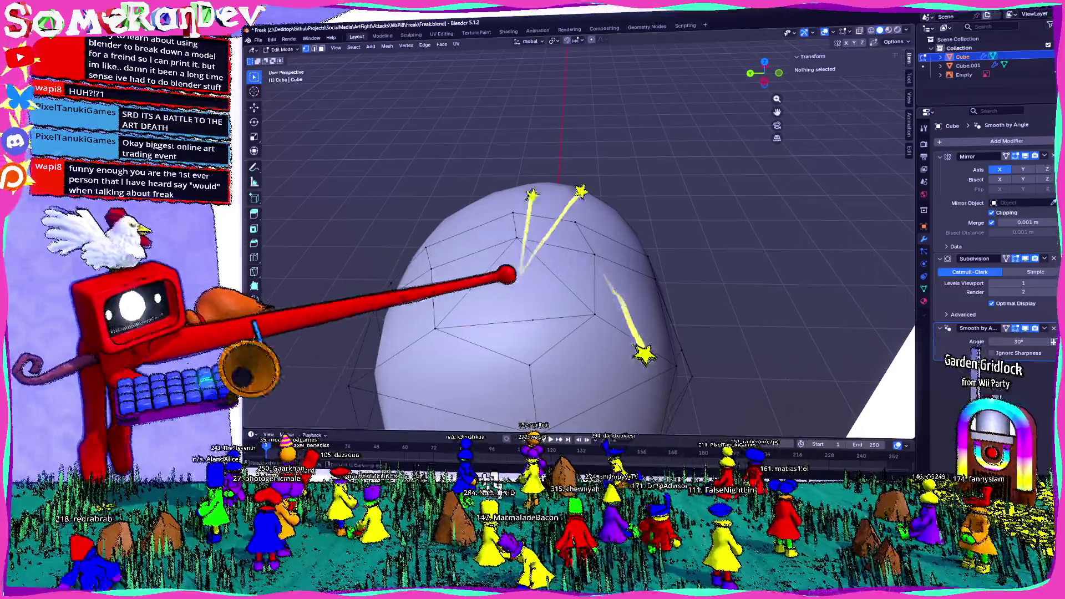
{"action": "left_click", "coordinate": [545, 278]}
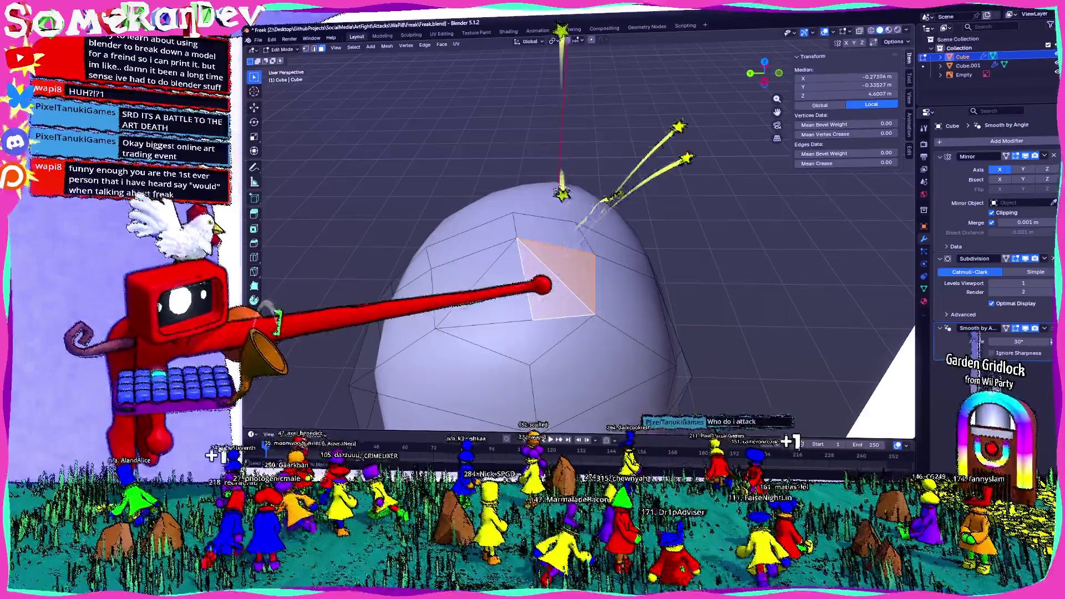
{"action": "key", "text": "alt+j"}
Step: Reposition a single head vertex to refine the dome shape
{"action": "middle_click_drag", "start_coordinate": [546, 284], "coordinate": [574, 327]}
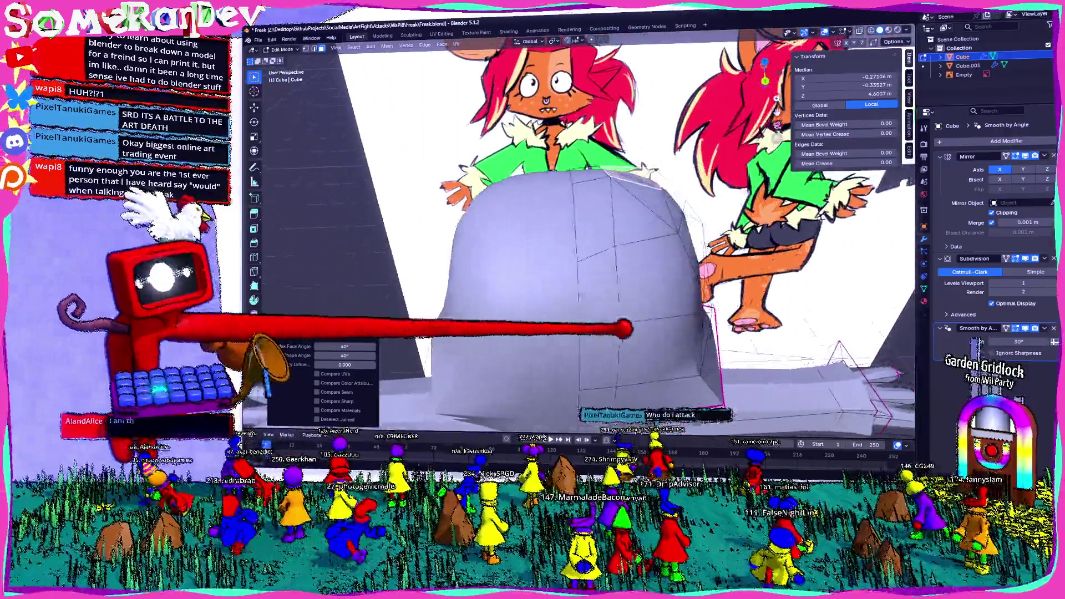
{"action": "middle_click_drag", "start_coordinate": [562, 379], "coordinate": [583, 332]}
{"action": "mouse_move", "coordinate": [663, 143]}
{"action": "middle_mouse_down"}
{"action": "mouse_move", "coordinate": [547, 275]}
{"action": "mouse_move", "coordinate": [504, 241]}
{"action": "middle_mouse_up"}
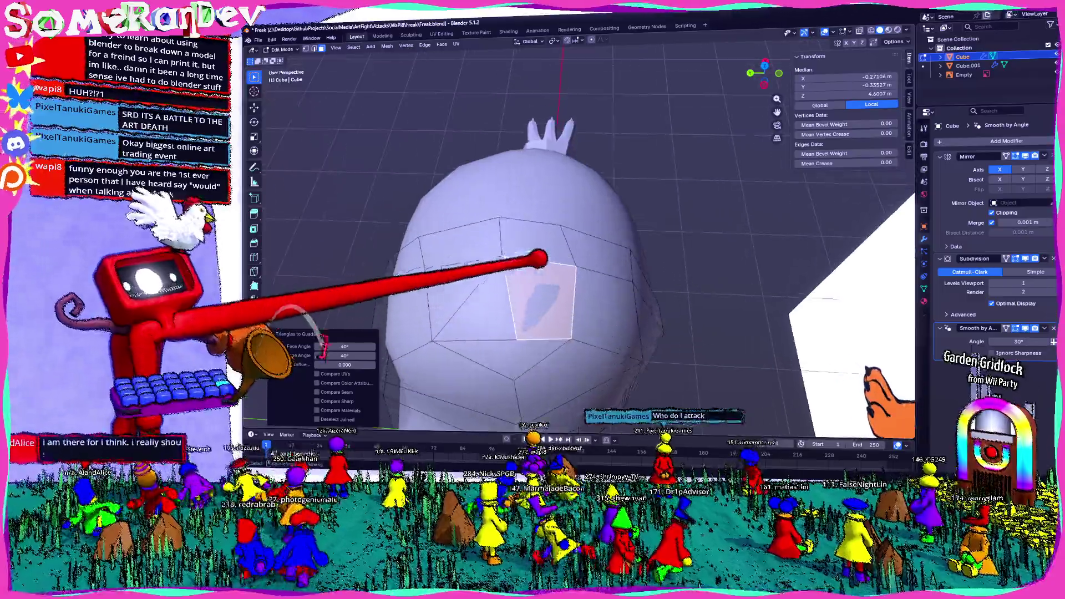
{"action": "left_click", "coordinate": [502, 254]}
{"action": "key", "text": "g"}
{"action": "key", "text": "Escape"}
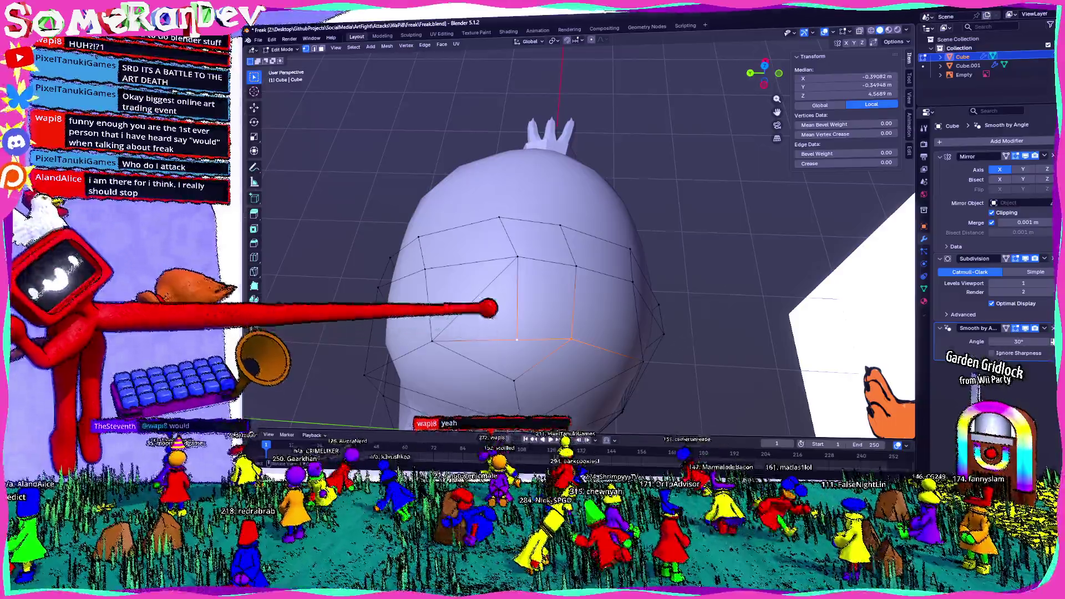
Step: Clear the selection and select a face on top of the head for the ears
{"action": "middle_click_drag", "start_coordinate": [533, 295], "coordinate": [518, 285]}
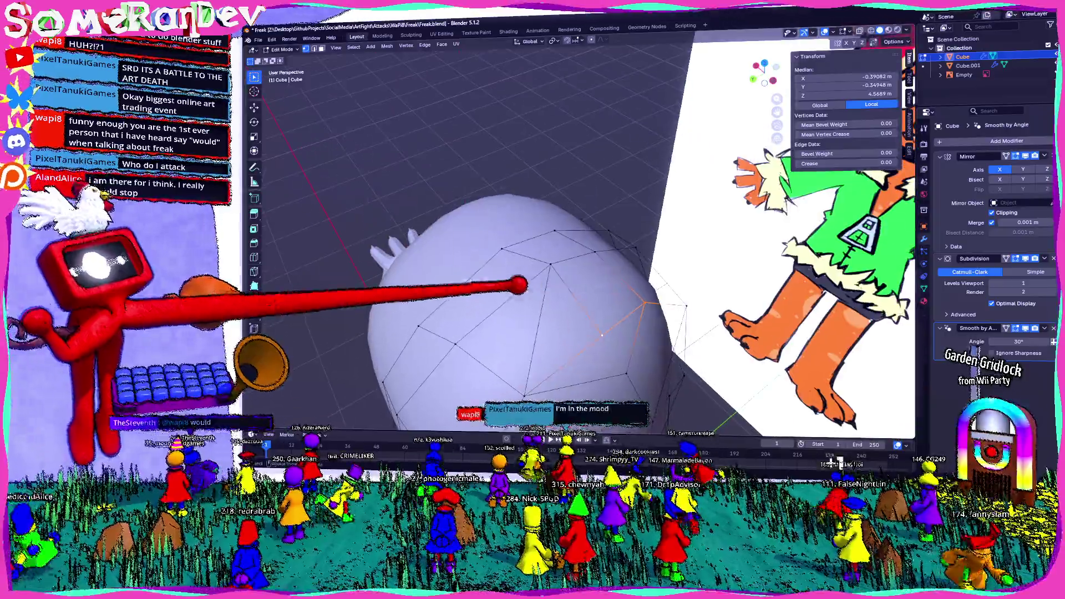
{"action": "middle_click_drag", "start_coordinate": [518, 285], "coordinate": [507, 300]}
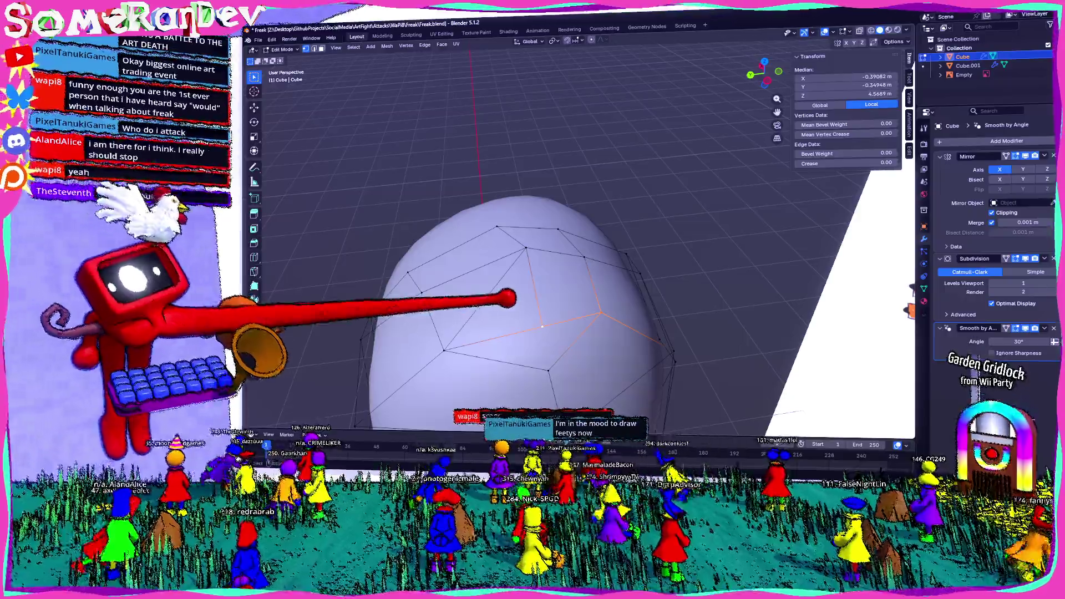
{"action": "middle_click_drag", "start_coordinate": [540, 327], "coordinate": [533, 317]}
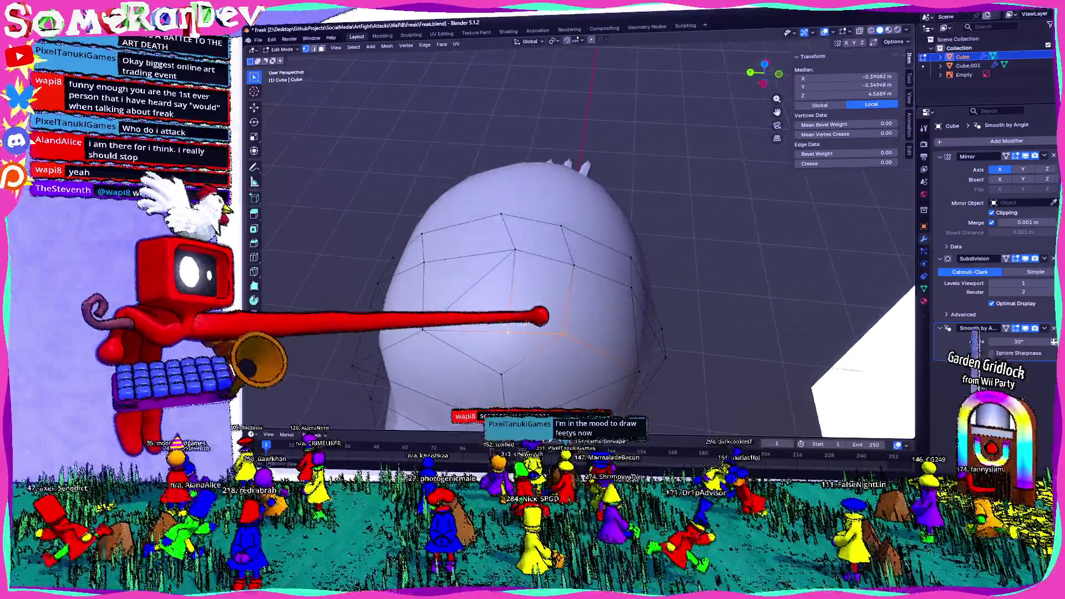
{"action": "key", "text": "alt+a"}
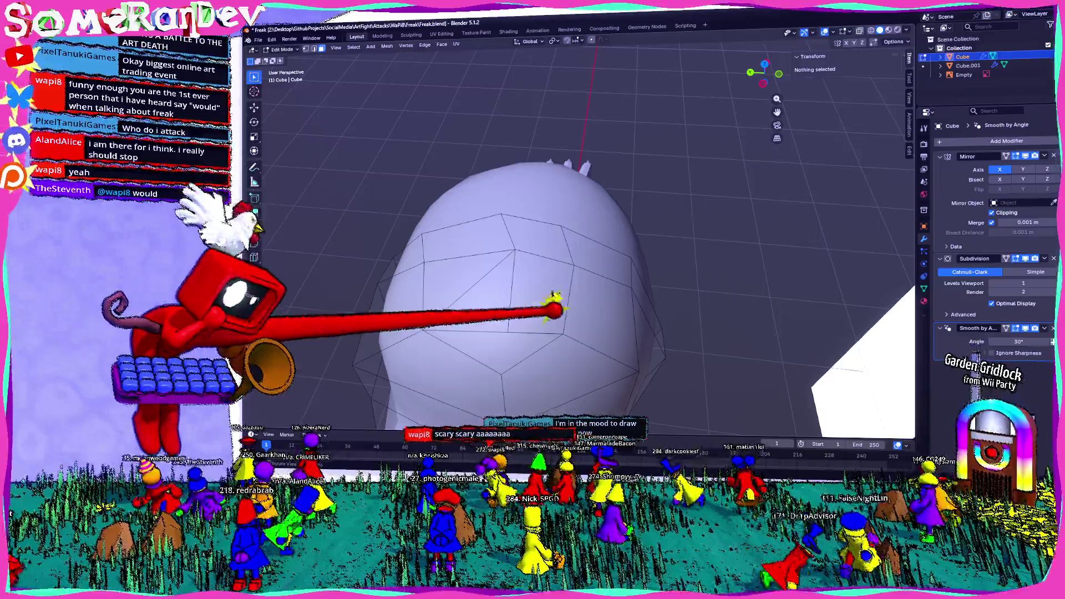
{"action": "left_click", "coordinate": [553, 296]}
{"action": "mouse_move", "coordinate": [553, 296]}
{"action": "middle_mouse_down"}
{"action": "mouse_move", "coordinate": [699, 296]}
{"action": "mouse_move", "coordinate": [632, 292]}
{"action": "mouse_move", "coordinate": [785, 238]}
{"action": "mouse_move", "coordinate": [792, 43]}
{"action": "mouse_move", "coordinate": [629, 301]}
{"action": "middle_mouse_up"}
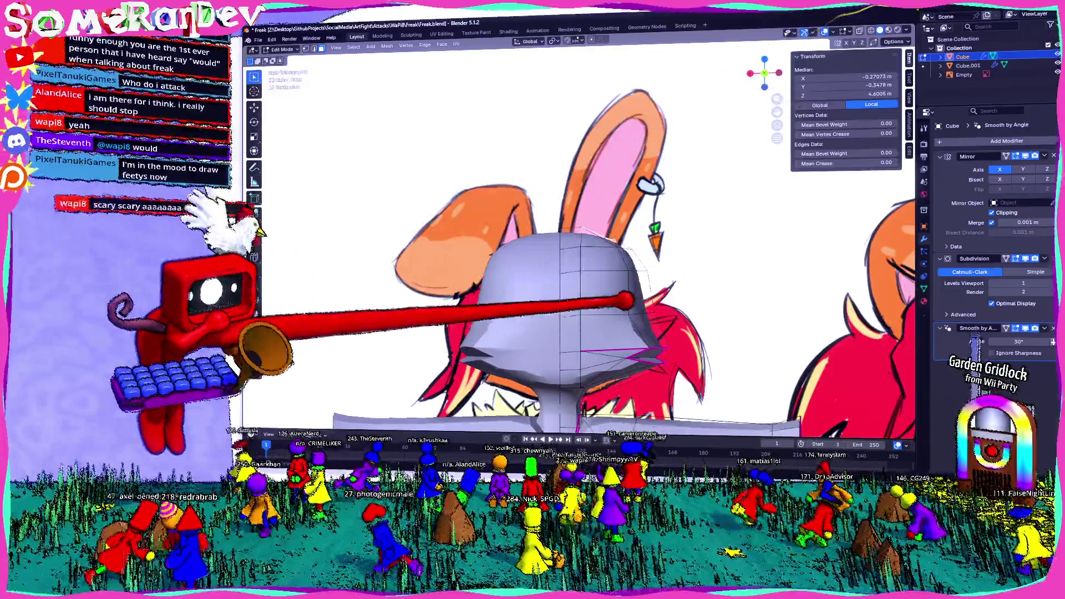
Step: Extrude the selected top faces upward into an ear and slide its edge loop
{"action": "key", "text": "e"}
{"action": "left_click", "coordinate": [674, 127]}
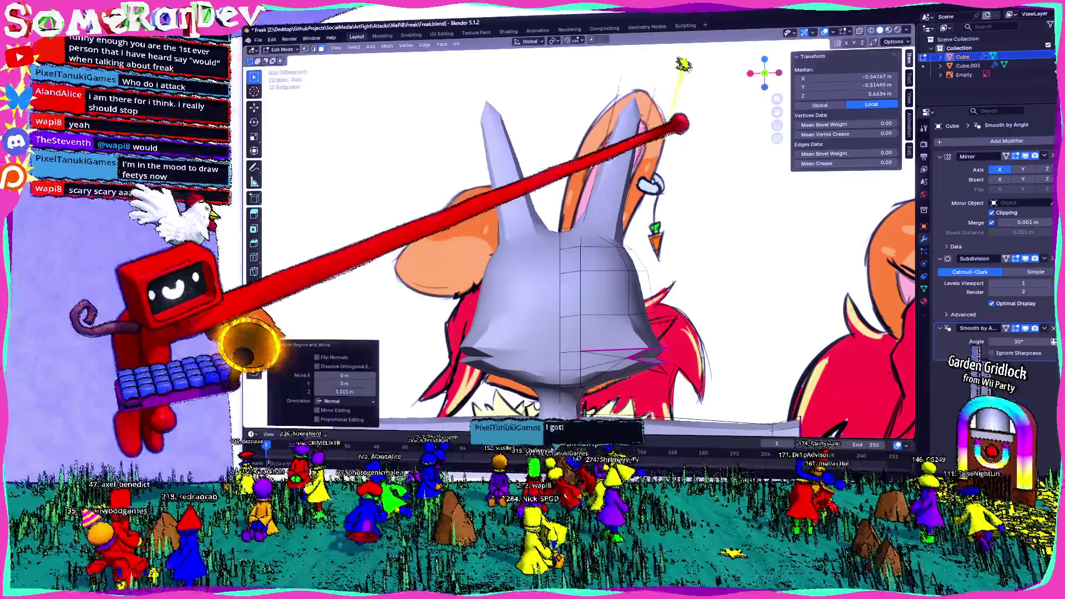
{"action": "mouse_move", "coordinate": [682, 124]}
{"action": "middle_mouse_down"}
{"action": "mouse_move", "coordinate": [606, 231]}
{"action": "mouse_move", "coordinate": [575, 255]}
{"action": "mouse_move", "coordinate": [633, 246]}
{"action": "mouse_move", "coordinate": [714, 172]}
{"action": "middle_mouse_up"}
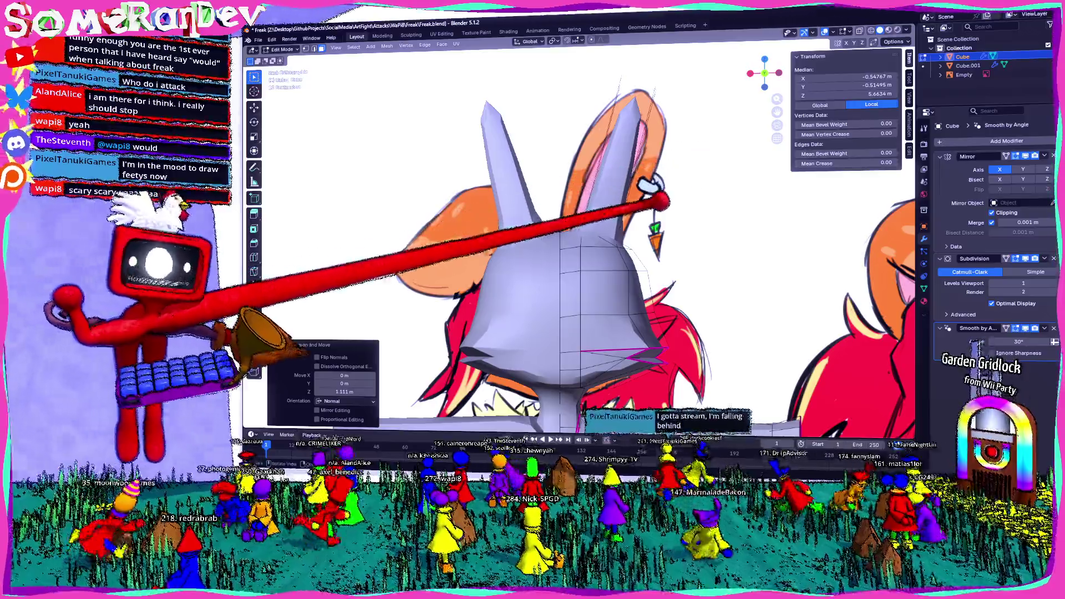
{"action": "mouse_move", "coordinate": [658, 201]}
{"action": "middle_mouse_down"}
{"action": "mouse_move", "coordinate": [630, 238]}
{"action": "mouse_move", "coordinate": [563, 255]}
{"action": "mouse_move", "coordinate": [647, 231]}
{"action": "mouse_move", "coordinate": [772, 42]}
{"action": "middle_mouse_up"}
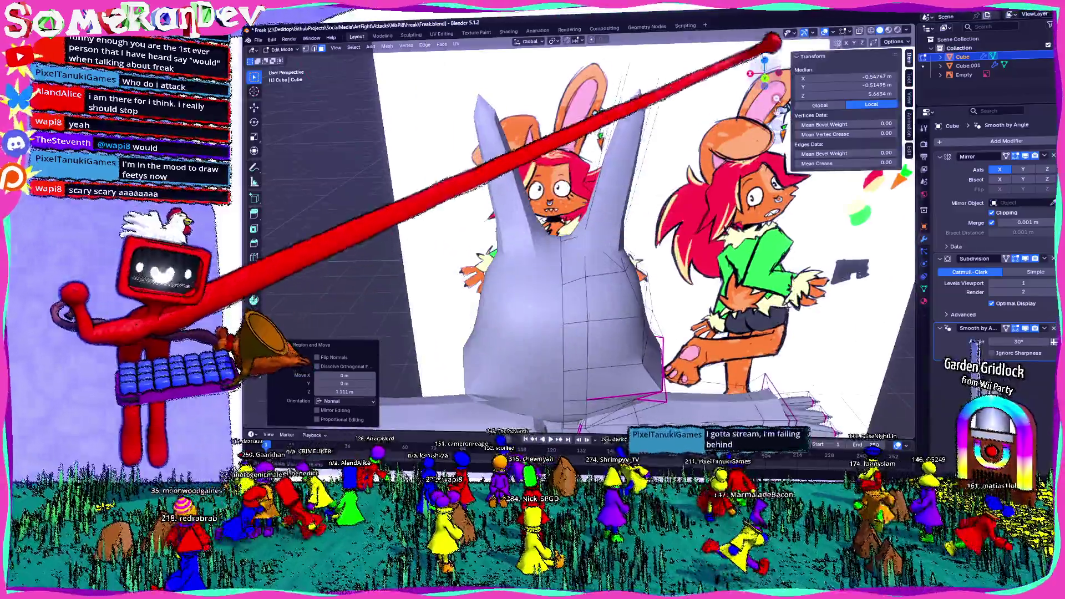
{"action": "key", "text": "KP_1"}
{"action": "key", "text": "g"}
{"action": "key", "text": "g"}
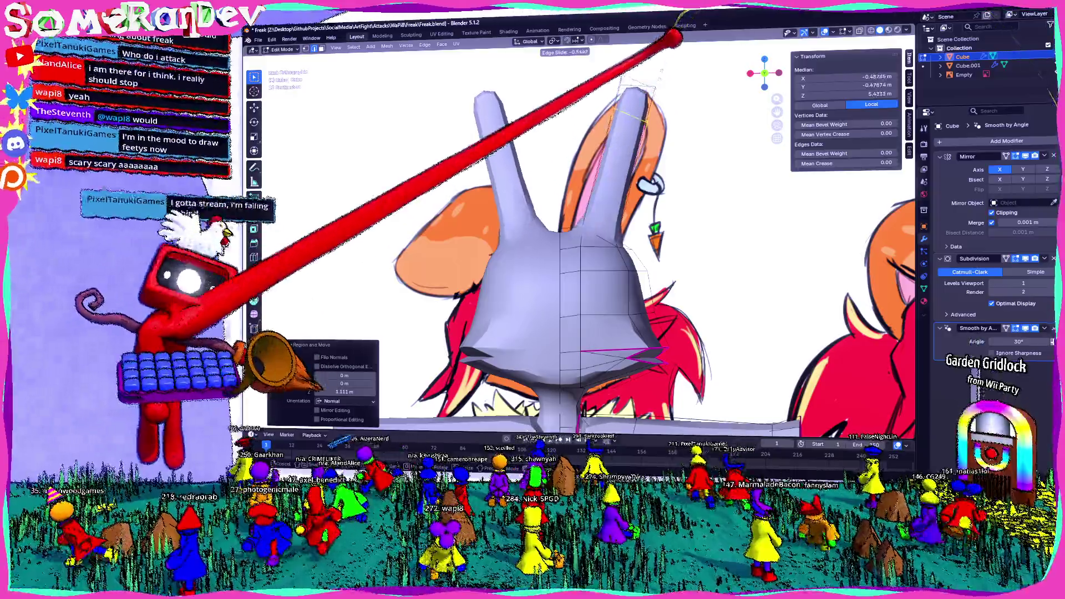
{"action": "left_click", "coordinate": [675, 37]}
Step: Lower the head's top face along its normal
{"action": "mouse_move", "coordinate": [673, 95]}
{"action": "middle_mouse_down"}
{"action": "mouse_move", "coordinate": [660, 213]}
{"action": "mouse_move", "coordinate": [567, 183]}
{"action": "mouse_move", "coordinate": [549, 261]}
{"action": "mouse_move", "coordinate": [524, 248]}
{"action": "middle_mouse_up"}
{"action": "key", "text": "alt+a"}
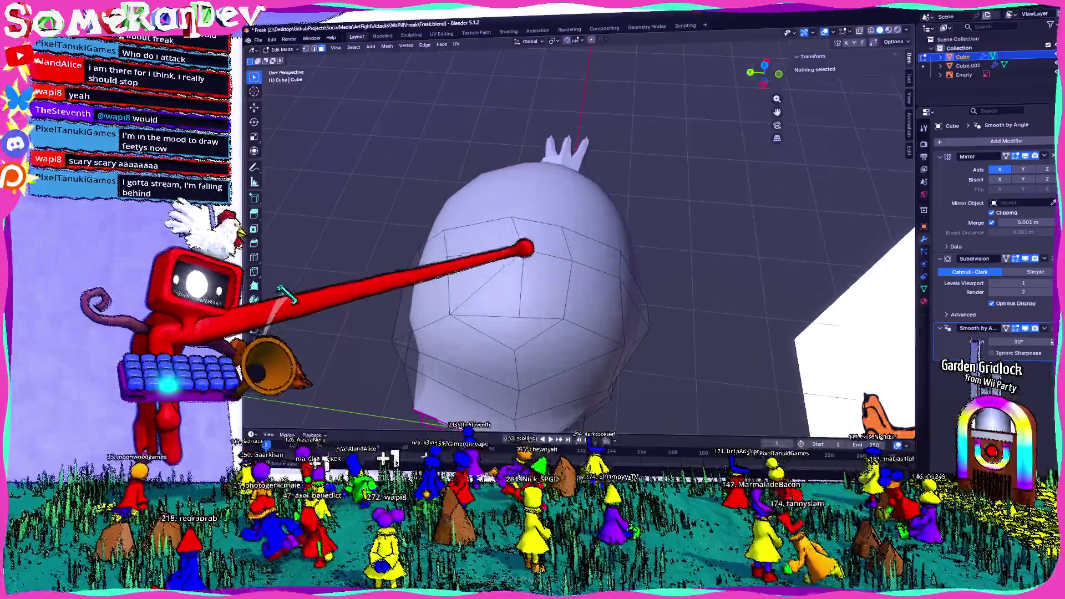
{"action": "left_click", "coordinate": [571, 196]}
{"action": "mouse_move", "coordinate": [570, 196]}
{"action": "middle_mouse_down"}
{"action": "mouse_move", "coordinate": [582, 297]}
{"action": "mouse_move", "coordinate": [782, 25]}
{"action": "mouse_move", "coordinate": [707, 166]}
{"action": "mouse_move", "coordinate": [665, 216]}
{"action": "middle_mouse_up"}
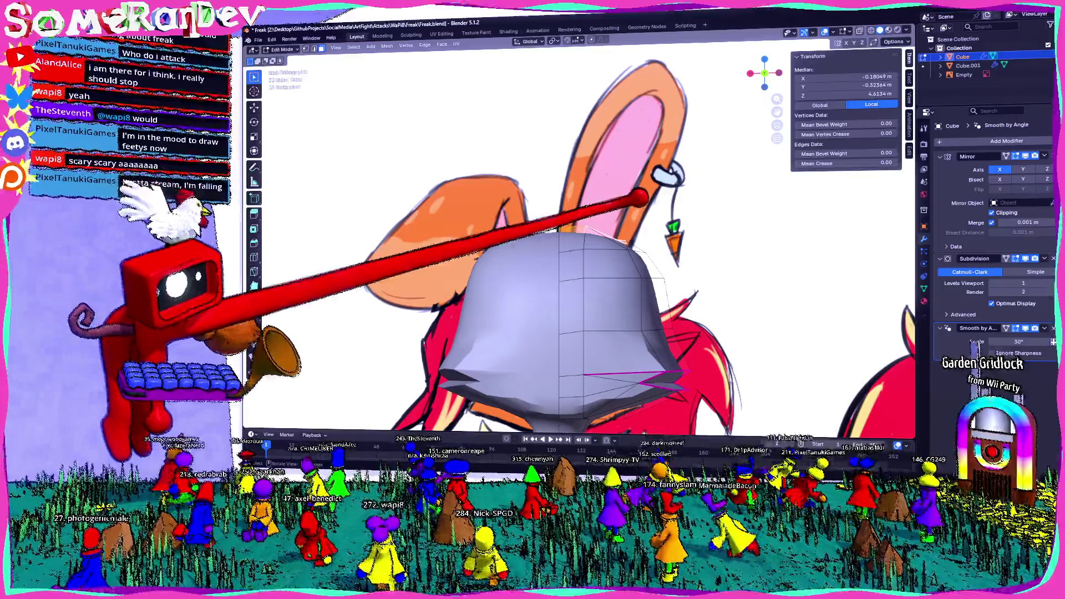
{"action": "key", "text": "g"}
{"action": "key", "text": "z"}
{"action": "key", "text": "z"}
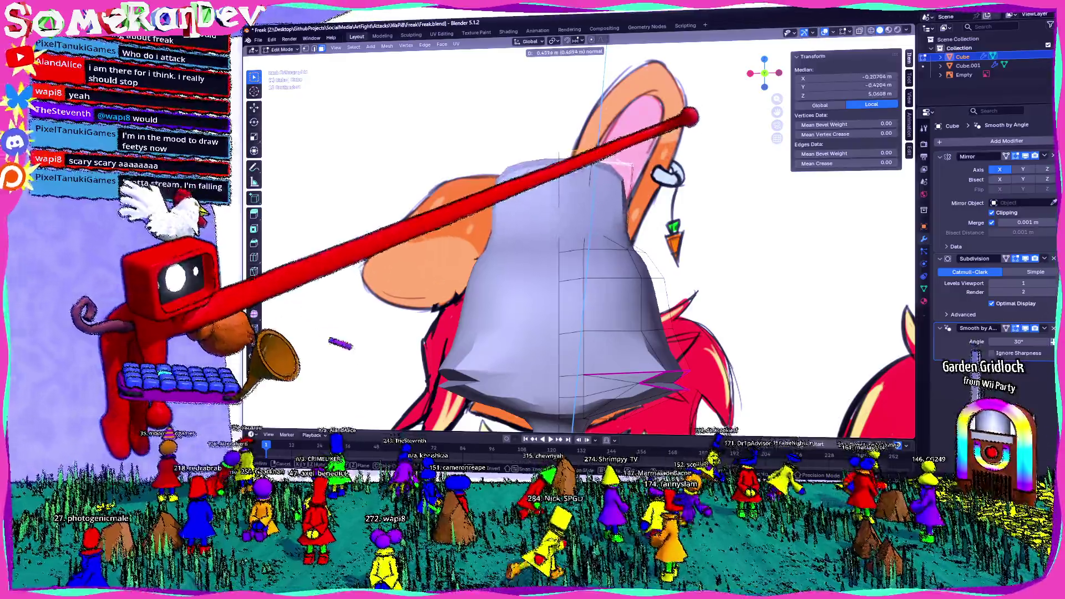
{"action": "key", "text": "Return"}
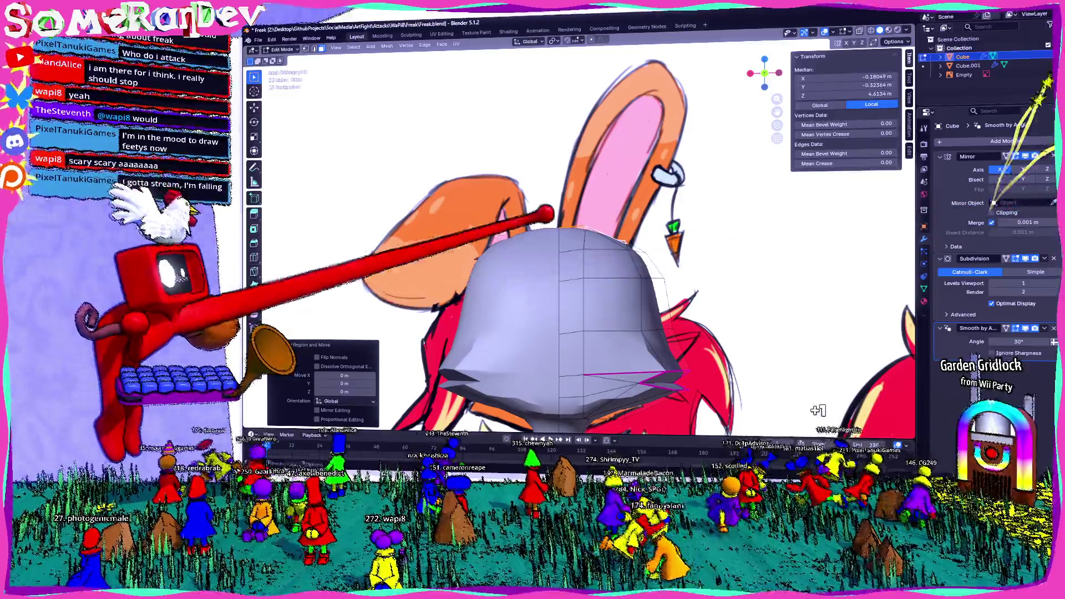
Step: Extrude two tall ears, splay them outward, and select a back-of-head face in X-ray
{"action": "key", "text": "e"}
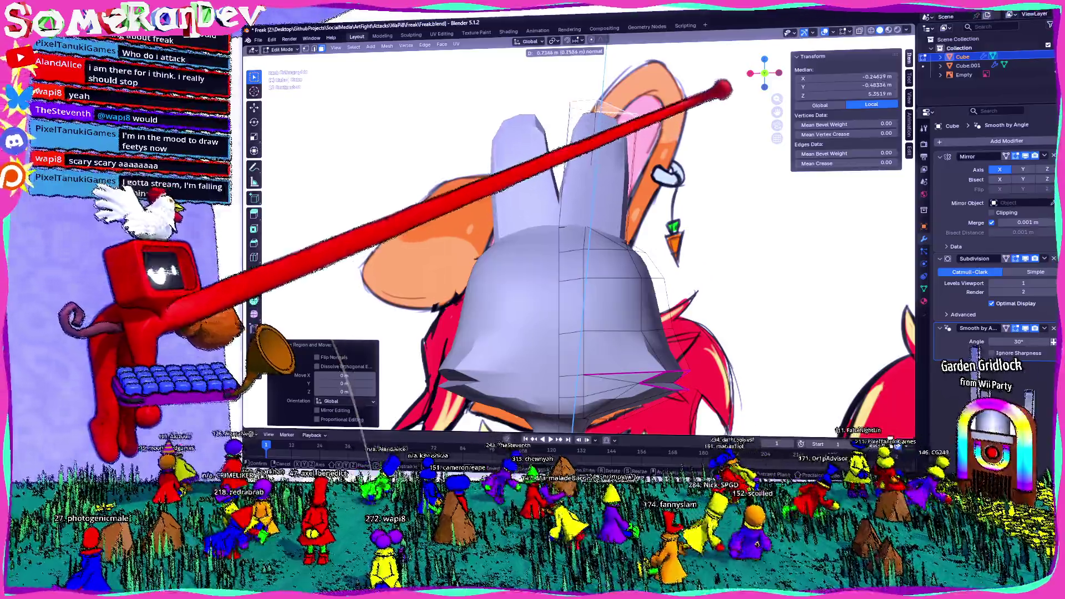
{"action": "left_click", "coordinate": [885, 401]}
{"action": "key", "text": "g"}
{"action": "left_click", "coordinate": [673, 114]}
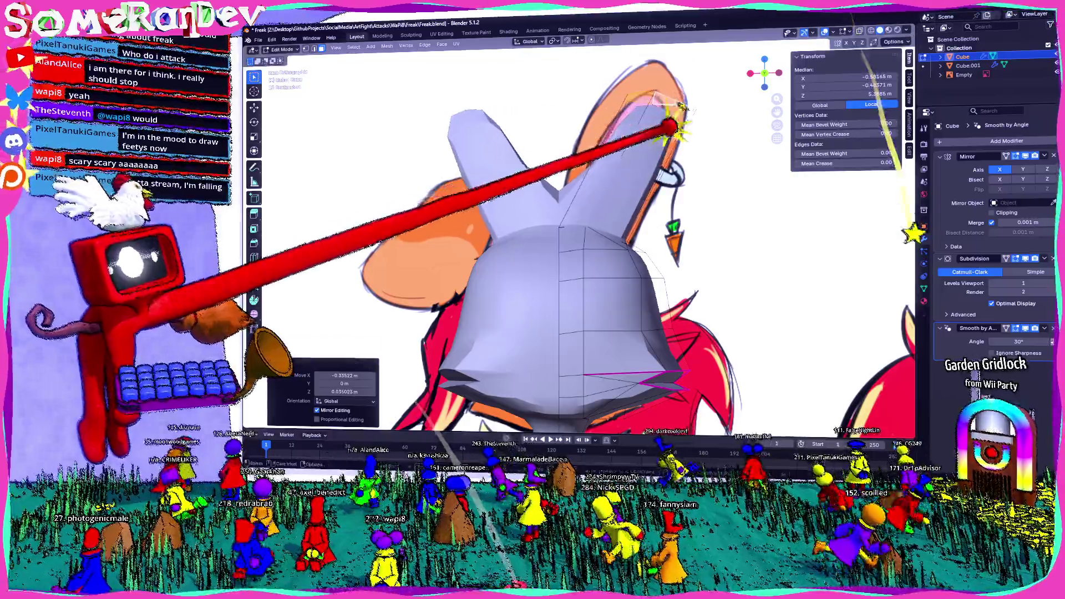
{"action": "mouse_move", "coordinate": [673, 114]}
{"action": "middle_mouse_down"}
{"action": "mouse_move", "coordinate": [563, 213]}
{"action": "mouse_move", "coordinate": [554, 250]}
{"action": "mouse_move", "coordinate": [556, 228]}
{"action": "mouse_move", "coordinate": [571, 225]}
{"action": "mouse_move", "coordinate": [546, 257]}
{"action": "mouse_move", "coordinate": [571, 317]}
{"action": "middle_mouse_up"}
{"action": "key", "text": "alt+z"}
{"action": "key", "text": "alt+z"}
{"action": "left_click", "coordinate": [550, 258]}
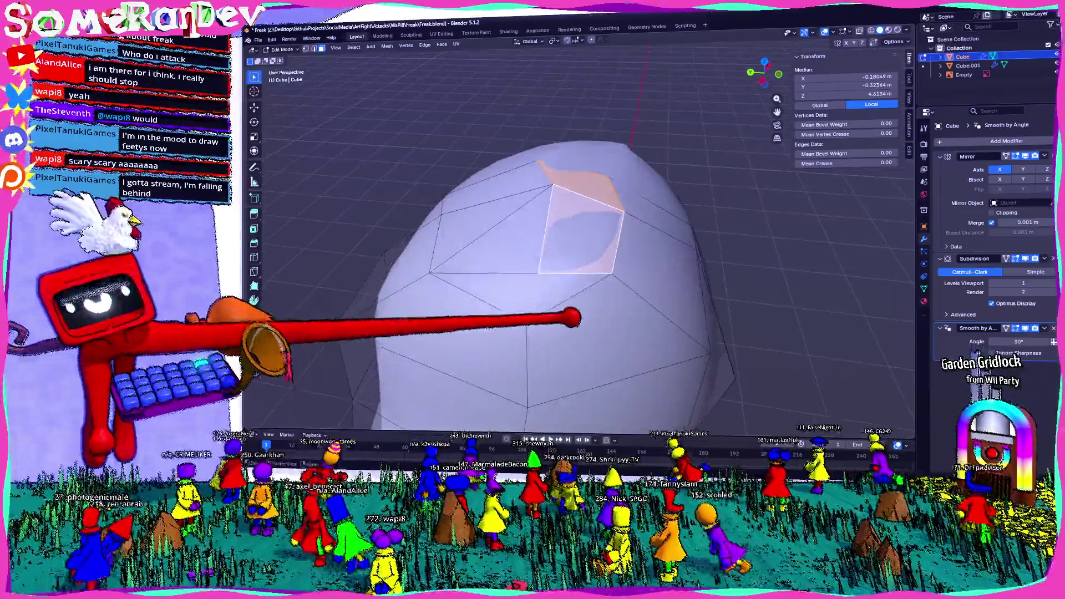
Step: Merge a small triangular face on the back of the head into a quad
{"action": "left_click", "coordinate": [609, 283], "text": "shift"}
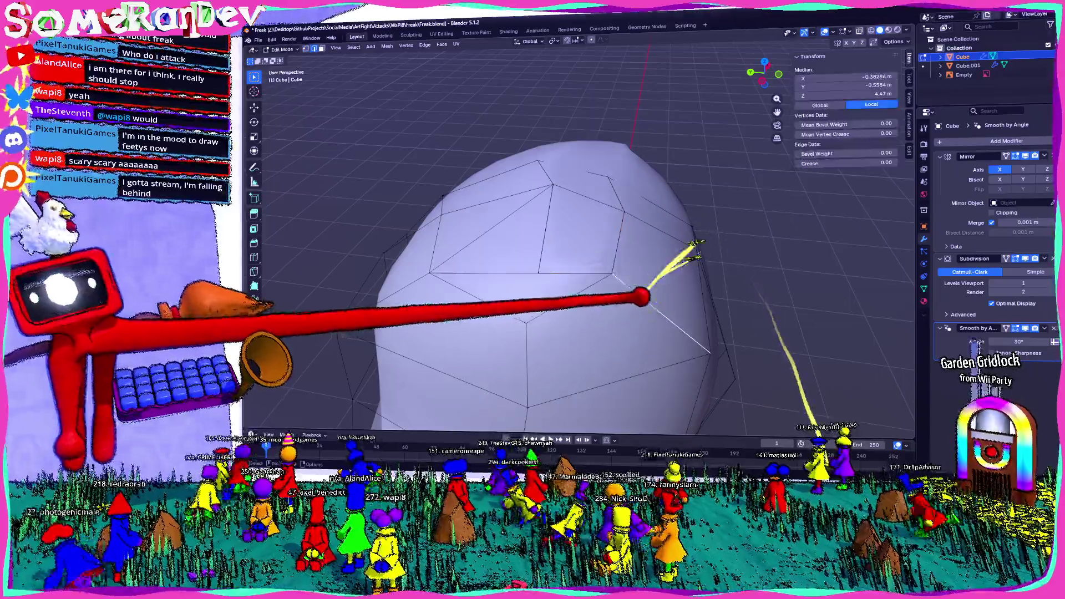
{"action": "right_click", "coordinate": [607, 222]}
{"action": "key", "text": "Escape"}
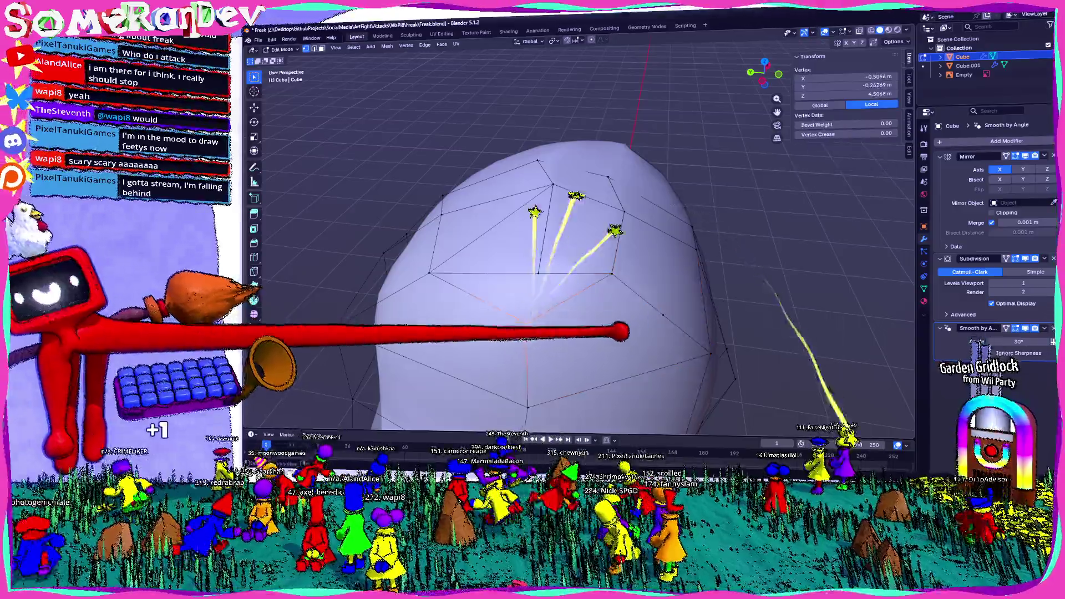
{"action": "left_click", "coordinate": [609, 332]}
{"action": "left_click", "coordinate": [606, 318]}
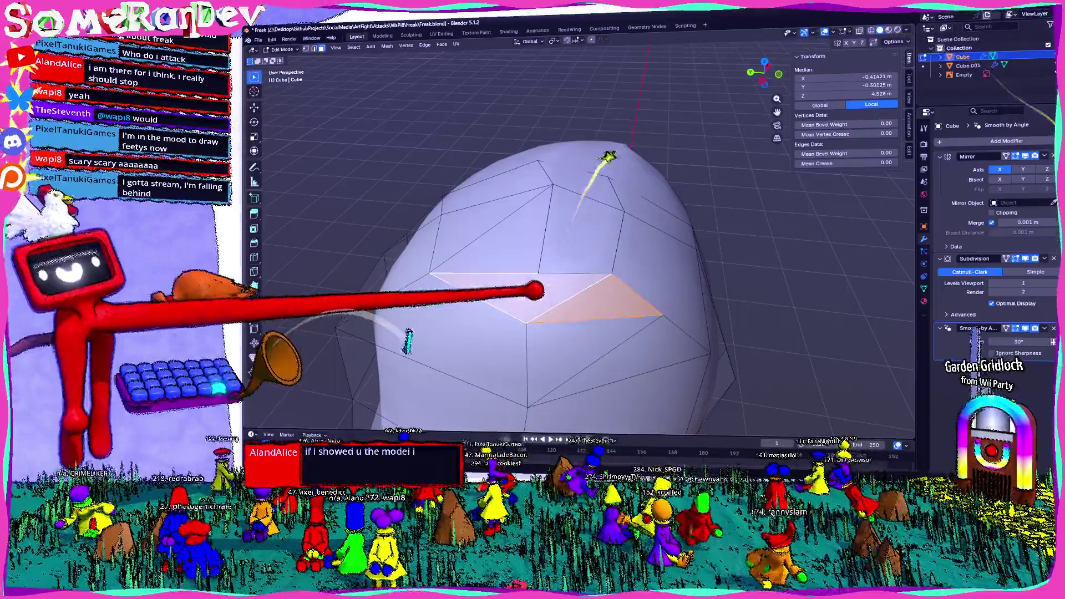
{"action": "key", "text": "alt+j"}
Step: Split a neighbouring head face back into triangles
{"action": "left_click", "coordinate": [493, 415]}
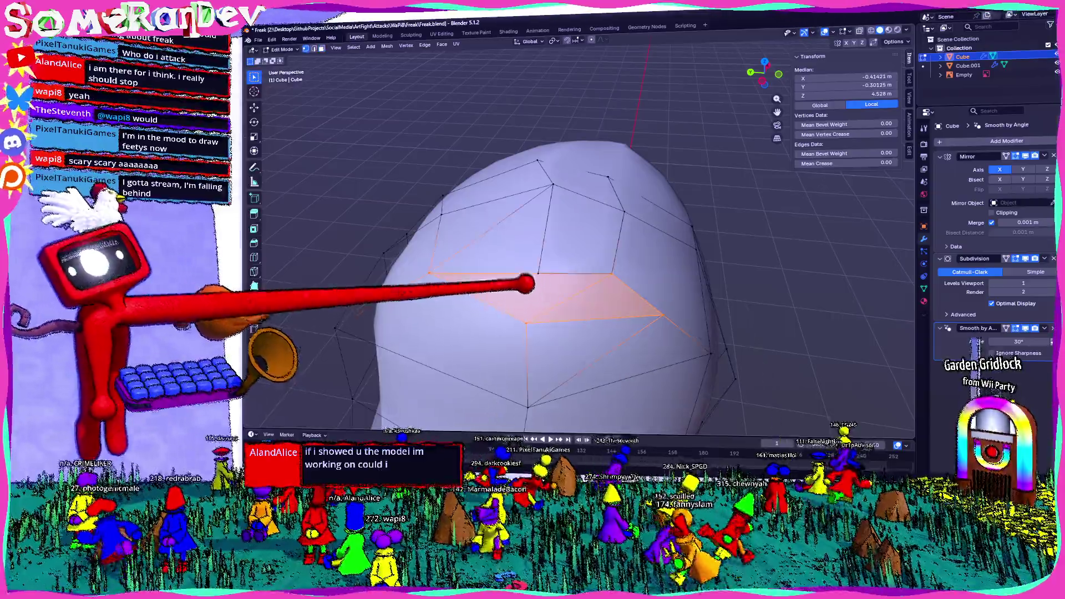
{"action": "key", "text": "alt+a"}
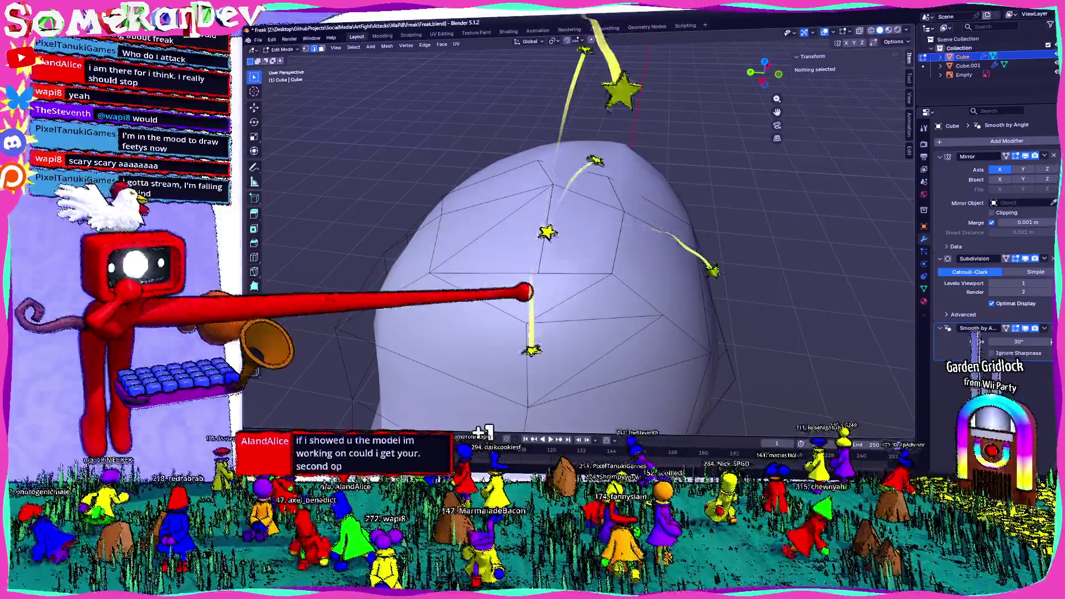
{"action": "left_click", "coordinate": [528, 287]}
{"action": "key", "text": "ctrl+t"}
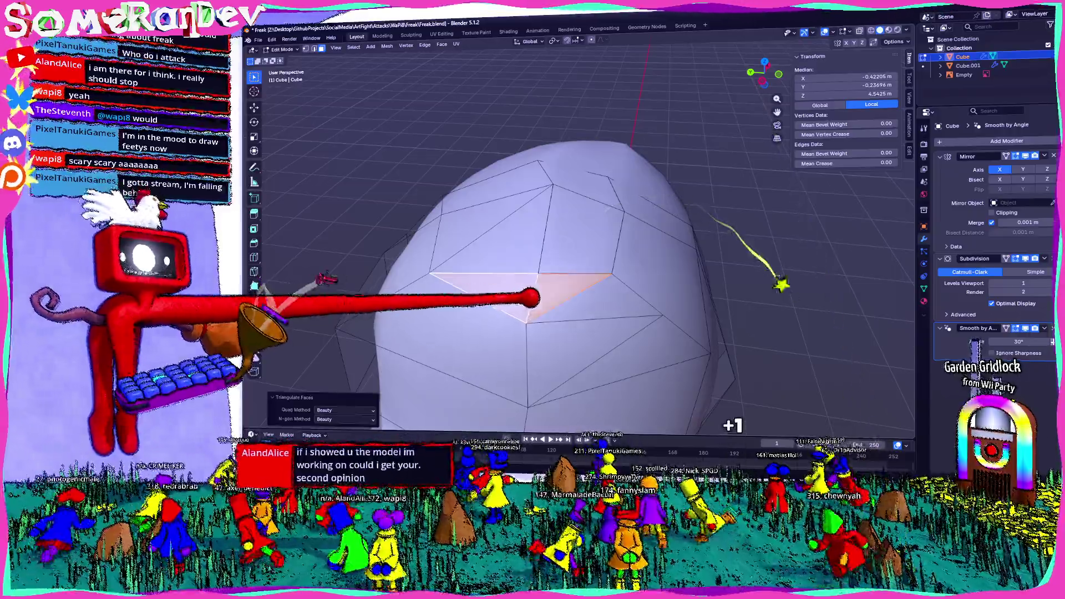
{"action": "left_click", "coordinate": [603, 303]}
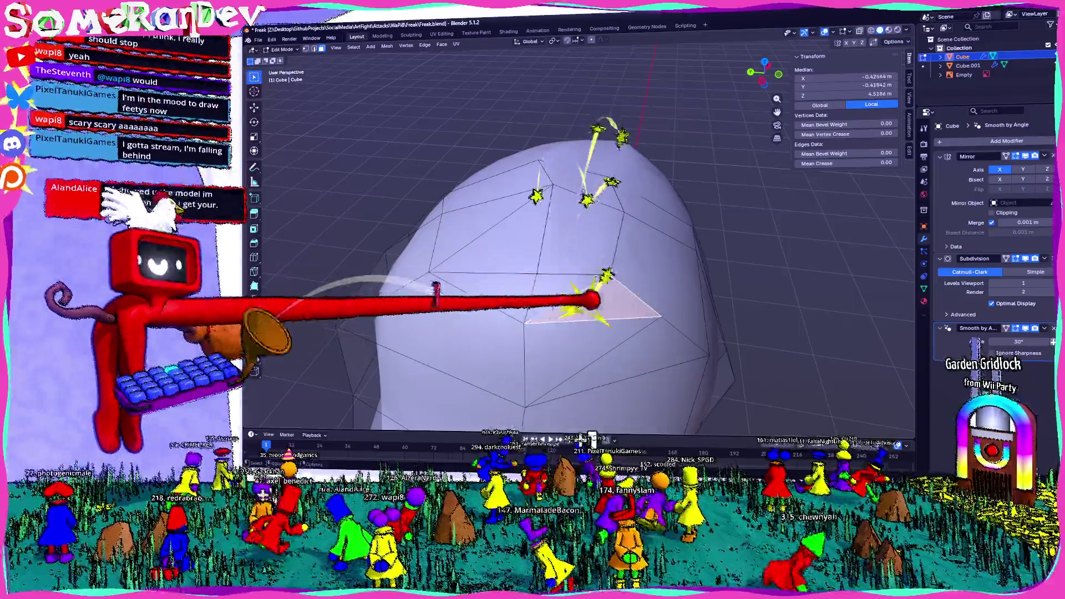
Step: Nudge one back-of-head vertex to reshape the dome and view it from above
{"action": "key", "text": "1"}
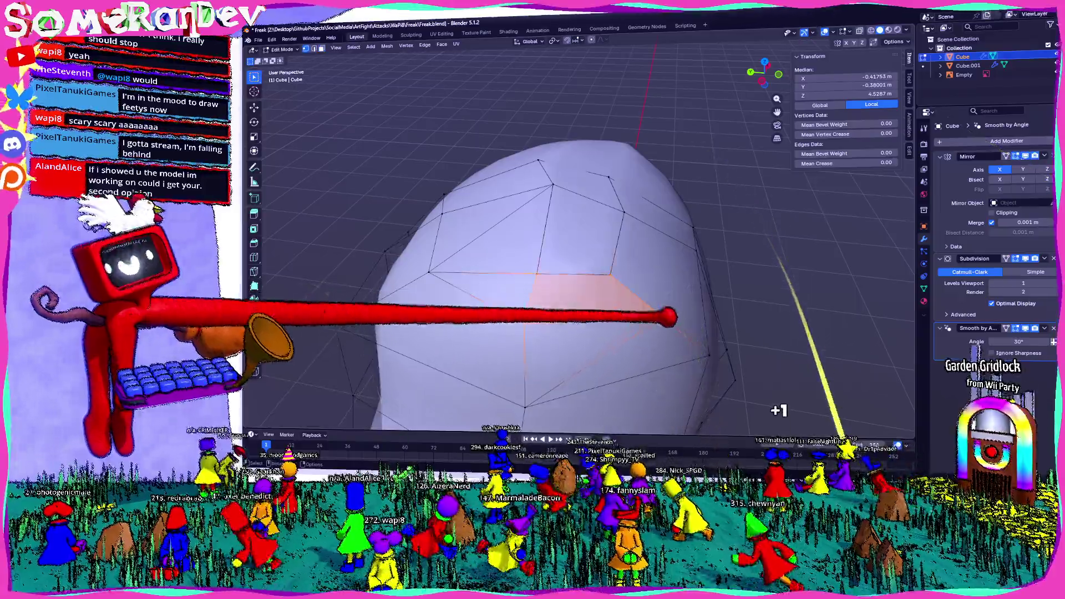
{"action": "left_click", "coordinate": [662, 317]}
{"action": "key", "text": "g"}
{"action": "key", "text": "Return"}
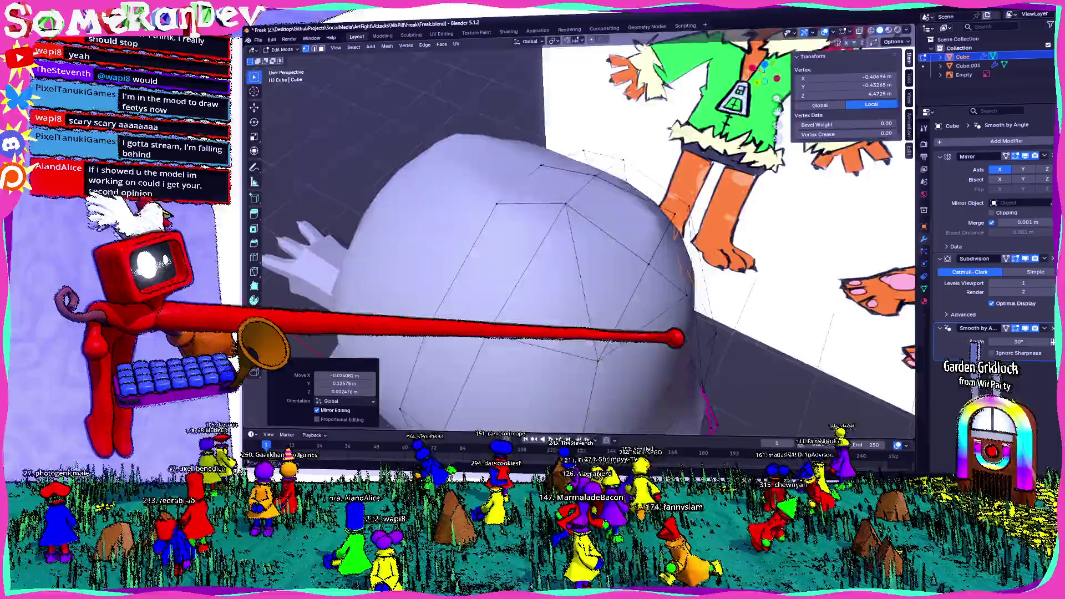
{"action": "mouse_move", "coordinate": [675, 337]}
{"action": "middle_mouse_down"}
{"action": "mouse_move", "coordinate": [768, 107]}
{"action": "mouse_move", "coordinate": [760, 102]}
{"action": "middle_mouse_up"}
{"action": "key", "text": "KP_7"}
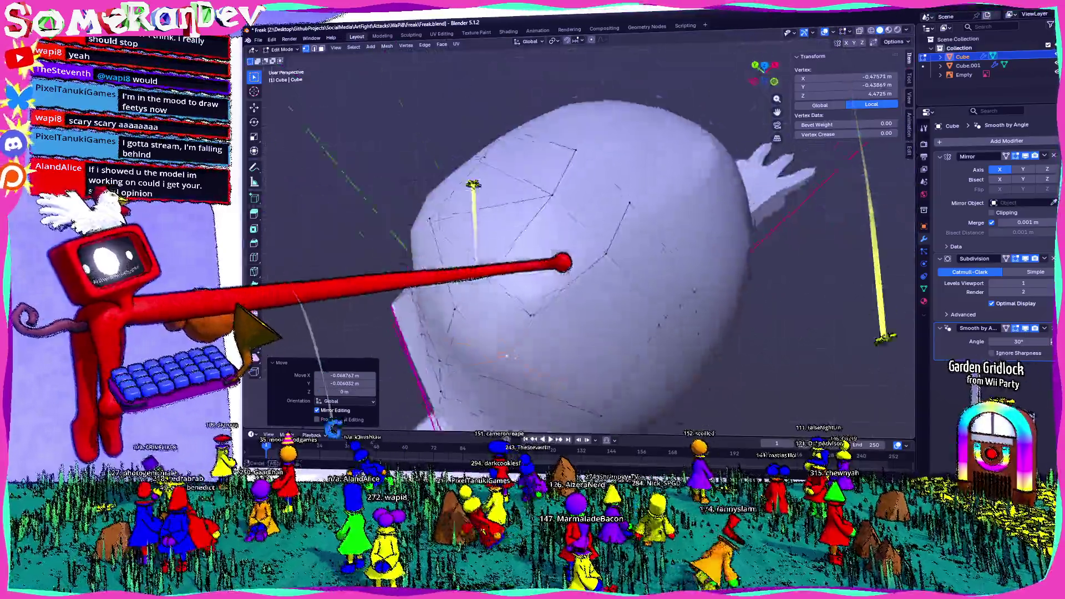
{"action": "middle_click_drag", "start_coordinate": [492, 294], "coordinate": [665, 302]}
{"action": "left_click", "coordinate": [668, 301]}
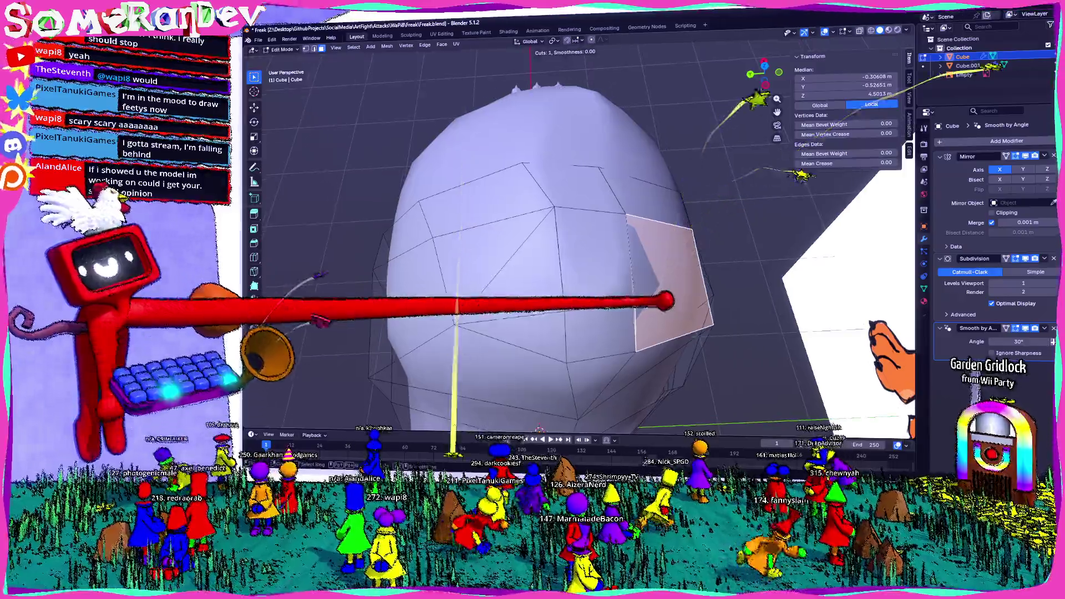
{"action": "key", "text": "ctrl+r"}
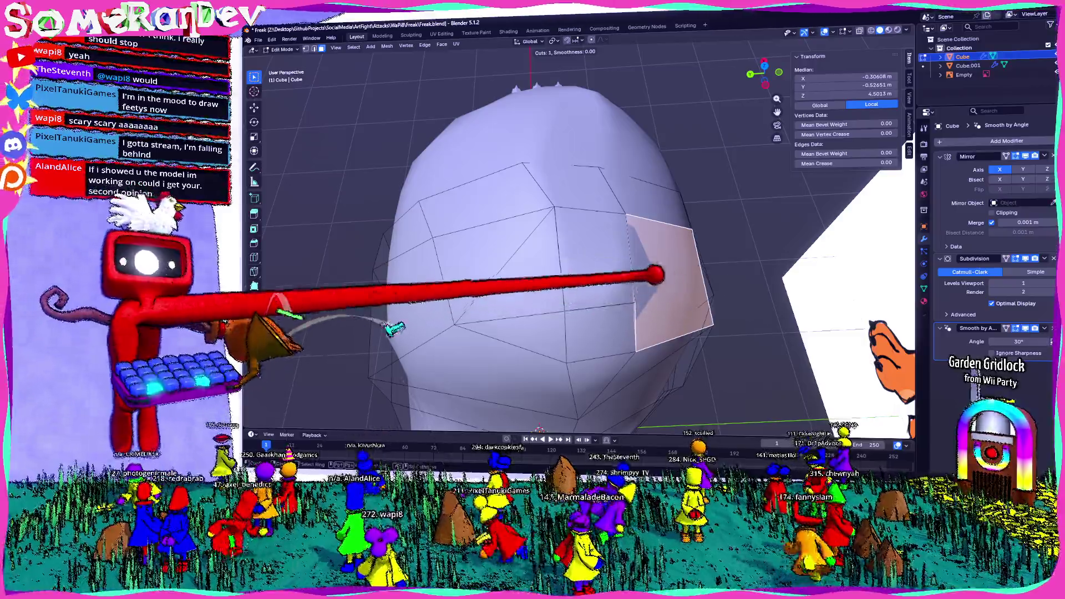
{"action": "mouse_move", "coordinate": [549, 275]}
{"action": "middle_mouse_down"}
{"action": "mouse_move", "coordinate": [632, 267]}
{"action": "mouse_move", "coordinate": [669, 319]}
{"action": "middle_mouse_up"}
{"action": "key", "text": "ctrl+t"}
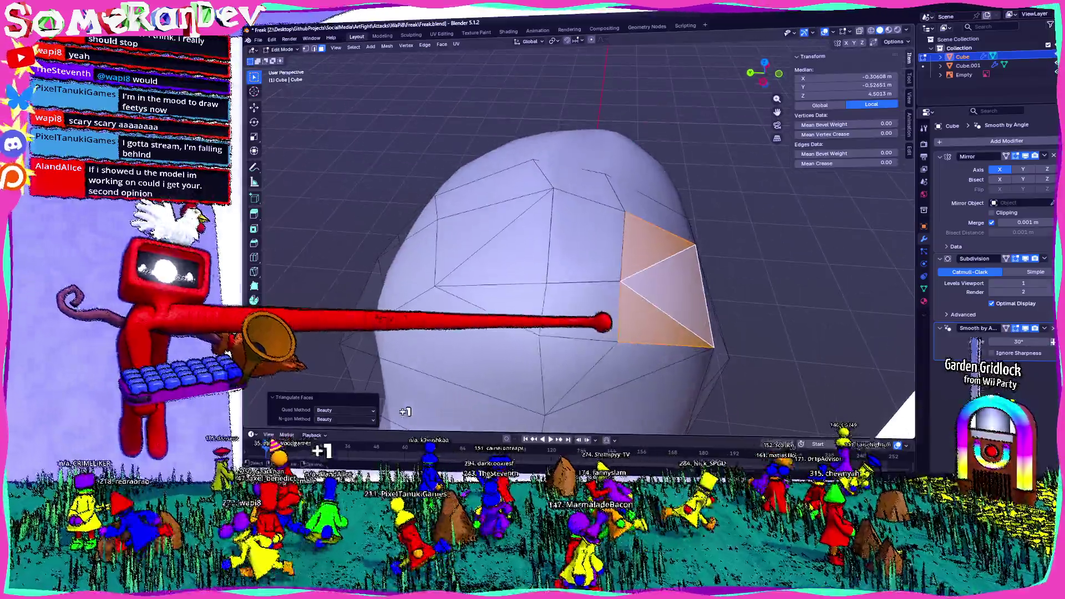
{"action": "key", "text": "ctrl+z"}
{"action": "mouse_move", "coordinate": [594, 266]}
{"action": "middle_mouse_down"}
{"action": "mouse_move", "coordinate": [704, 256]}
{"action": "mouse_move", "coordinate": [599, 283]}
{"action": "mouse_move", "coordinate": [617, 309]}
{"action": "middle_mouse_up"}
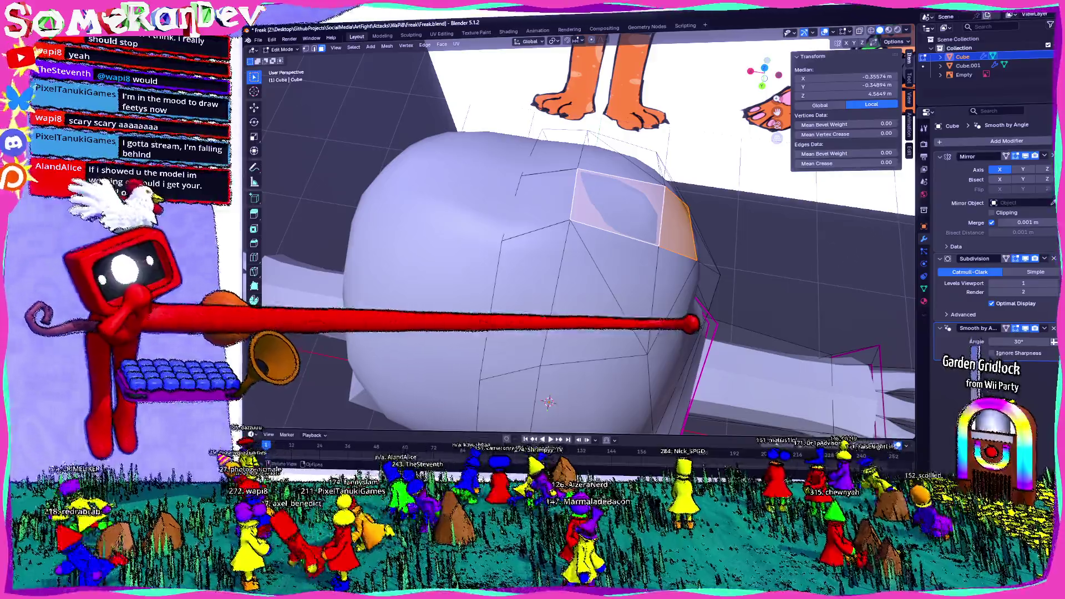
{"action": "middle_click_drag", "start_coordinate": [465, 402], "coordinate": [499, 391]}
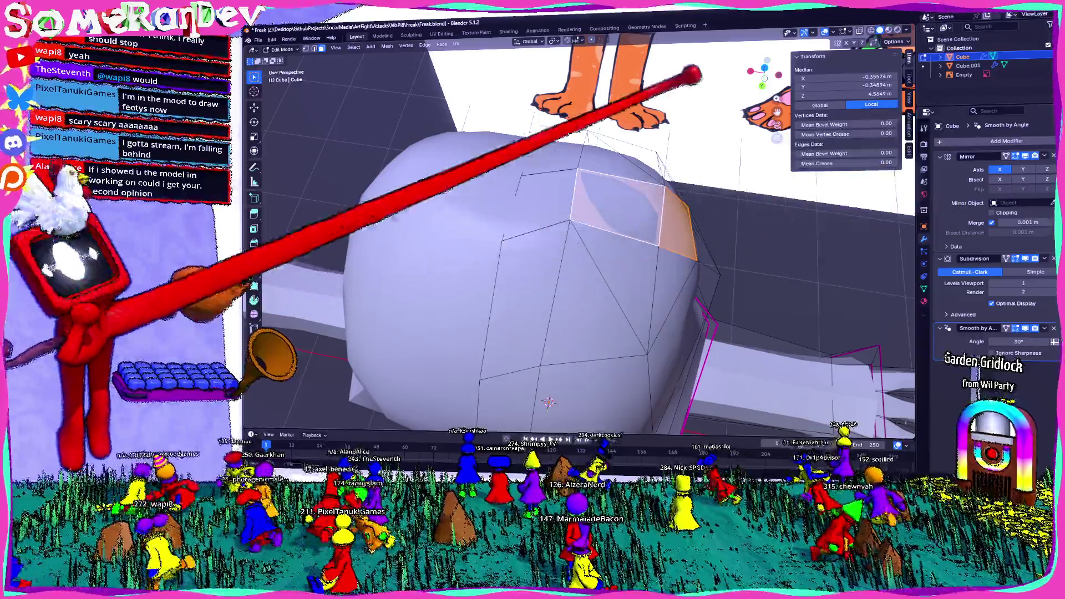
{"action": "key", "text": "KP_1"}
{"action": "mouse_move", "coordinate": [582, 291]}
{"action": "middle_mouse_down"}
{"action": "mouse_move", "coordinate": [632, 274]}
{"action": "mouse_move", "coordinate": [599, 283]}
{"action": "middle_mouse_up"}
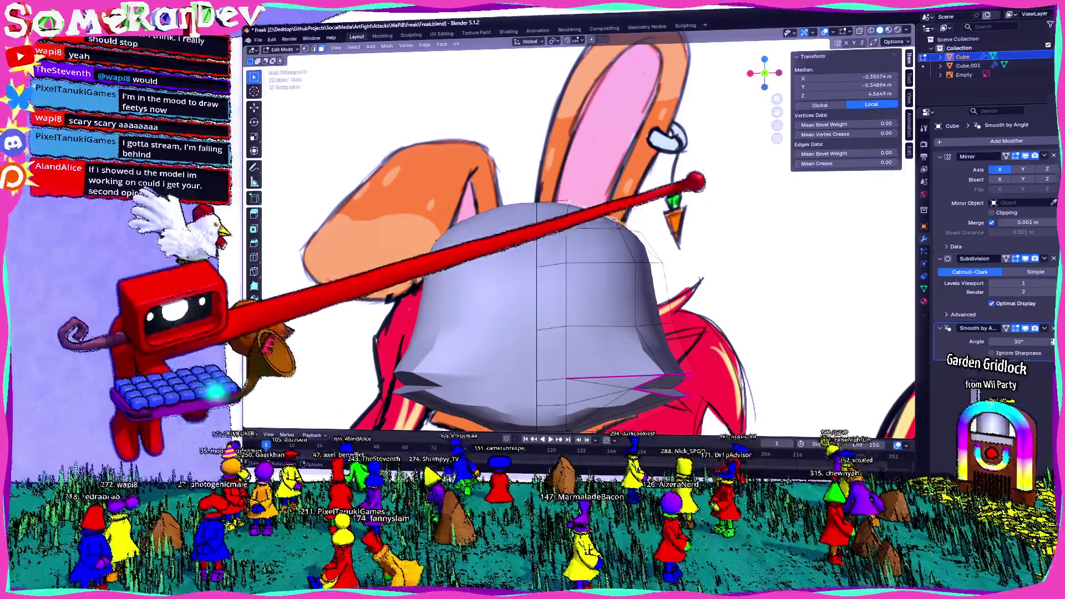
{"action": "key", "text": "e"}
{"action": "key", "text": "Escape"}
{"action": "middle_click_drag", "start_coordinate": [583, 291], "coordinate": [533, 274]}
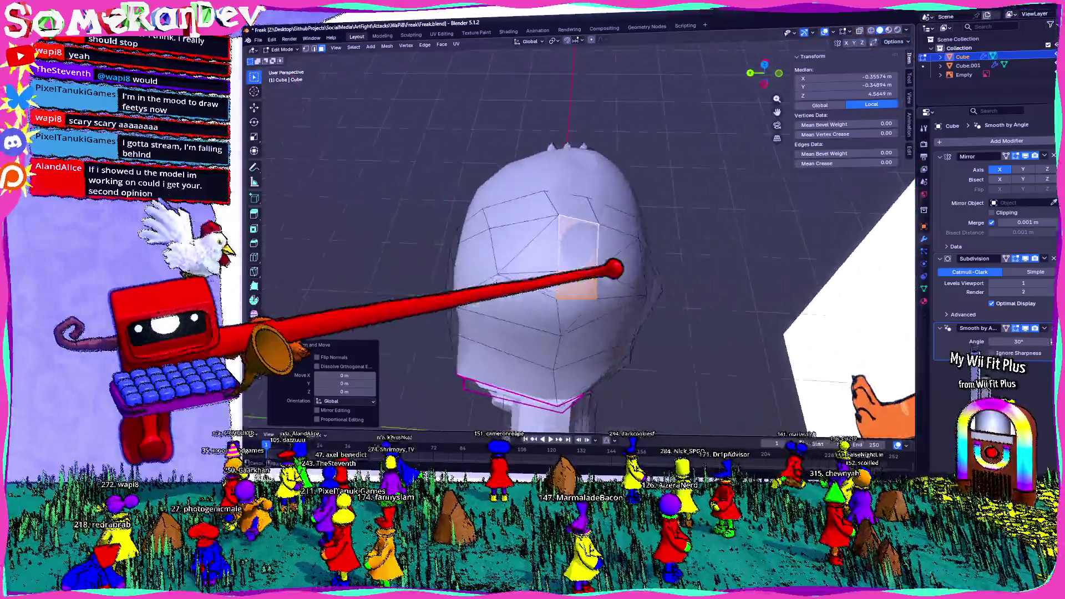
{"action": "scroll", "coordinate": [583, 292], "scroll_direction": "up", "scroll_amount": 3}
Step: Merge all overlapping head vertices by distance and select a top face for the ears
{"action": "key", "text": "a"}
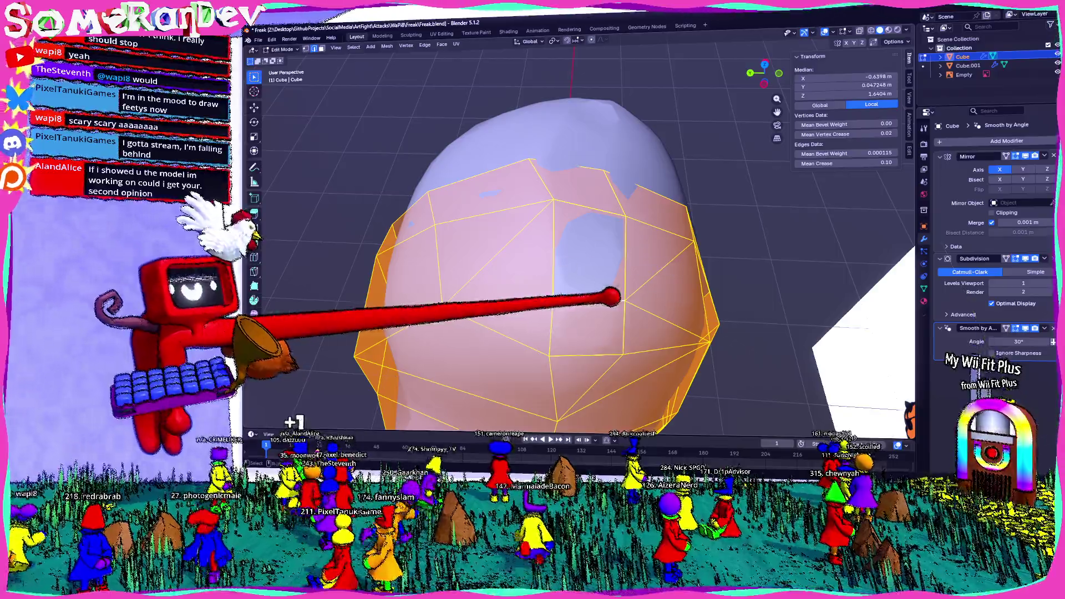
{"action": "key", "text": "m"}
{"action": "left_click", "coordinate": [604, 287]}
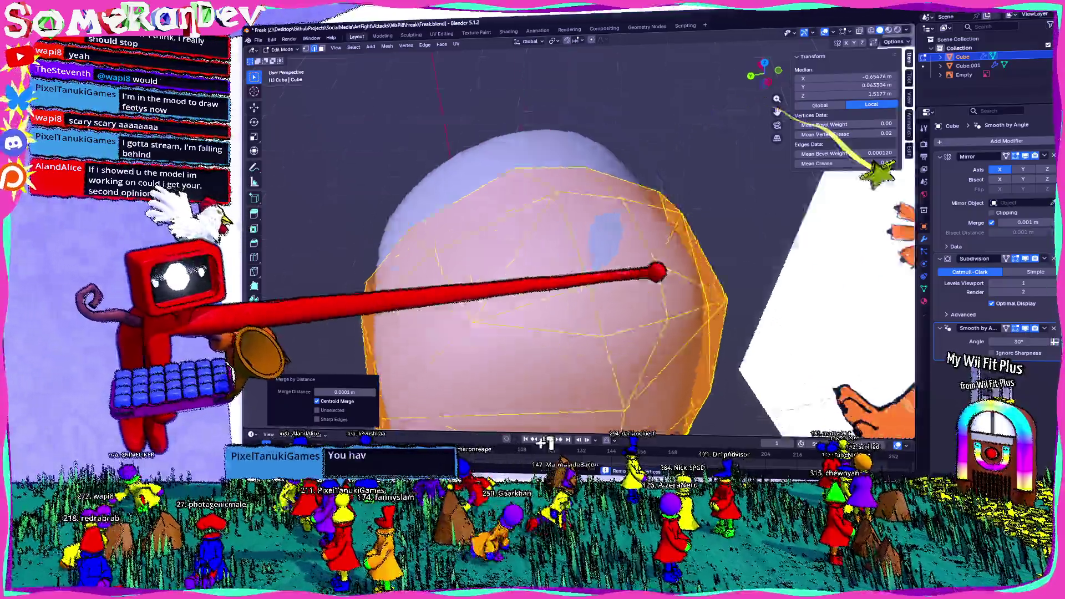
{"action": "mouse_move", "coordinate": [582, 250]}
{"action": "middle_mouse_down"}
{"action": "mouse_move", "coordinate": [632, 249]}
{"action": "mouse_move", "coordinate": [600, 250]}
{"action": "mouse_move", "coordinate": [634, 212]}
{"action": "middle_mouse_up"}
{"action": "scroll", "coordinate": [577, 250], "scroll_direction": "up", "scroll_amount": 3}
{"action": "left_click", "coordinate": [582, 283]}
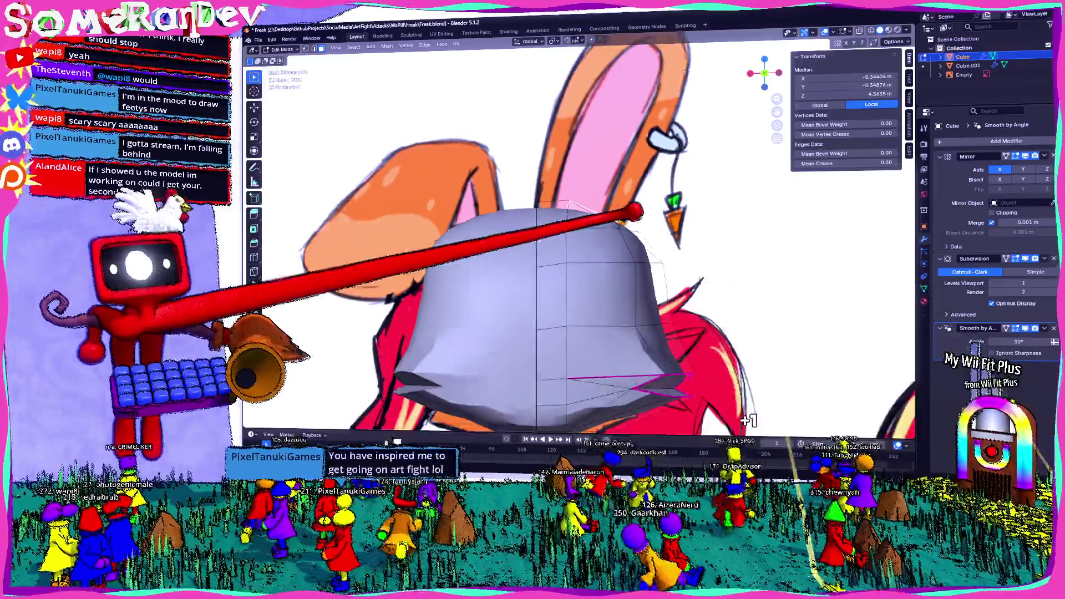
Step: Extrude the top faces upward into two tall ears and position them
{"action": "key", "text": "e"}
{"action": "left_click", "coordinate": [749, 274]}
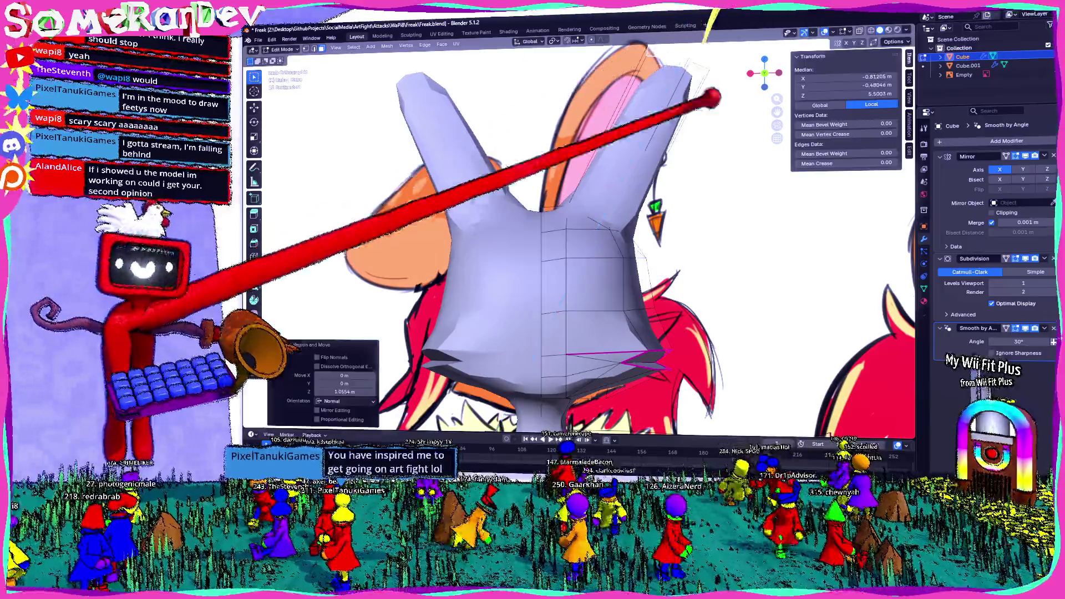
{"action": "middle_click_drag", "start_coordinate": [583, 250], "coordinate": [533, 251]}
{"action": "key", "text": "g"}
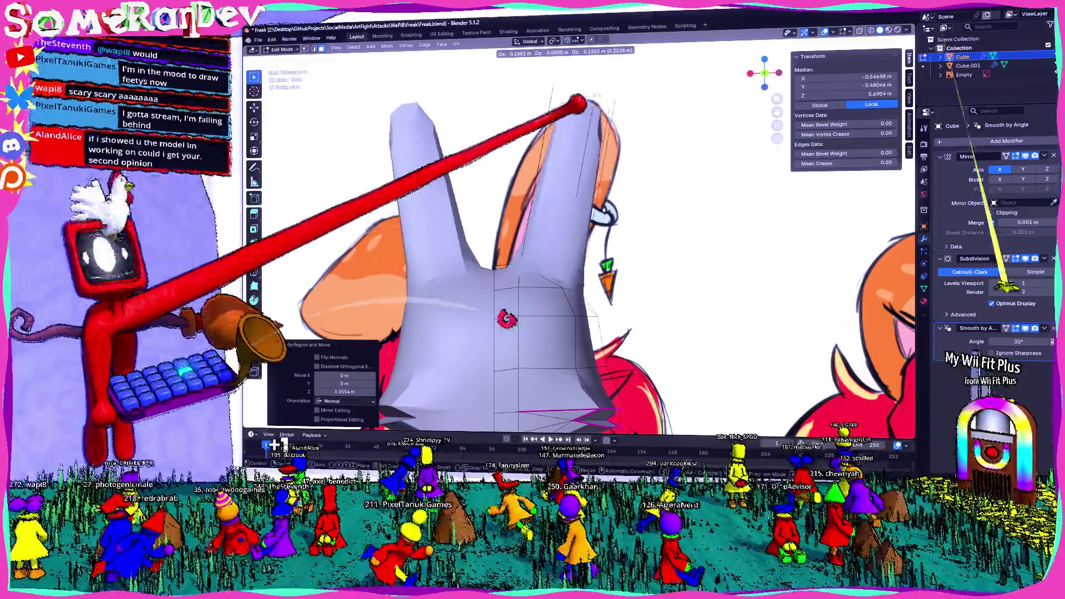
{"action": "key", "text": "Return"}
Step: Add an edge loop across the ears with a loop cut
{"action": "mouse_move", "coordinate": [596, 118]}
{"action": "middle_mouse_down"}
{"action": "mouse_move", "coordinate": [583, 125]}
{"action": "mouse_move", "coordinate": [698, 99]}
{"action": "mouse_move", "coordinate": [762, 411]}
{"action": "middle_mouse_up"}
{"action": "key", "text": "ctrl+r"}
{"action": "left_click", "coordinate": [590, 125]}
{"action": "left_click", "coordinate": [610, 152]}
Step: Scale and move the new ear loop to shape the ears against the reference
{"action": "middle_click_drag", "start_coordinate": [699, 210], "coordinate": [785, 48]}
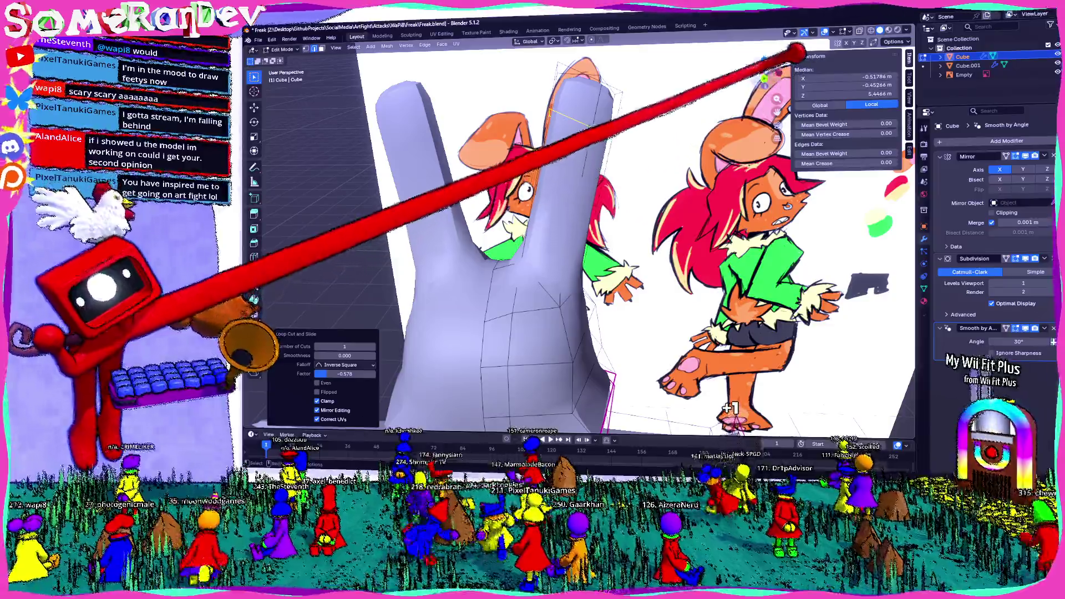
{"action": "middle_click_drag", "start_coordinate": [863, 48], "coordinate": [694, 111]}
{"action": "mouse_move", "coordinate": [564, 250]}
{"action": "middle_mouse_down"}
{"action": "mouse_move", "coordinate": [555, 266]}
{"action": "mouse_move", "coordinate": [505, 269]}
{"action": "mouse_move", "coordinate": [551, 261]}
{"action": "mouse_move", "coordinate": [775, 31]}
{"action": "middle_mouse_up"}
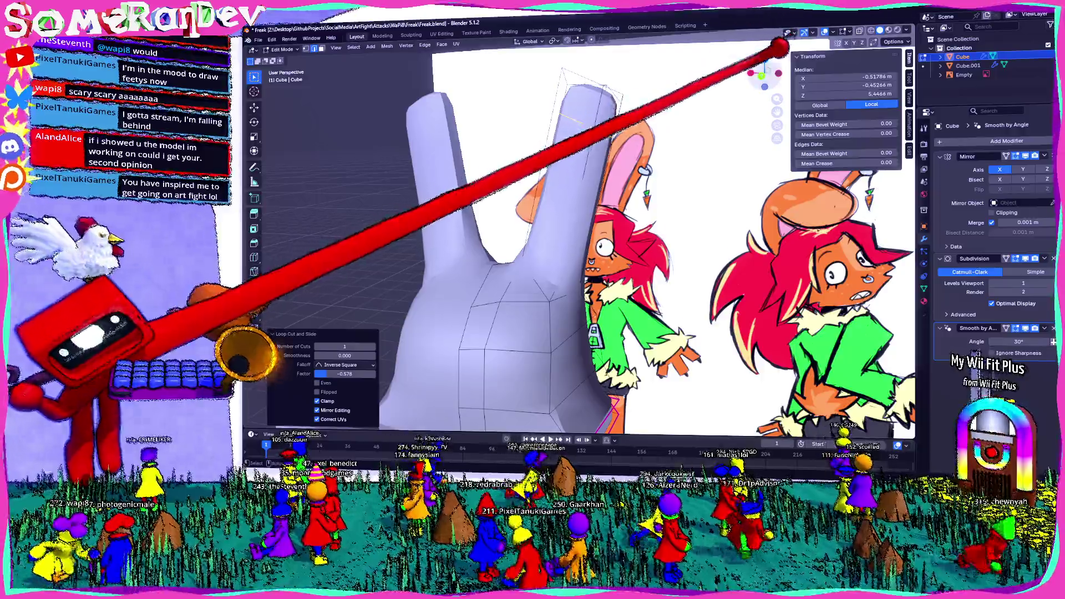
{"action": "scroll", "coordinate": [606, 155], "scroll_direction": "up", "scroll_amount": 2}
{"action": "key", "text": "s"}
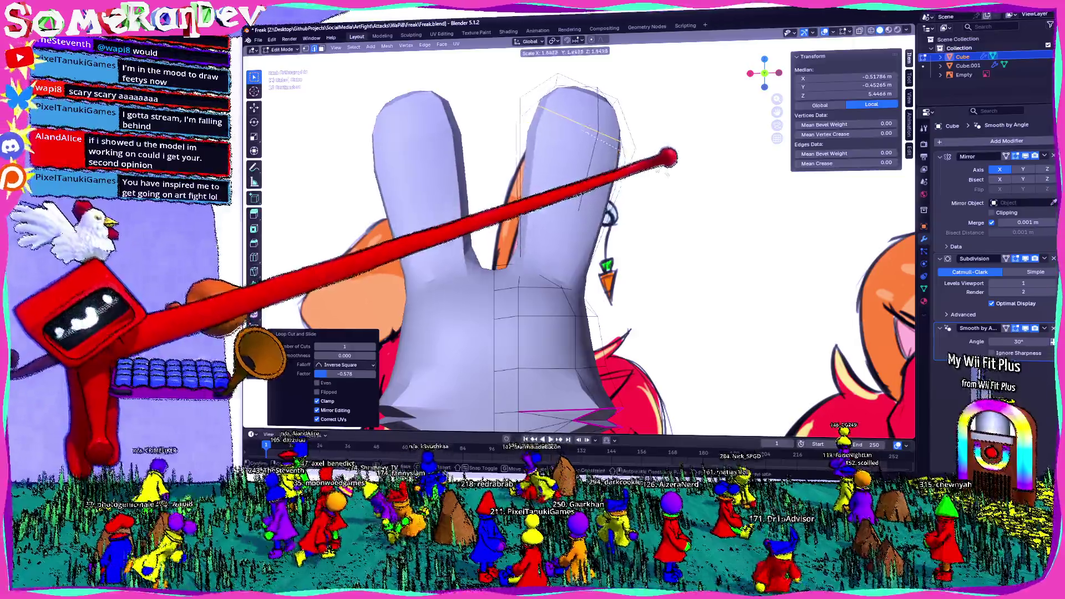
{"action": "left_click", "coordinate": [630, 138]}
{"action": "key", "text": "g"}
{"action": "left_click", "coordinate": [616, 158]}
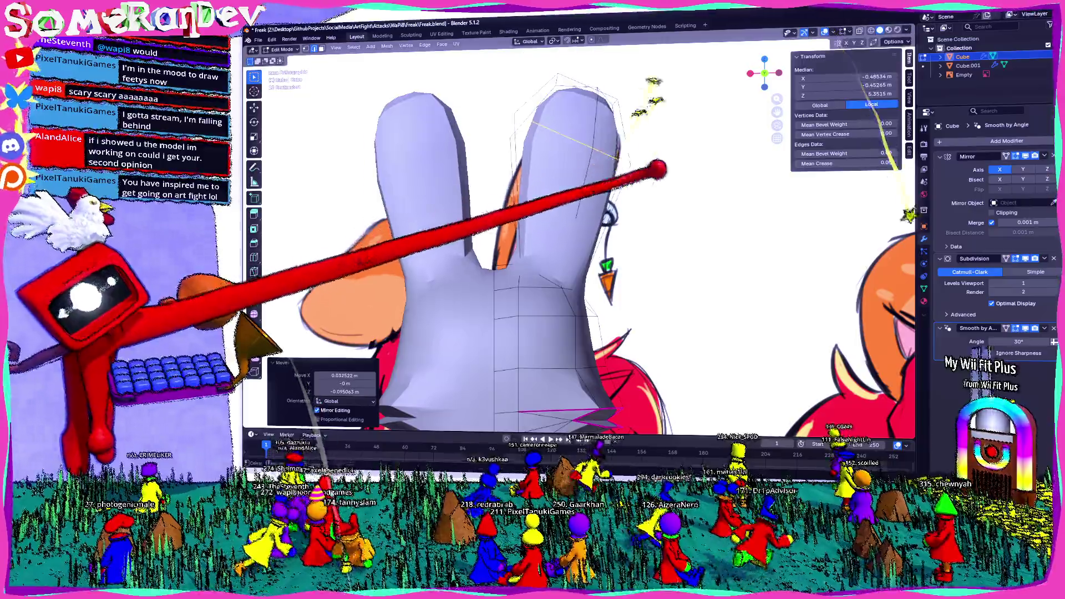
{"action": "mouse_move", "coordinate": [655, 166]}
{"action": "middle_mouse_down"}
{"action": "mouse_move", "coordinate": [625, 230]}
{"action": "mouse_move", "coordinate": [669, 221]}
{"action": "middle_mouse_up"}
{"action": "scroll", "coordinate": [669, 222], "scroll_direction": "down", "scroll_amount": 3}
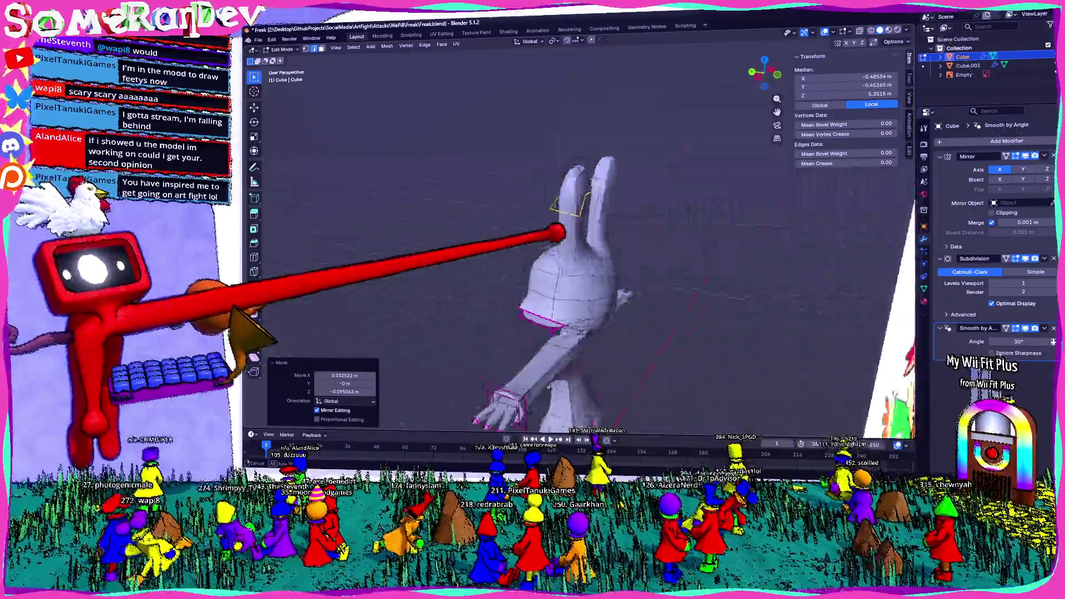
Step: Review the whole bunny in Object Mode beside the reference images
{"action": "middle_click_drag", "start_coordinate": [554, 231], "coordinate": [641, 230]}
{"action": "key", "text": "Tab"}
{"action": "scroll", "coordinate": [391, 225], "scroll_direction": "down", "scroll_amount": 3}
{"action": "middle_click_drag", "start_coordinate": [392, 225], "coordinate": [475, 239]}
{"action": "scroll", "coordinate": [474, 239], "scroll_direction": "up", "scroll_amount": 3}
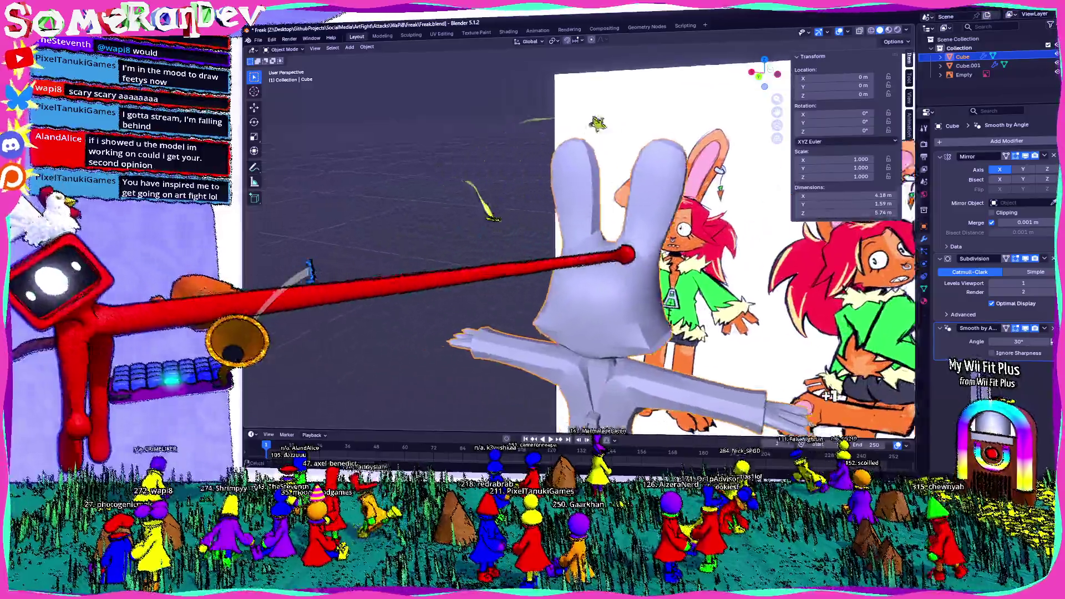
{"action": "mouse_move", "coordinate": [558, 214]}
{"action": "middle_mouse_down"}
{"action": "mouse_move", "coordinate": [558, 256]}
{"action": "mouse_move", "coordinate": [641, 266]}
{"action": "middle_mouse_up"}
{"action": "scroll", "coordinate": [626, 272], "scroll_direction": "up", "scroll_amount": 2}
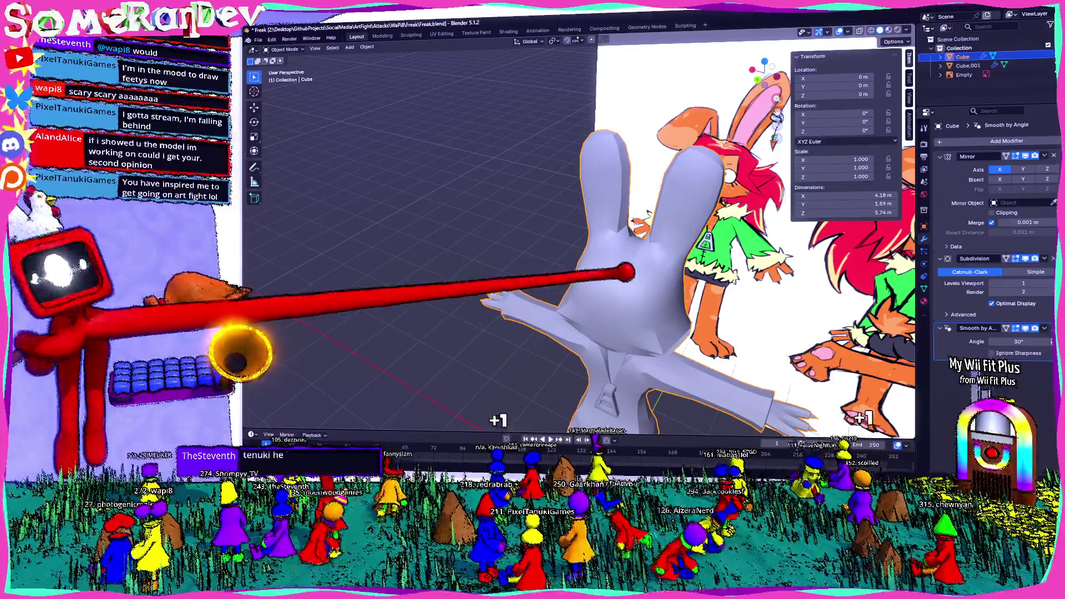
{"action": "mouse_move", "coordinate": [611, 403]}
{"action": "middle_mouse_down"}
{"action": "mouse_move", "coordinate": [486, 296]}
{"action": "mouse_move", "coordinate": [633, 333]}
{"action": "middle_mouse_up"}
{"action": "scroll", "coordinate": [485, 293], "scroll_direction": "up", "scroll_amount": 3}
{"action": "middle_click_drag", "start_coordinate": [583, 233], "coordinate": [482, 233]}
{"action": "scroll", "coordinate": [483, 234], "scroll_direction": "up", "scroll_amount": 2}
{"action": "middle_click_drag", "start_coordinate": [317, 267], "coordinate": [433, 284]}
{"action": "middle_click_drag", "start_coordinate": [578, 233], "coordinate": [499, 250]}
{"action": "scroll", "coordinate": [578, 234], "scroll_direction": "up", "scroll_amount": 3}
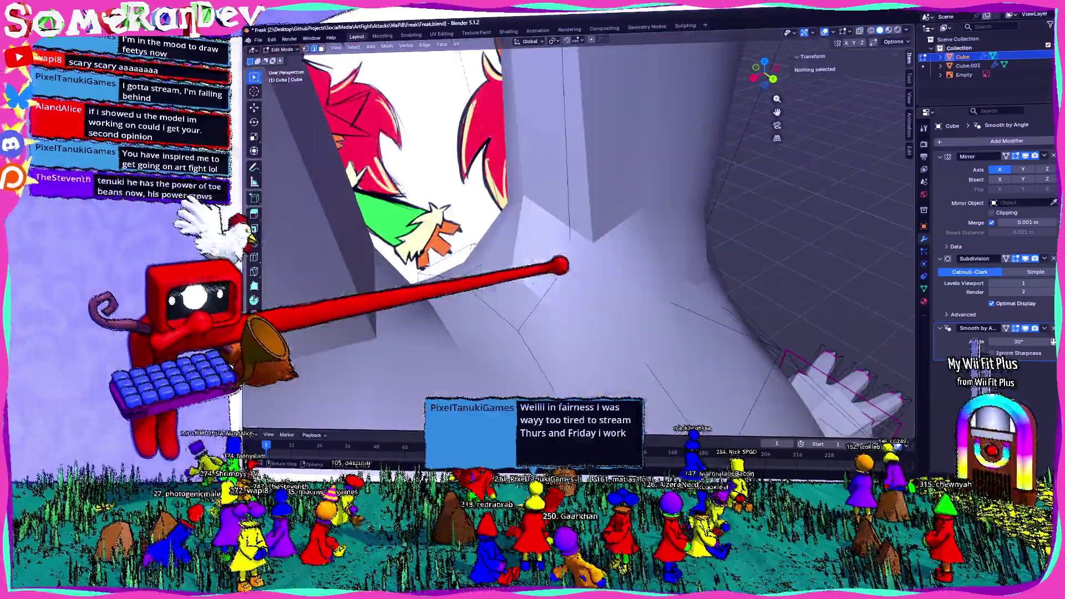
{"action": "mouse_move", "coordinate": [578, 233]}
{"action": "middle_mouse_down"}
{"action": "mouse_move", "coordinate": [550, 225]}
{"action": "mouse_move", "coordinate": [553, 283]}
{"action": "middle_mouse_up"}
{"action": "scroll", "coordinate": [577, 233], "scroll_direction": "down", "scroll_amount": 2}
{"action": "scroll", "coordinate": [533, 255], "scroll_direction": "up", "scroll_amount": 3}
Step: Dissolve several surplus edges on the bunny's upper body and return to Object Mode
{"action": "left_click", "coordinate": [549, 275]}
{"action": "middle_click_drag", "start_coordinate": [583, 250], "coordinate": [500, 267]}
{"action": "scroll", "coordinate": [582, 250], "scroll_direction": "up", "scroll_amount": 2}
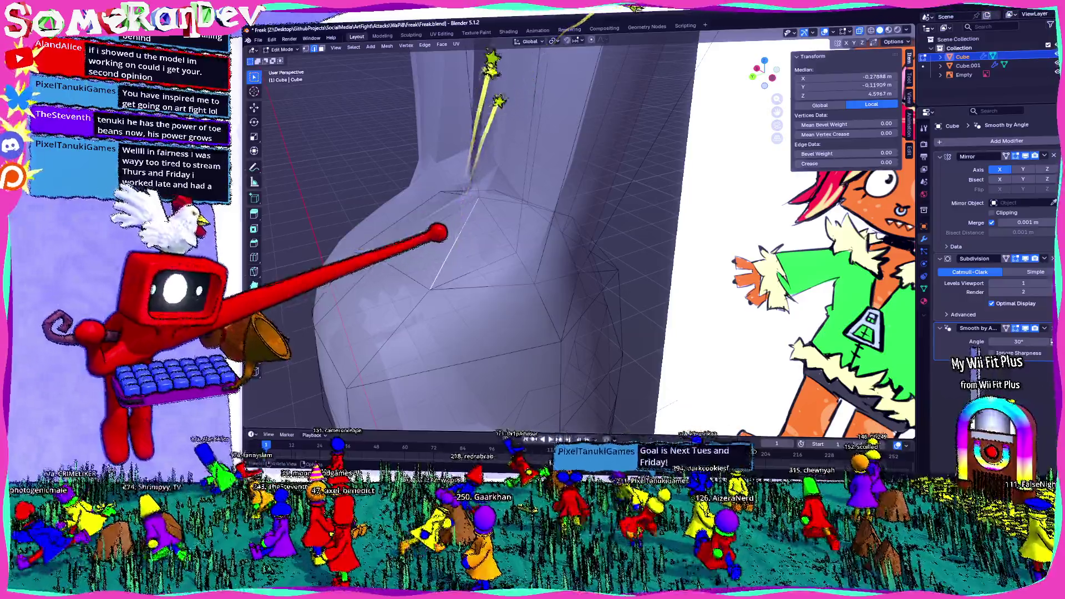
{"action": "left_click", "coordinate": [428, 240]}
{"action": "mouse_move", "coordinate": [487, 238]}
{"action": "middle_mouse_down"}
{"action": "mouse_move", "coordinate": [583, 247]}
{"action": "mouse_move", "coordinate": [721, 233]}
{"action": "mouse_move", "coordinate": [574, 240]}
{"action": "mouse_move", "coordinate": [649, 248]}
{"action": "mouse_move", "coordinate": [553, 267]}
{"action": "mouse_move", "coordinate": [566, 254]}
{"action": "mouse_move", "coordinate": [583, 249]}
{"action": "mouse_move", "coordinate": [574, 267]}
{"action": "mouse_move", "coordinate": [524, 291]}
{"action": "mouse_move", "coordinate": [555, 281]}
{"action": "middle_mouse_up"}
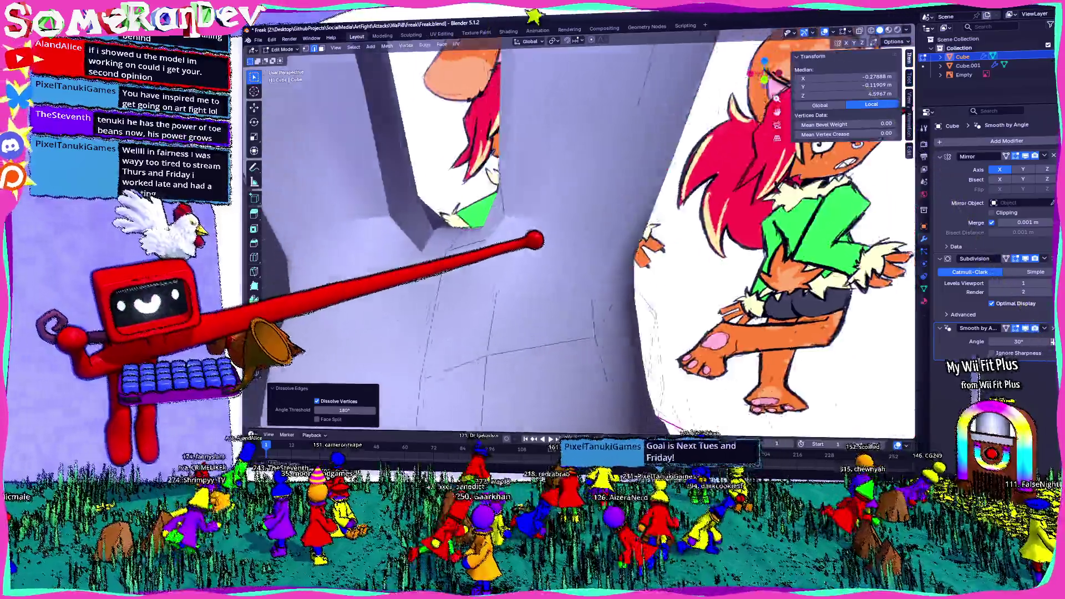
{"action": "left_click", "coordinate": [591, 242]}
{"action": "left_click", "coordinate": [582, 250]}
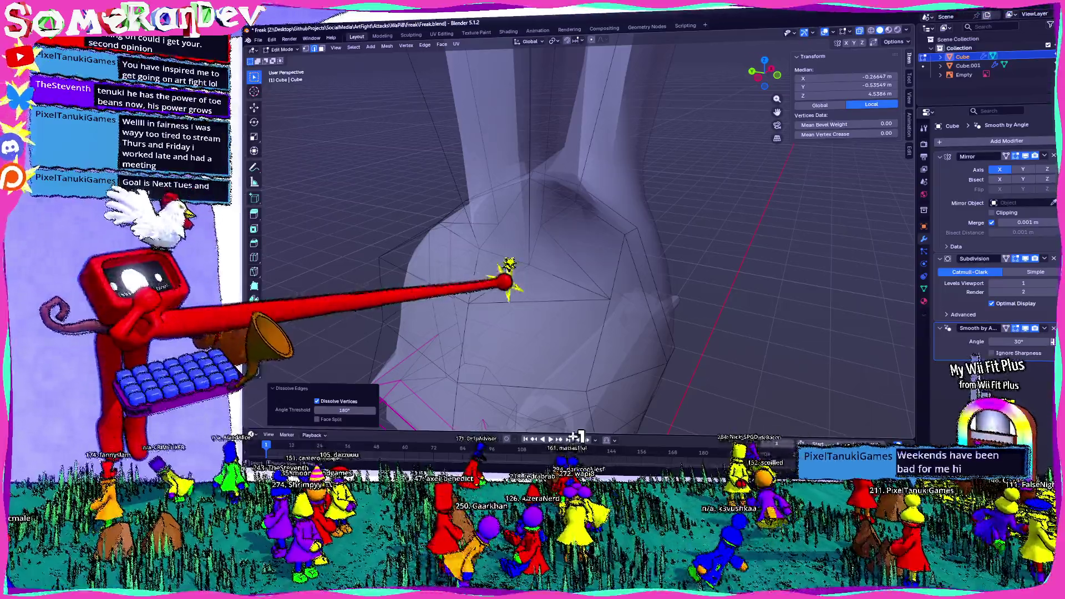
{"action": "left_click", "coordinate": [506, 283]}
{"action": "mouse_move", "coordinate": [511, 280]}
{"action": "middle_mouse_down"}
{"action": "mouse_move", "coordinate": [558, 297]}
{"action": "mouse_move", "coordinate": [580, 289]}
{"action": "mouse_move", "coordinate": [451, 274]}
{"action": "mouse_move", "coordinate": [497, 269]}
{"action": "mouse_move", "coordinate": [475, 250]}
{"action": "mouse_move", "coordinate": [550, 272]}
{"action": "mouse_move", "coordinate": [538, 266]}
{"action": "middle_mouse_up"}
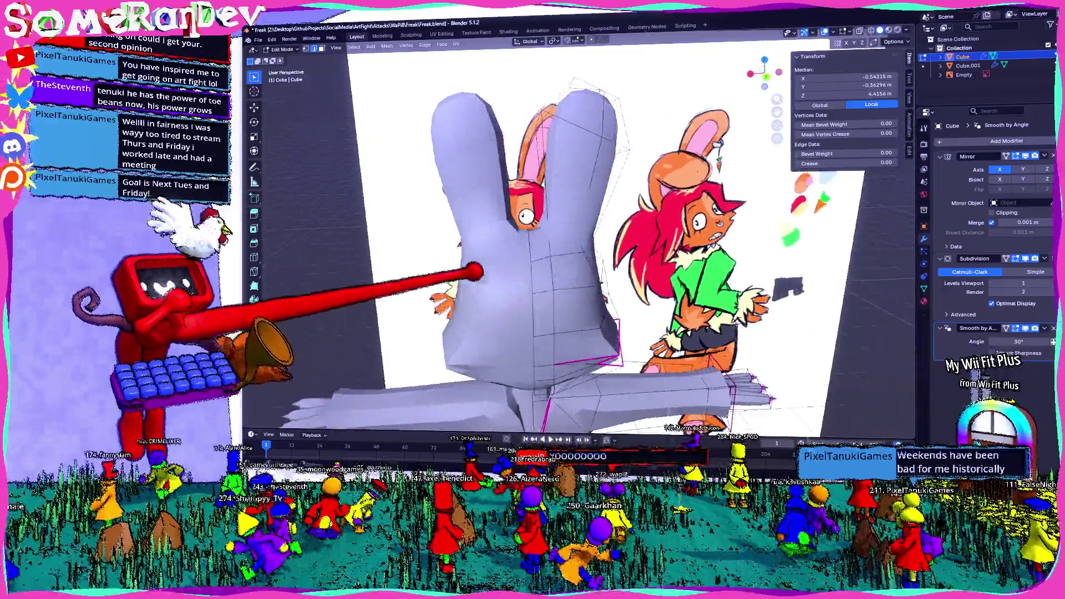
{"action": "scroll", "coordinate": [452, 274], "scroll_direction": "down", "scroll_amount": 3}
{"action": "key", "text": "Tab"}
{"action": "scroll", "coordinate": [381, 226], "scroll_direction": "up", "scroll_amount": 3}
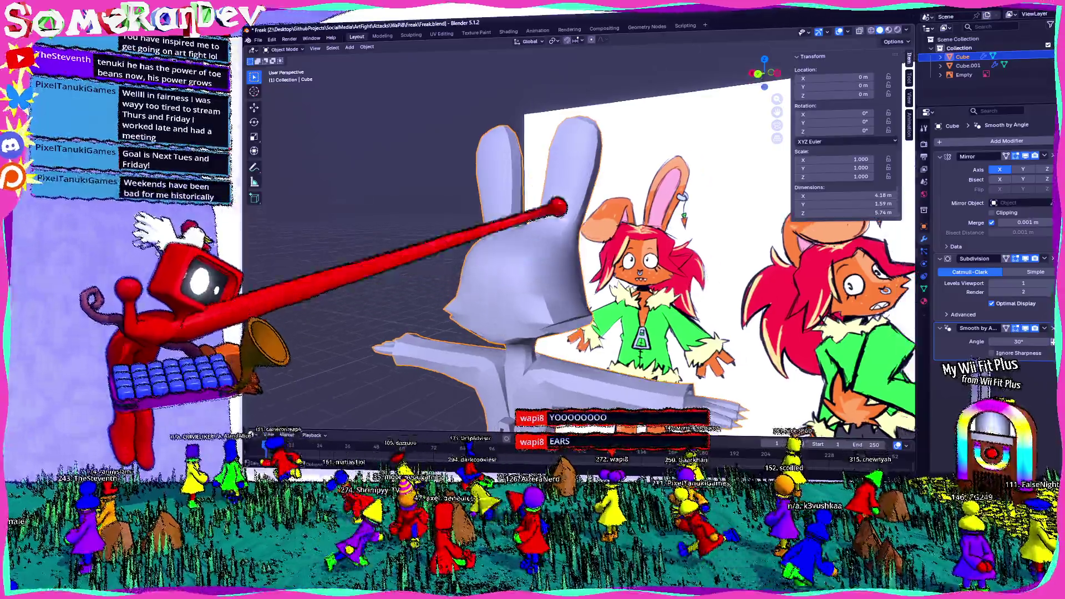
Step: Cut a new edge loop across the bunny's body
{"action": "key", "text": "Tab"}
{"action": "scroll", "coordinate": [566, 192], "scroll_direction": "up", "scroll_amount": 3}
{"action": "middle_click_drag", "start_coordinate": [571, 166], "coordinate": [594, 147]}
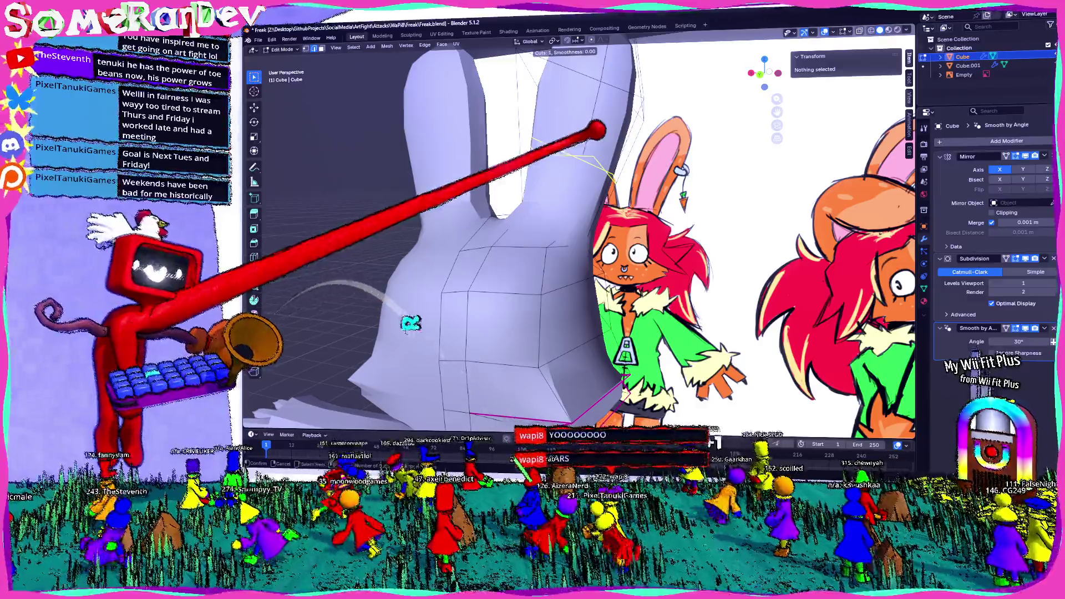
{"action": "key", "text": "ctrl+r"}
{"action": "left_click", "coordinate": [411, 324]}
{"action": "scroll", "coordinate": [500, 292], "scroll_direction": "down", "scroll_amount": 3}
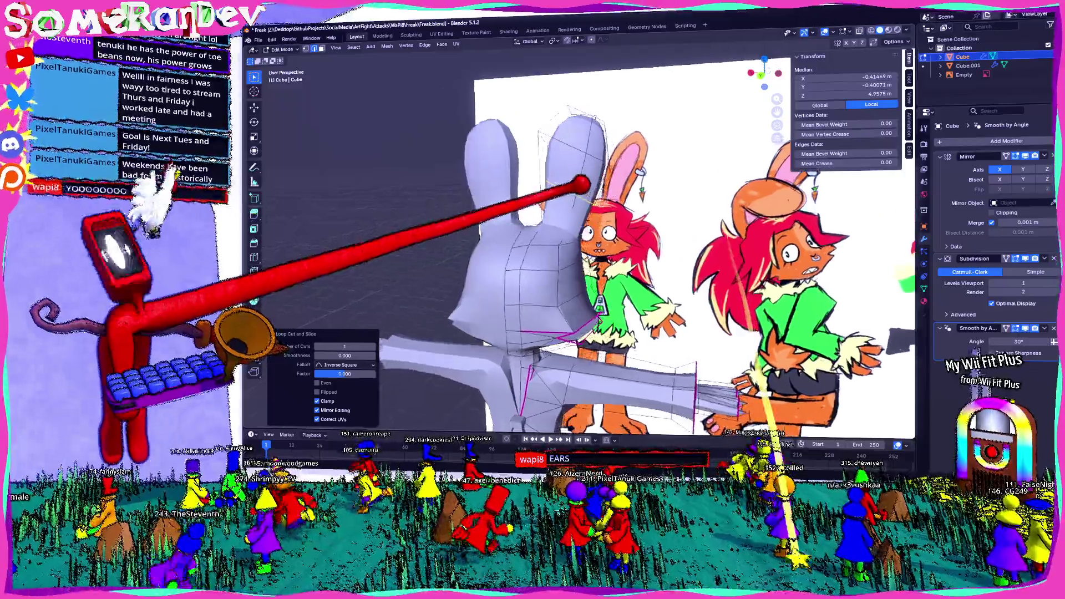
{"action": "mouse_move", "coordinate": [549, 266]}
{"action": "middle_mouse_down"}
{"action": "mouse_move", "coordinate": [533, 249]}
{"action": "mouse_move", "coordinate": [500, 250]}
{"action": "middle_mouse_up"}
Step: Check the mesh against the reference in X-ray and return to editing the body
{"action": "key", "text": "alt+z"}
{"action": "key", "text": "alt+z"}
{"action": "scroll", "coordinate": [582, 249], "scroll_direction": "down", "scroll_amount": 3}
{"action": "key", "text": "Tab"}
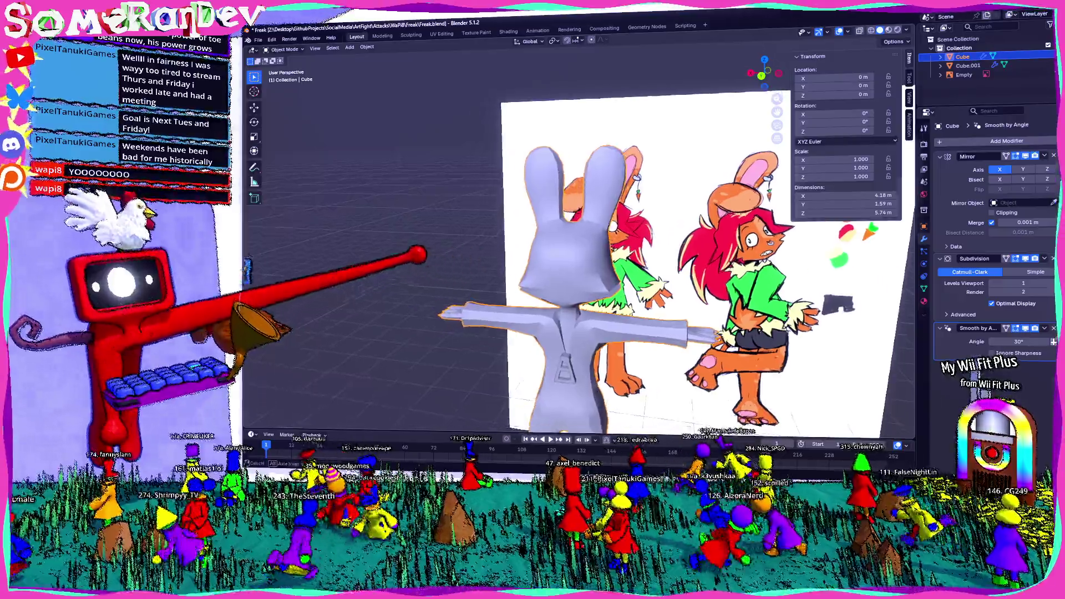
{"action": "middle_click_drag", "start_coordinate": [583, 250], "coordinate": [549, 250]}
{"action": "key", "text": "Tab"}
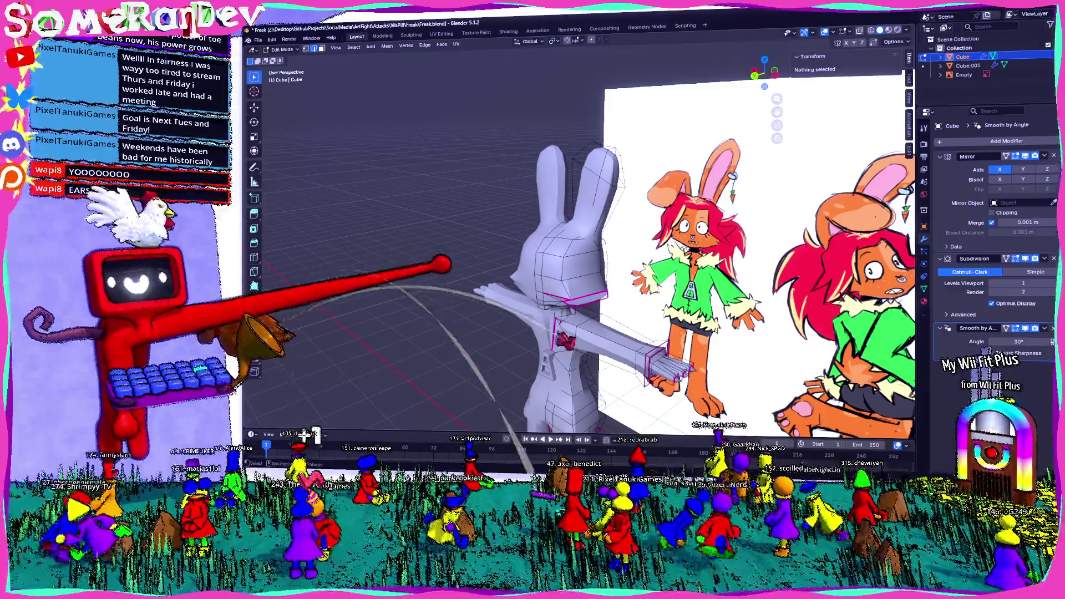
{"action": "mouse_move", "coordinate": [582, 251]}
{"action": "middle_mouse_down"}
{"action": "mouse_move", "coordinate": [549, 249]}
{"action": "mouse_move", "coordinate": [565, 250]}
{"action": "middle_mouse_up"}
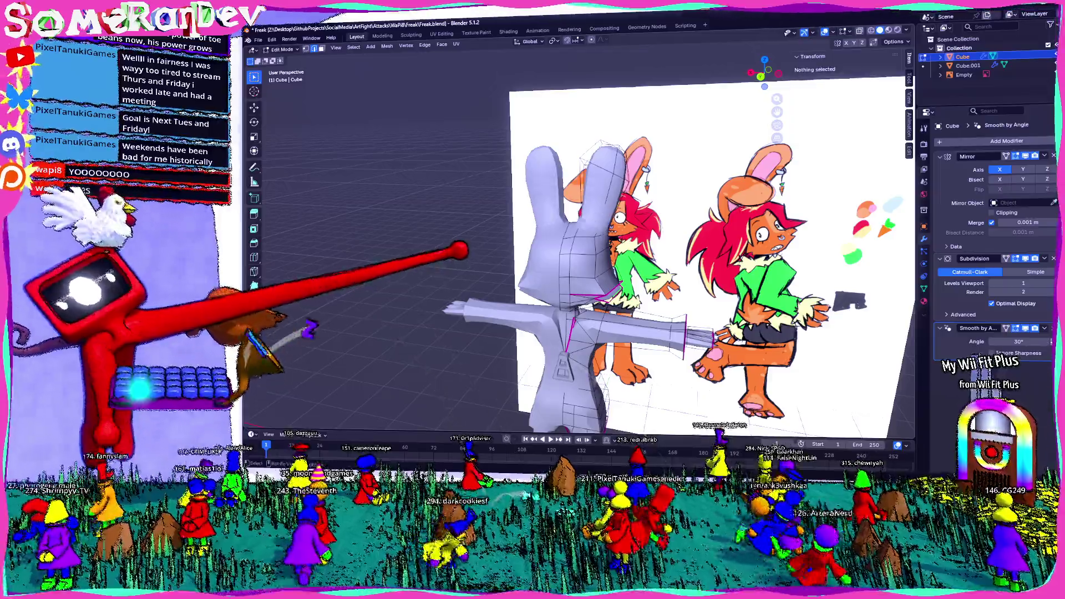
{"action": "scroll", "coordinate": [583, 249], "scroll_direction": "up", "scroll_amount": 2}
{"action": "scroll", "coordinate": [583, 250], "scroll_direction": "up", "scroll_amount": 2}
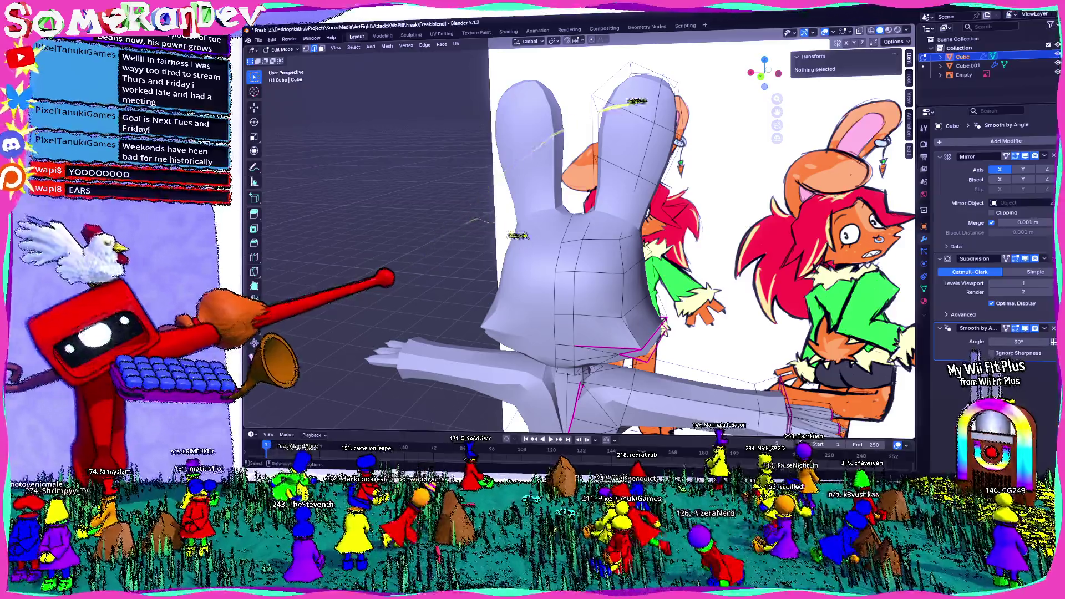
{"action": "mouse_move", "coordinate": [390, 429]}
{"action": "middle_mouse_down"}
{"action": "mouse_move", "coordinate": [577, 424]}
{"action": "mouse_move", "coordinate": [449, 423]}
{"action": "mouse_move", "coordinate": [466, 425]}
{"action": "middle_mouse_up"}
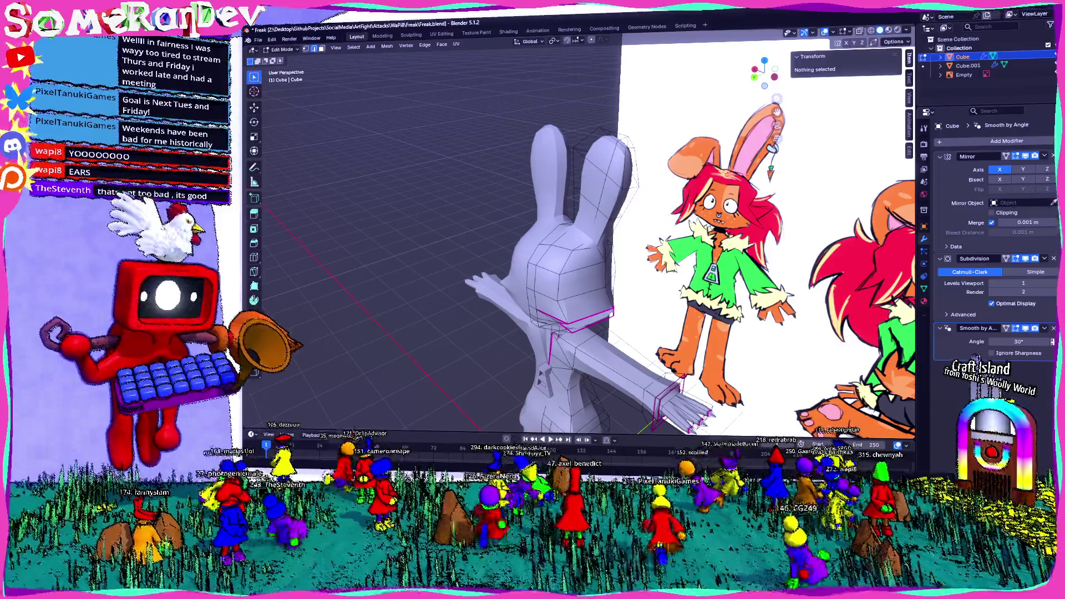
{"action": "scroll", "coordinate": [512, 341], "scroll_direction": "down", "scroll_amount": 4}
Step: Leave Edit Mode and orbit to inspect the full T-posed bunny beside the reference sheet
{"action": "mouse_move", "coordinate": [511, 340]}
{"action": "middle_mouse_down"}
{"action": "mouse_move", "coordinate": [582, 305]}
{"action": "mouse_move", "coordinate": [660, 333]}
{"action": "mouse_move", "coordinate": [545, 345]}
{"action": "middle_mouse_up"}
{"action": "key", "text": "Tab"}
{"action": "scroll", "coordinate": [583, 250], "scroll_direction": "up", "scroll_amount": 5}
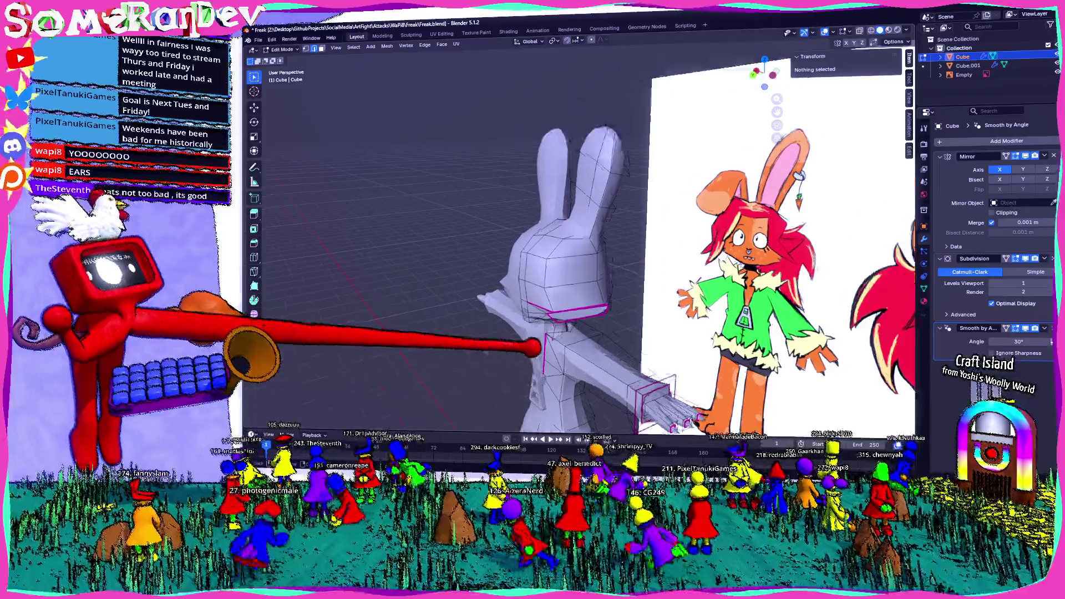
{"action": "middle_click_drag", "start_coordinate": [583, 250], "coordinate": [500, 267]}
{"action": "scroll", "coordinate": [565, 250], "scroll_direction": "down", "scroll_amount": 3}
{"action": "middle_click_drag", "start_coordinate": [566, 250], "coordinate": [500, 249]}
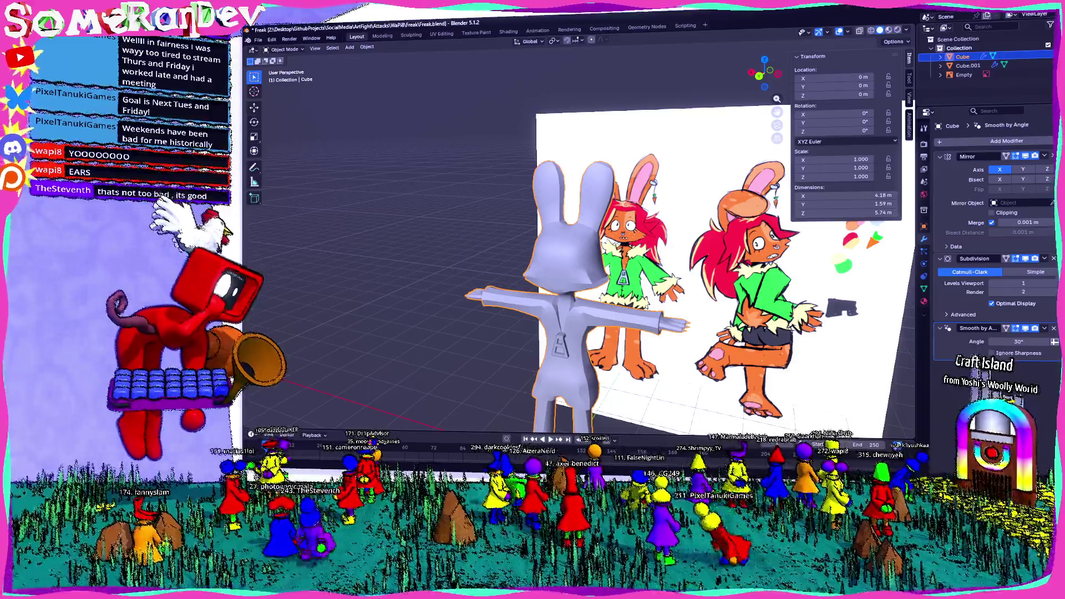
{"action": "scroll", "coordinate": [642, 328], "scroll_direction": "down", "scroll_amount": 4}
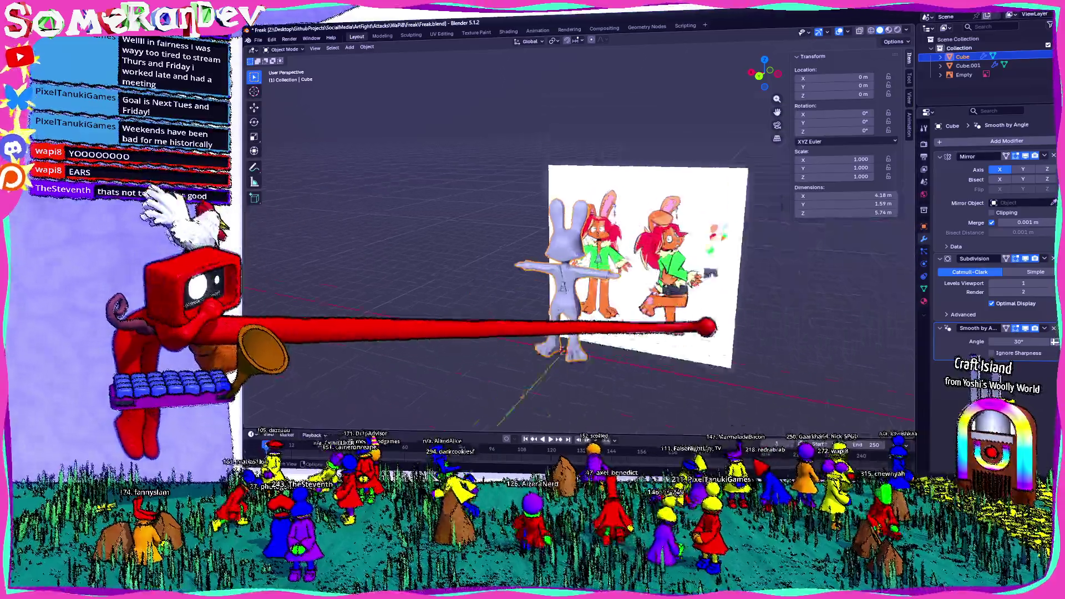
{"action": "middle_click_drag", "start_coordinate": [641, 328], "coordinate": [699, 314]}
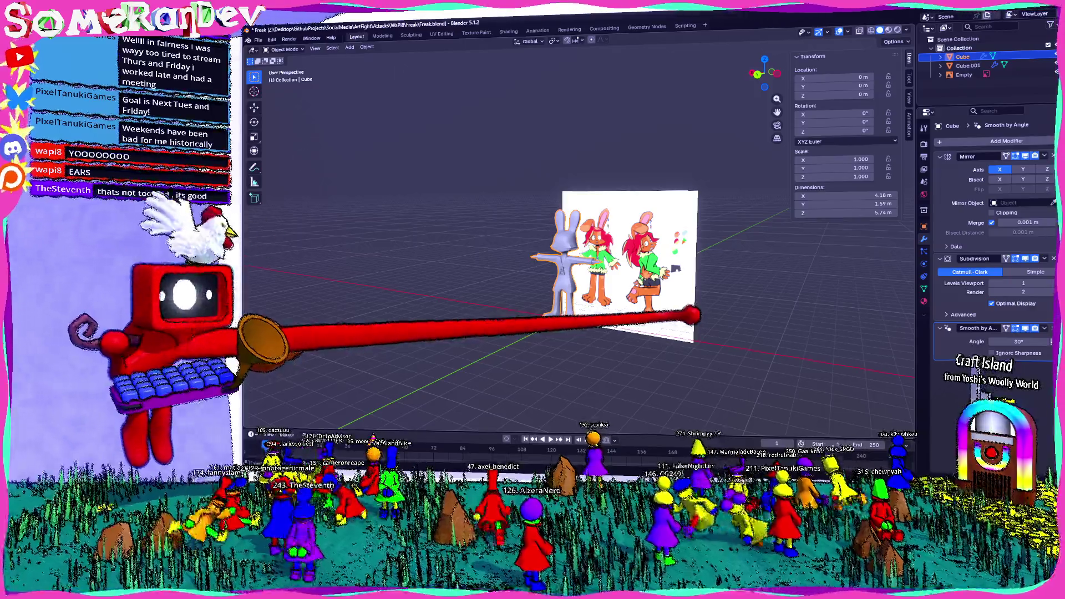
{"action": "scroll", "coordinate": [582, 322], "scroll_direction": "up", "scroll_amount": 2}
{"action": "scroll", "coordinate": [499, 333], "scroll_direction": "up", "scroll_amount": 2}
{"action": "mouse_move", "coordinate": [495, 244]}
{"action": "middle_mouse_down"}
{"action": "mouse_move", "coordinate": [606, 297]}
{"action": "mouse_move", "coordinate": [583, 309]}
{"action": "mouse_move", "coordinate": [614, 261]}
{"action": "mouse_move", "coordinate": [601, 264]}
{"action": "middle_mouse_up"}
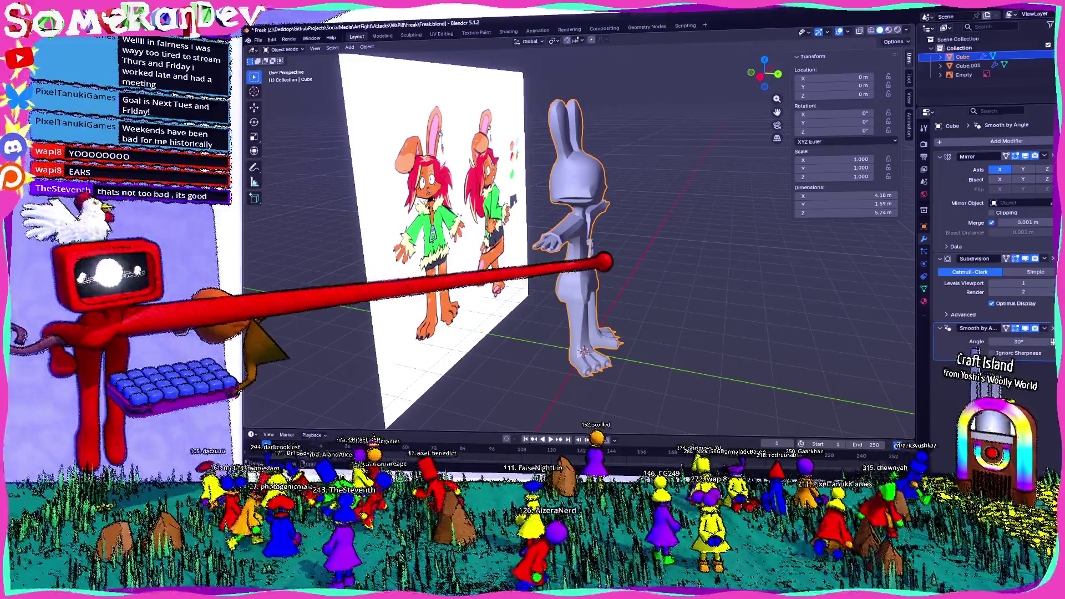
{"action": "mouse_move", "coordinate": [557, 267]}
{"action": "middle_mouse_down"}
{"action": "mouse_move", "coordinate": [518, 267]}
{"action": "mouse_move", "coordinate": [518, 278]}
{"action": "mouse_move", "coordinate": [504, 244]}
{"action": "mouse_move", "coordinate": [427, 261]}
{"action": "mouse_move", "coordinate": [630, 257]}
{"action": "mouse_move", "coordinate": [499, 267]}
{"action": "mouse_move", "coordinate": [504, 278]}
{"action": "mouse_move", "coordinate": [711, 270]}
{"action": "mouse_move", "coordinate": [563, 278]}
{"action": "mouse_move", "coordinate": [624, 238]}
{"action": "middle_mouse_up"}
{"action": "scroll", "coordinate": [574, 221], "scroll_direction": "up", "scroll_amount": 3}
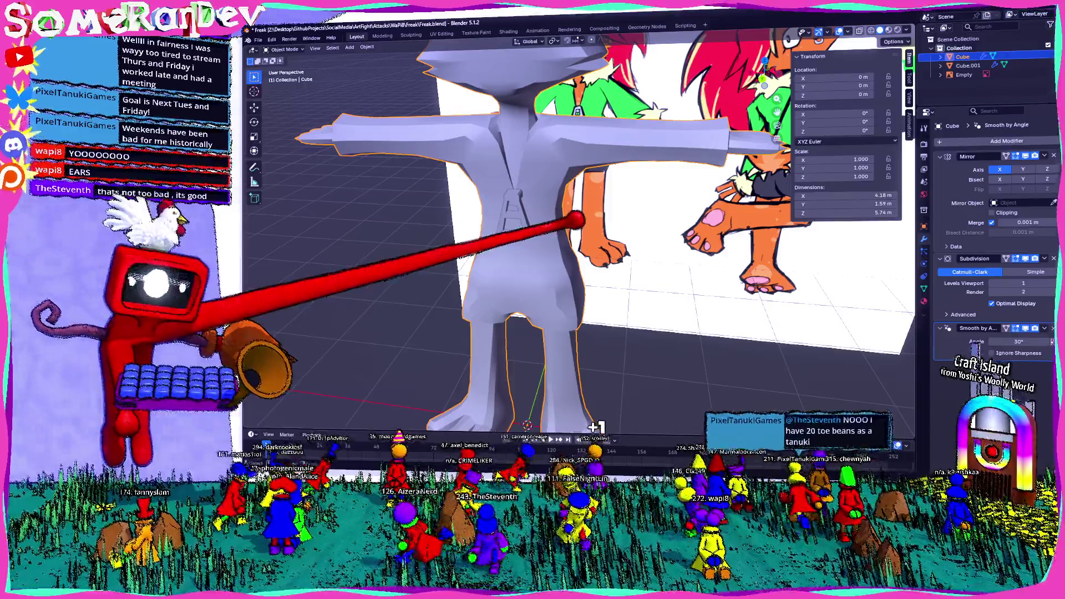
{"action": "mouse_move", "coordinate": [583, 250]}
{"action": "middle_mouse_down"}
{"action": "mouse_move", "coordinate": [632, 250]}
{"action": "mouse_move", "coordinate": [609, 207]}
{"action": "mouse_move", "coordinate": [604, 233]}
{"action": "mouse_move", "coordinate": [699, 265]}
{"action": "mouse_move", "coordinate": [623, 207]}
{"action": "mouse_move", "coordinate": [551, 202]}
{"action": "mouse_move", "coordinate": [594, 230]}
{"action": "middle_mouse_up"}
{"action": "scroll", "coordinate": [604, 233], "scroll_direction": "down", "scroll_amount": 3}
{"action": "scroll", "coordinate": [607, 209], "scroll_direction": "up", "scroll_amount": 3}
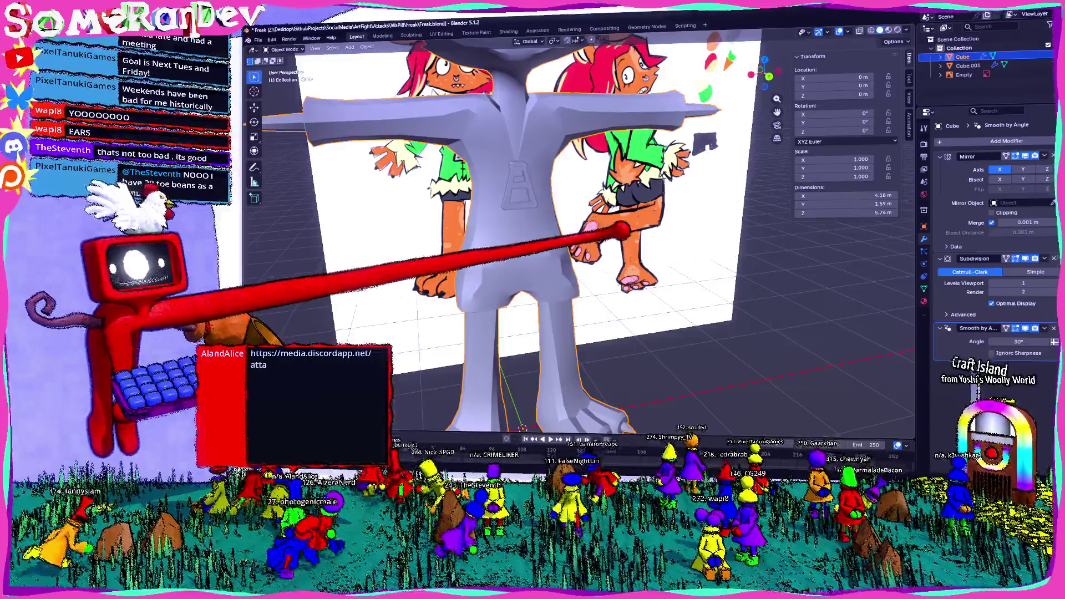
{"action": "middle_click_drag", "start_coordinate": [623, 214], "coordinate": [593, 233]}
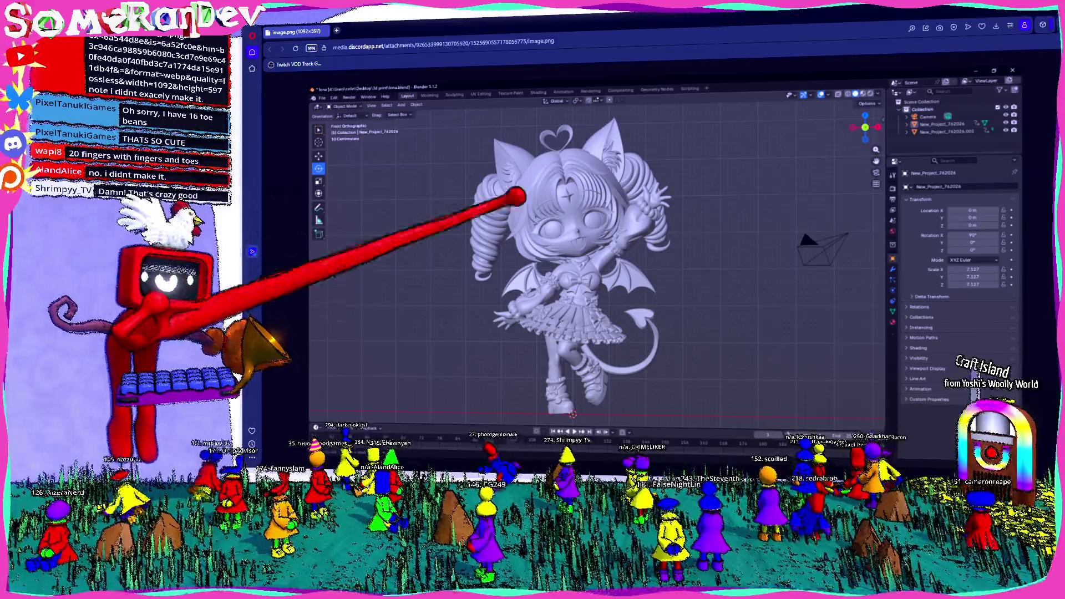
{"action": "key", "text": "alt+Tab"}
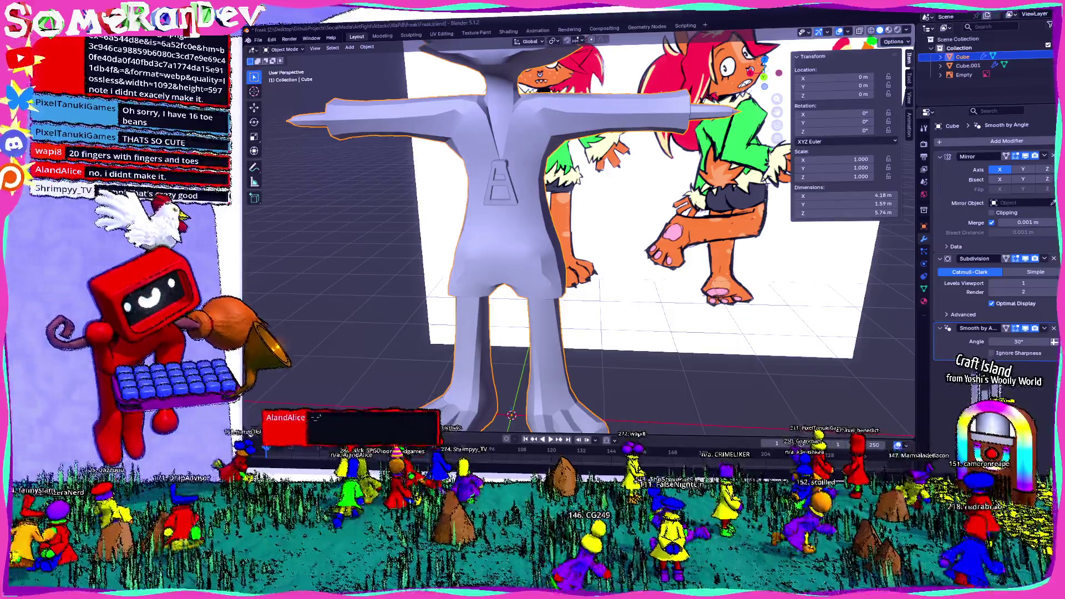
{"action": "mouse_move", "coordinate": [583, 249]}
{"action": "middle_mouse_down"}
{"action": "mouse_move", "coordinate": [633, 250]}
{"action": "mouse_move", "coordinate": [533, 249]}
{"action": "middle_mouse_up"}
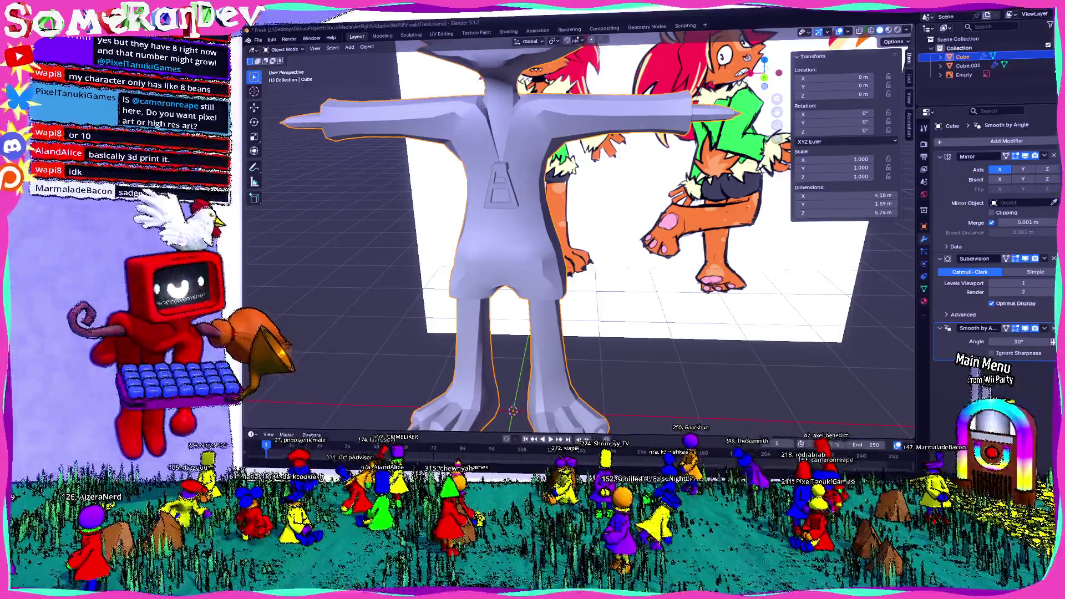
{"action": "mouse_move", "coordinate": [500, 250]}
{"action": "middle_mouse_down"}
{"action": "mouse_move", "coordinate": [505, 302]}
{"action": "mouse_move", "coordinate": [488, 274]}
{"action": "mouse_move", "coordinate": [470, 332]}
{"action": "mouse_move", "coordinate": [516, 250]}
{"action": "mouse_move", "coordinate": [516, 183]}
{"action": "mouse_move", "coordinate": [515, 283]}
{"action": "mouse_move", "coordinate": [549, 334]}
{"action": "middle_mouse_up"}
{"action": "mouse_move", "coordinate": [549, 250]}
{"action": "middle_mouse_down"}
{"action": "mouse_move", "coordinate": [549, 200]}
{"action": "mouse_move", "coordinate": [532, 191]}
{"action": "middle_mouse_up"}
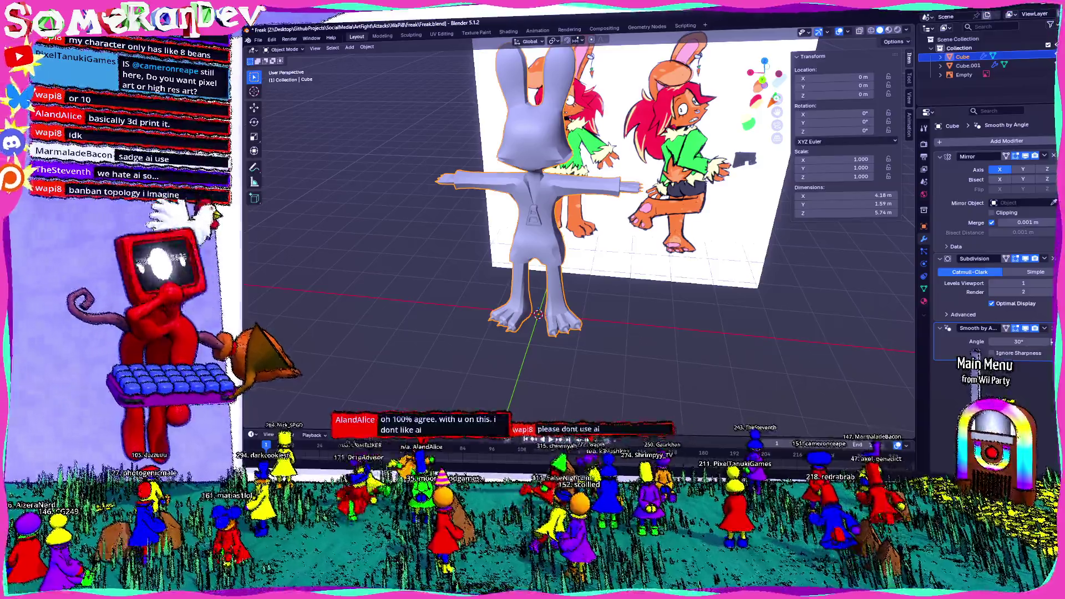
Step: Inspect the torso and legs, then enter Edit Mode on the bunny's upper body
{"action": "middle_click_drag", "start_coordinate": [541, 250], "coordinate": [541, 209]}
{"action": "scroll", "coordinate": [540, 225], "scroll_direction": "up", "scroll_amount": 4}
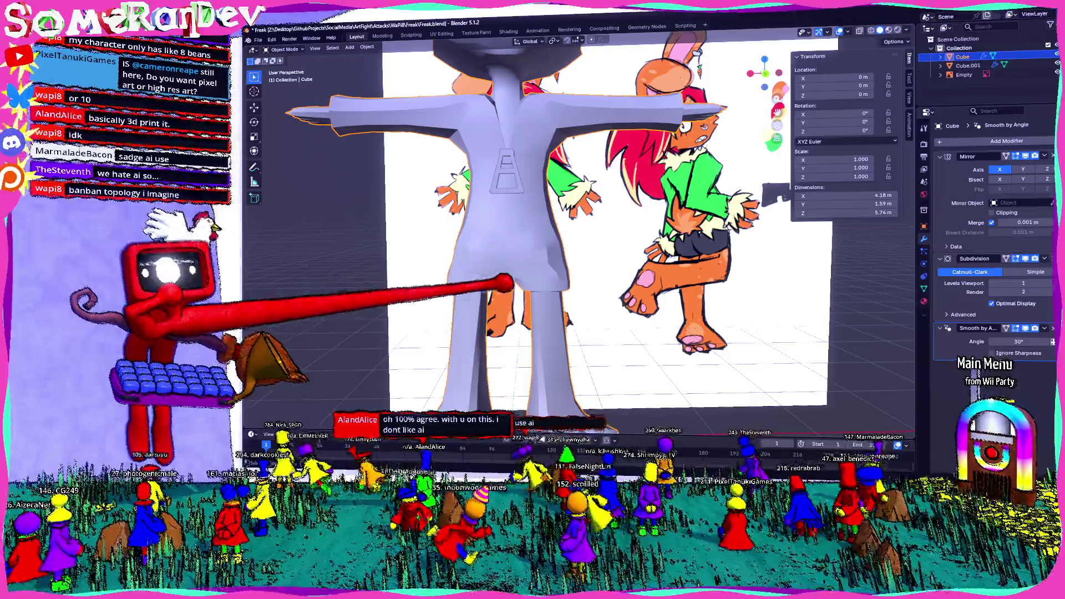
{"action": "scroll", "coordinate": [541, 292], "scroll_direction": "up", "scroll_amount": 3}
{"action": "middle_click_drag", "start_coordinate": [541, 249], "coordinate": [624, 250]}
{"action": "scroll", "coordinate": [541, 233], "scroll_direction": "down", "scroll_amount": 2}
{"action": "scroll", "coordinate": [541, 233], "scroll_direction": "up", "scroll_amount": 3}
{"action": "mouse_move", "coordinate": [541, 249]}
{"action": "middle_mouse_down"}
{"action": "mouse_move", "coordinate": [500, 249]}
{"action": "mouse_move", "coordinate": [599, 242]}
{"action": "middle_mouse_up"}
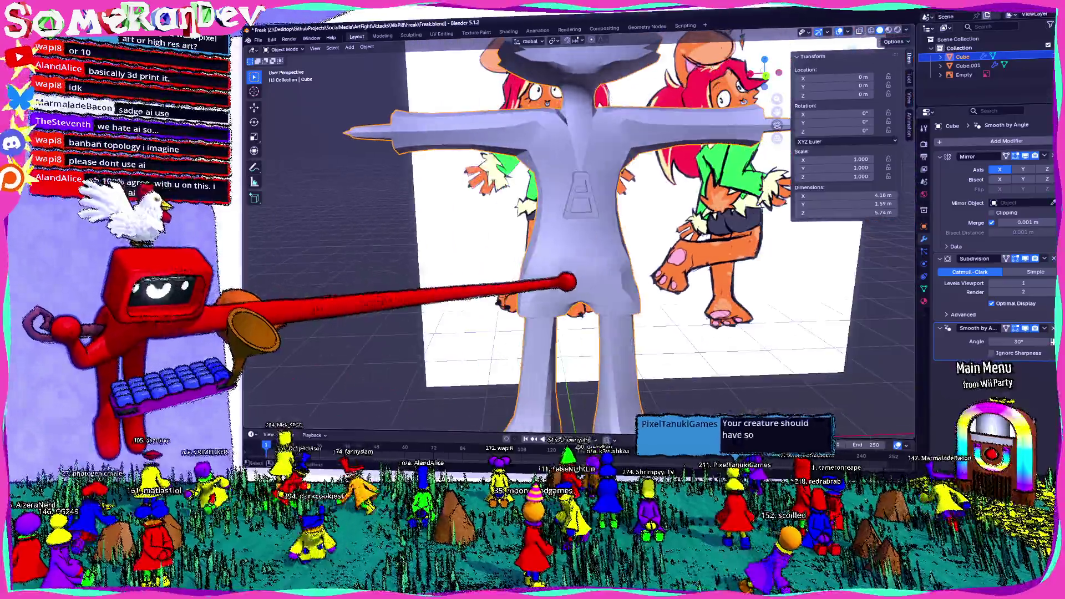
{"action": "middle_click_drag", "start_coordinate": [566, 279], "coordinate": [583, 313]}
{"action": "scroll", "coordinate": [582, 312], "scroll_direction": "up", "scroll_amount": 2}
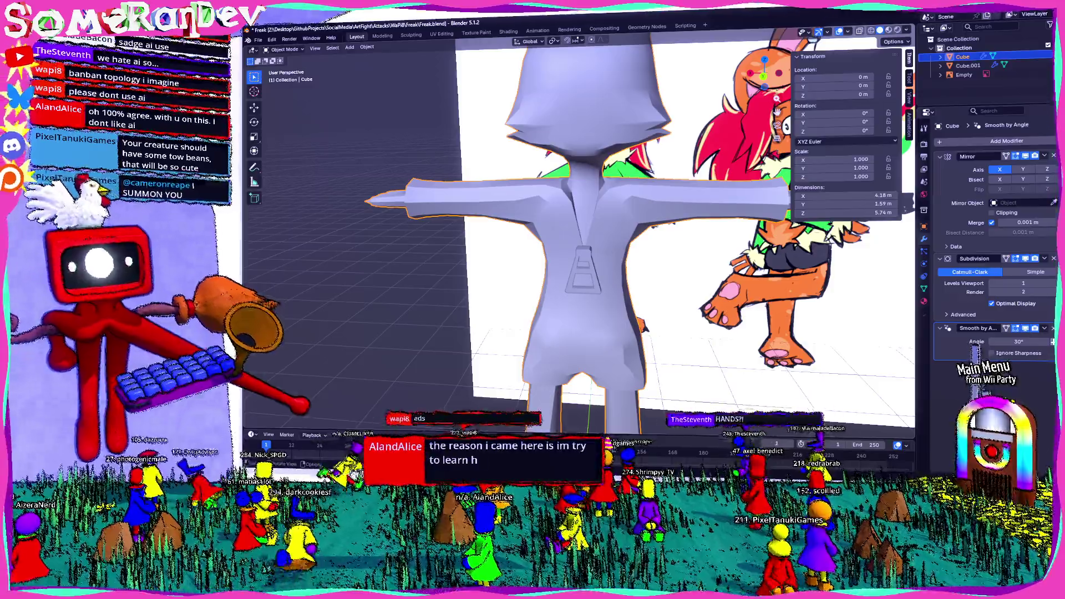
{"action": "scroll", "coordinate": [578, 233], "scroll_direction": "down", "scroll_amount": 2}
{"action": "scroll", "coordinate": [578, 233], "scroll_direction": "down", "scroll_amount": 1}
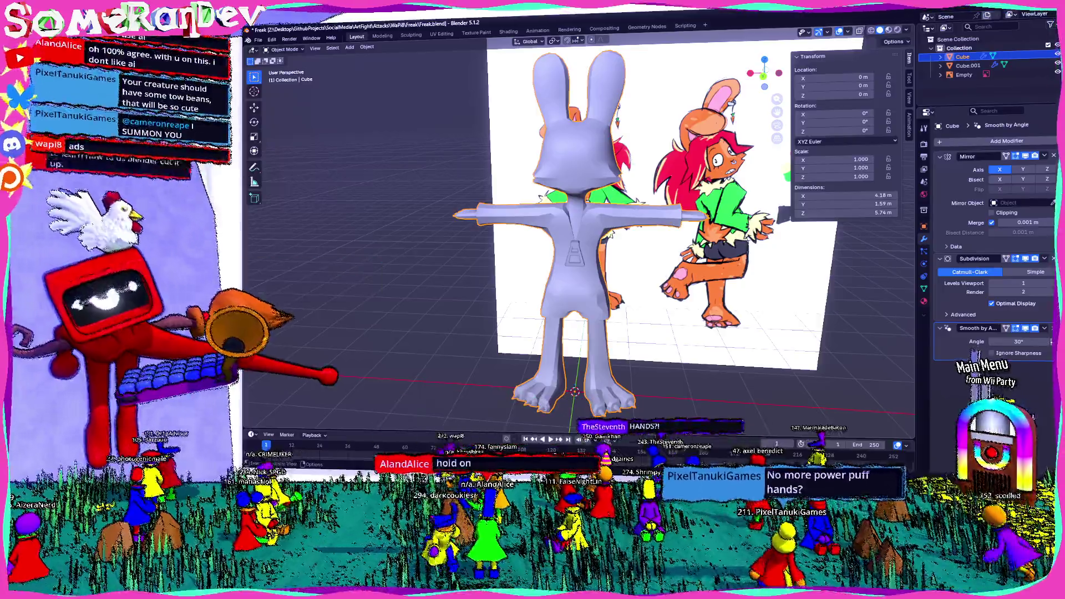
{"action": "scroll", "coordinate": [578, 233], "scroll_direction": "up", "scroll_amount": 3}
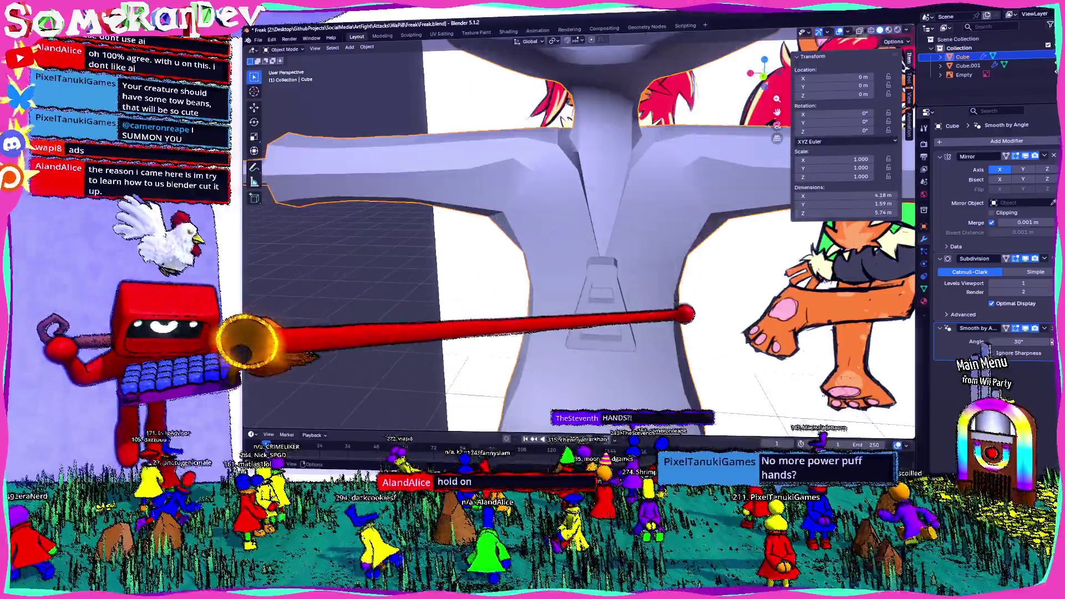
{"action": "scroll", "coordinate": [579, 233], "scroll_direction": "up", "scroll_amount": 1}
{"action": "scroll", "coordinate": [578, 233], "scroll_direction": "up", "scroll_amount": 2}
{"action": "scroll", "coordinate": [578, 233], "scroll_direction": "down", "scroll_amount": 2}
{"action": "scroll", "coordinate": [578, 233], "scroll_direction": "down", "scroll_amount": 2}
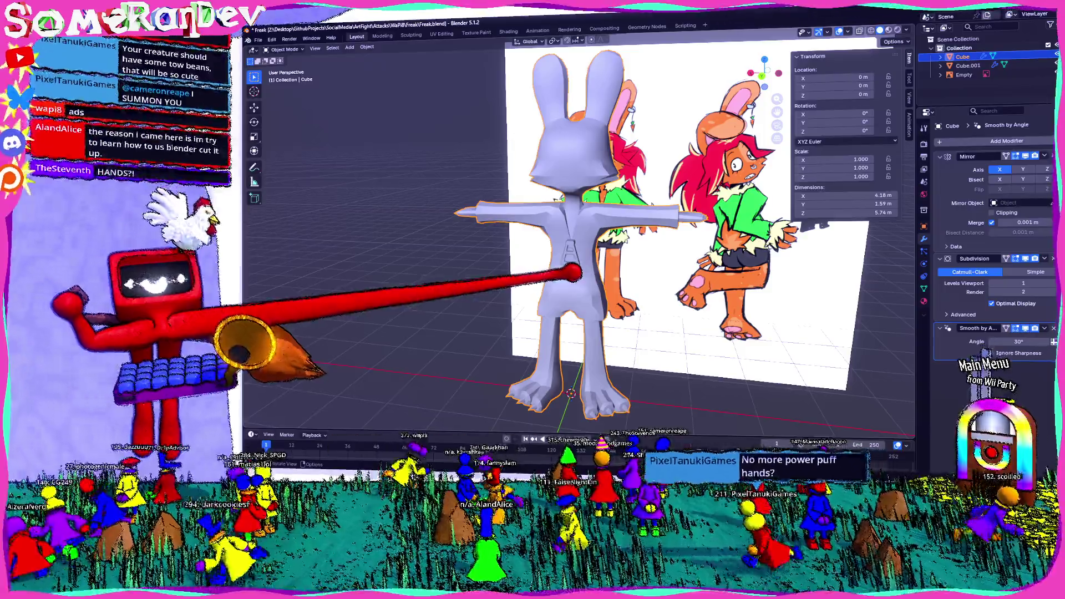
{"action": "scroll", "coordinate": [562, 272], "scroll_direction": "up", "scroll_amount": 2}
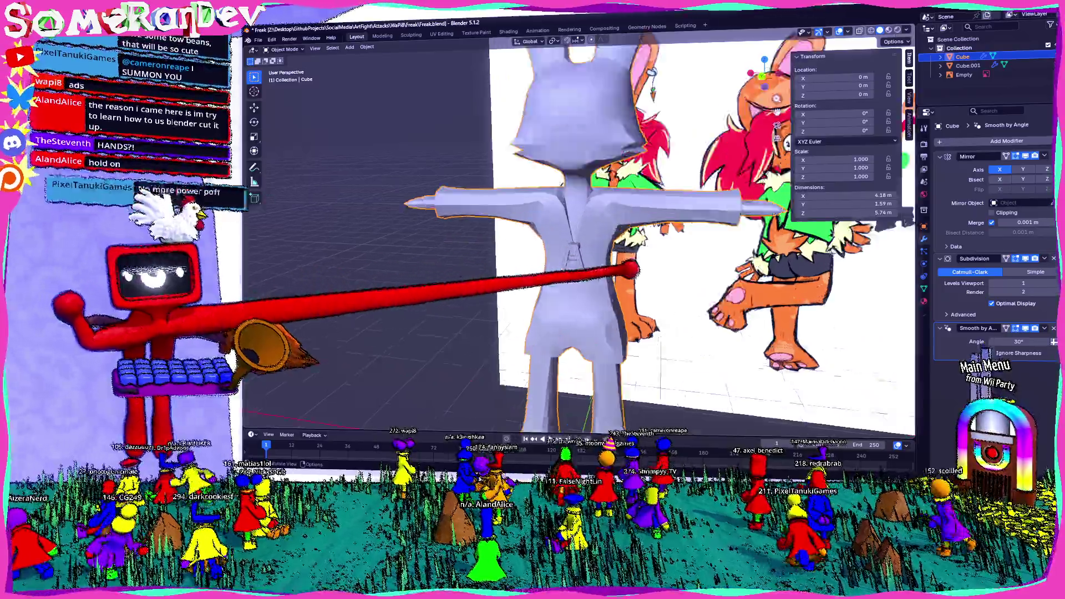
{"action": "scroll", "coordinate": [566, 267], "scroll_direction": "up", "scroll_amount": 2}
{"action": "scroll", "coordinate": [582, 254], "scroll_direction": "up", "scroll_amount": 2}
{"action": "key", "text": "Tab"}
{"action": "scroll", "coordinate": [620, 258], "scroll_direction": "down", "scroll_amount": 2}
{"action": "scroll", "coordinate": [665, 266], "scroll_direction": "down", "scroll_amount": 2}
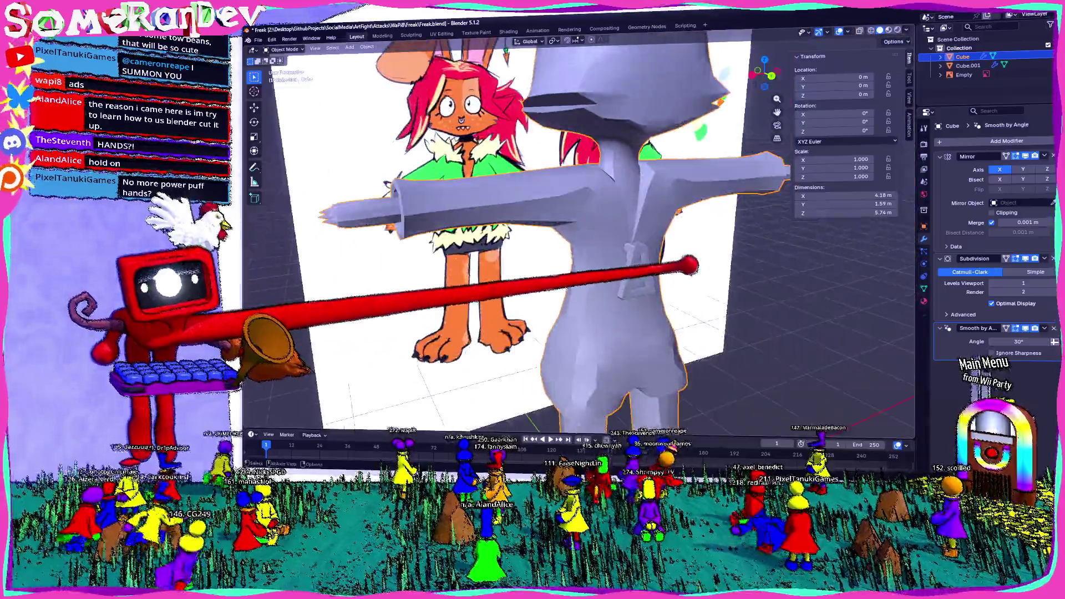
{"action": "scroll", "coordinate": [683, 269], "scroll_direction": "down", "scroll_amount": 2}
{"action": "middle_click_drag", "start_coordinate": [582, 250], "coordinate": [532, 249]}
{"action": "scroll", "coordinate": [582, 249], "scroll_direction": "up", "scroll_amount": 2}
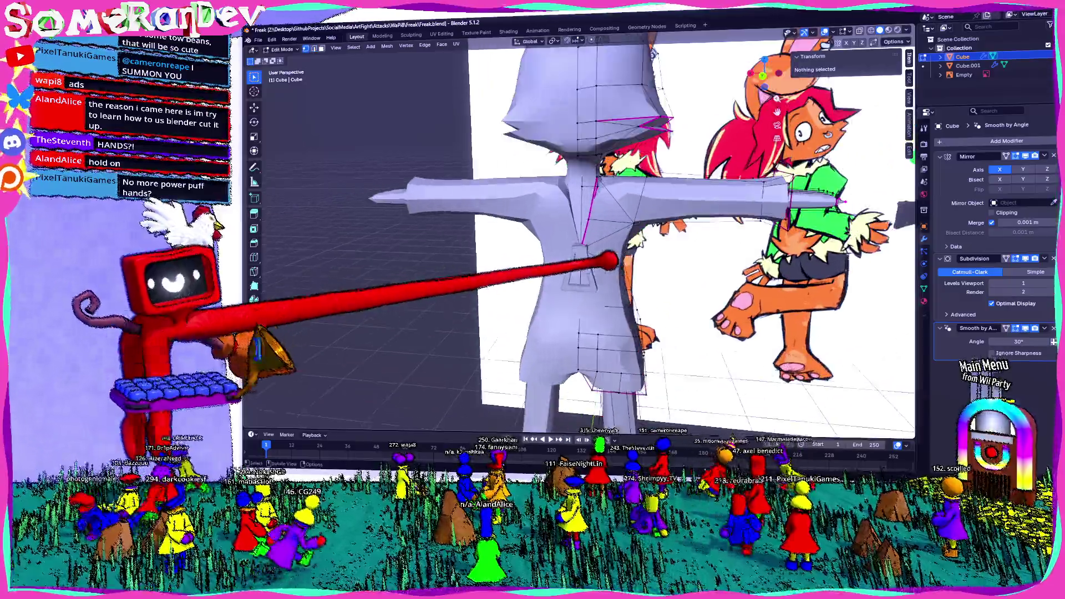
{"action": "scroll", "coordinate": [582, 250], "scroll_direction": "up", "scroll_amount": 2}
{"action": "scroll", "coordinate": [582, 250], "scroll_direction": "up", "scroll_amount": 2}
{"action": "scroll", "coordinate": [582, 250], "scroll_direction": "down", "scroll_amount": 3}
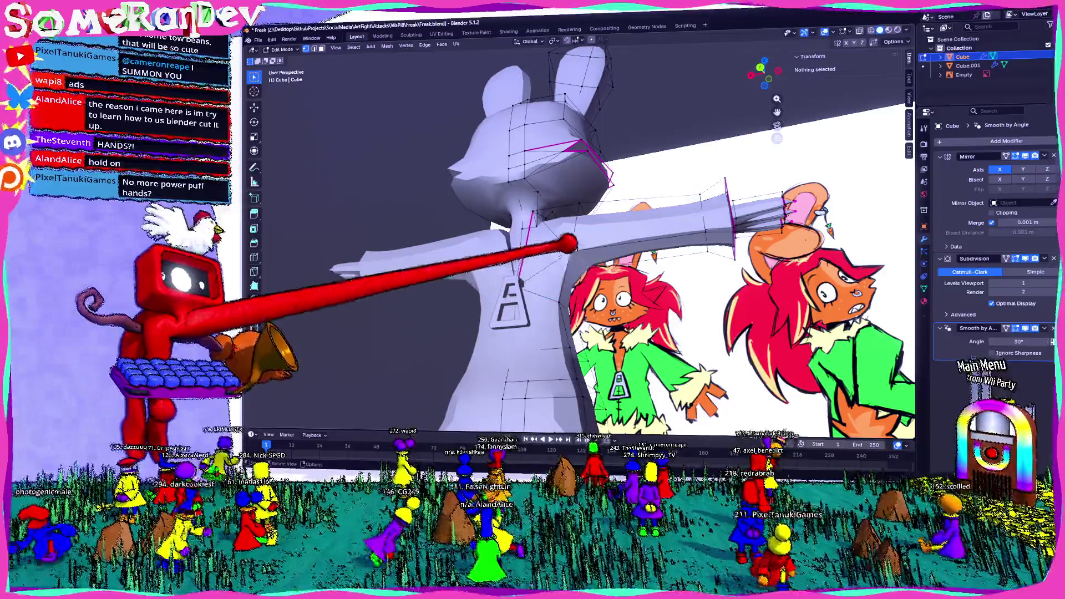
Step: Join the vertices below the bunny's arm with Connect Vertex Path
{"action": "key", "text": "l"}
{"action": "middle_click_drag", "start_coordinate": [325, 283], "coordinate": [432, 199]}
{"action": "mouse_move", "coordinate": [509, 269]}
{"action": "middle_mouse_down"}
{"action": "mouse_move", "coordinate": [541, 267]}
{"action": "mouse_move", "coordinate": [550, 241]}
{"action": "middle_mouse_up"}
{"action": "scroll", "coordinate": [580, 268], "scroll_direction": "up", "scroll_amount": 3}
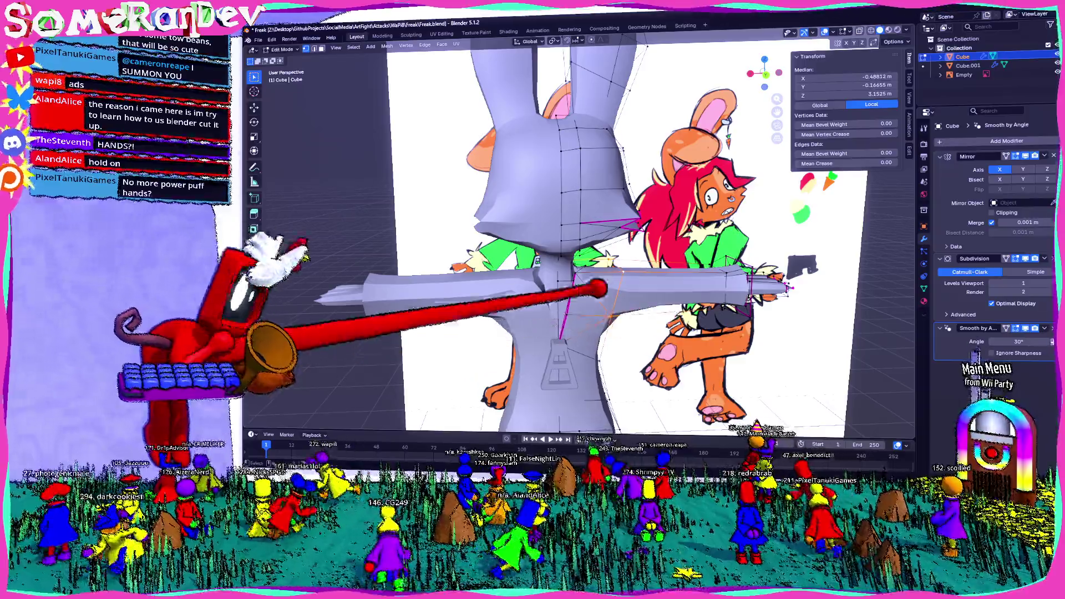
{"action": "right_click", "coordinate": [586, 254]}
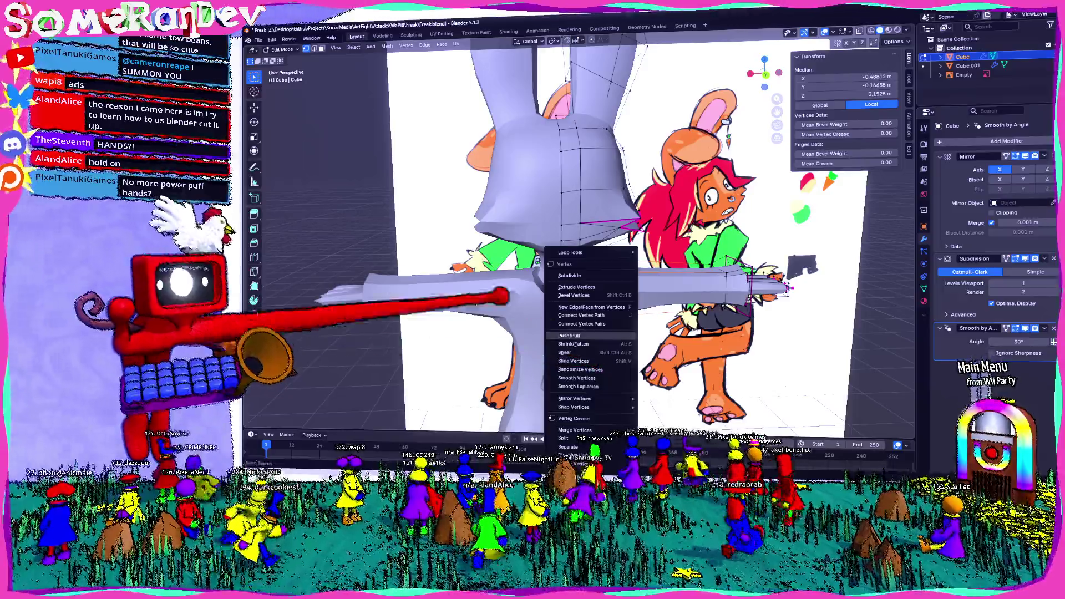
{"action": "left_click", "coordinate": [582, 315]}
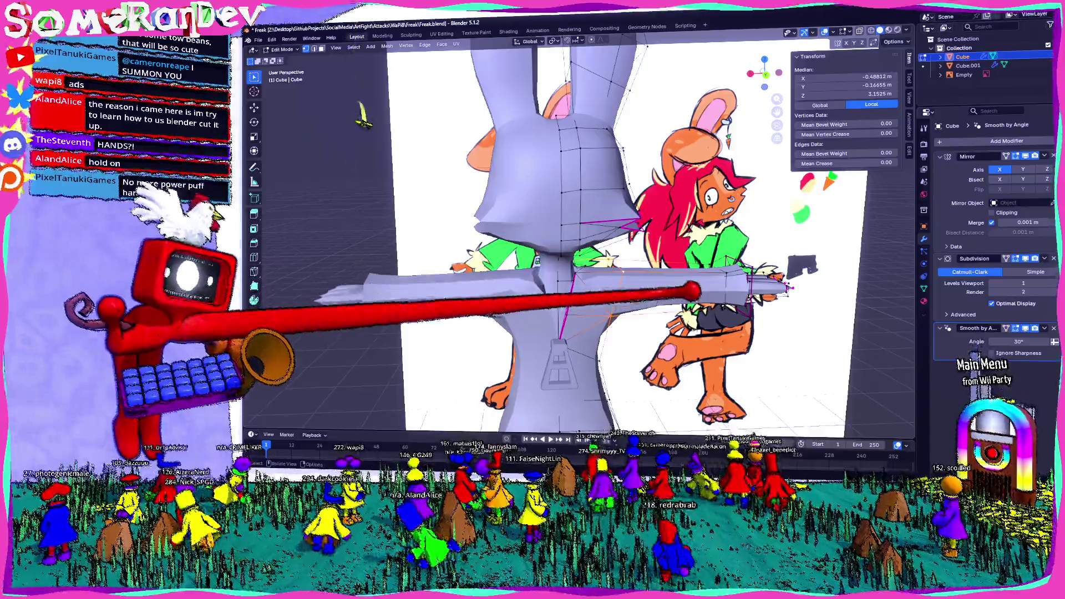
{"action": "middle_click_drag", "start_coordinate": [582, 249], "coordinate": [633, 241]}
{"action": "key", "text": "alt+a"}
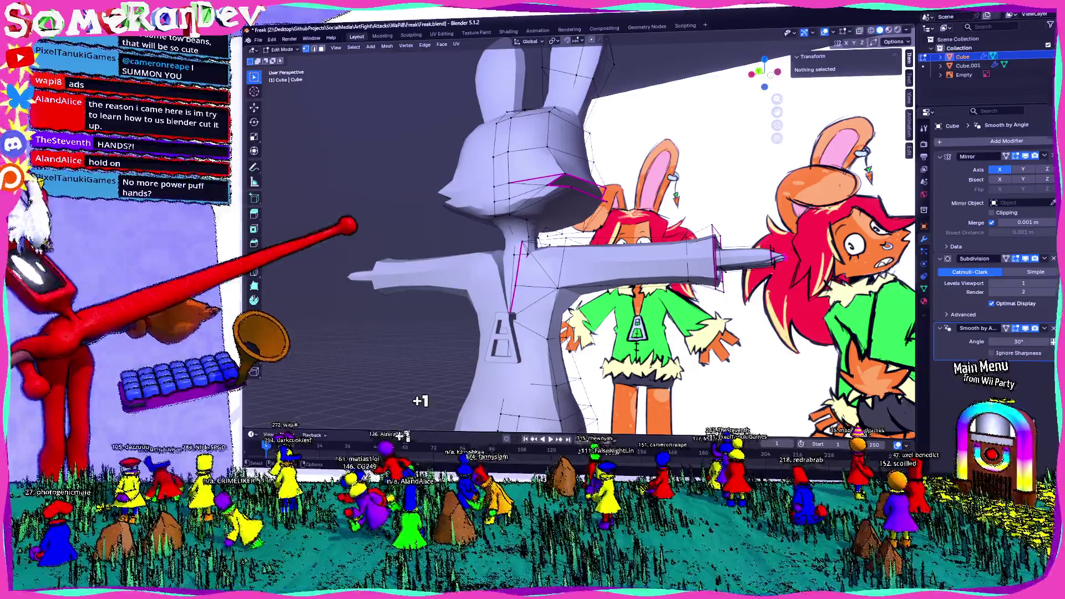
{"action": "scroll", "coordinate": [420, 400], "scroll_direction": "down", "scroll_amount": 3}
{"action": "scroll", "coordinate": [420, 400], "scroll_direction": "down", "scroll_amount": 2}
{"action": "scroll", "coordinate": [420, 400], "scroll_direction": "down", "scroll_amount": 2}
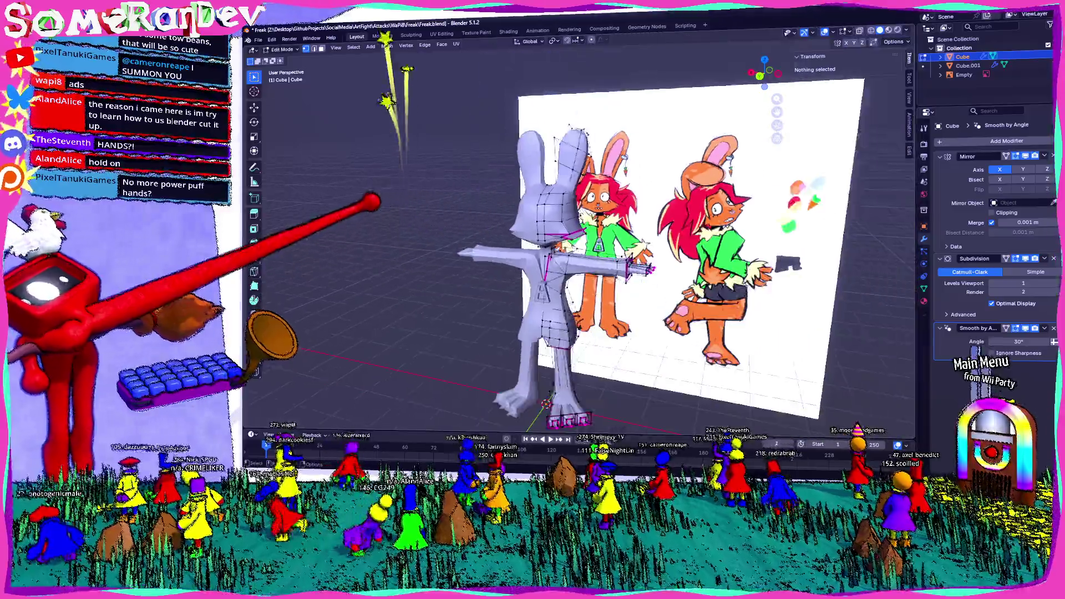
Step: Return to Object Mode and orbit around the finished bunny
{"action": "key", "text": "Tab"}
{"action": "mouse_move", "coordinate": [420, 400]}
{"action": "middle_mouse_down"}
{"action": "mouse_move", "coordinate": [398, 433]}
{"action": "mouse_move", "coordinate": [466, 416]}
{"action": "middle_mouse_up"}
{"action": "scroll", "coordinate": [466, 416], "scroll_direction": "up", "scroll_amount": 3}
{"action": "scroll", "coordinate": [466, 416], "scroll_direction": "up", "scroll_amount": 3}
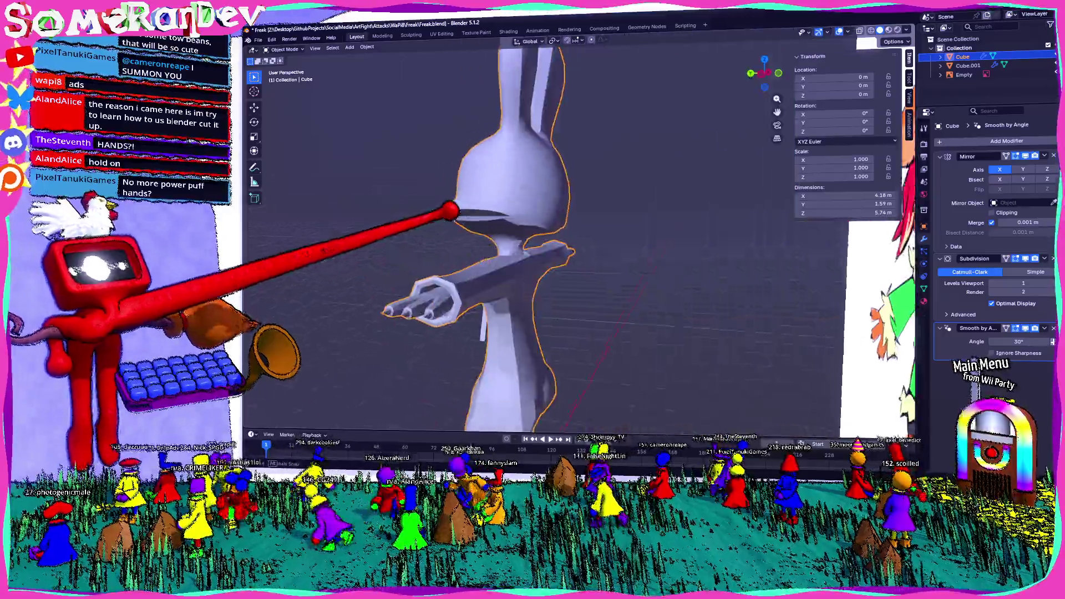
{"action": "mouse_move", "coordinate": [449, 210]}
{"action": "middle_mouse_down"}
{"action": "mouse_move", "coordinate": [555, 208]}
{"action": "mouse_move", "coordinate": [613, 226]}
{"action": "mouse_move", "coordinate": [558, 210]}
{"action": "middle_mouse_up"}
{"action": "scroll", "coordinate": [541, 216], "scroll_direction": "up", "scroll_amount": 3}
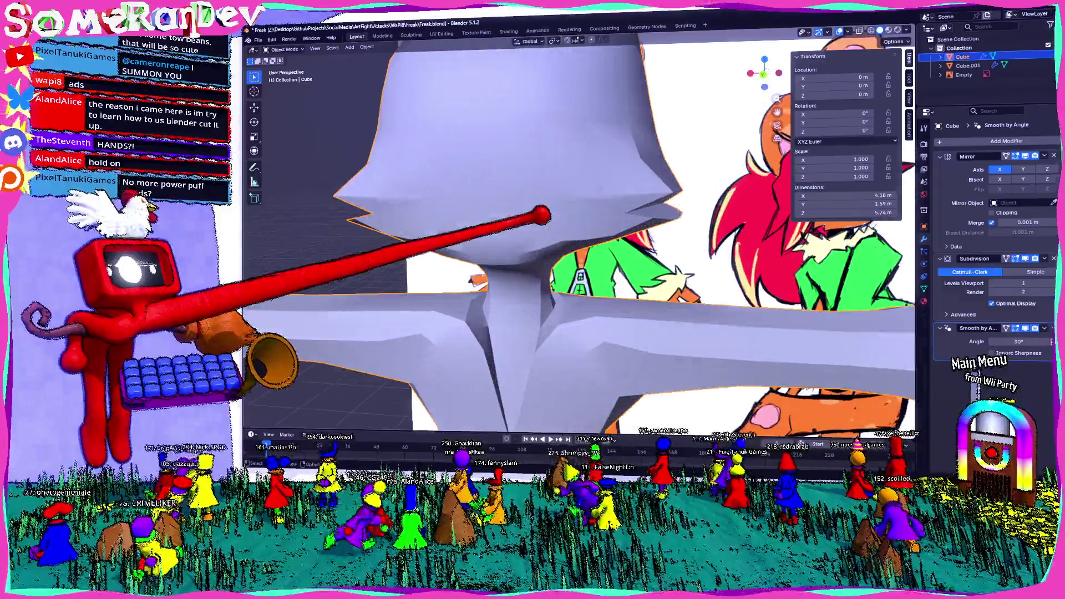
{"action": "scroll", "coordinate": [507, 204], "scroll_direction": "down", "scroll_amount": 5}
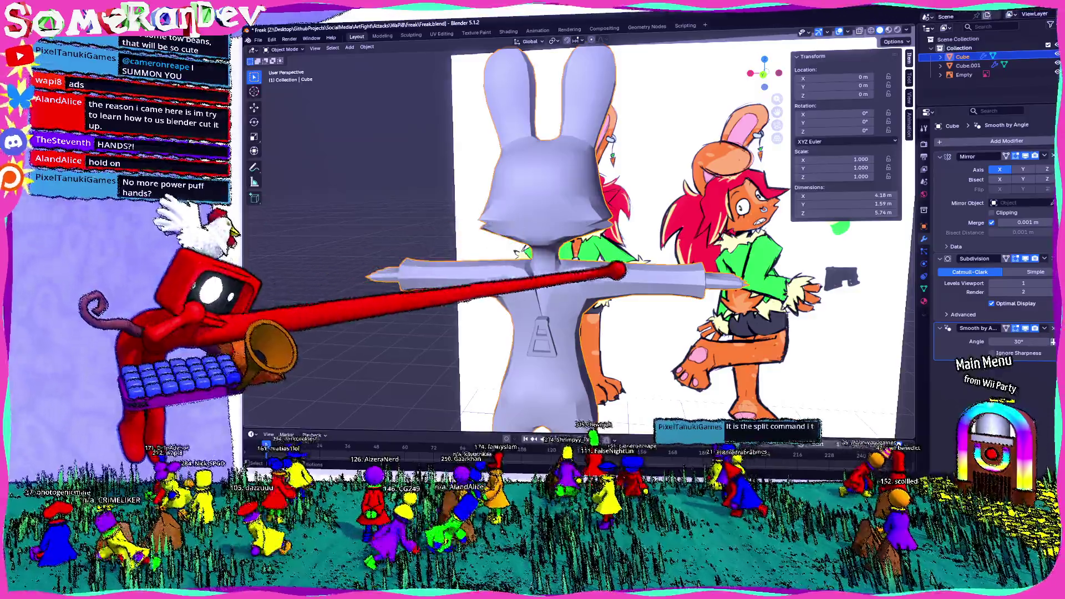
Step: Enter Edit Mode, select an edge loop on the arm and move it to a new position
{"action": "key", "text": "Tab"}
{"action": "scroll", "coordinate": [616, 272], "scroll_direction": "up", "scroll_amount": 3}
{"action": "left_click", "coordinate": [576, 274], "text": "alt"}
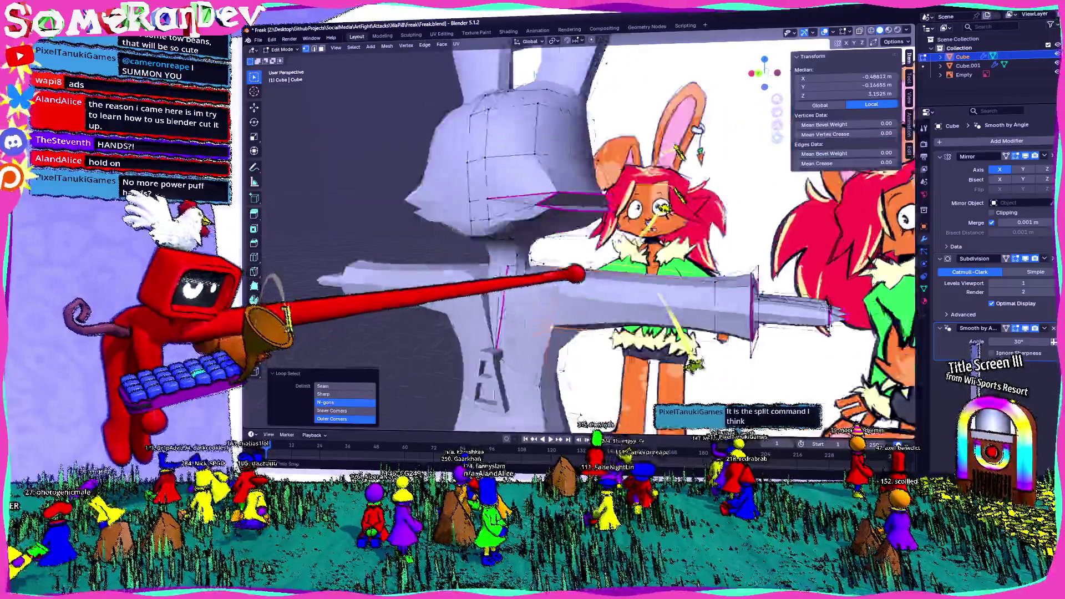
{"action": "mouse_move", "coordinate": [582, 250]}
{"action": "middle_mouse_down"}
{"action": "mouse_move", "coordinate": [532, 241]}
{"action": "mouse_move", "coordinate": [592, 254]}
{"action": "mouse_move", "coordinate": [583, 254]}
{"action": "middle_mouse_up"}
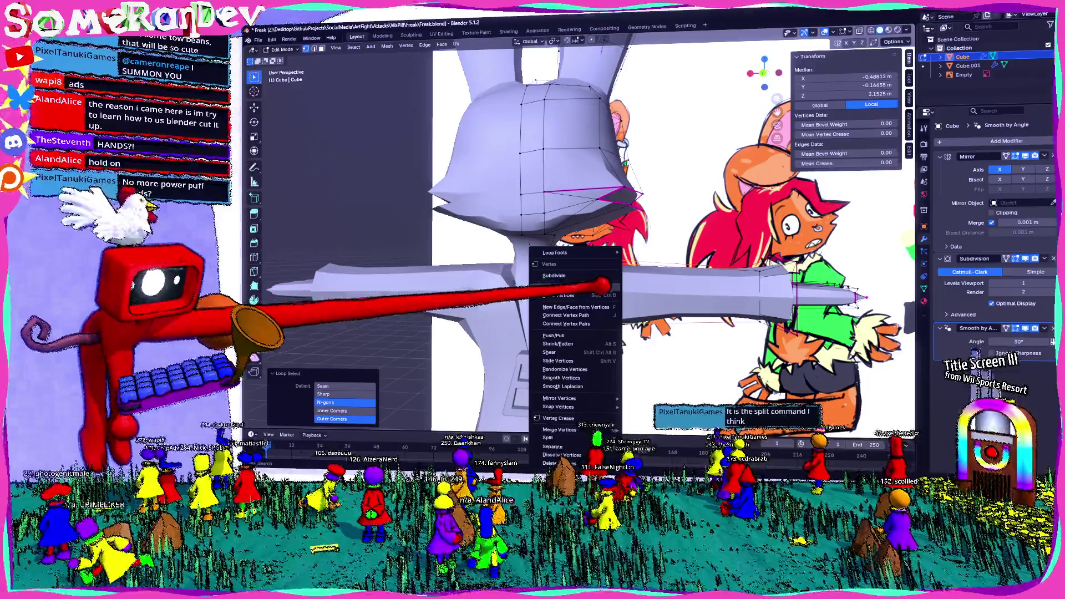
{"action": "mouse_move", "coordinate": [565, 406]}
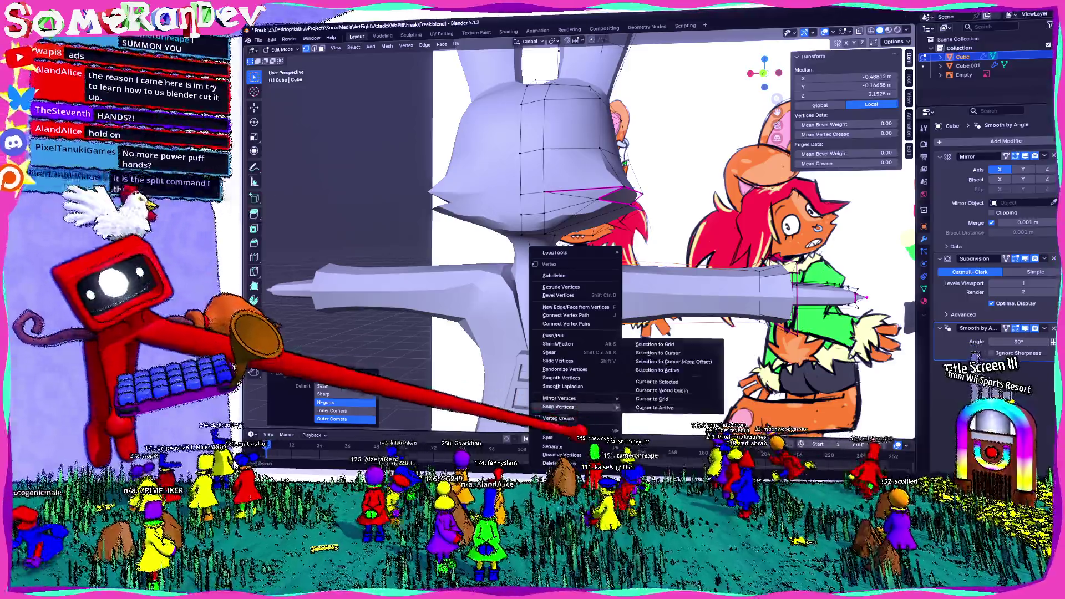
{"action": "scroll", "coordinate": [583, 299], "scroll_direction": "down", "scroll_amount": 3}
{"action": "scroll", "coordinate": [632, 300], "scroll_direction": "up", "scroll_amount": 3}
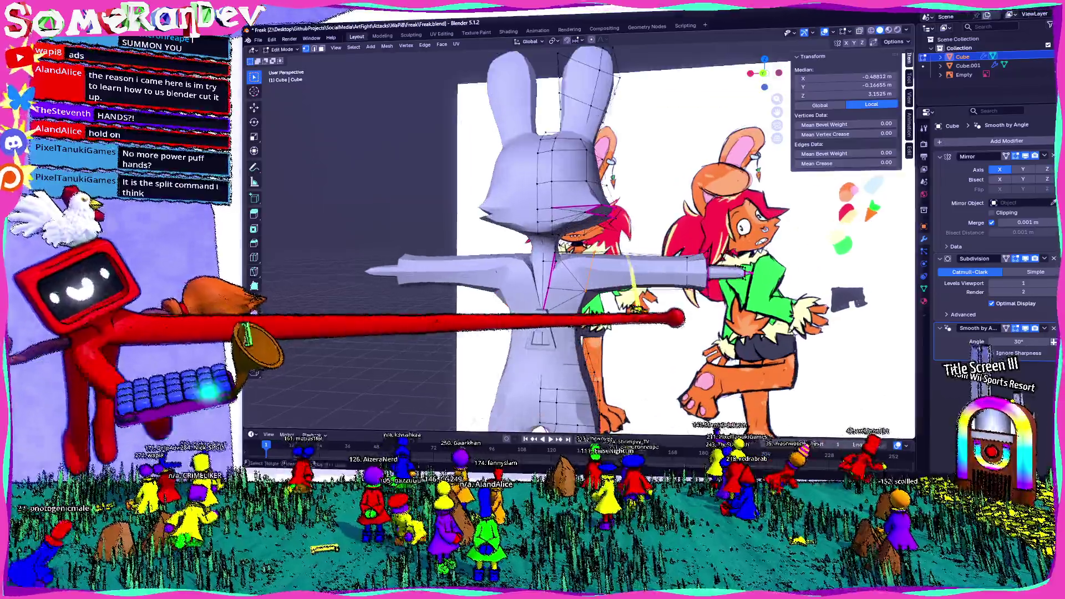
{"action": "middle_click_drag", "start_coordinate": [679, 316], "coordinate": [573, 272]}
{"action": "key", "text": "g"}
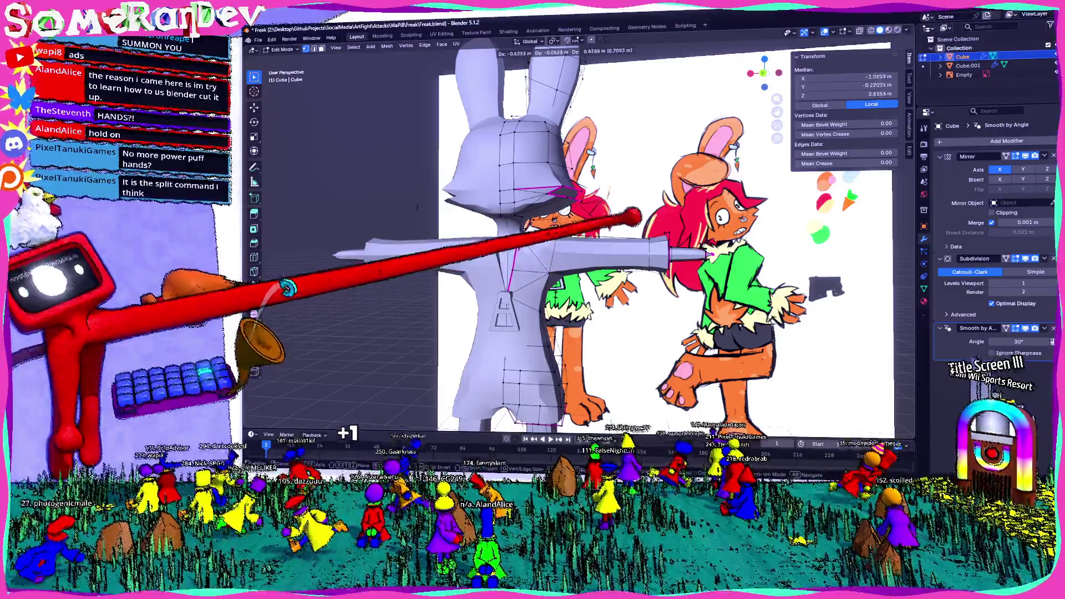
{"action": "left_click", "coordinate": [666, 228]}
{"action": "scroll", "coordinate": [663, 237], "scroll_direction": "up", "scroll_amount": 2}
{"action": "scroll", "coordinate": [666, 235], "scroll_direction": "up", "scroll_amount": 2}
{"action": "scroll", "coordinate": [524, 221], "scroll_direction": "up", "scroll_amount": 2}
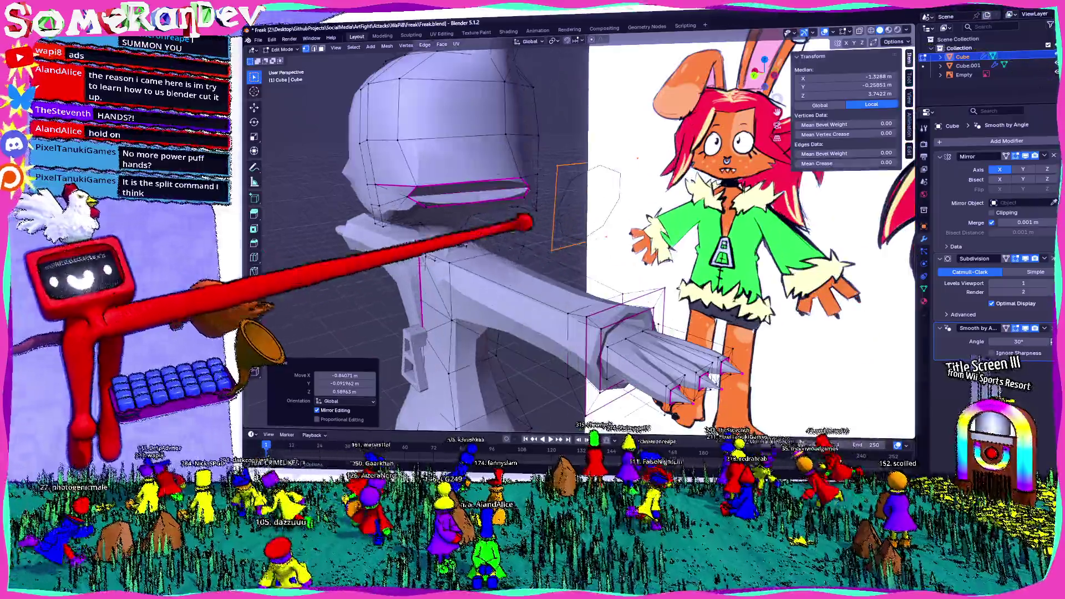
Step: Pull stray vertices back to the arm and check the shape against the reference with X-ray toggled
{"action": "middle_click_drag", "start_coordinate": [583, 298], "coordinate": [558, 281]}
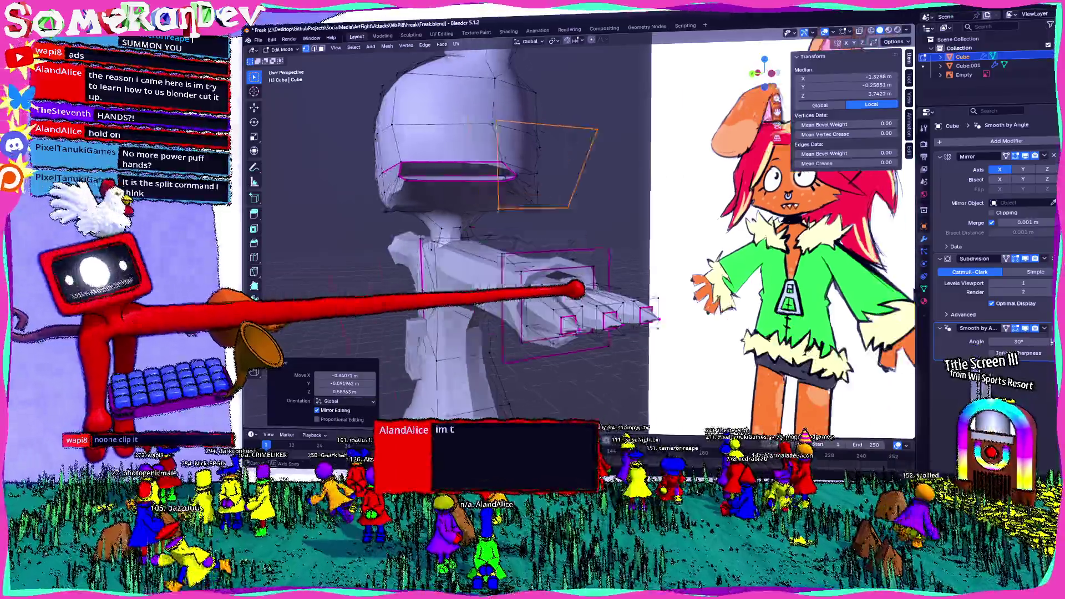
{"action": "middle_click_drag", "start_coordinate": [641, 286], "coordinate": [636, 230]}
{"action": "key", "text": "g"}
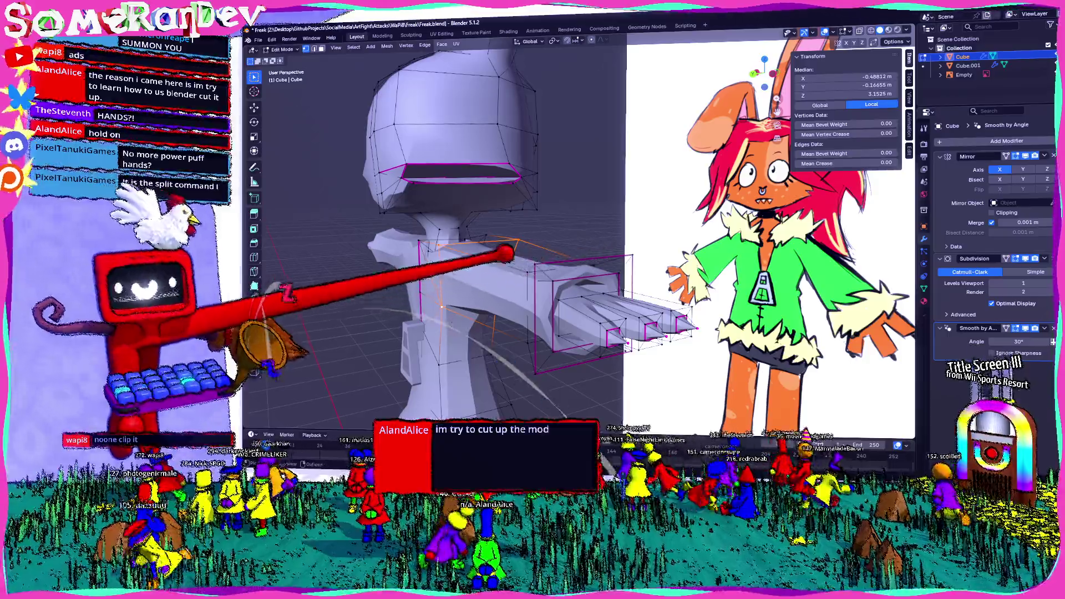
{"action": "middle_click_drag", "start_coordinate": [505, 254], "coordinate": [542, 250]}
{"action": "scroll", "coordinate": [472, 227], "scroll_direction": "up", "scroll_amount": 2}
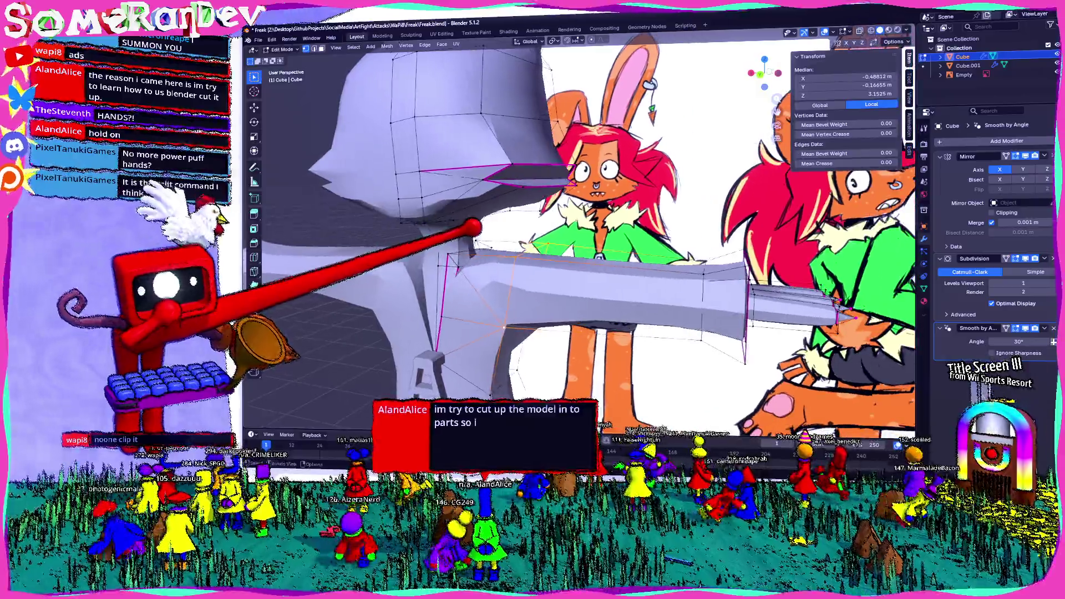
{"action": "scroll", "coordinate": [583, 250], "scroll_direction": "down", "scroll_amount": 5}
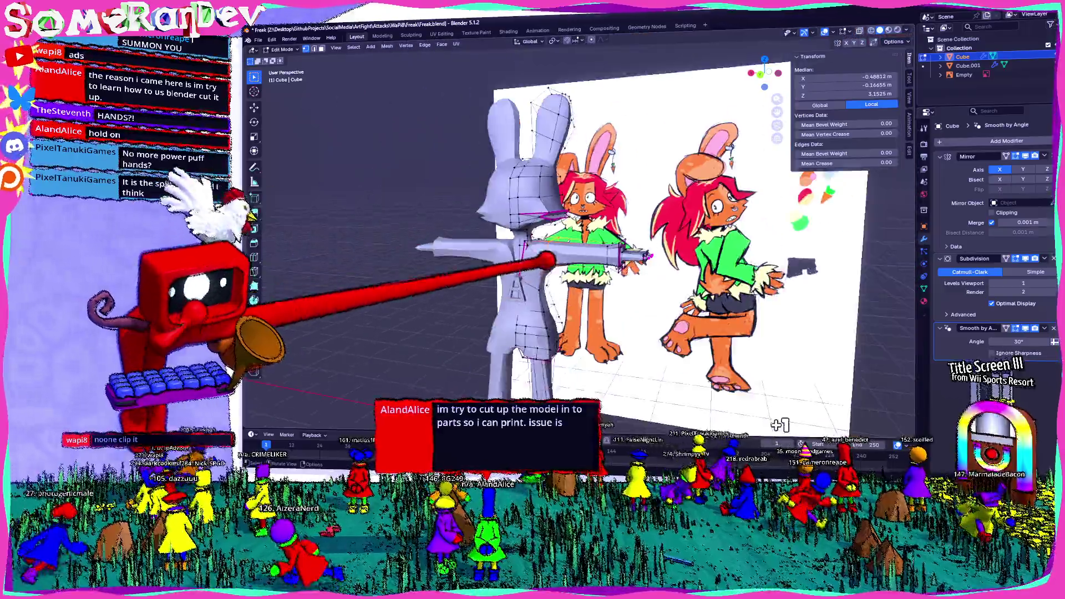
{"action": "middle_click_drag", "start_coordinate": [582, 250], "coordinate": [566, 251]}
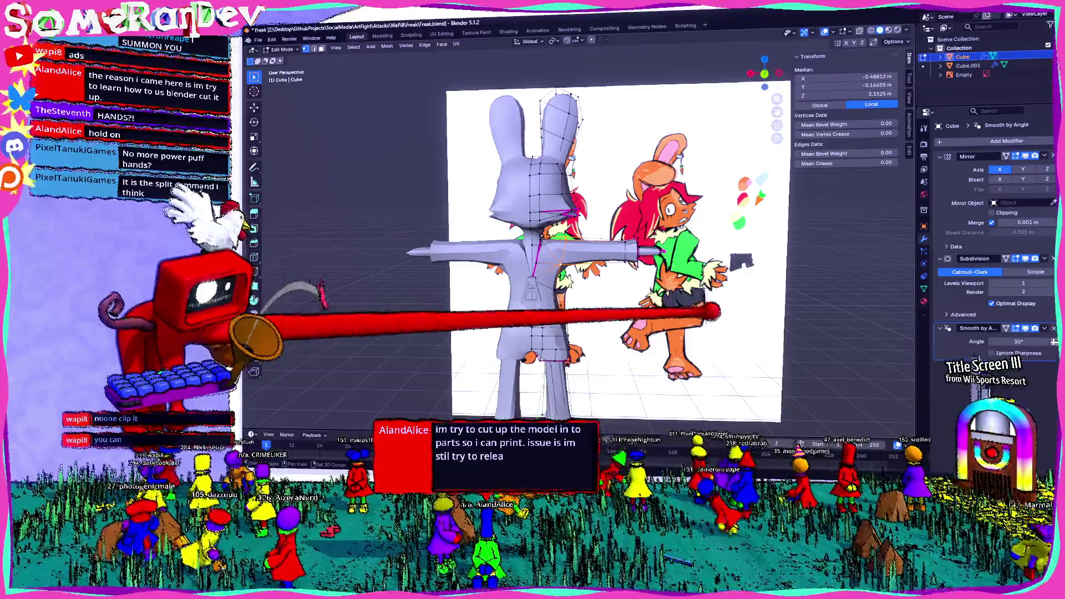
{"action": "key", "text": "alt+z"}
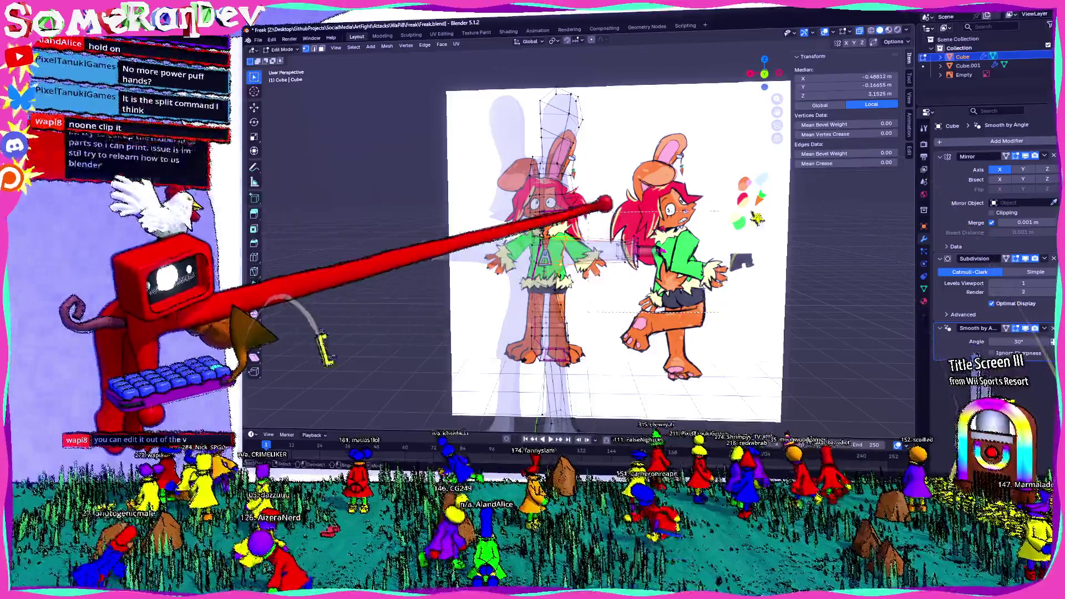
{"action": "key", "text": "alt+z"}
{"action": "mouse_move", "coordinate": [642, 213]}
{"action": "middle_mouse_down"}
{"action": "mouse_move", "coordinate": [587, 259]}
{"action": "mouse_move", "coordinate": [629, 238]}
{"action": "middle_mouse_up"}
{"action": "scroll", "coordinate": [630, 238], "scroll_direction": "up", "scroll_amount": 4}
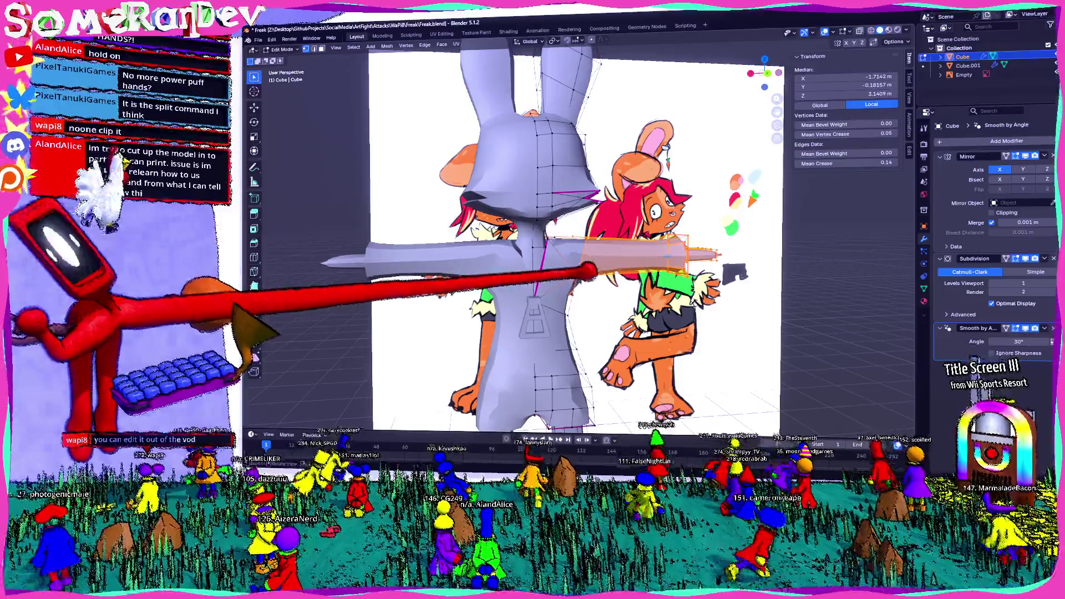
Step: Move the selected arm geometry once more, clear the selection, then switch to the Art Fight page
{"action": "right_click", "coordinate": [587, 270]}
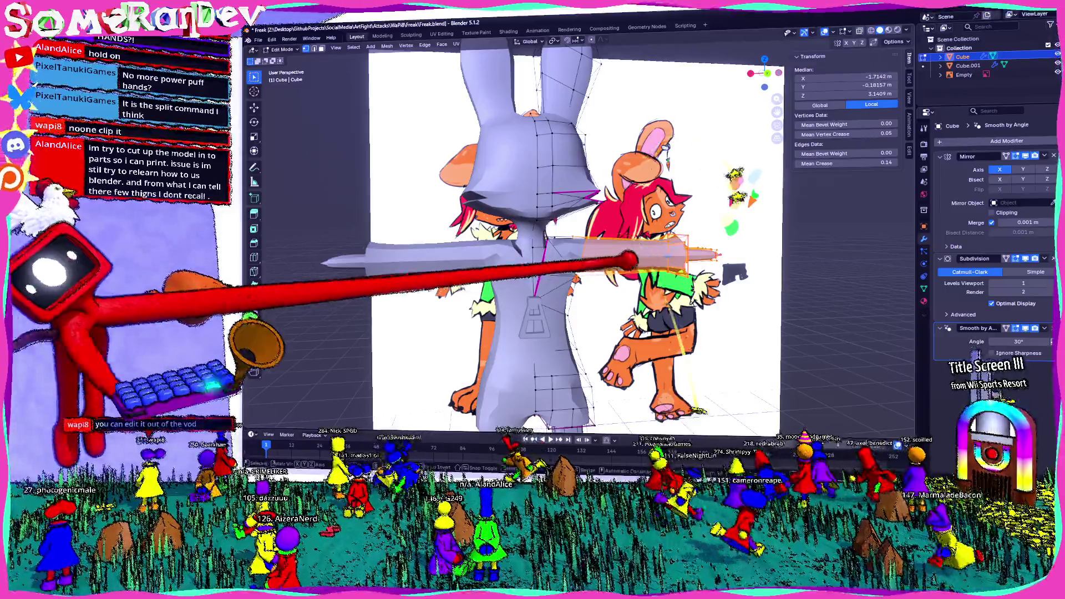
{"action": "key", "text": "g"}
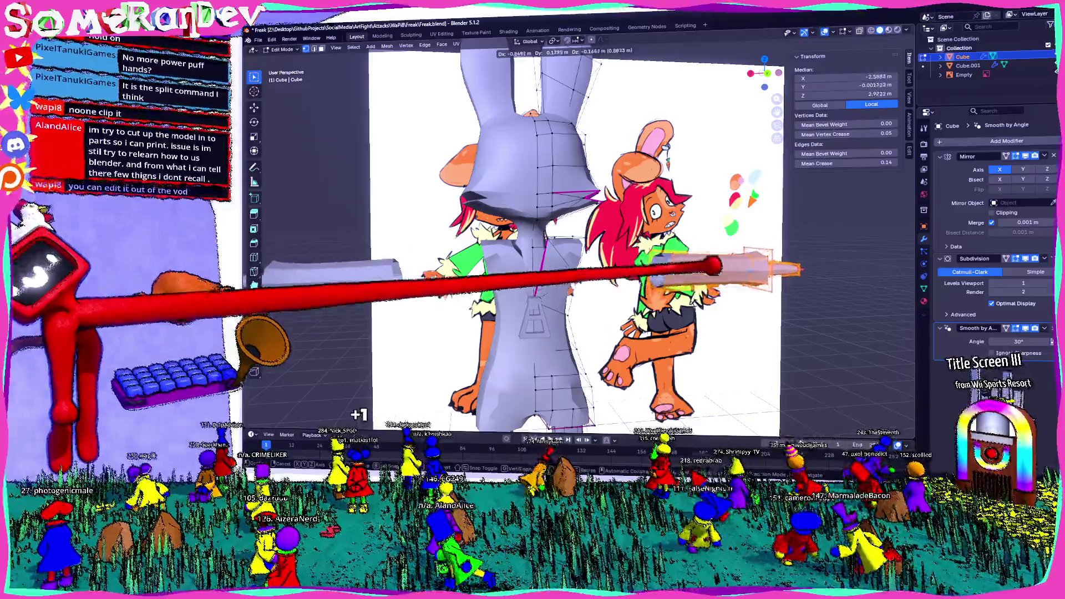
{"action": "left_click", "coordinate": [399, 270]}
{"action": "mouse_move", "coordinate": [582, 250]}
{"action": "middle_mouse_down"}
{"action": "mouse_move", "coordinate": [616, 250]}
{"action": "mouse_move", "coordinate": [516, 250]}
{"action": "middle_mouse_up"}
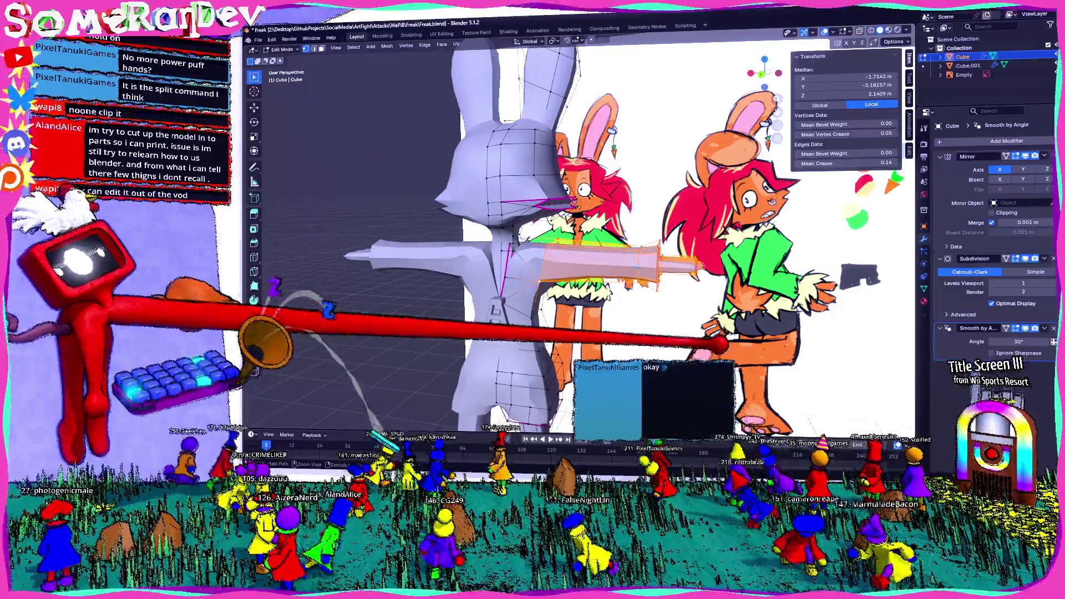
{"action": "left_click", "coordinate": [358, 406]}
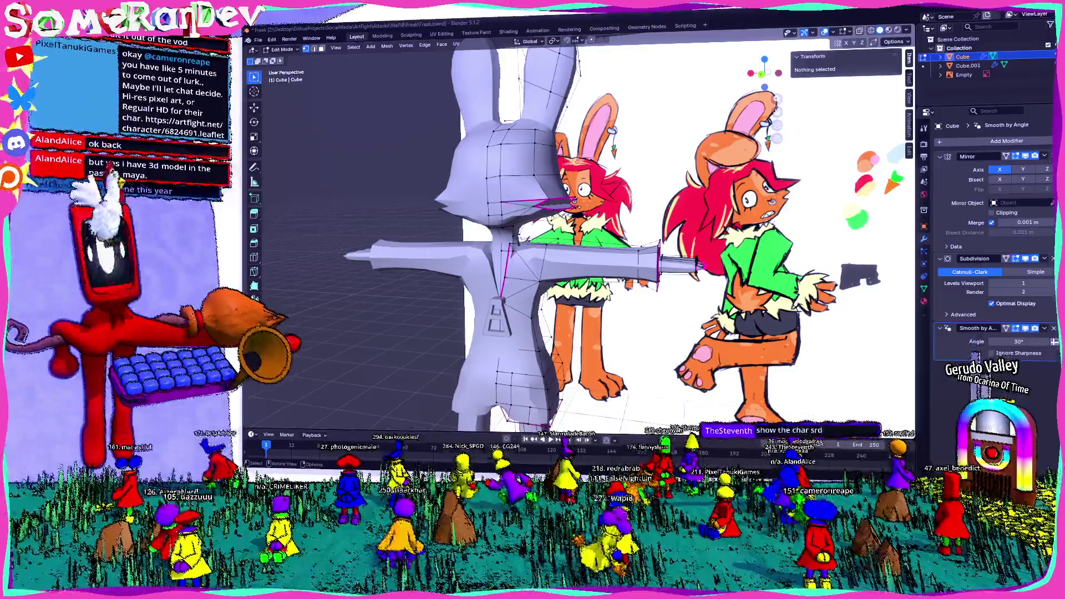
{"action": "middle_click_drag", "start_coordinate": [582, 251], "coordinate": [632, 249]}
{"action": "scroll", "coordinate": [583, 250], "scroll_direction": "down", "scroll_amount": 3}
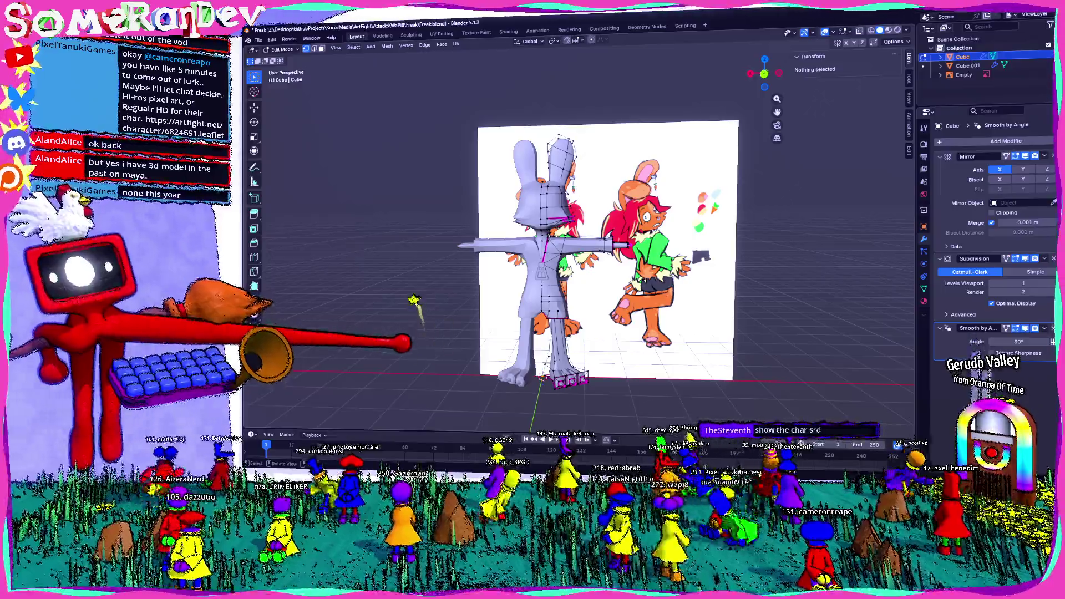
{"action": "mouse_move", "coordinate": [416, 301]}
{"action": "middle_mouse_down"}
{"action": "mouse_move", "coordinate": [532, 349]}
{"action": "mouse_move", "coordinate": [441, 357]}
{"action": "middle_mouse_up"}
{"action": "scroll", "coordinate": [533, 250], "scroll_direction": "up", "scroll_amount": 5}
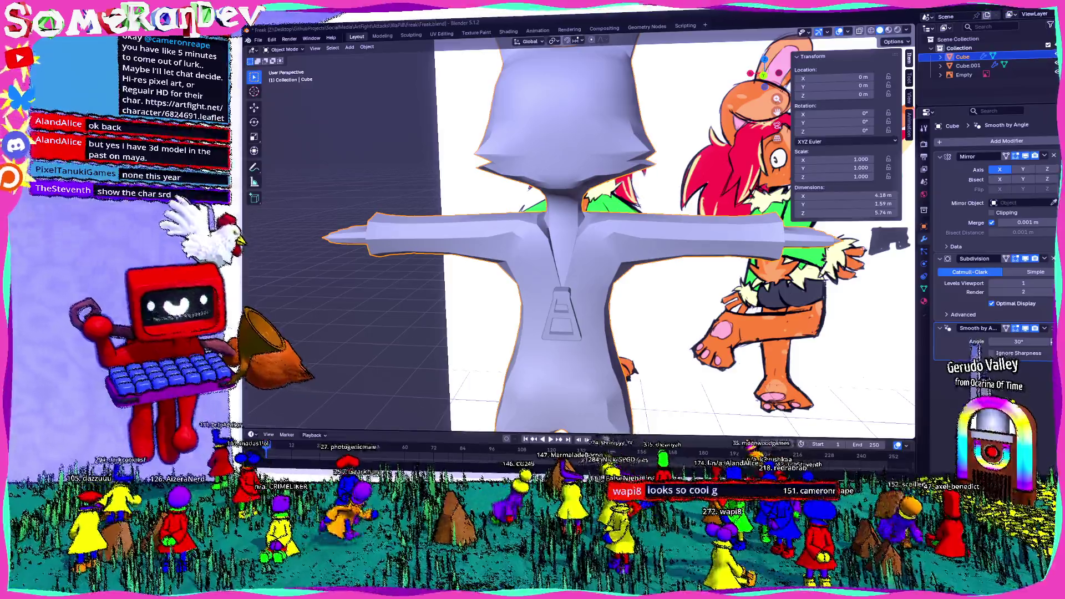
{"action": "key", "text": "alt+Tab"}
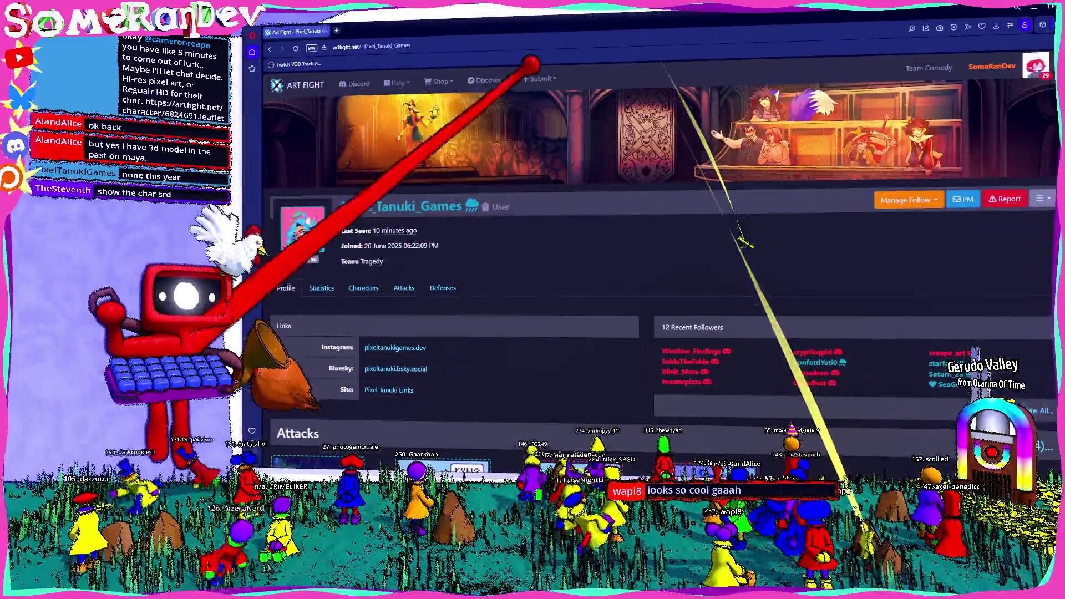
Step: Look over the Leaflet character page on Art Fight, then return to Blender
{"action": "key", "text": "alt+Left"}
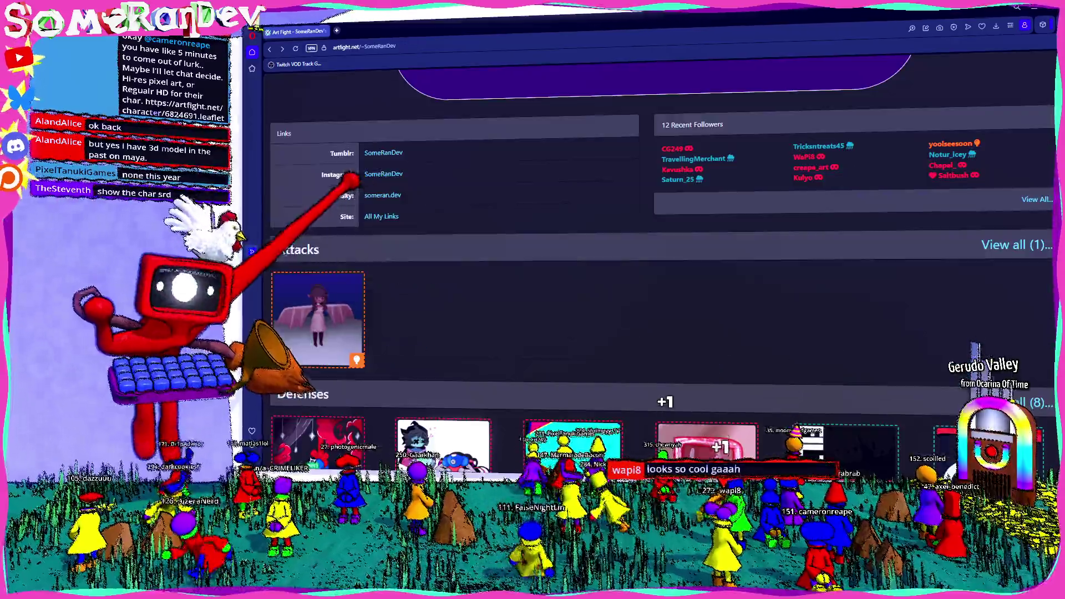
{"action": "key", "text": "alt+Right"}
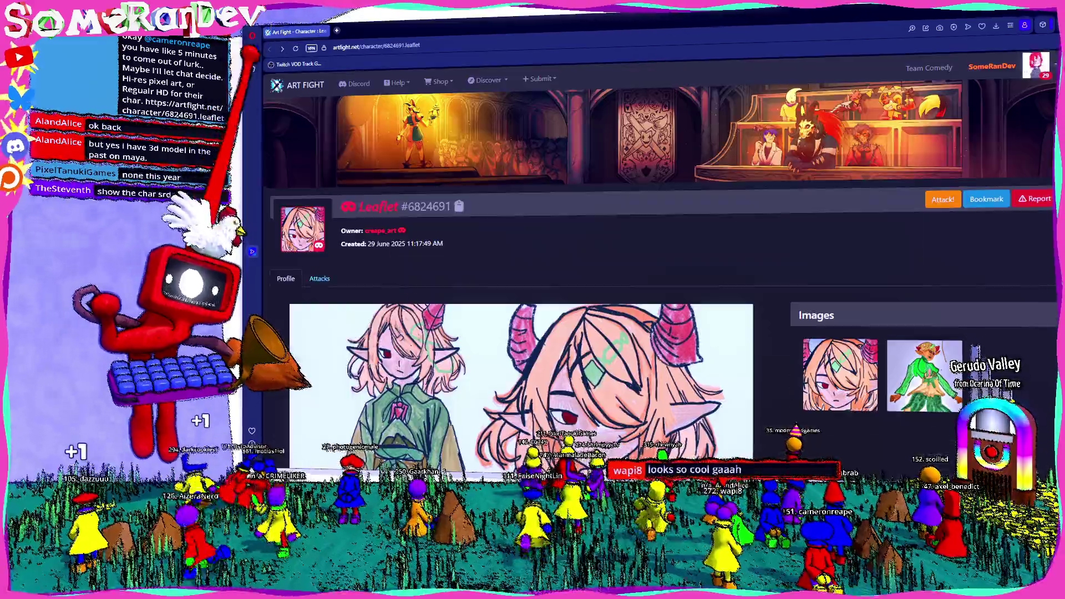
{"action": "scroll", "coordinate": [649, 275], "scroll_direction": "down", "scroll_amount": 3}
{"action": "scroll", "coordinate": [649, 274], "scroll_direction": "up", "scroll_amount": 2}
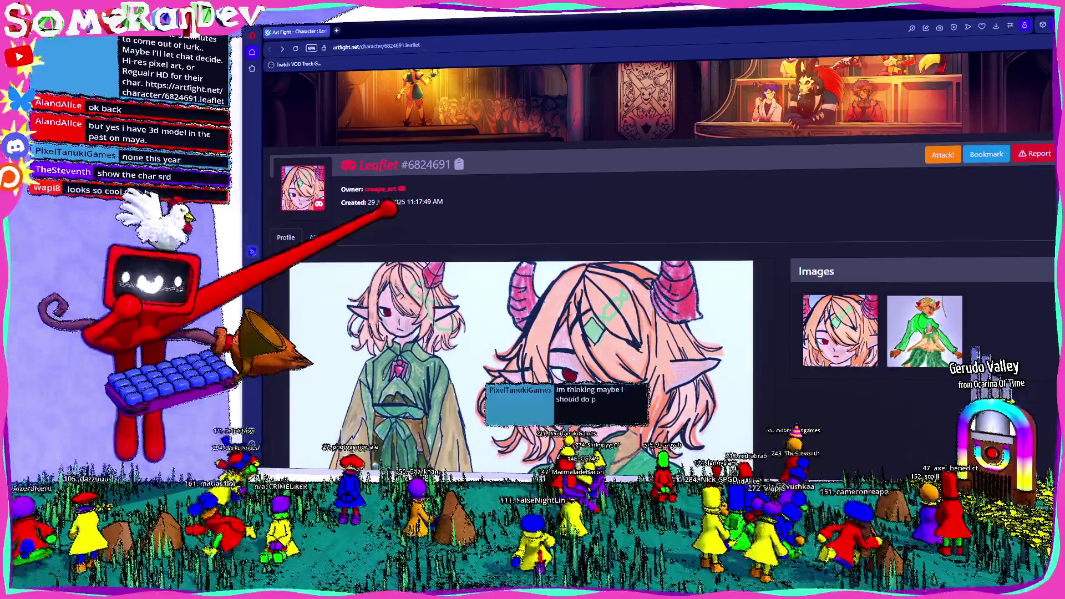
{"action": "scroll", "coordinate": [649, 275], "scroll_direction": "down", "scroll_amount": 2}
{"action": "scroll", "coordinate": [649, 274], "scroll_direction": "down", "scroll_amount": 3}
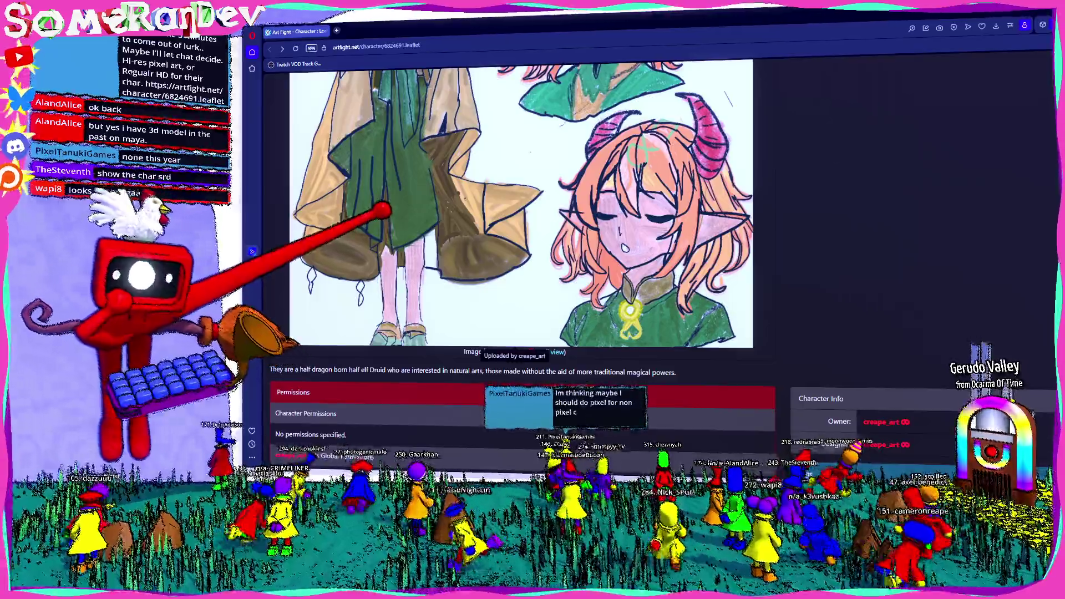
{"action": "scroll", "coordinate": [649, 275], "scroll_direction": "down", "scroll_amount": 2}
{"action": "scroll", "coordinate": [649, 274], "scroll_direction": "up", "scroll_amount": 2}
{"action": "scroll", "coordinate": [649, 274], "scroll_direction": "up", "scroll_amount": 5}
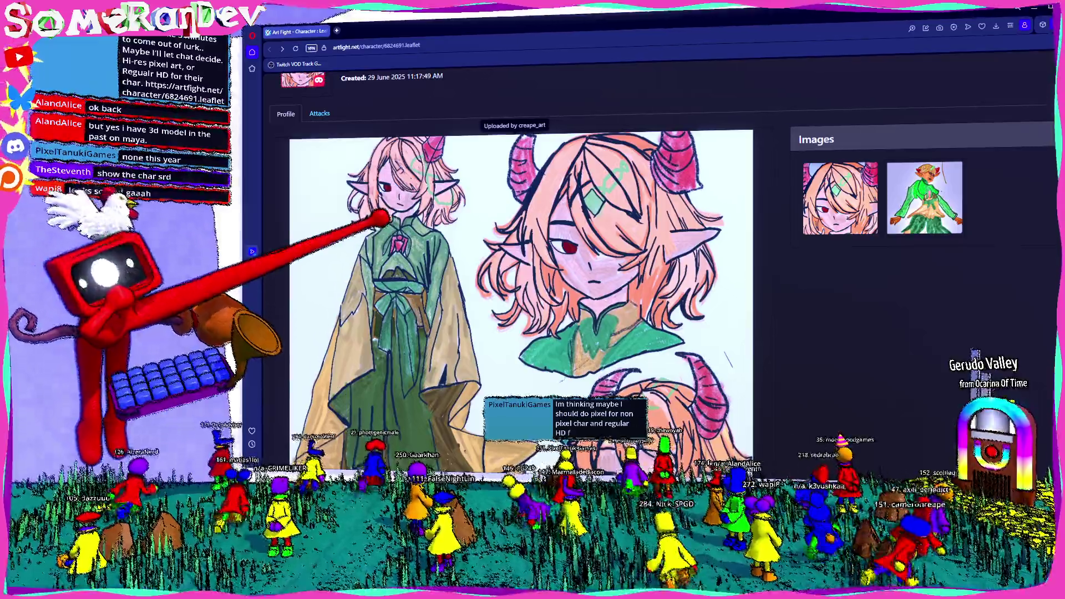
{"action": "scroll", "coordinate": [379, 218], "scroll_direction": "down", "scroll_amount": 2}
{"action": "scroll", "coordinate": [499, 250], "scroll_direction": "down", "scroll_amount": 2}
{"action": "scroll", "coordinate": [583, 275], "scroll_direction": "up", "scroll_amount": 5}
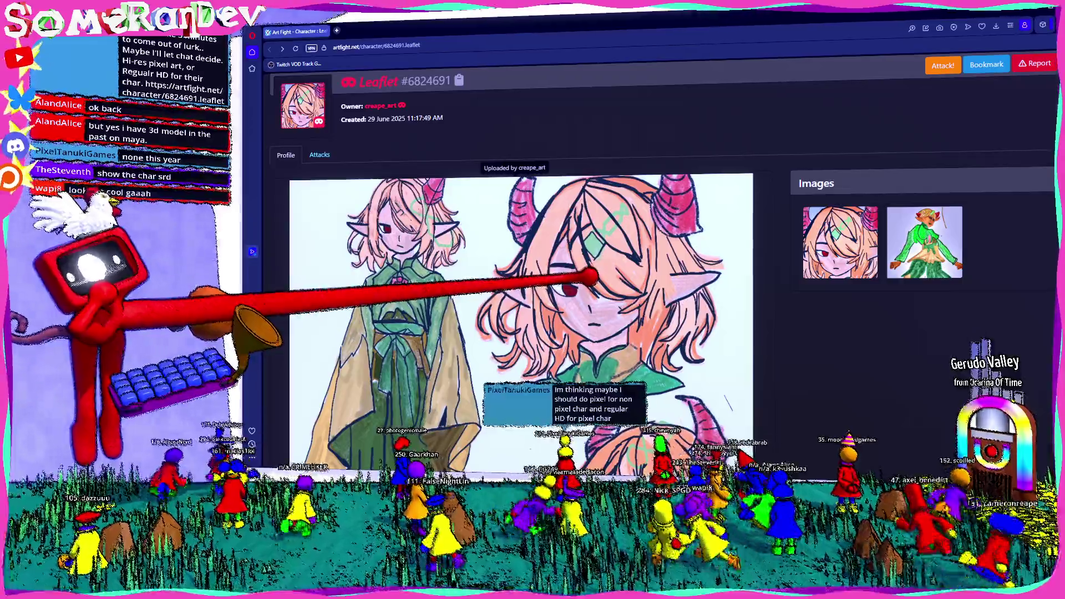
{"action": "key", "text": "alt+Tab"}
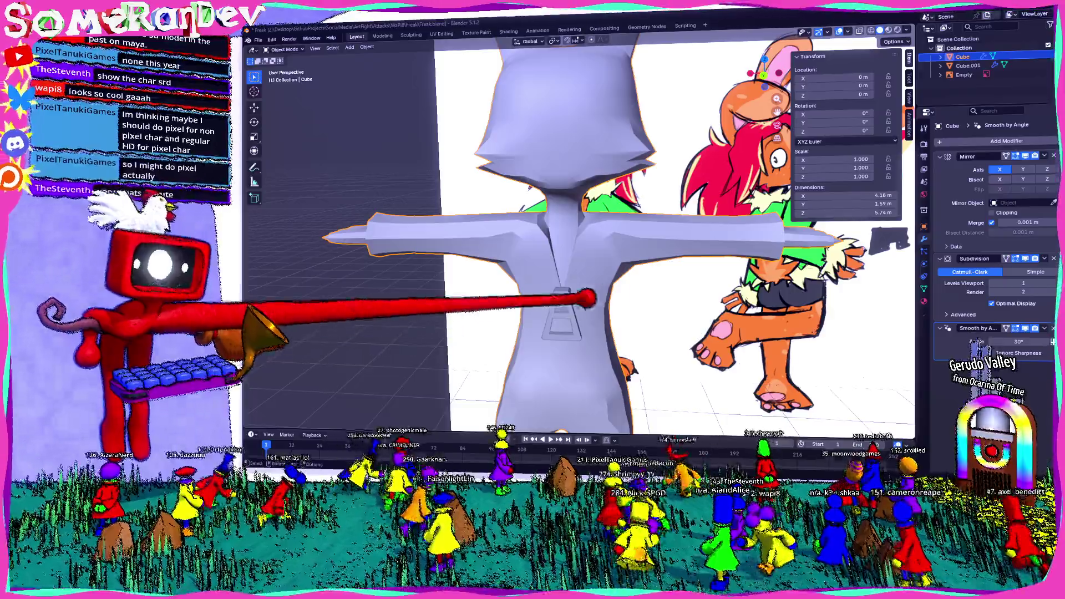
Step: Orbit around the creature's torso, briefly toggling Edit Mode, and settle on a low view of the leg
{"action": "middle_click_drag", "start_coordinate": [583, 250], "coordinate": [499, 249]}
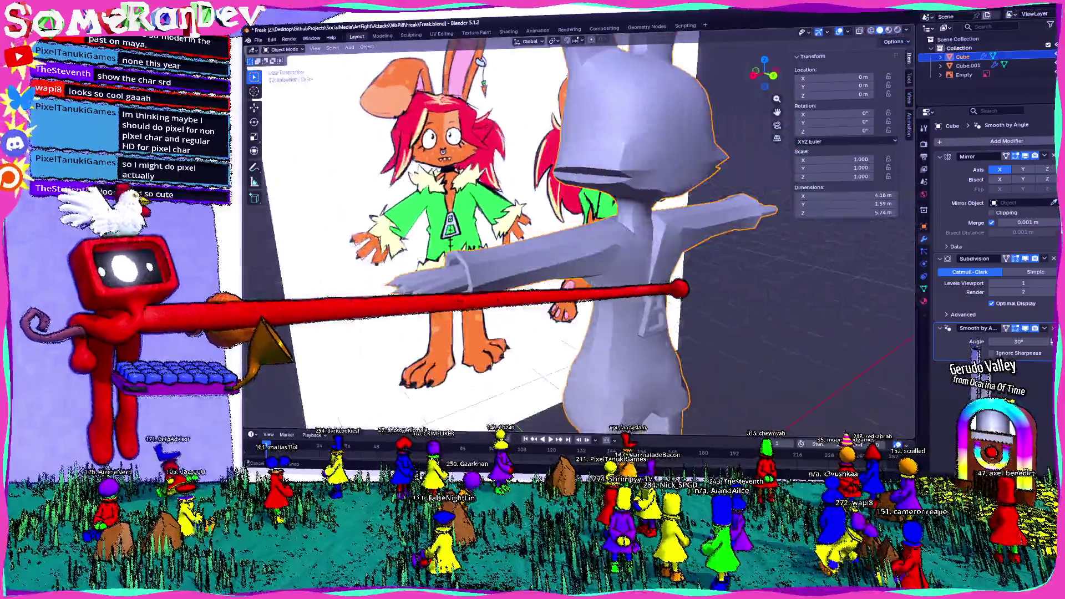
{"action": "middle_click_drag", "start_coordinate": [583, 250], "coordinate": [458, 250]}
{"action": "scroll", "coordinate": [583, 250], "scroll_direction": "up", "scroll_amount": 3}
{"action": "middle_click_drag", "start_coordinate": [583, 250], "coordinate": [500, 250]}
{"action": "mouse_move", "coordinate": [583, 249]}
{"action": "middle_mouse_down"}
{"action": "mouse_move", "coordinate": [499, 266]}
{"action": "mouse_move", "coordinate": [467, 250]}
{"action": "middle_mouse_up"}
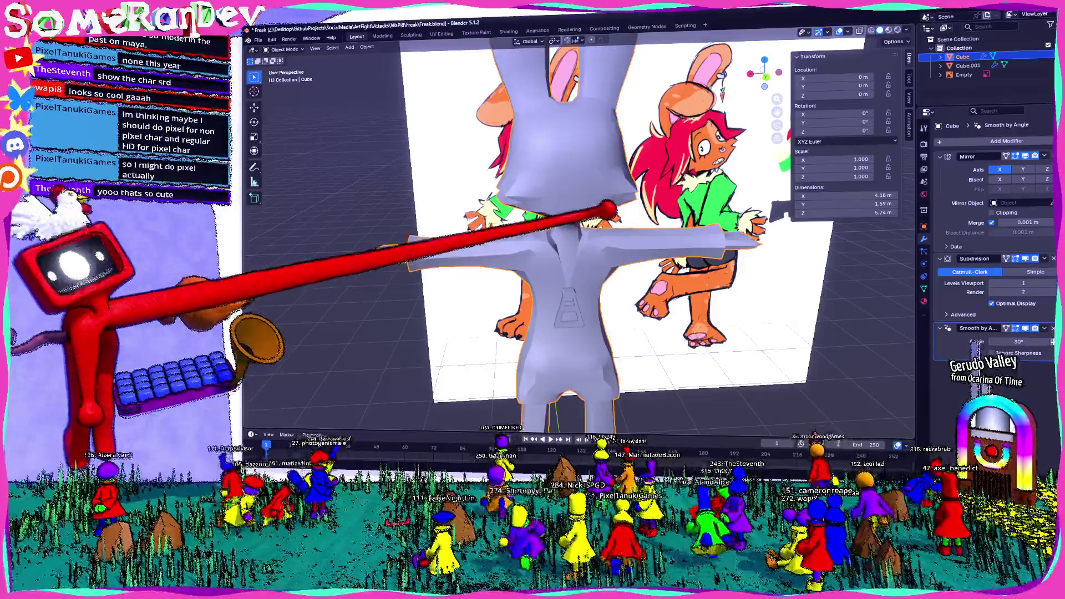
{"action": "middle_click_drag", "start_coordinate": [599, 216], "coordinate": [590, 201]}
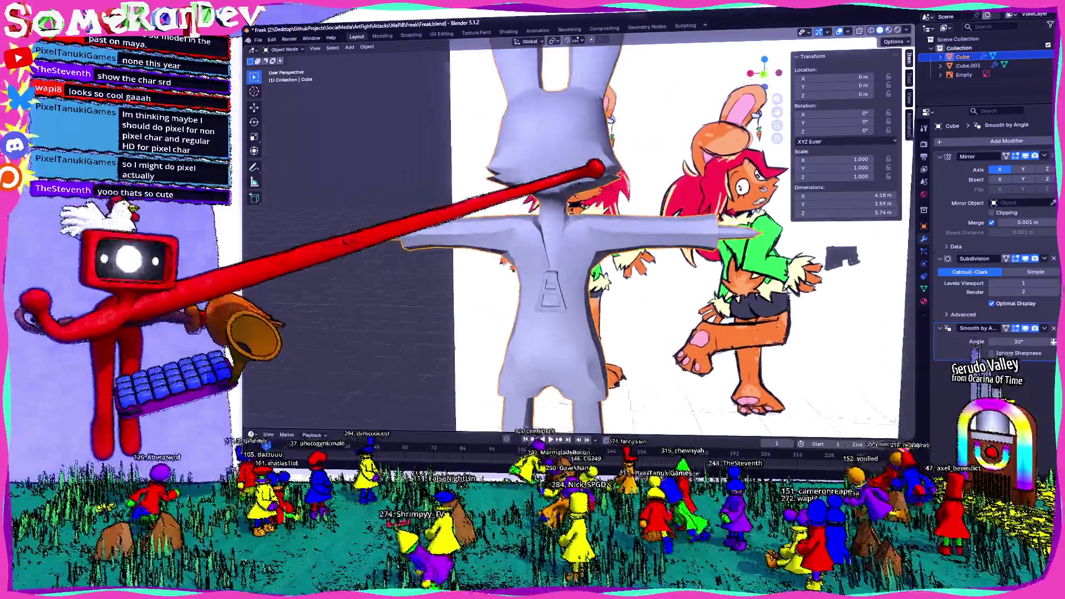
{"action": "mouse_move", "coordinate": [583, 249]}
{"action": "middle_mouse_down"}
{"action": "mouse_move", "coordinate": [583, 274]}
{"action": "mouse_move", "coordinate": [533, 250]}
{"action": "mouse_move", "coordinate": [566, 249]}
{"action": "mouse_move", "coordinate": [515, 249]}
{"action": "mouse_move", "coordinate": [582, 250]}
{"action": "mouse_move", "coordinate": [533, 250]}
{"action": "mouse_move", "coordinate": [583, 250]}
{"action": "mouse_move", "coordinate": [524, 283]}
{"action": "middle_mouse_up"}
{"action": "key", "text": "Tab"}
{"action": "key", "text": "Tab"}
{"action": "scroll", "coordinate": [582, 250], "scroll_direction": "down", "scroll_amount": 3}
{"action": "key", "text": "Tab"}
{"action": "scroll", "coordinate": [566, 267], "scroll_direction": "up", "scroll_amount": 3}
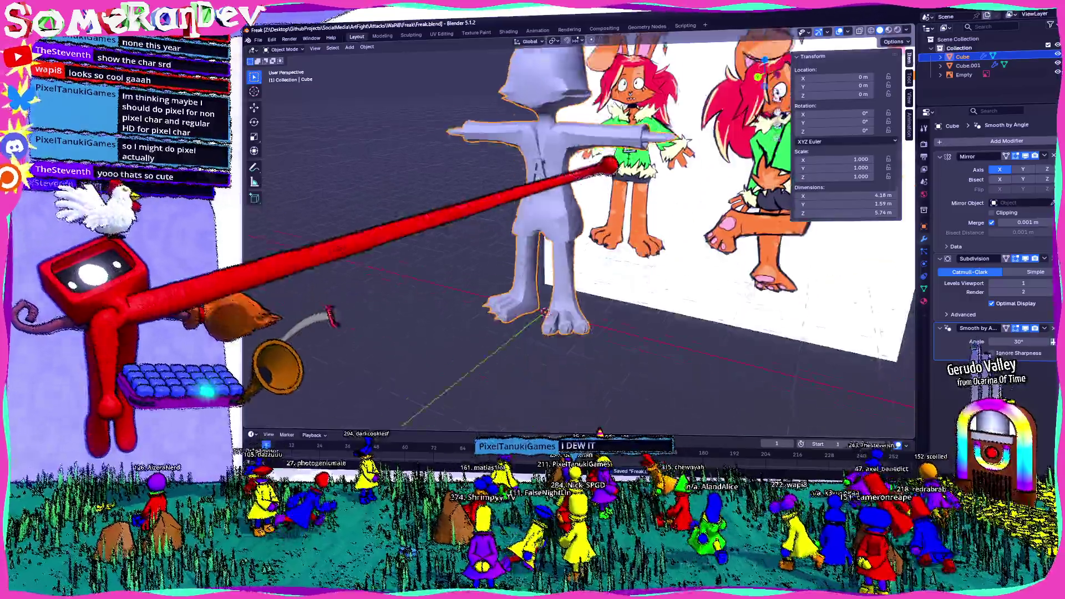
{"action": "scroll", "coordinate": [574, 208], "scroll_direction": "up", "scroll_amount": 3}
{"action": "scroll", "coordinate": [583, 125], "scroll_direction": "up", "scroll_amount": 2}
{"action": "middle_click_drag", "start_coordinate": [582, 125], "coordinate": [560, 174]}
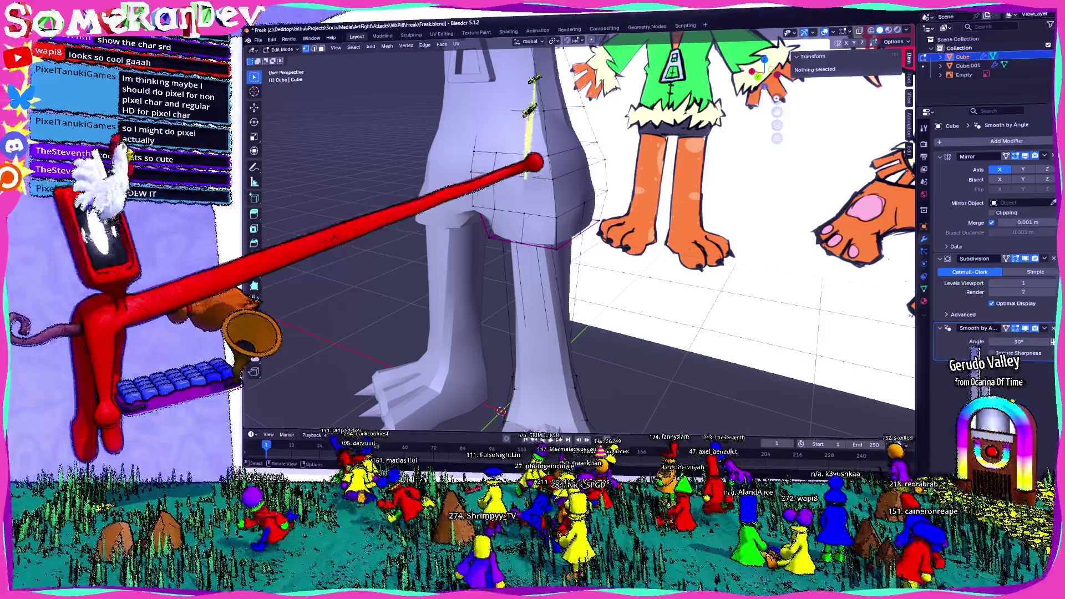
Step: Select the faces ringing the hips and subdivide them into extra geometry
{"action": "left_click", "coordinate": [549, 200], "text": "alt"}
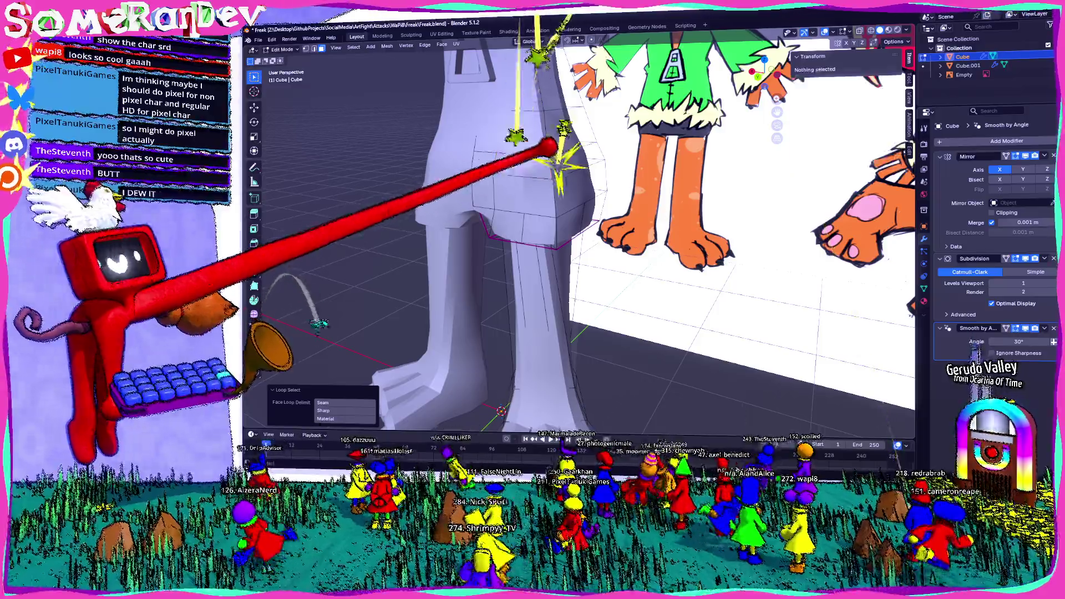
{"action": "left_click", "coordinate": [552, 152], "text": "alt"}
{"action": "mouse_move", "coordinate": [551, 152]}
{"action": "middle_mouse_down"}
{"action": "mouse_move", "coordinate": [588, 158]}
{"action": "mouse_move", "coordinate": [672, 138]}
{"action": "mouse_move", "coordinate": [612, 150]}
{"action": "middle_mouse_up"}
{"action": "key", "text": "ctrl+f"}
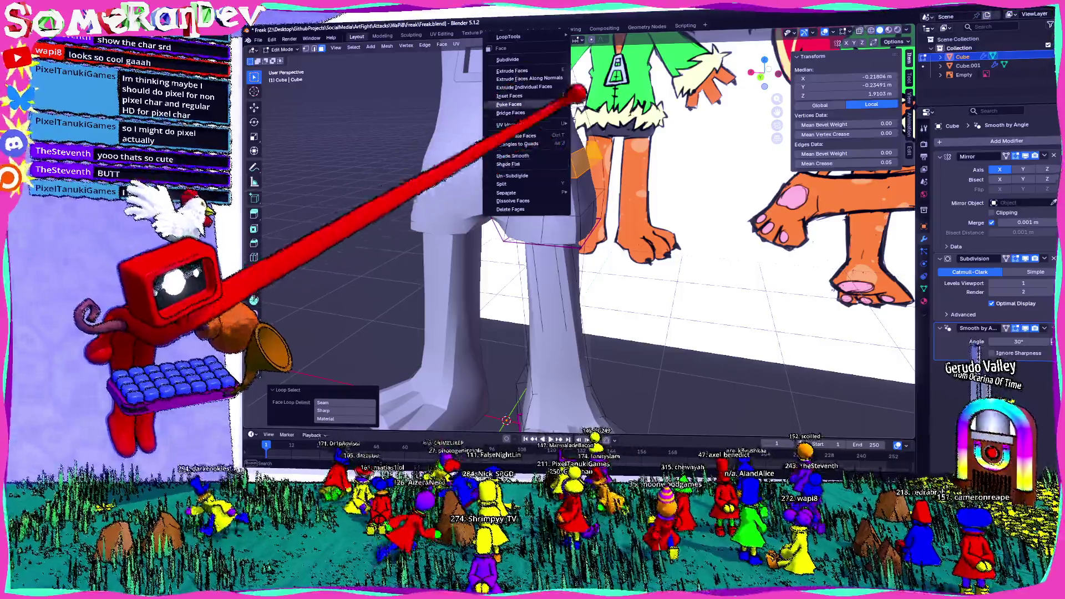
{"action": "key", "text": "Escape"}
{"action": "left_click", "coordinate": [549, 153]}
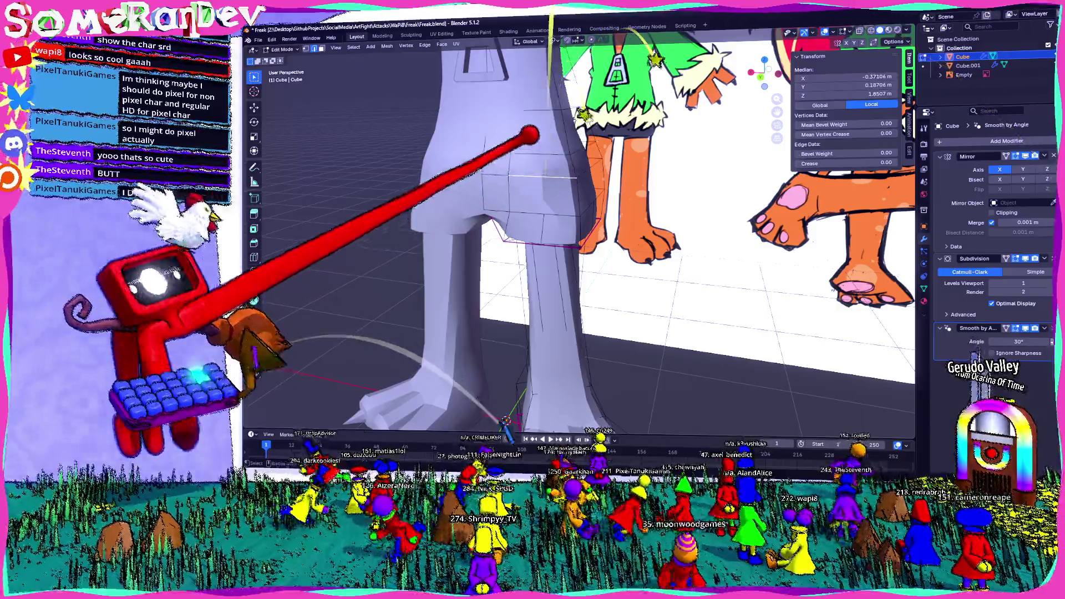
{"action": "mouse_move", "coordinate": [599, 132]}
{"action": "middle_mouse_down"}
{"action": "mouse_move", "coordinate": [518, 139]}
{"action": "mouse_move", "coordinate": [574, 147]}
{"action": "middle_mouse_up"}
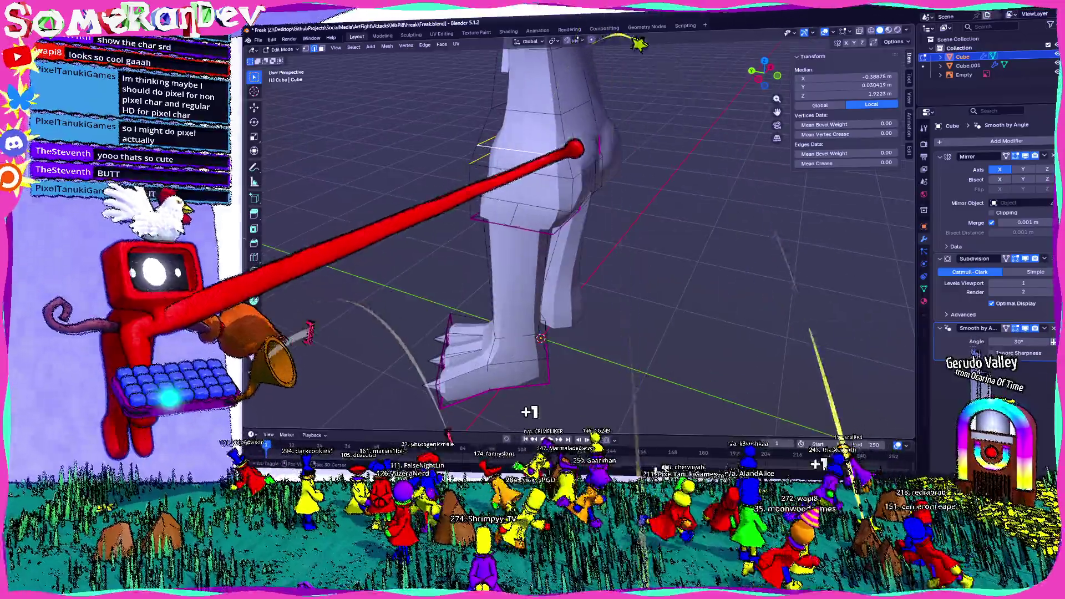
{"action": "left_click", "coordinate": [533, 162]}
{"action": "middle_click_drag", "start_coordinate": [541, 100], "coordinate": [511, 130]}
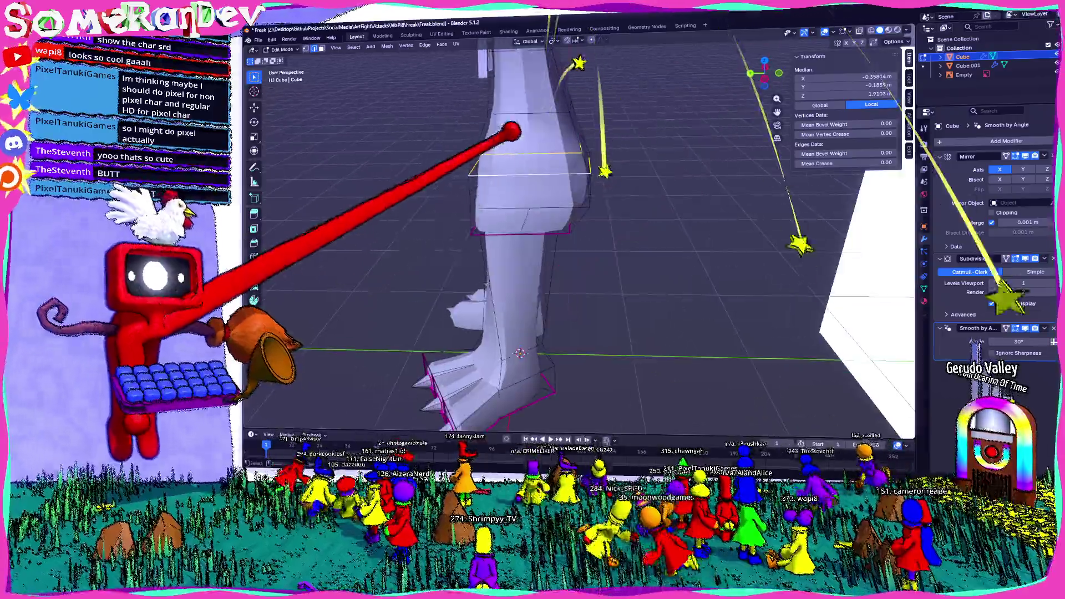
{"action": "right_click", "coordinate": [479, 42]}
{"action": "left_click", "coordinate": [483, 43]}
Step: Nudge a hip vertex against the reference, clear the selection and return to Object Mode
{"action": "mouse_move", "coordinate": [569, 159]}
{"action": "middle_mouse_down"}
{"action": "mouse_move", "coordinate": [499, 143]}
{"action": "mouse_move", "coordinate": [511, 172]}
{"action": "middle_mouse_up"}
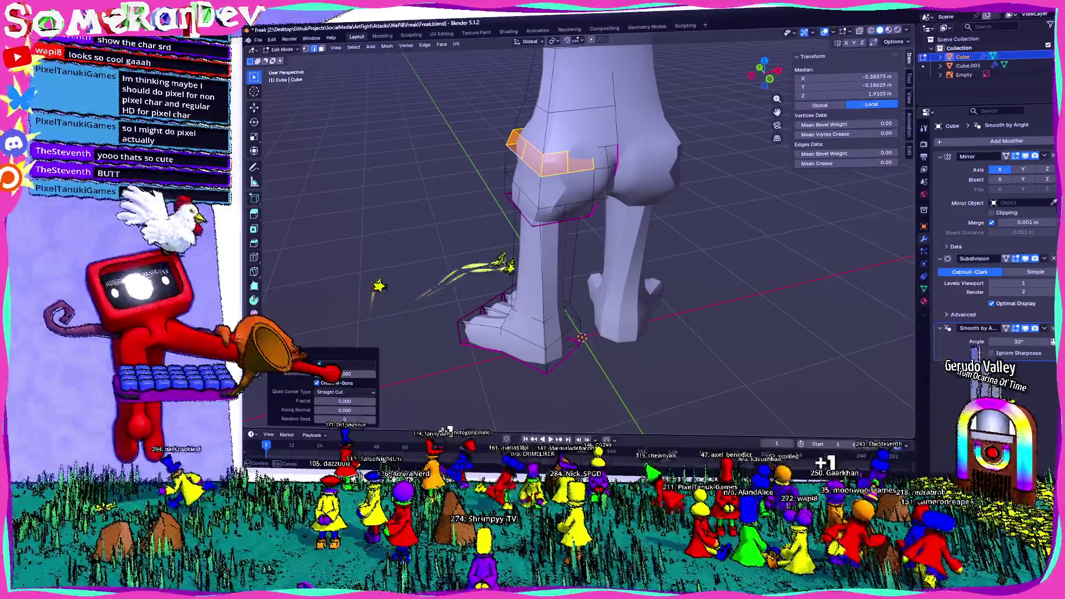
{"action": "scroll", "coordinate": [580, 337], "scroll_direction": "up", "scroll_amount": 3}
{"action": "mouse_move", "coordinate": [580, 338]}
{"action": "middle_mouse_down"}
{"action": "mouse_move", "coordinate": [582, 316]}
{"action": "mouse_move", "coordinate": [633, 349]}
{"action": "mouse_move", "coordinate": [798, 419]}
{"action": "mouse_move", "coordinate": [345, 423]}
{"action": "mouse_move", "coordinate": [499, 375]}
{"action": "mouse_move", "coordinate": [567, 333]}
{"action": "middle_mouse_up"}
{"action": "scroll", "coordinate": [578, 333], "scroll_direction": "down", "scroll_amount": 4}
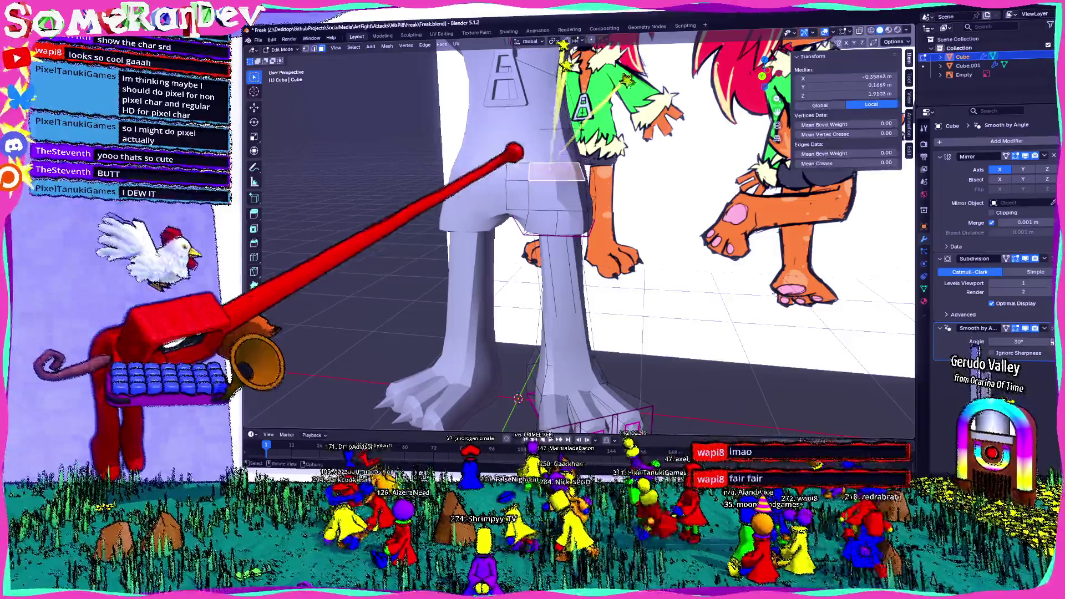
{"action": "mouse_move", "coordinate": [570, 158]}
{"action": "middle_mouse_down"}
{"action": "mouse_move", "coordinate": [528, 171]}
{"action": "mouse_move", "coordinate": [597, 133]}
{"action": "mouse_move", "coordinate": [537, 115]}
{"action": "mouse_move", "coordinate": [607, 177]}
{"action": "mouse_move", "coordinate": [577, 179]}
{"action": "mouse_move", "coordinate": [571, 209]}
{"action": "mouse_move", "coordinate": [502, 207]}
{"action": "mouse_move", "coordinate": [530, 169]}
{"action": "middle_mouse_up"}
{"action": "scroll", "coordinate": [565, 208], "scroll_direction": "up", "scroll_amount": 4}
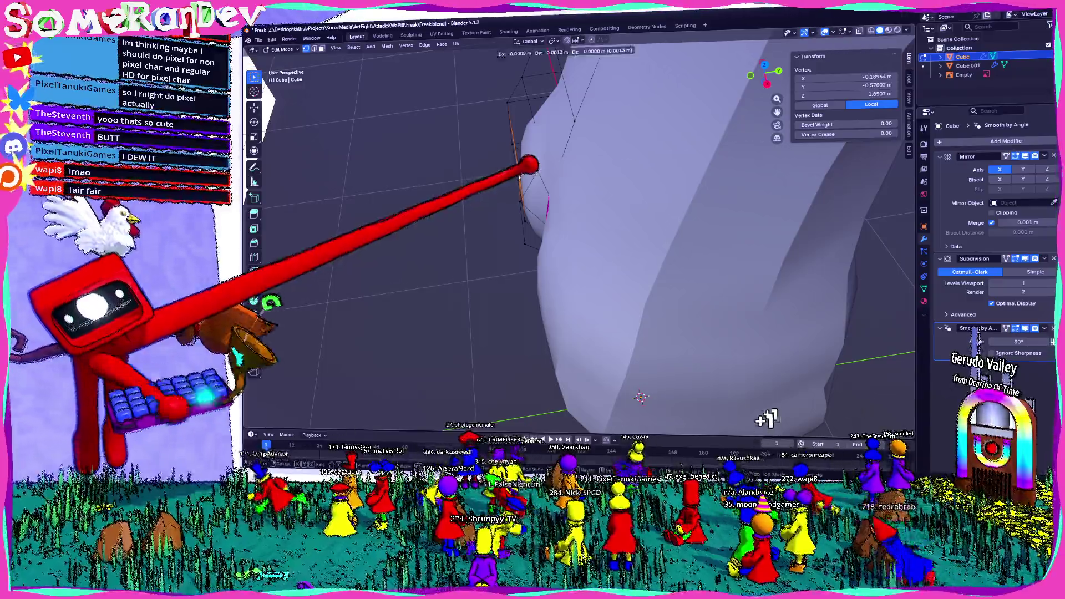
{"action": "left_click", "coordinate": [640, 397]}
{"action": "scroll", "coordinate": [640, 397], "scroll_direction": "down", "scroll_amount": 4}
{"action": "mouse_move", "coordinate": [639, 397]}
{"action": "middle_mouse_down"}
{"action": "mouse_move", "coordinate": [599, 334]}
{"action": "mouse_move", "coordinate": [566, 324]}
{"action": "middle_mouse_up"}
{"action": "key", "text": "alt+a"}
{"action": "left_click", "coordinate": [566, 171]}
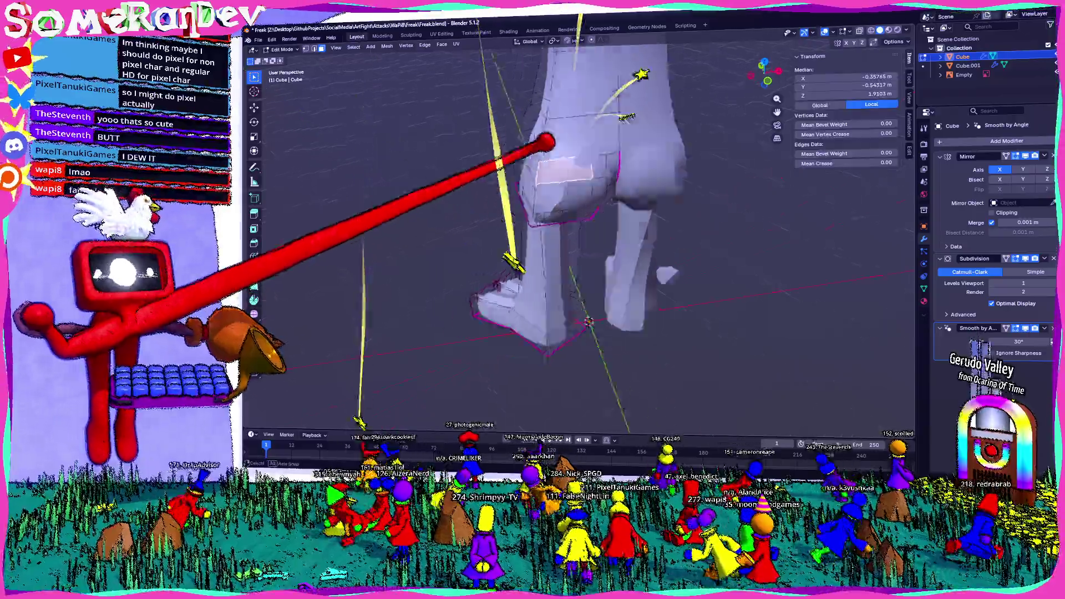
{"action": "middle_click_drag", "start_coordinate": [566, 171], "coordinate": [590, 154]}
{"action": "mouse_move", "coordinate": [502, 158]}
{"action": "middle_mouse_down"}
{"action": "mouse_move", "coordinate": [591, 154]}
{"action": "mouse_move", "coordinate": [524, 167]}
{"action": "mouse_move", "coordinate": [528, 149]}
{"action": "middle_mouse_up"}
{"action": "scroll", "coordinate": [542, 172], "scroll_direction": "up", "scroll_amount": 2}
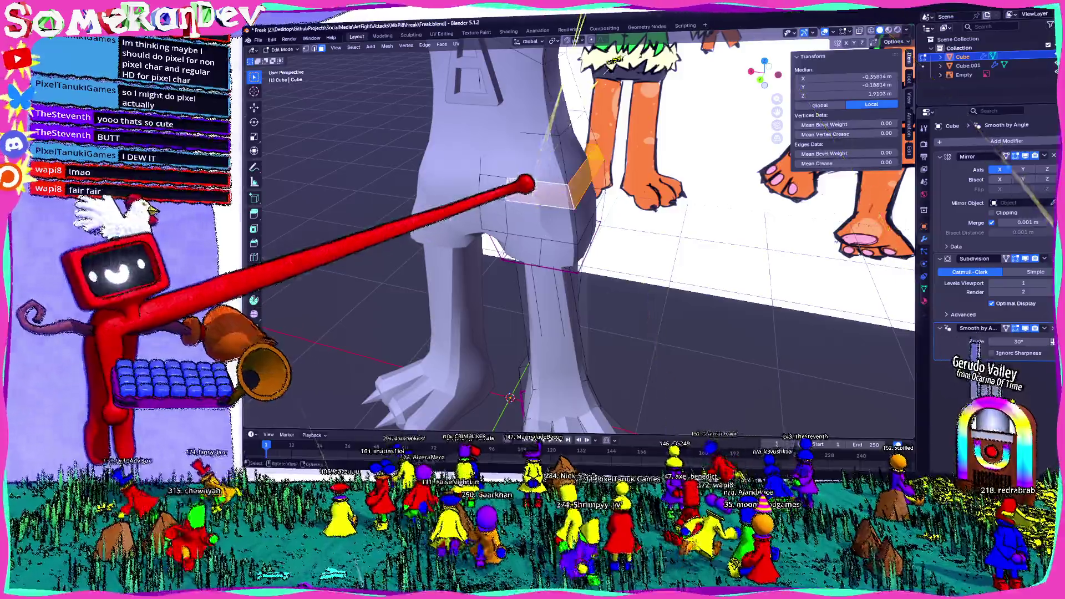
{"action": "scroll", "coordinate": [521, 185], "scroll_direction": "down", "scroll_amount": 4}
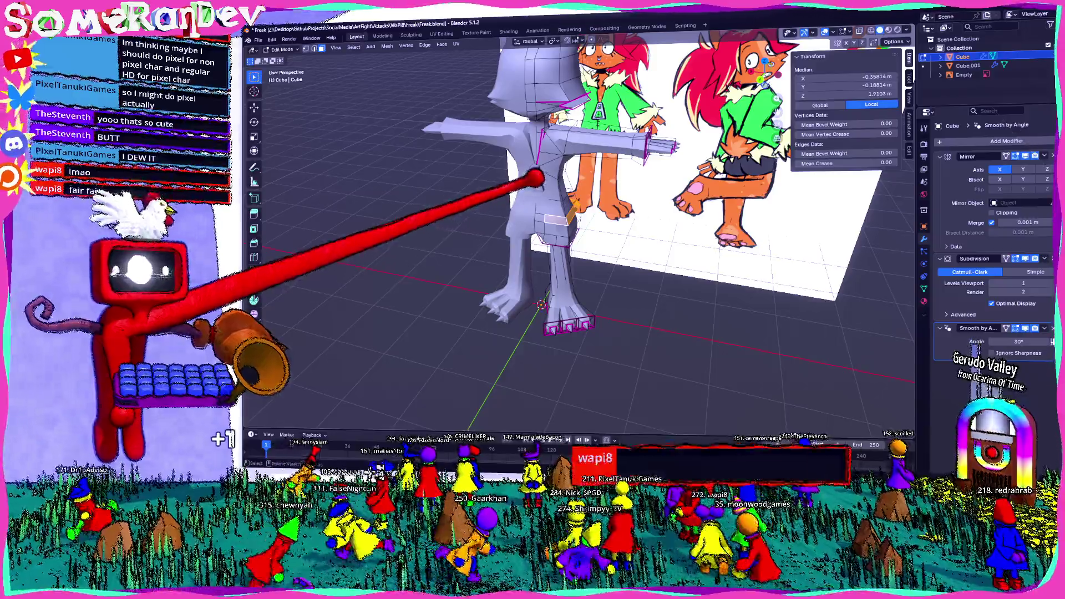
{"action": "middle_click_drag", "start_coordinate": [536, 177], "coordinate": [555, 164]}
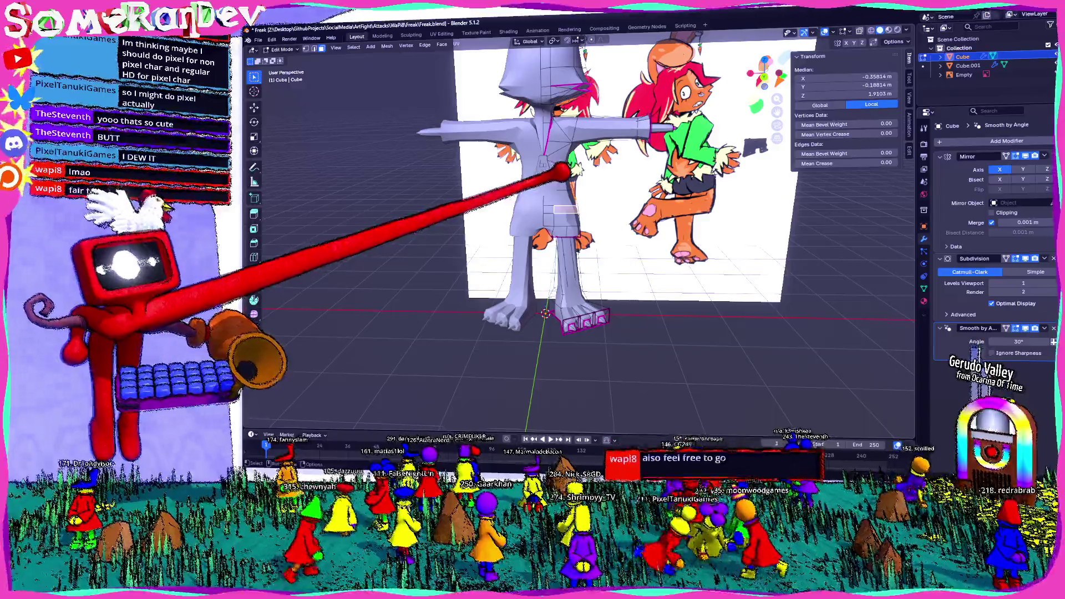
{"action": "key", "text": "Tab"}
{"action": "mouse_move", "coordinate": [540, 208]}
{"action": "middle_mouse_down"}
{"action": "mouse_move", "coordinate": [557, 200]}
{"action": "mouse_move", "coordinate": [491, 204]}
{"action": "middle_mouse_up"}
{"action": "scroll", "coordinate": [541, 208], "scroll_direction": "up", "scroll_amount": 2}
{"action": "scroll", "coordinate": [542, 208], "scroll_direction": "up", "scroll_amount": 2}
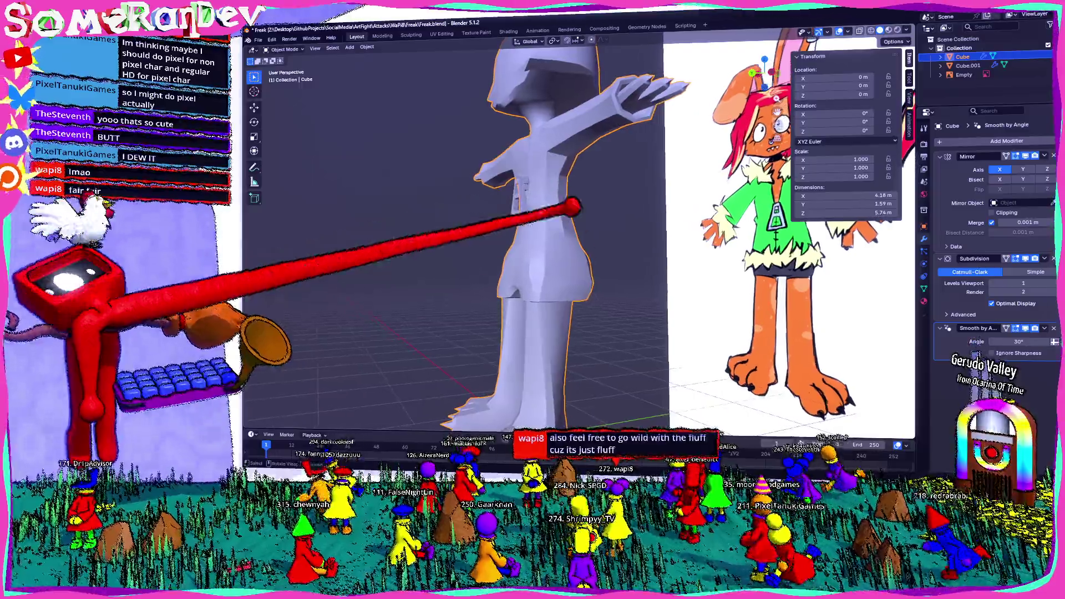
{"action": "mouse_move", "coordinate": [623, 260]}
{"action": "middle_mouse_down"}
{"action": "mouse_move", "coordinate": [654, 209]}
{"action": "mouse_move", "coordinate": [571, 269]}
{"action": "mouse_move", "coordinate": [565, 236]}
{"action": "mouse_move", "coordinate": [553, 233]}
{"action": "middle_mouse_up"}
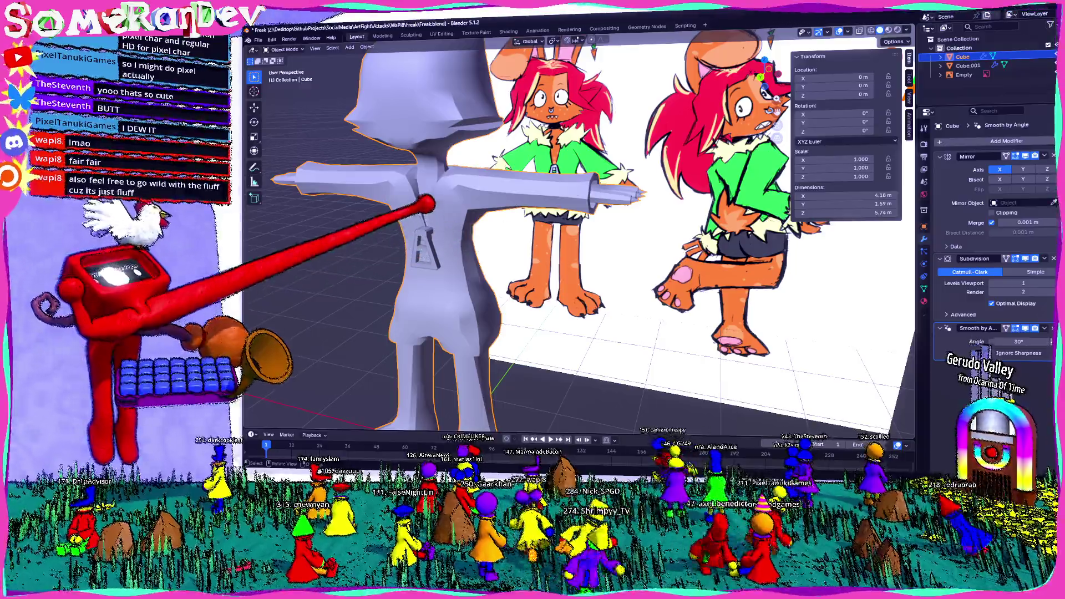
{"action": "right_click", "coordinate": [425, 210]}
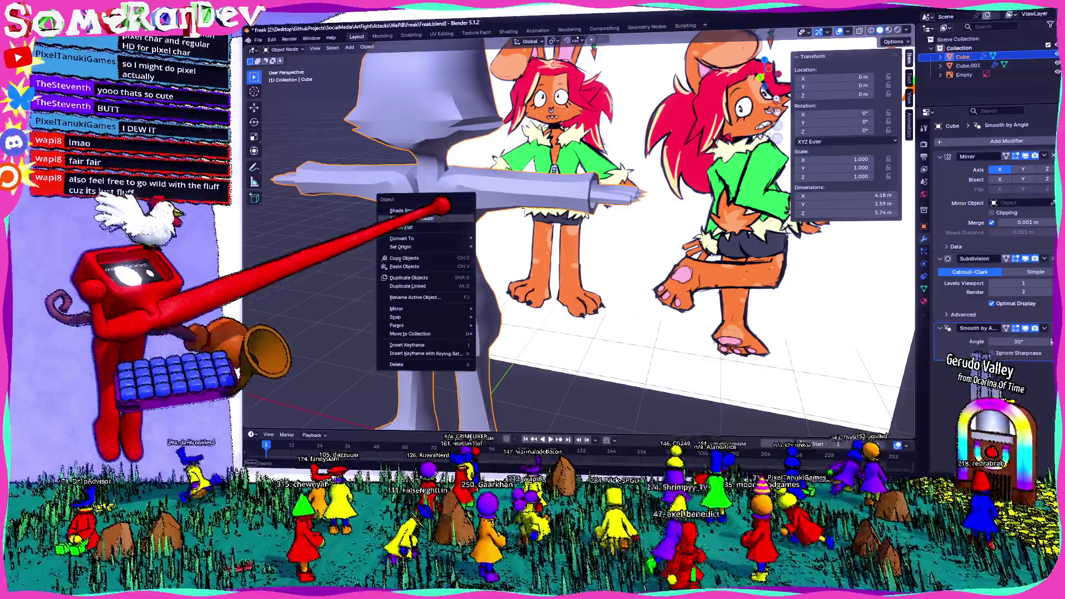
{"action": "middle_click_drag", "start_coordinate": [298, 225], "coordinate": [309, 225]}
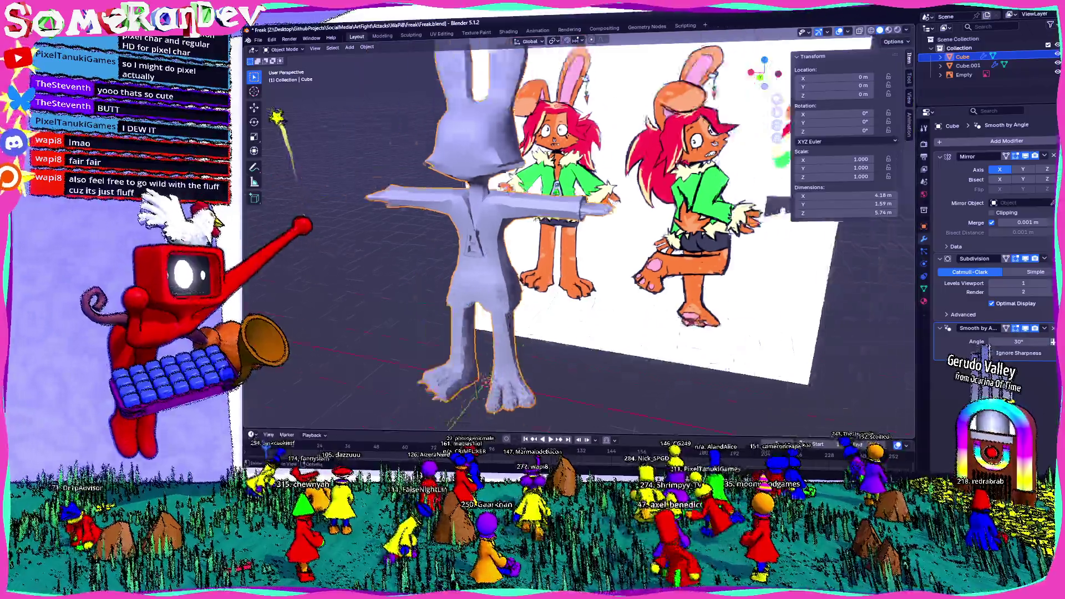
{"action": "scroll", "coordinate": [571, 278], "scroll_direction": "down", "scroll_amount": 4}
{"action": "middle_click_drag", "start_coordinate": [572, 278], "coordinate": [623, 288]}
{"action": "scroll", "coordinate": [533, 250], "scroll_direction": "up", "scroll_amount": 4}
{"action": "middle_click_drag", "start_coordinate": [533, 250], "coordinate": [466, 250]}
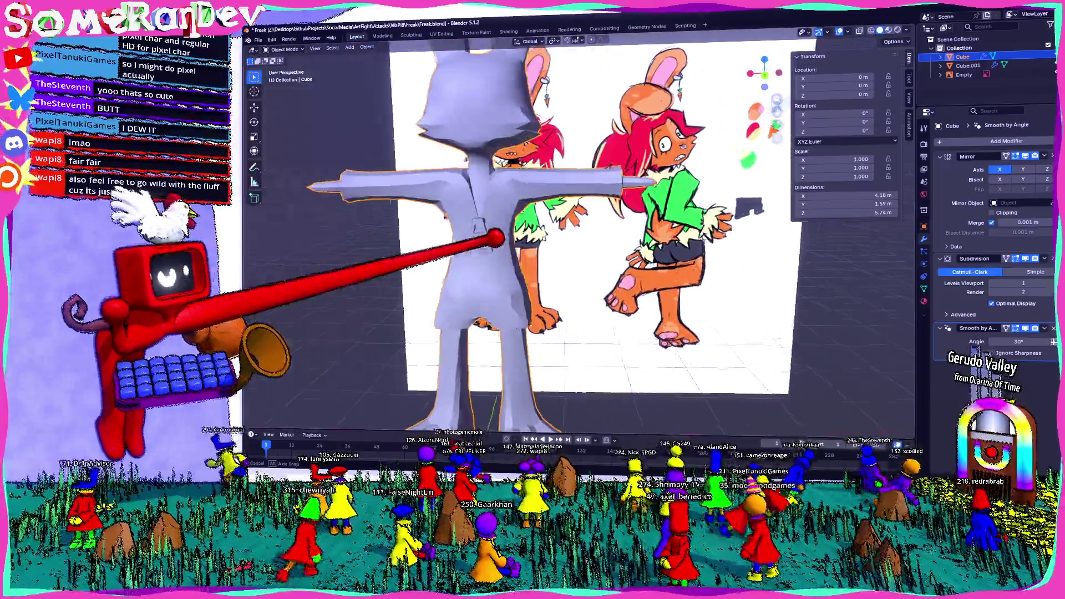
{"action": "scroll", "coordinate": [532, 250], "scroll_direction": "up", "scroll_amount": 2}
{"action": "mouse_move", "coordinate": [533, 250]}
{"action": "middle_mouse_down"}
{"action": "mouse_move", "coordinate": [632, 250]}
{"action": "mouse_move", "coordinate": [533, 249]}
{"action": "mouse_move", "coordinate": [499, 266]}
{"action": "mouse_move", "coordinate": [460, 387]}
{"action": "middle_mouse_up"}
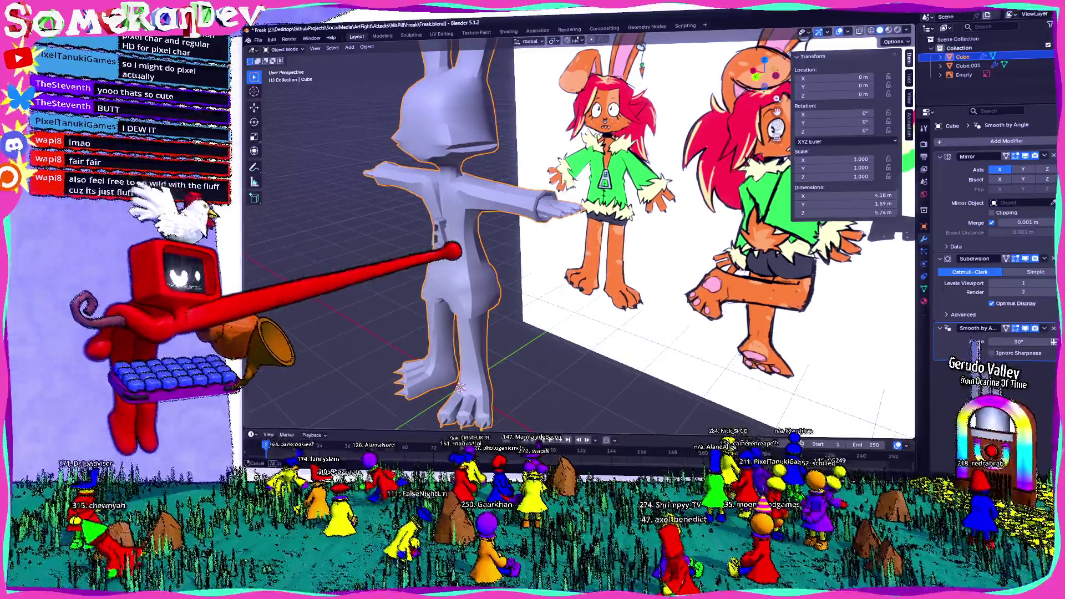
{"action": "scroll", "coordinate": [579, 241], "scroll_direction": "down", "scroll_amount": 5}
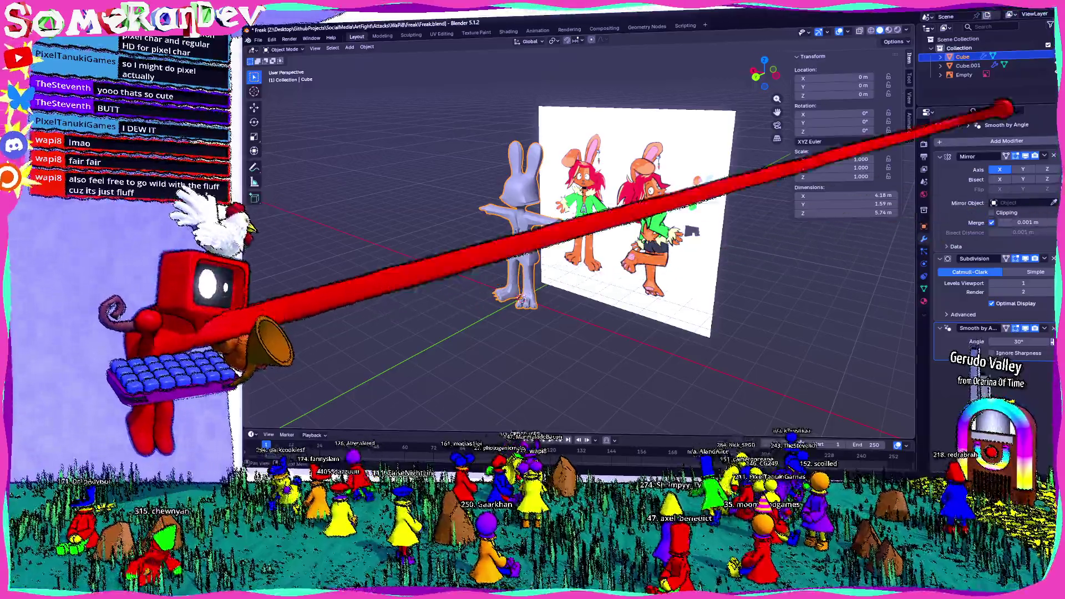
Step: Rename the Cube object to Presubdivide and browse the Empty, Cube.001 and Zipper objects in the Outliner
{"action": "left_click", "coordinate": [944, 55]}
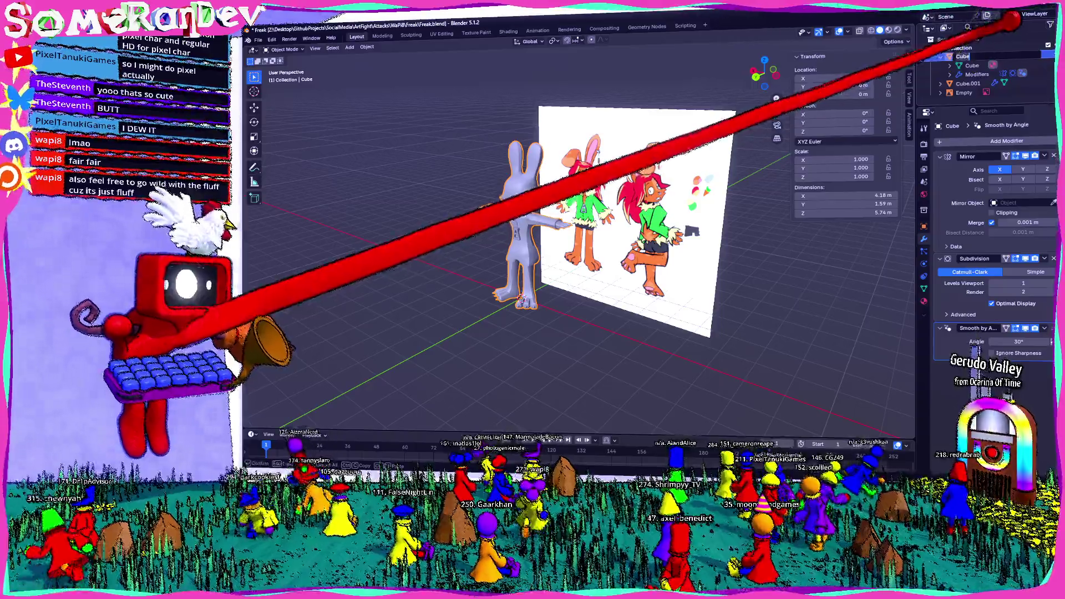
{"action": "type", "text": "subdivide"}
{"action": "key", "text": "Return"}
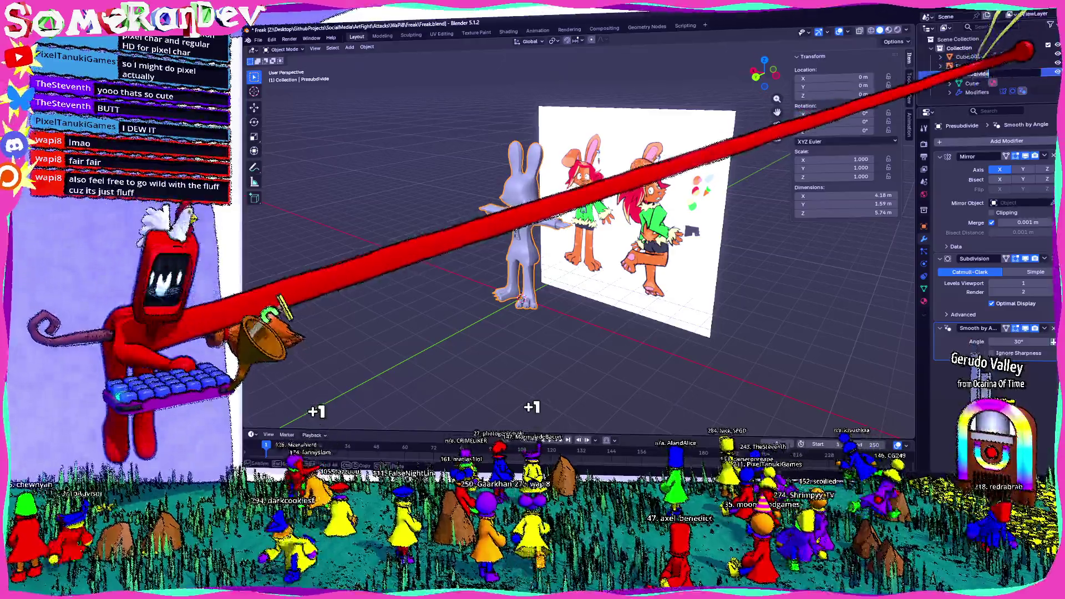
{"action": "left_click", "coordinate": [965, 65]}
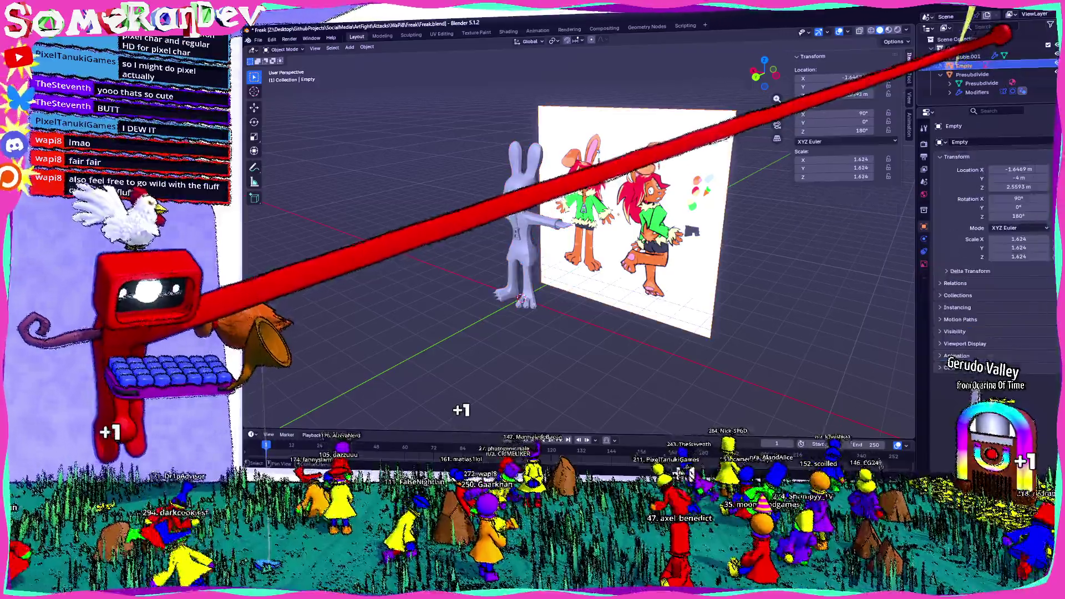
{"action": "left_click", "coordinate": [965, 56]}
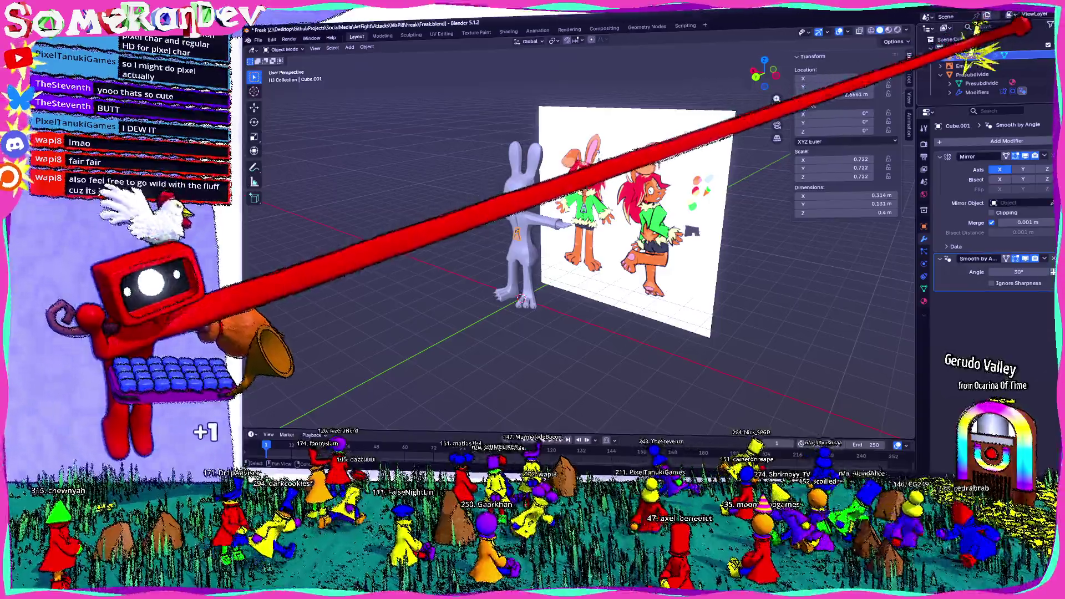
{"action": "left_click", "coordinate": [966, 92]}
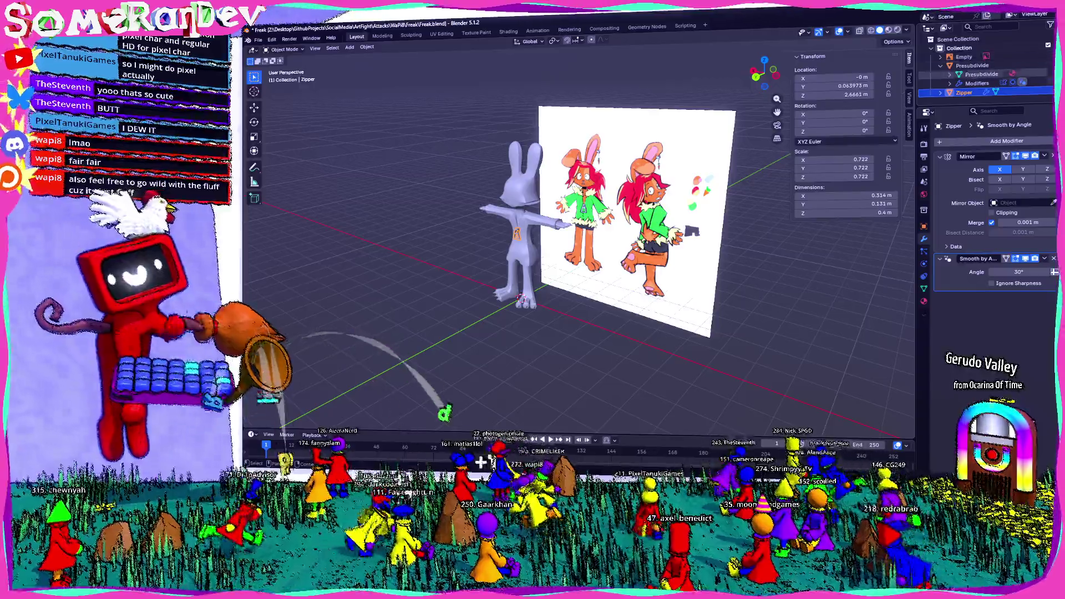
{"action": "scroll", "coordinate": [1003, 65], "scroll_direction": "down", "scroll_amount": 1}
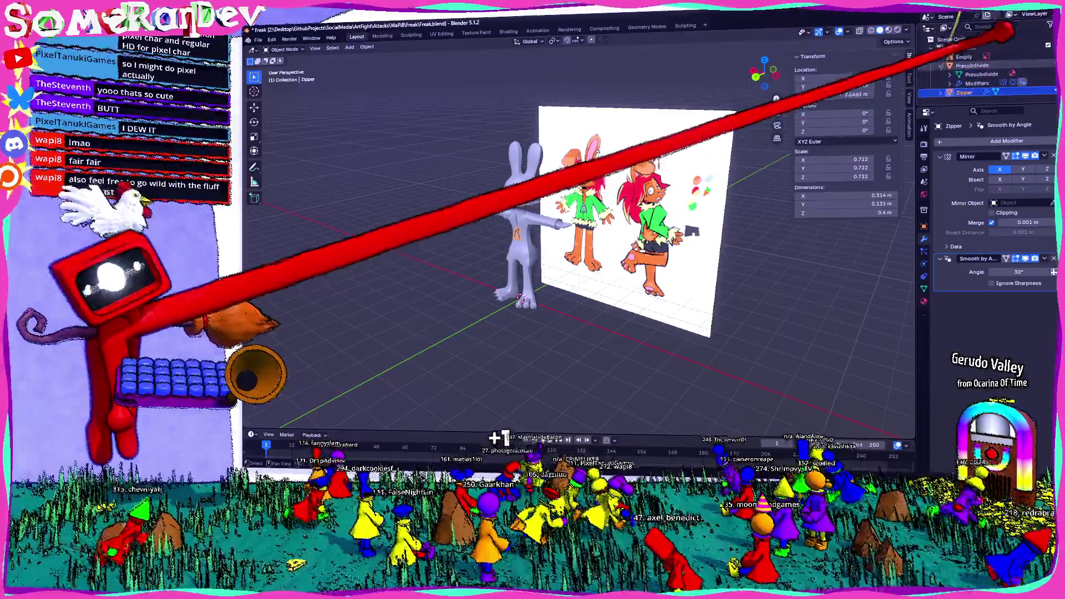
Step: Duplicate Presubdivide, remove the copy's Subdivision modifier, show its mesh data and frame it in view
{"action": "left_click", "coordinate": [977, 65]}
{"action": "key", "text": "shift+d"}
{"action": "key", "text": "Escape"}
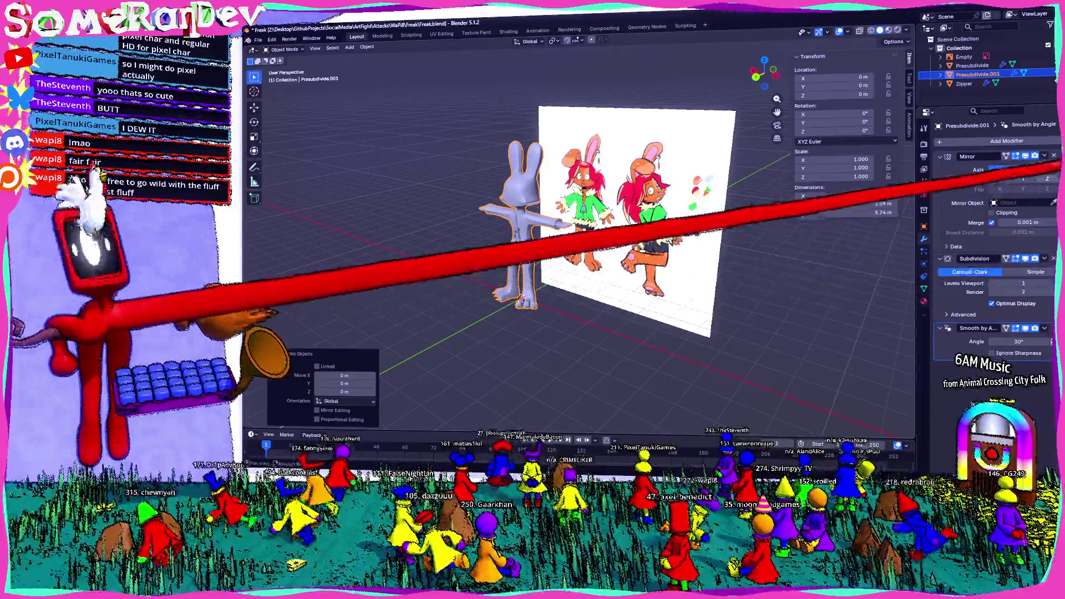
{"action": "left_click", "coordinate": [1045, 259]}
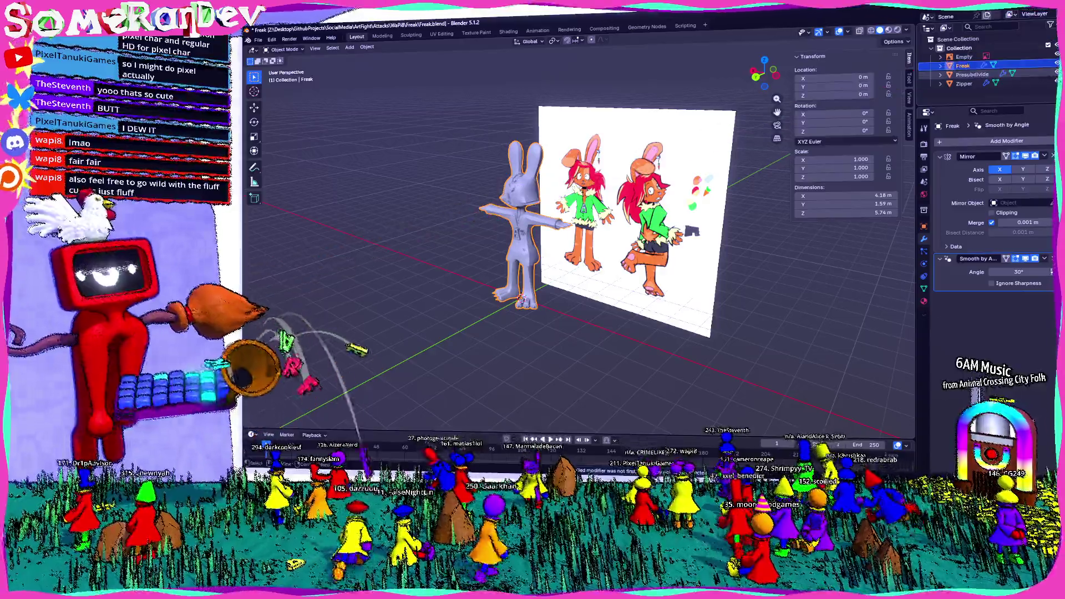
{"action": "left_click", "coordinate": [1002, 50]}
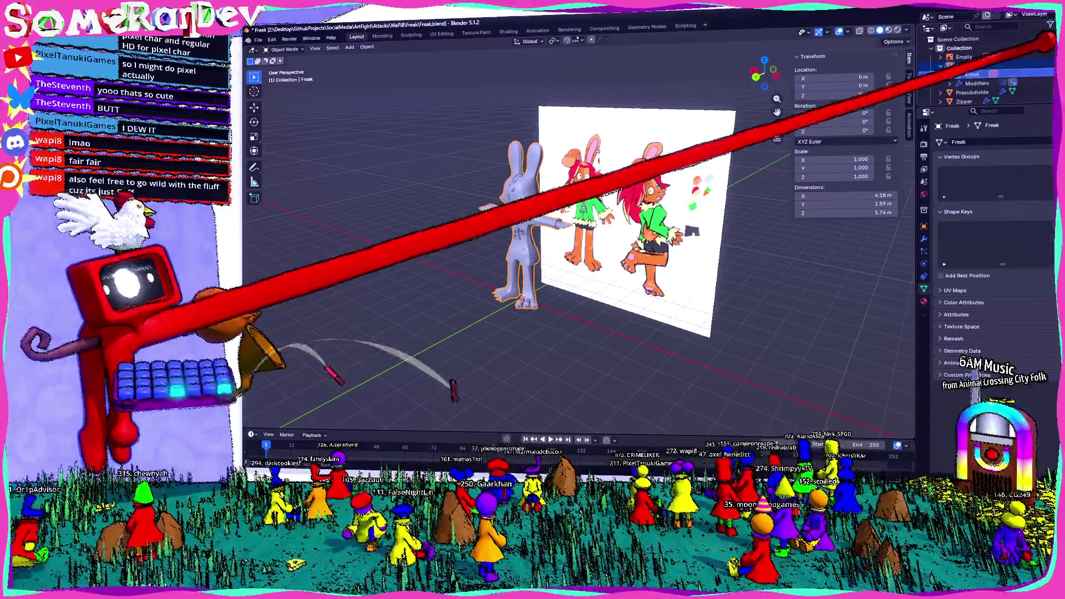
{"action": "key", "text": "KP_Decimal"}
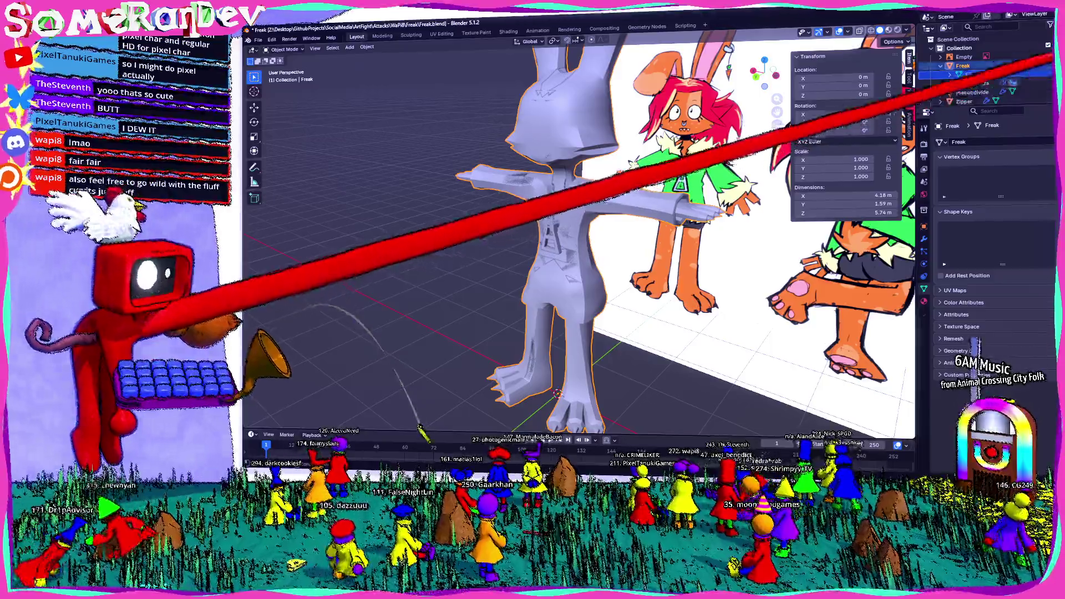
Step: Enter Edit Mode on the rabbit and select a single vertex on the side of the head
{"action": "mouse_move", "coordinate": [641, 167]}
{"action": "middle_mouse_down"}
{"action": "mouse_move", "coordinate": [558, 238]}
{"action": "mouse_move", "coordinate": [562, 215]}
{"action": "middle_mouse_up"}
{"action": "key", "text": "Tab"}
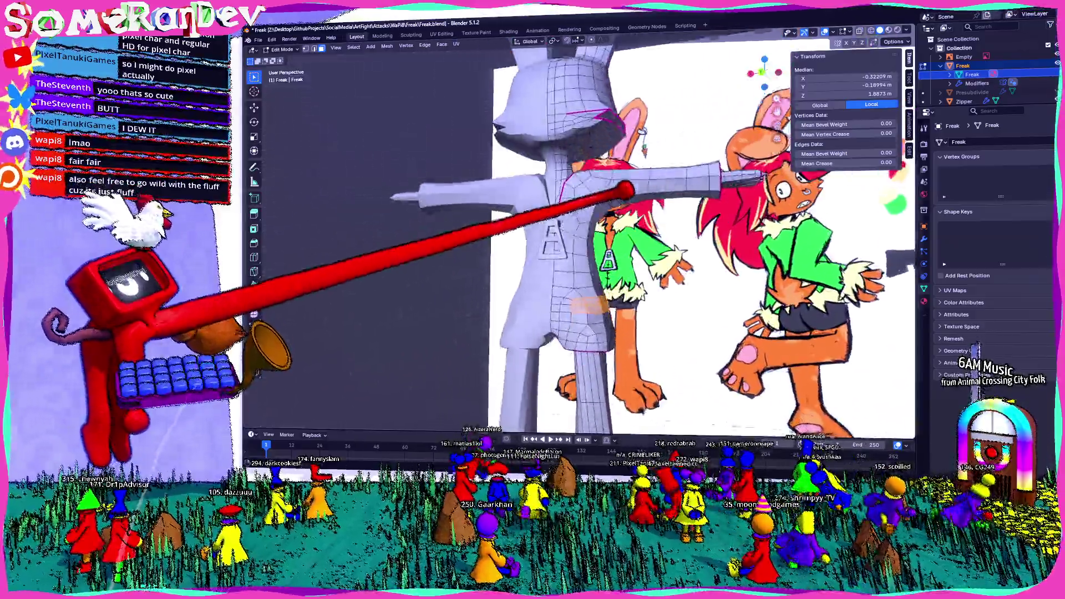
{"action": "mouse_move", "coordinate": [562, 215]}
{"action": "middle_mouse_down"}
{"action": "mouse_move", "coordinate": [633, 172]}
{"action": "mouse_move", "coordinate": [615, 119]}
{"action": "mouse_move", "coordinate": [321, 354]}
{"action": "middle_mouse_up"}
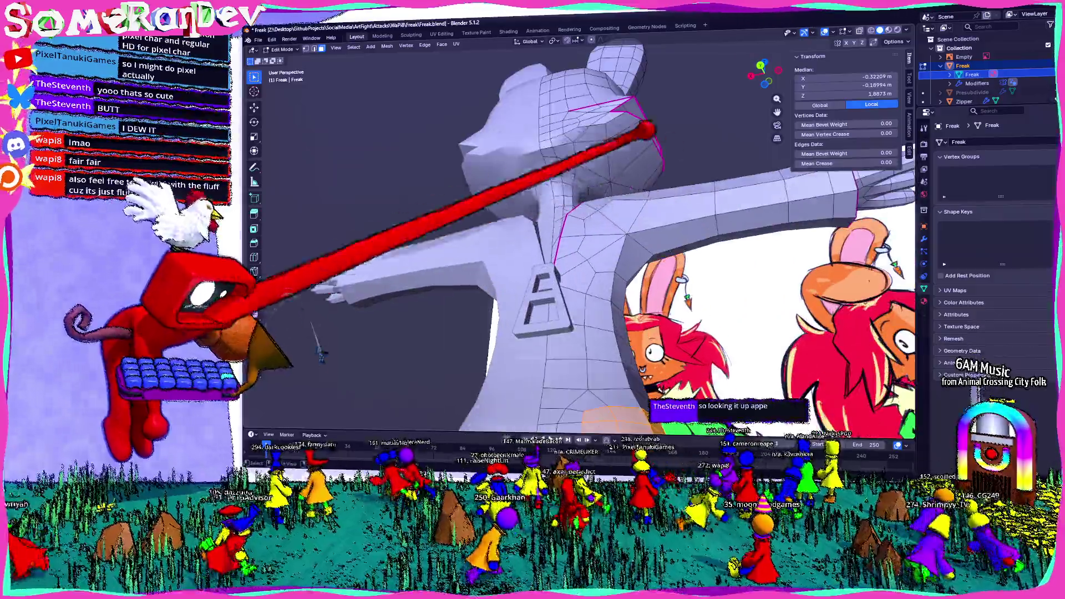
{"action": "scroll", "coordinate": [611, 174], "scroll_direction": "down", "scroll_amount": 3}
{"action": "middle_click_drag", "start_coordinate": [611, 173], "coordinate": [634, 183]}
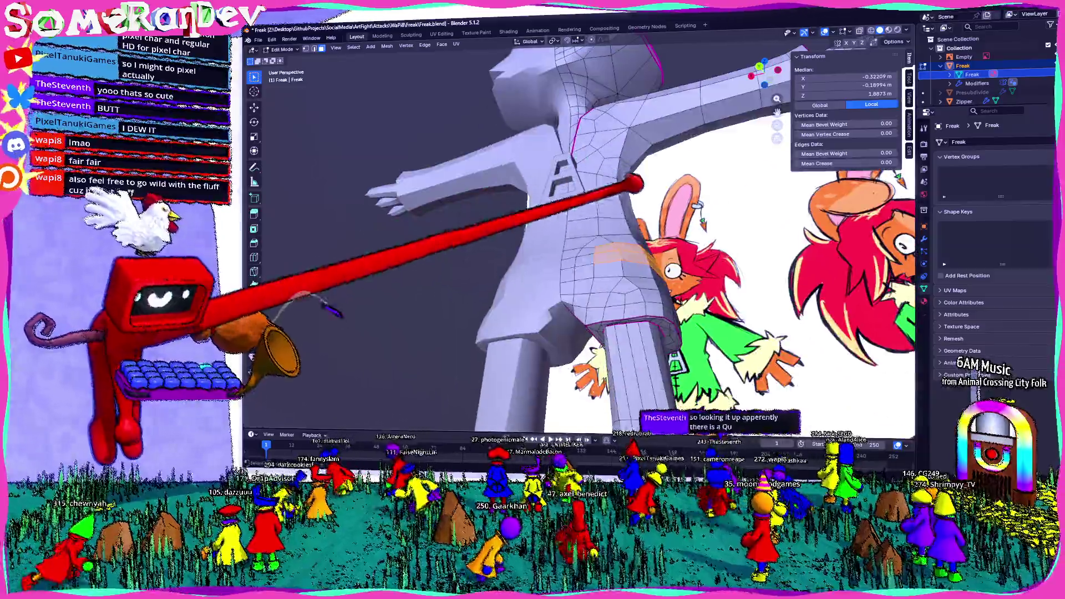
{"action": "mouse_move", "coordinate": [574, 219]}
{"action": "middle_mouse_down"}
{"action": "mouse_move", "coordinate": [516, 325]}
{"action": "mouse_move", "coordinate": [529, 262]}
{"action": "mouse_move", "coordinate": [584, 268]}
{"action": "mouse_move", "coordinate": [601, 297]}
{"action": "mouse_move", "coordinate": [612, 286]}
{"action": "mouse_move", "coordinate": [645, 287]}
{"action": "mouse_move", "coordinate": [574, 285]}
{"action": "mouse_move", "coordinate": [590, 221]}
{"action": "mouse_move", "coordinate": [612, 232]}
{"action": "mouse_move", "coordinate": [435, 183]}
{"action": "mouse_move", "coordinate": [605, 203]}
{"action": "middle_mouse_up"}
{"action": "scroll", "coordinate": [530, 263], "scroll_direction": "down", "scroll_amount": 3}
{"action": "scroll", "coordinate": [611, 285], "scroll_direction": "up", "scroll_amount": 4}
{"action": "left_click", "coordinate": [566, 202]}
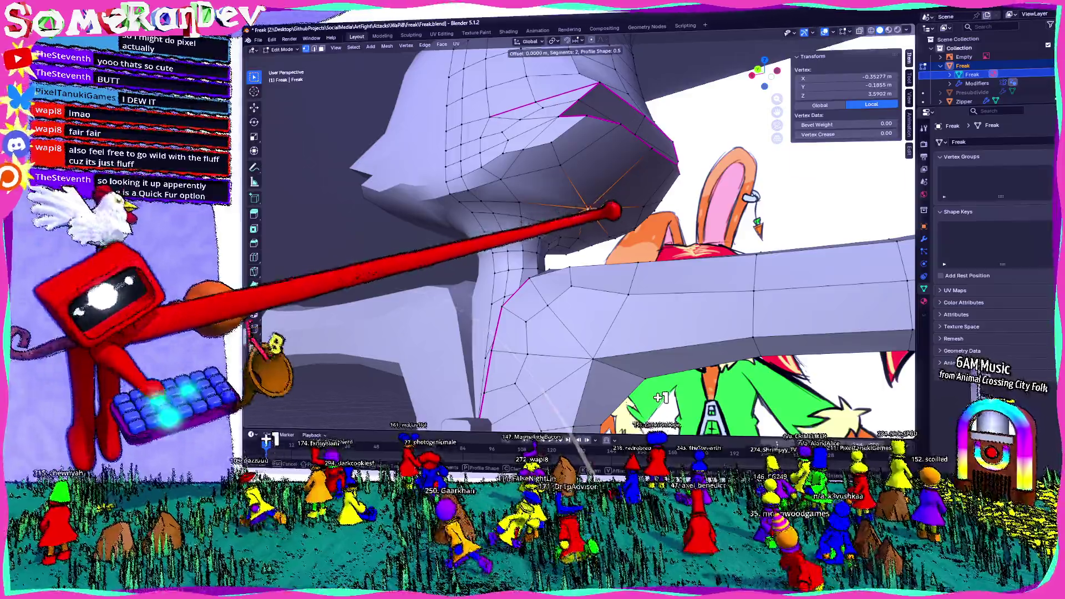
Step: Bevel the head vertex into a small face, nudge it, triangulate it and knife a cut across it
{"action": "key", "text": "ctrl+KP_Add"}
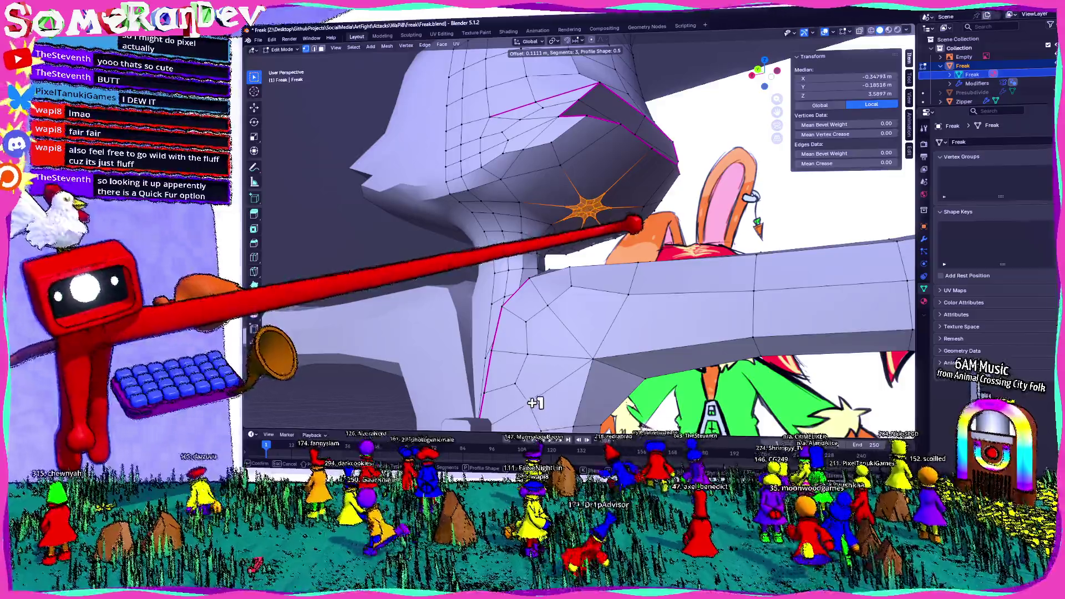
{"action": "key", "text": "Escape"}
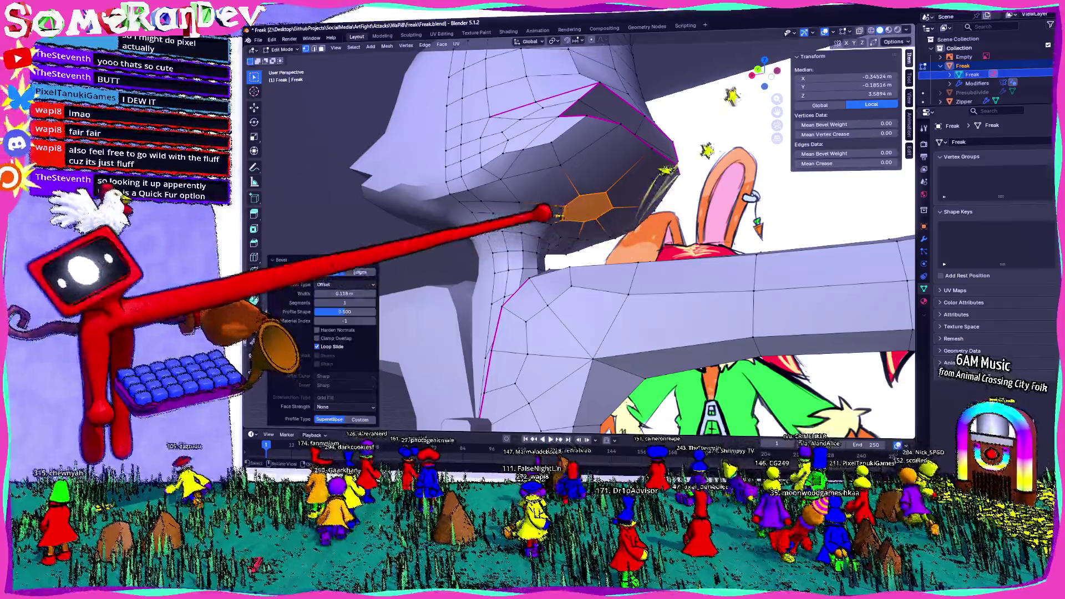
{"action": "key", "text": "ctrl+z"}
{"action": "mouse_move", "coordinate": [566, 206]}
{"action": "left_mouse_down"}
{"action": "mouse_move", "coordinate": [583, 213]}
{"action": "mouse_move", "coordinate": [599, 202]}
{"action": "left_mouse_up"}
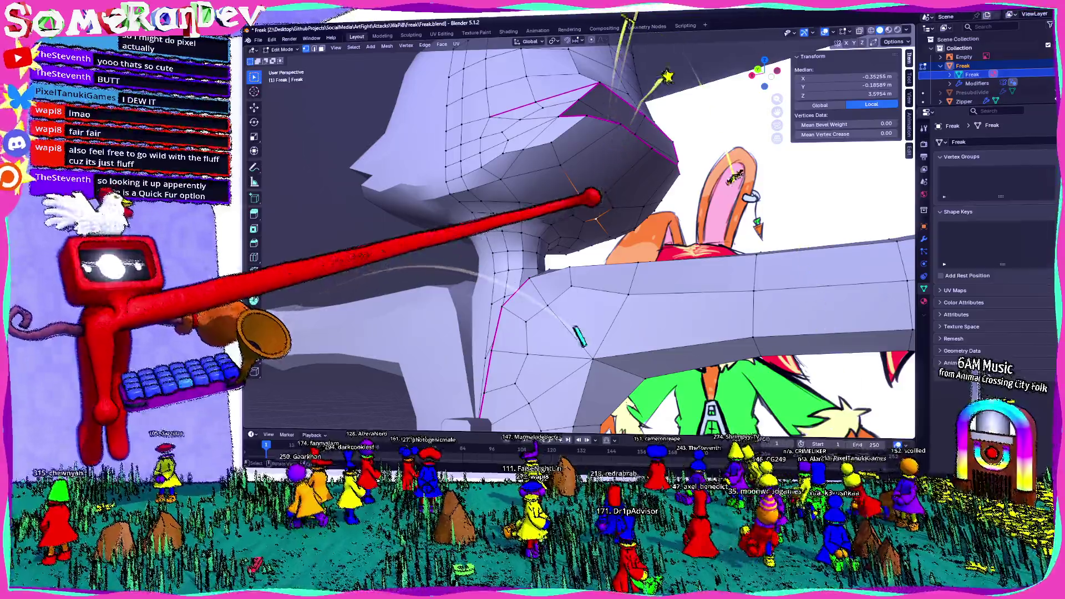
{"action": "left_click", "coordinate": [587, 203]}
{"action": "key", "text": "ctrl+t"}
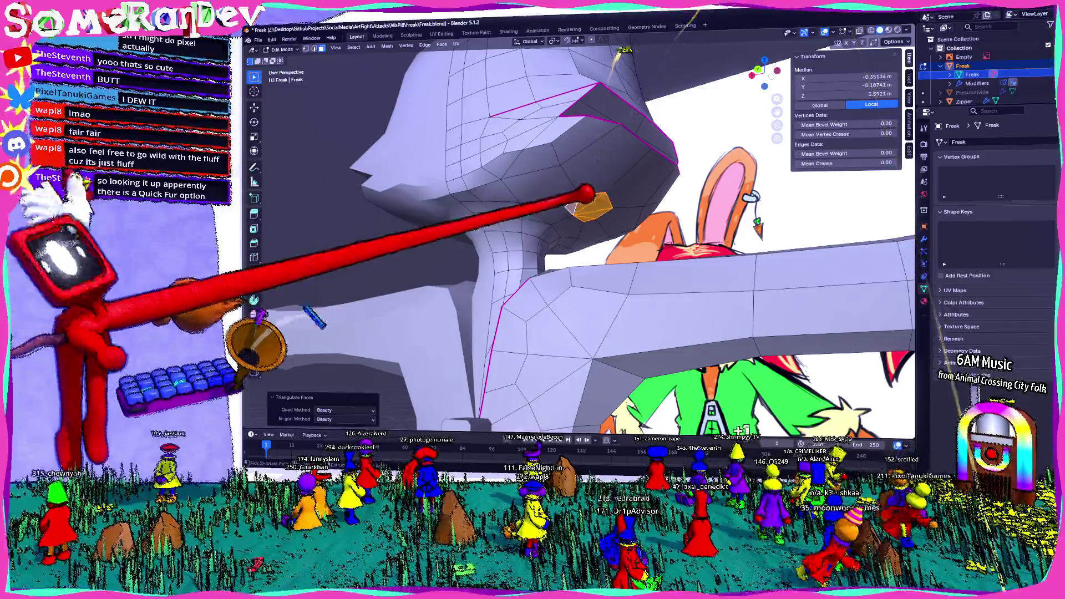
{"action": "left_click", "coordinate": [587, 196]}
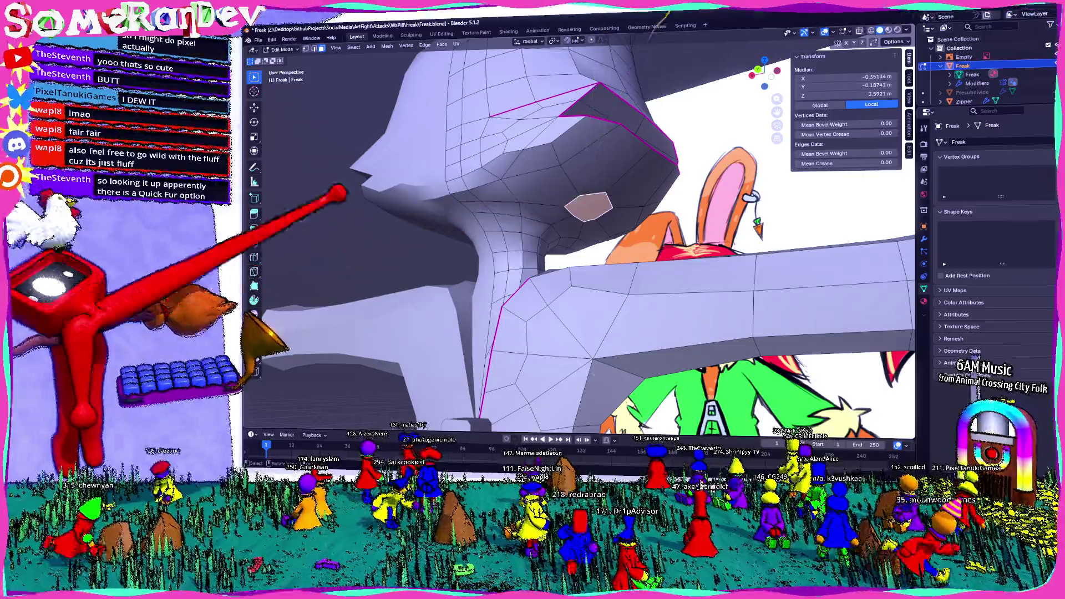
{"action": "left_click", "coordinate": [254, 272]}
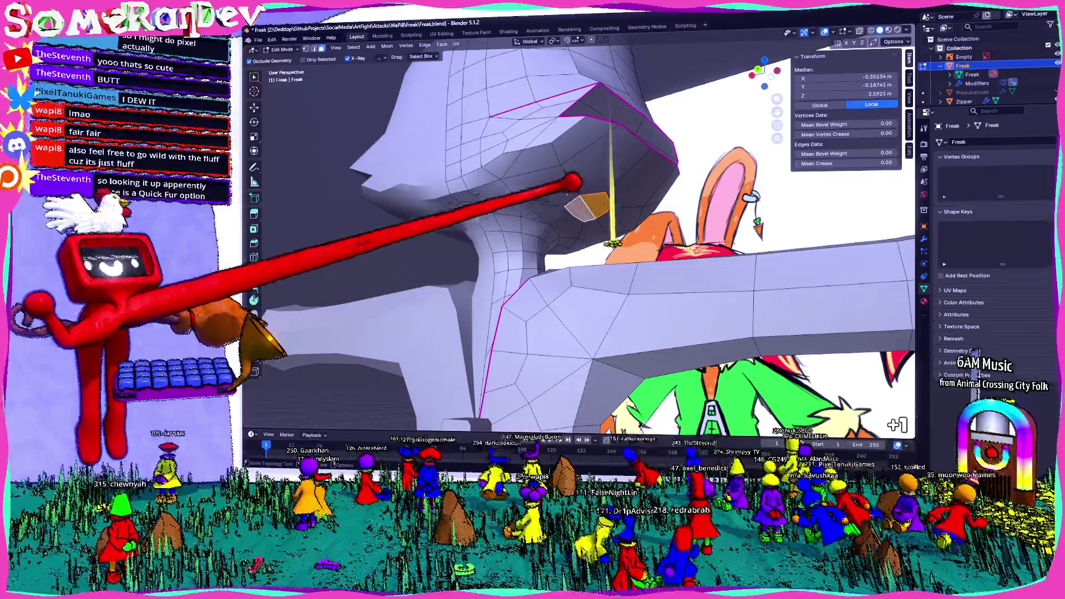
{"action": "key", "text": "Return"}
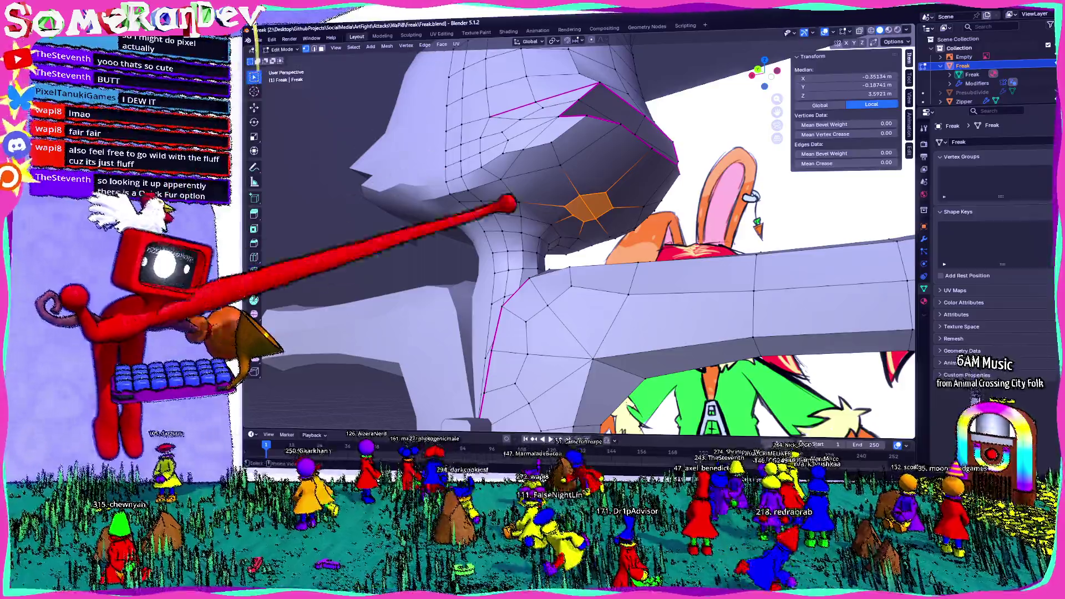
Step: Select the vertices and faces around the new cheek face to inspect them
{"action": "left_click", "coordinate": [625, 176]}
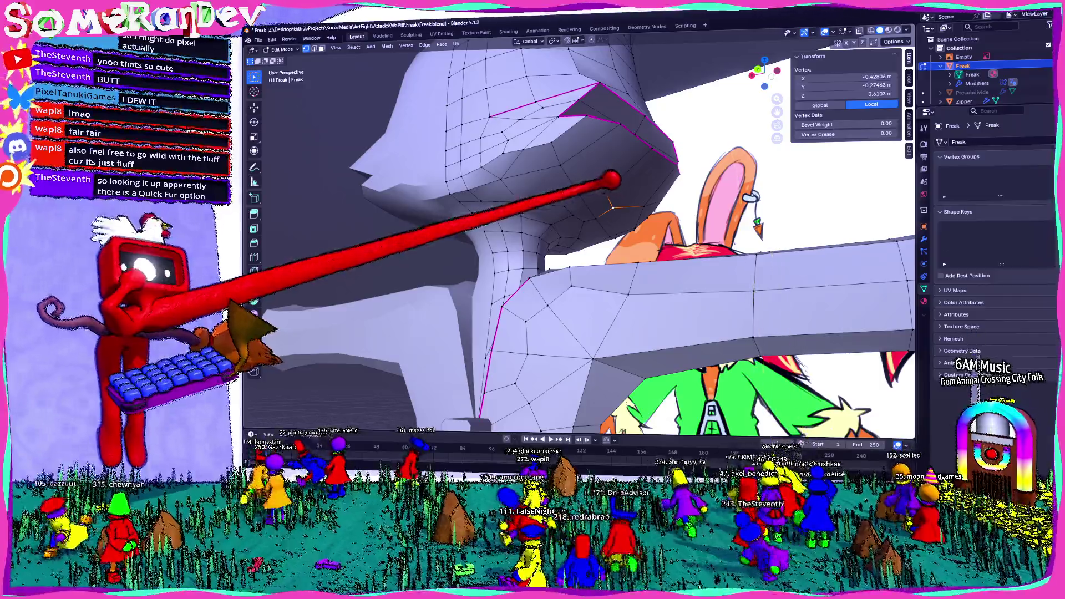
{"action": "left_click", "coordinate": [619, 123]}
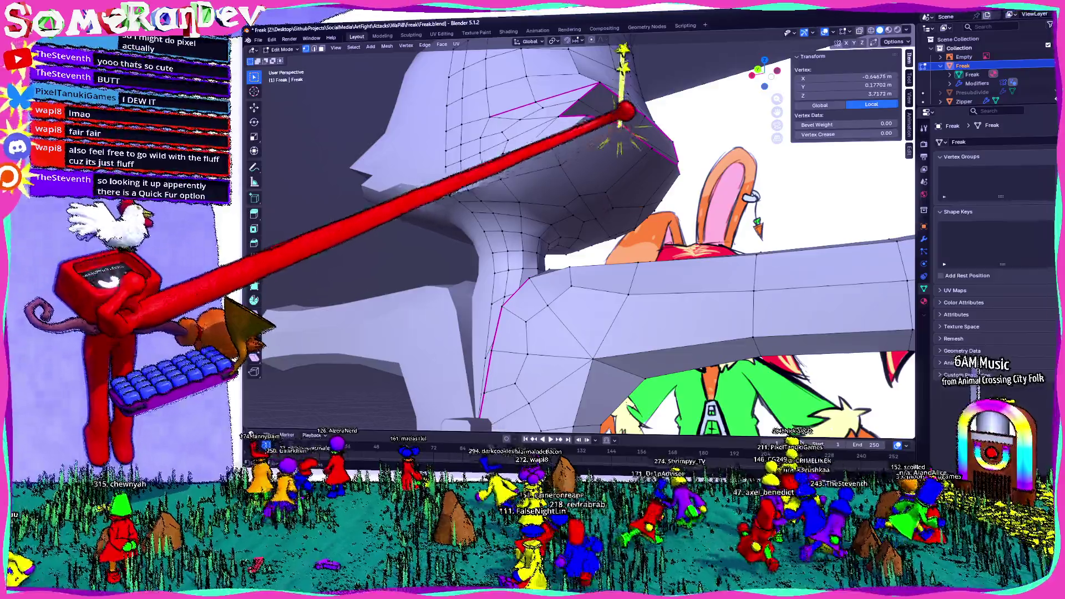
{"action": "middle_click_drag", "start_coordinate": [589, 182], "coordinate": [627, 198]}
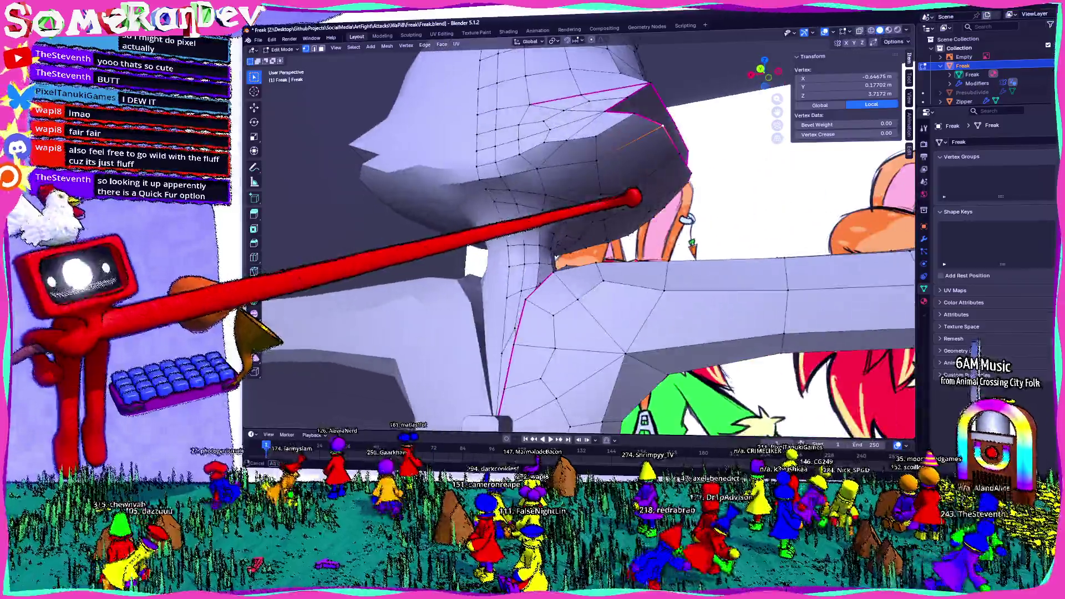
{"action": "left_click", "coordinate": [623, 202]}
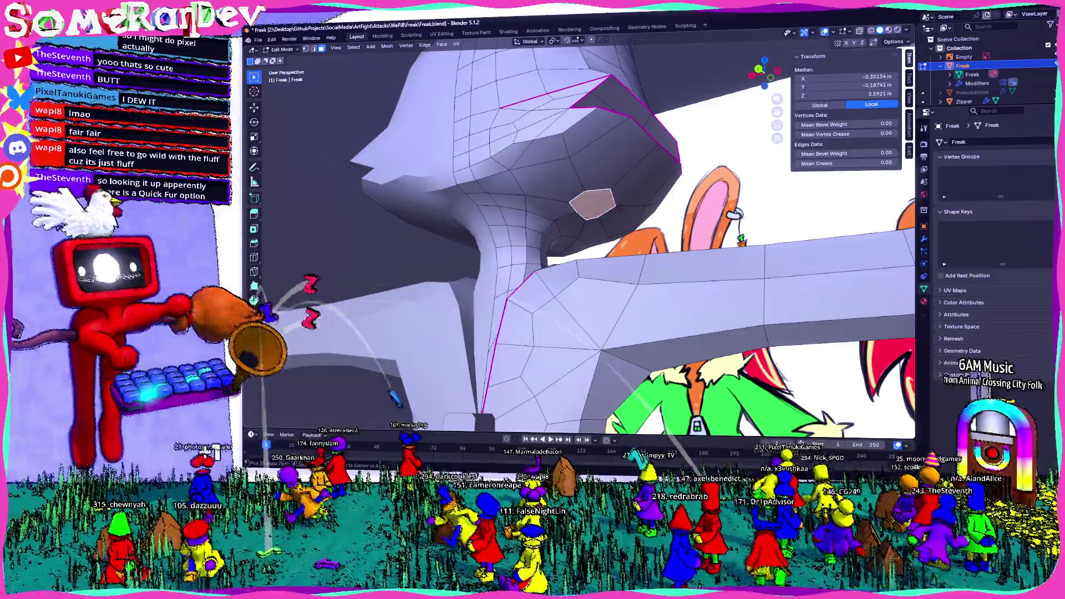
{"action": "left_click", "coordinate": [599, 219], "text": "shift"}
{"action": "left_click", "coordinate": [591, 204]}
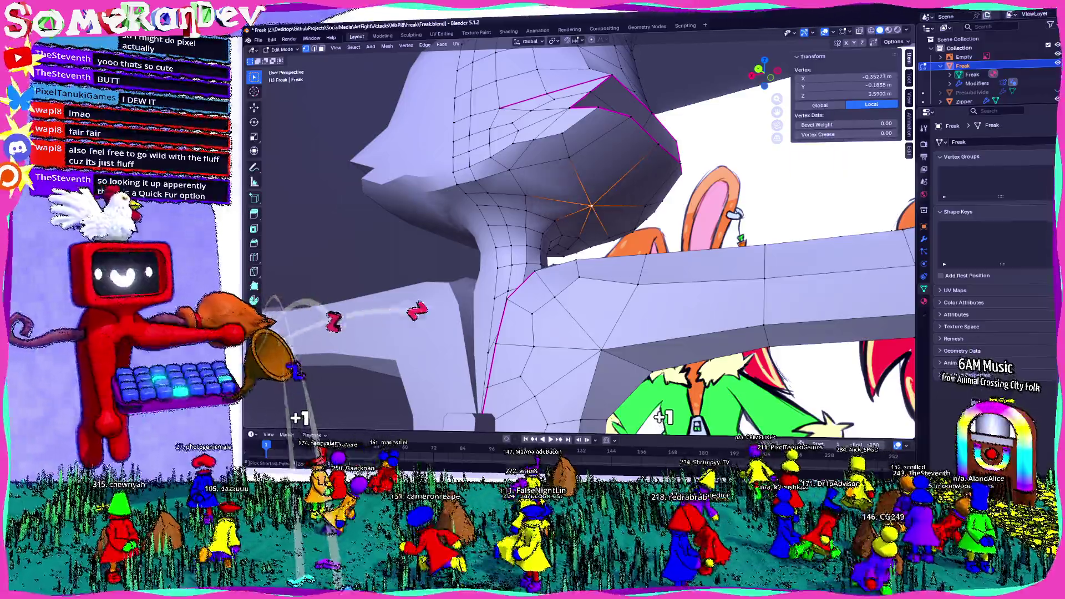
{"action": "mouse_move", "coordinate": [620, 202]}
{"action": "middle_mouse_down"}
{"action": "mouse_move", "coordinate": [690, 204]}
{"action": "mouse_move", "coordinate": [494, 162]}
{"action": "mouse_move", "coordinate": [554, 202]}
{"action": "mouse_move", "coordinate": [539, 204]}
{"action": "mouse_move", "coordinate": [584, 219]}
{"action": "middle_mouse_up"}
{"action": "left_click", "coordinate": [630, 202], "text": "shift"}
{"action": "scroll", "coordinate": [612, 213], "scroll_direction": "down", "scroll_amount": 3}
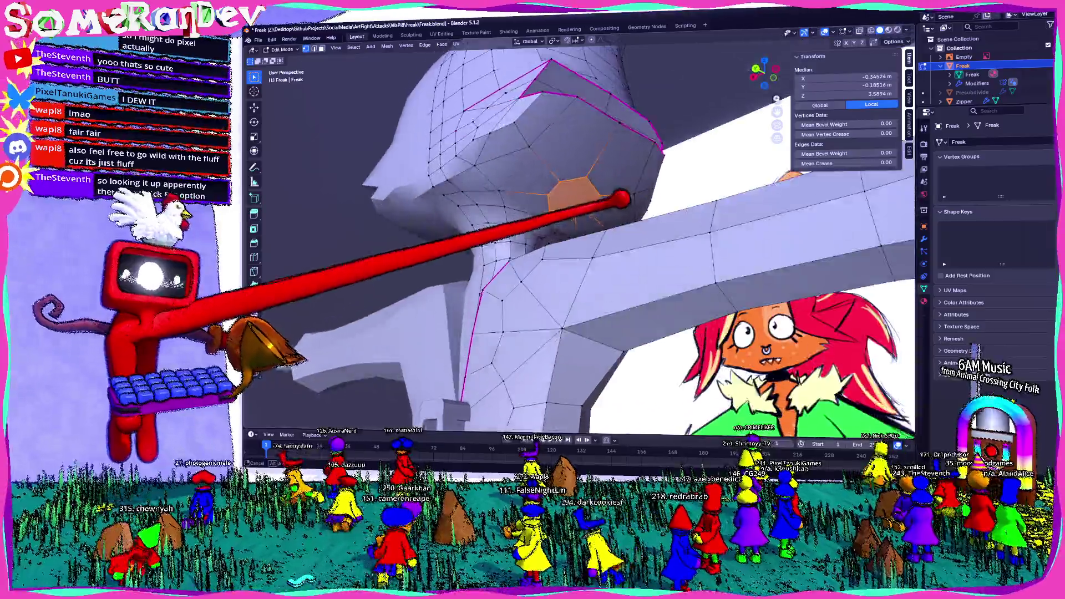
{"action": "scroll", "coordinate": [612, 213], "scroll_direction": "down", "scroll_amount": 3}
{"action": "scroll", "coordinate": [500, 208], "scroll_direction": "down", "scroll_amount": 3}
{"action": "scroll", "coordinate": [441, 196], "scroll_direction": "up", "scroll_amount": 2}
Step: Deselect all, return the rabbit to Object Mode, frame the full model, then switch to the browser
{"action": "key", "text": "alt+a"}
{"action": "key", "text": "Tab"}
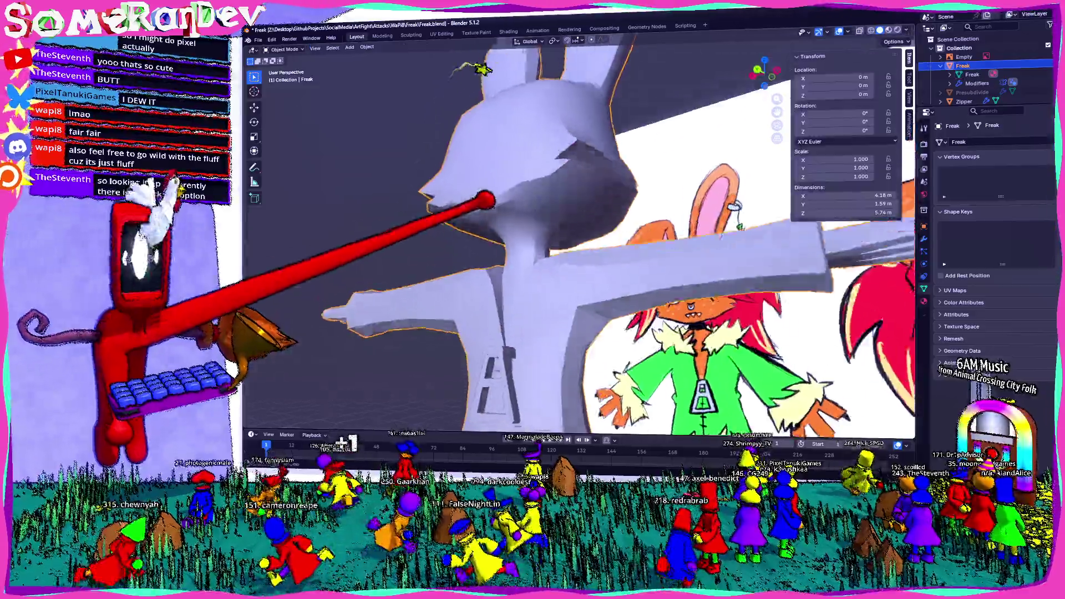
{"action": "middle_click_drag", "start_coordinate": [441, 195], "coordinate": [530, 247]}
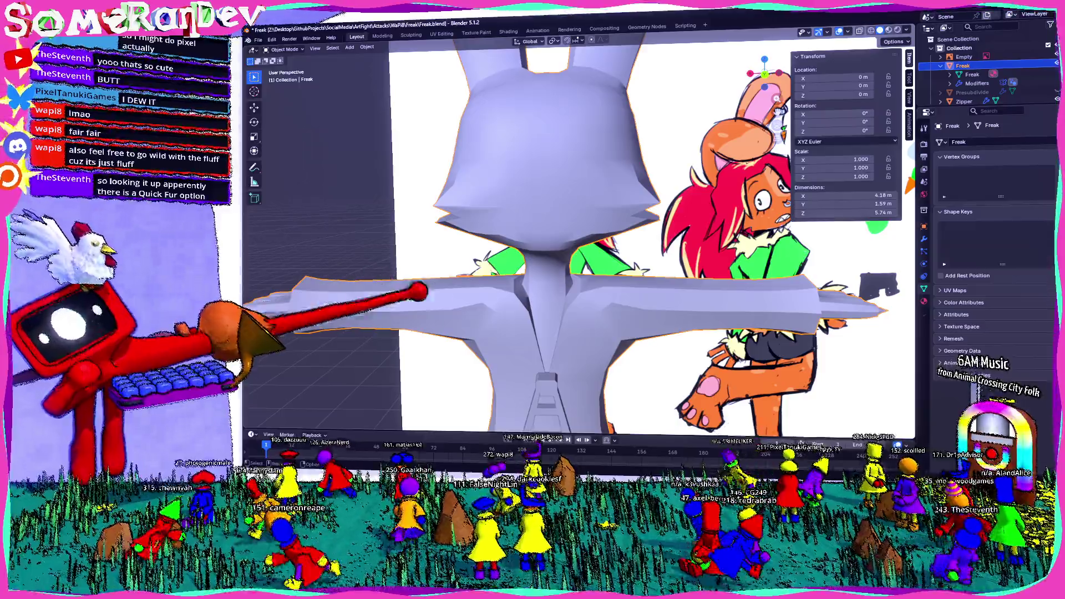
{"action": "scroll", "coordinate": [574, 242], "scroll_direction": "down", "scroll_amount": 3}
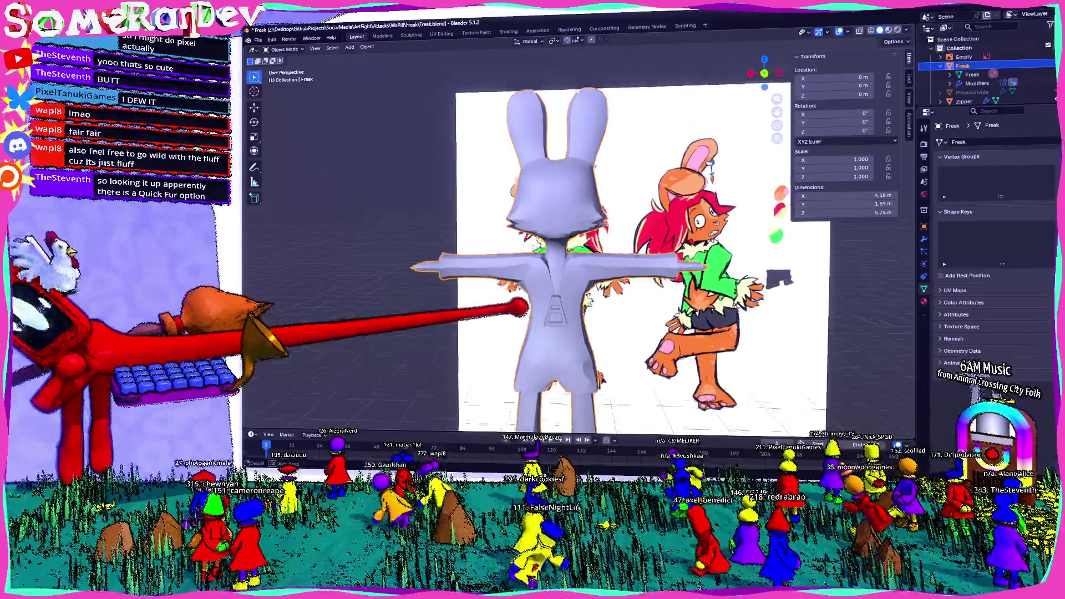
{"action": "middle_click_drag", "start_coordinate": [532, 312], "coordinate": [533, 274]}
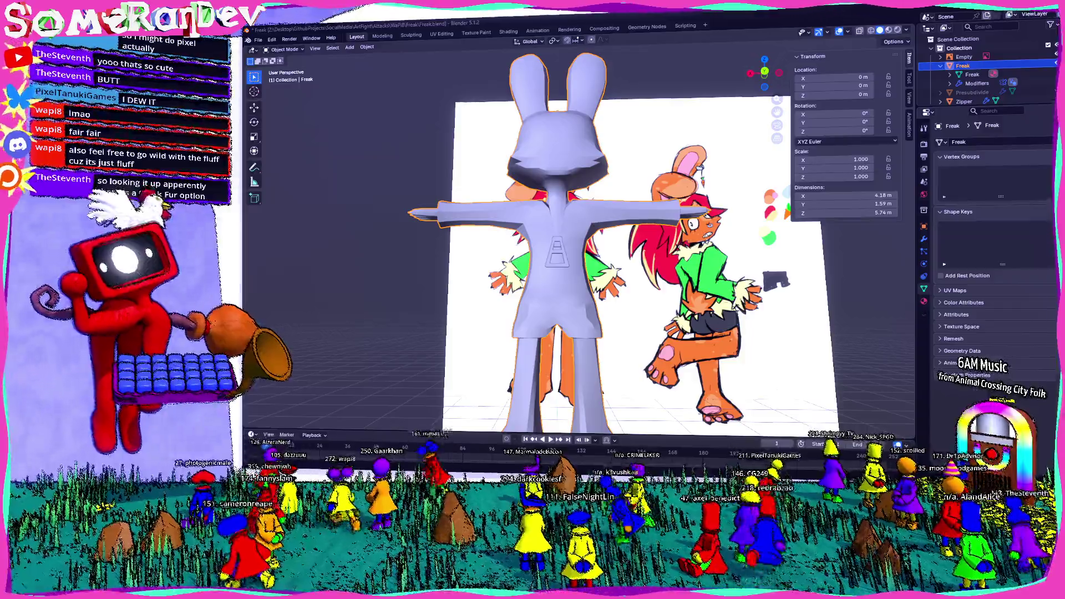
{"action": "key", "text": "alt+Tab"}
{"action": "type", "text": "blender"}
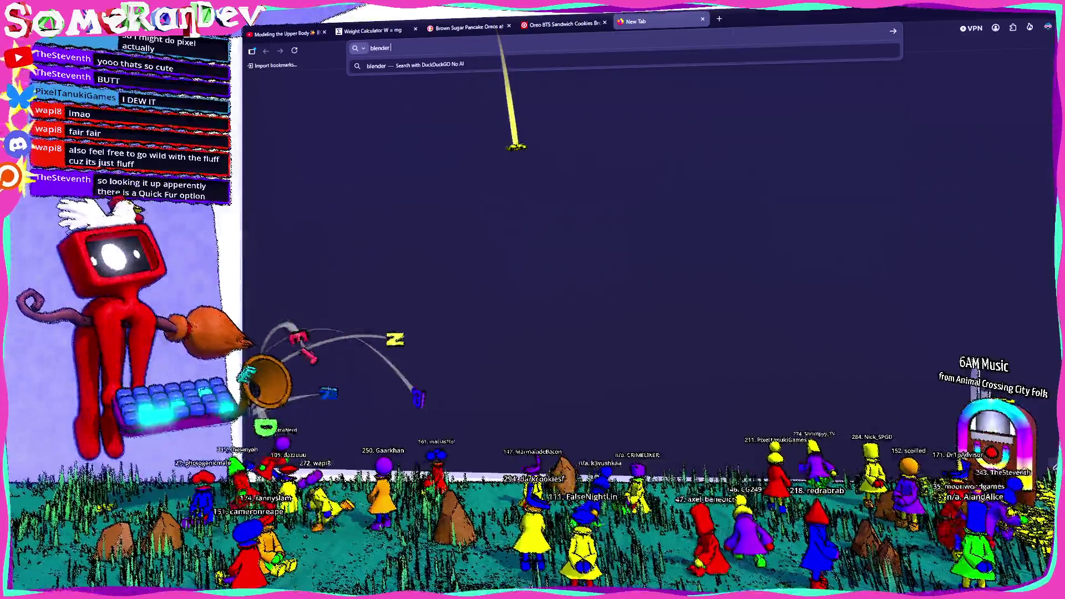
{"action": "type", "text": " quick fur"}
Step: Run the 'blender quick fur' search, then switch back to the bunny in Blender
{"action": "key", "text": "Return"}
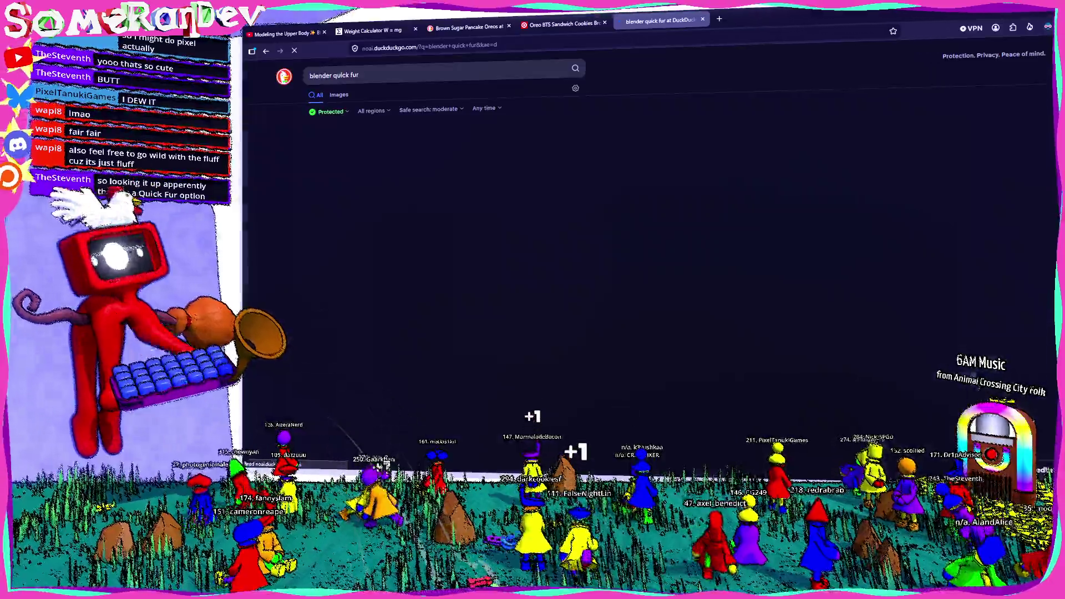
{"action": "scroll", "coordinate": [441, 249], "scroll_direction": "down", "scroll_amount": 2}
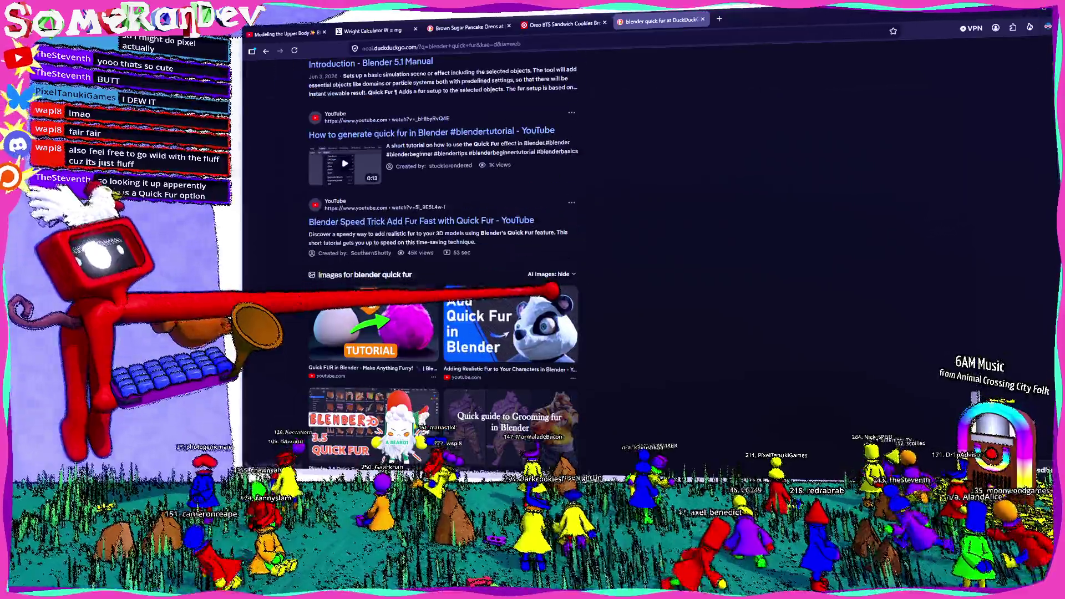
{"action": "scroll", "coordinate": [441, 250], "scroll_direction": "down", "scroll_amount": 3}
{"action": "scroll", "coordinate": [441, 250], "scroll_direction": "down", "scroll_amount": 2}
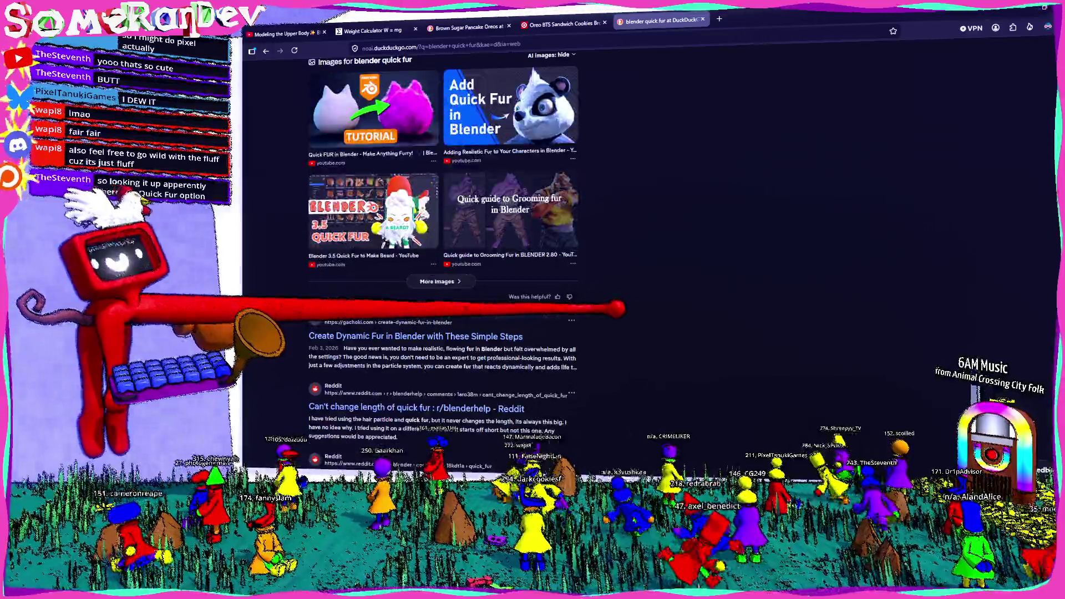
{"action": "scroll", "coordinate": [442, 249], "scroll_direction": "up", "scroll_amount": 2}
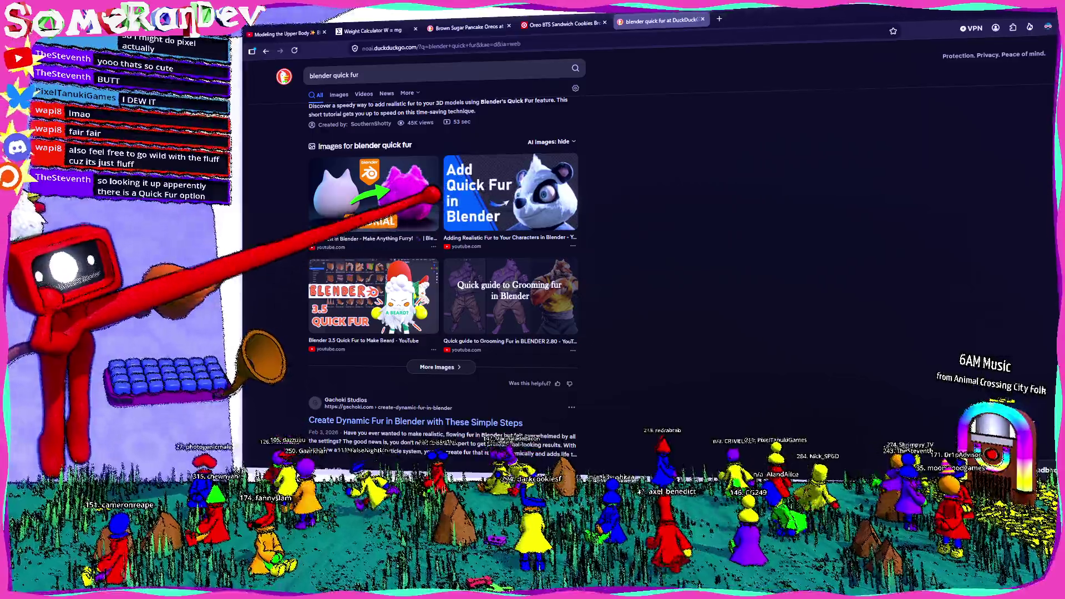
{"action": "scroll", "coordinate": [440, 266], "scroll_direction": "down", "scroll_amount": 3}
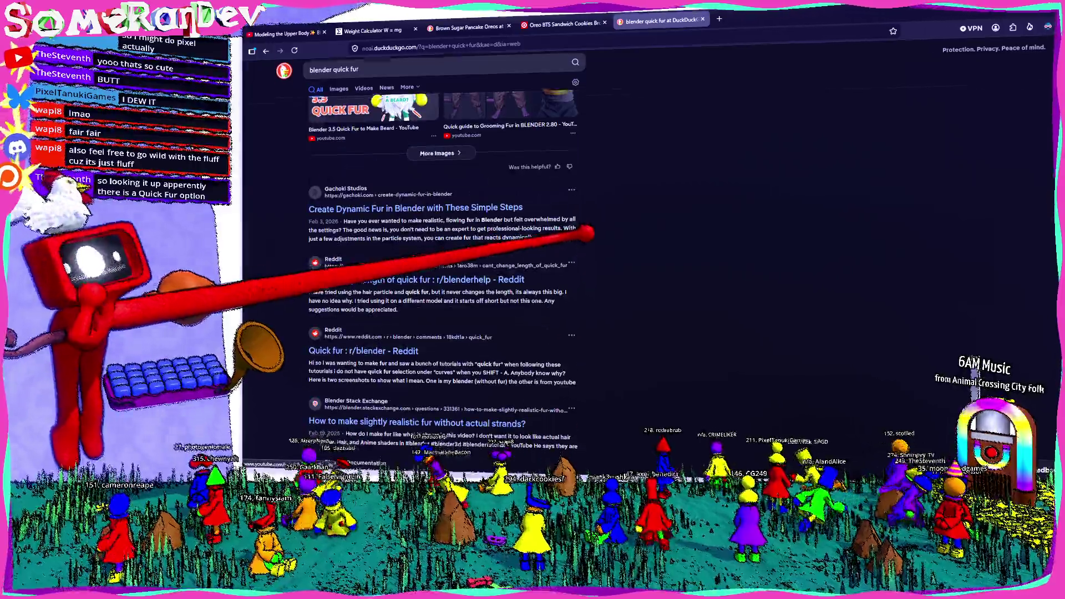
{"action": "scroll", "coordinate": [441, 249], "scroll_direction": "up", "scroll_amount": 3}
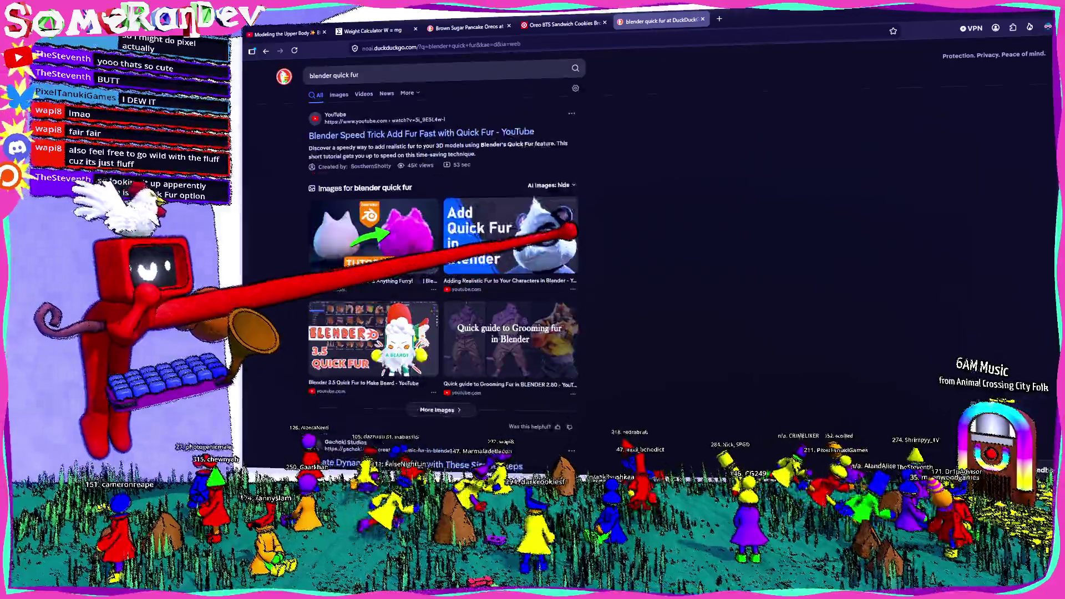
{"action": "scroll", "coordinate": [441, 249], "scroll_direction": "down", "scroll_amount": 3}
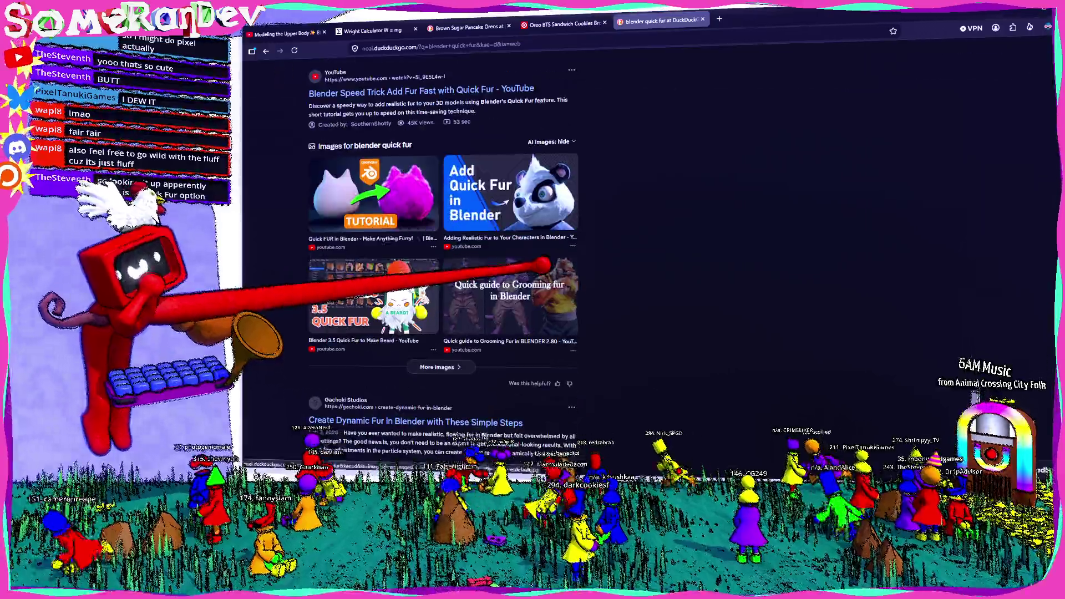
{"action": "scroll", "coordinate": [442, 250], "scroll_direction": "down", "scroll_amount": 3}
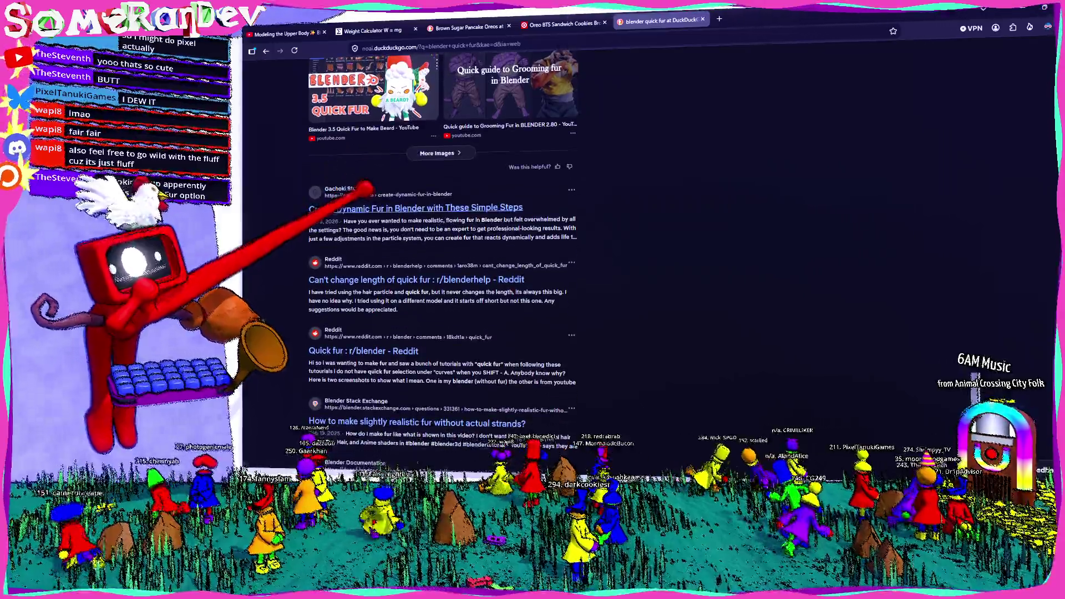
{"action": "key", "text": "alt+Tab"}
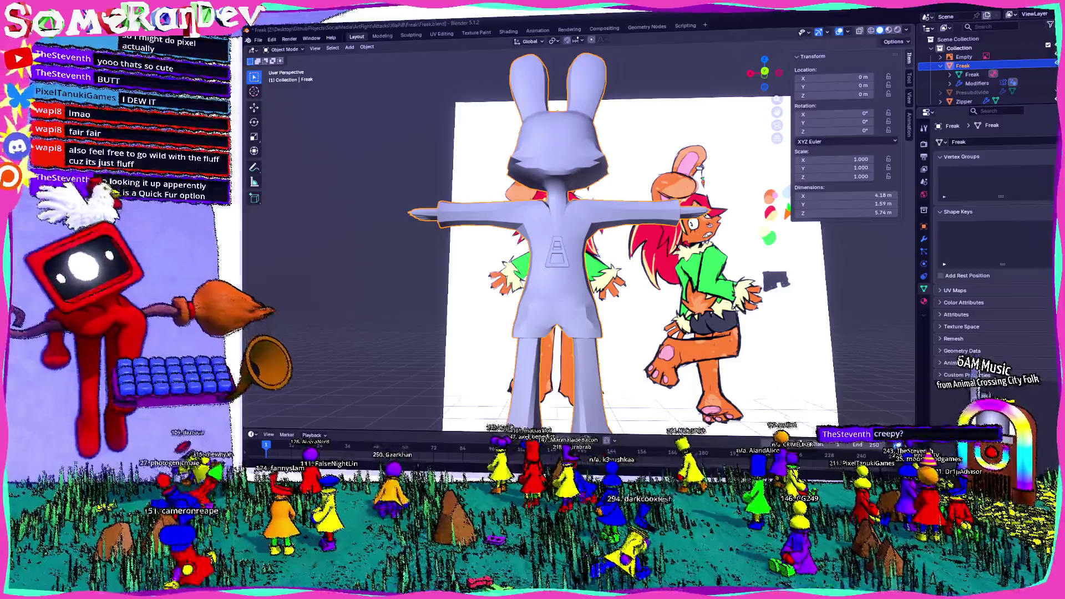
{"action": "scroll", "coordinate": [582, 250], "scroll_direction": "up", "scroll_amount": 3}
Step: Enter Edit Mode and select the horizontal band of faces around the bunny's hips
{"action": "middle_click_drag", "start_coordinate": [582, 249], "coordinate": [649, 250]}
{"action": "key", "text": "Tab"}
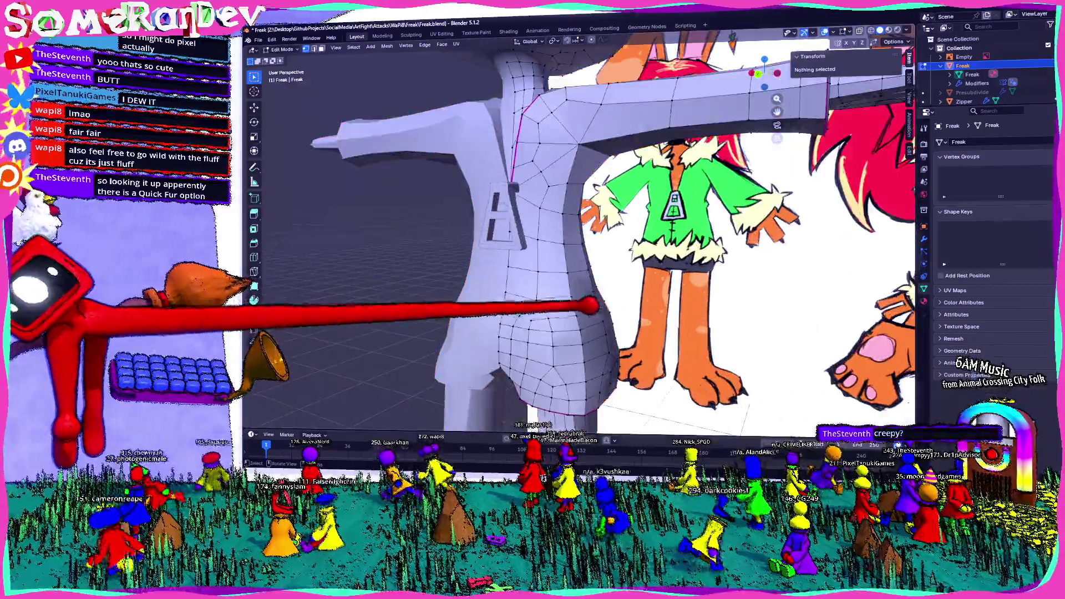
{"action": "mouse_move", "coordinate": [589, 306]}
{"action": "middle_mouse_down"}
{"action": "mouse_move", "coordinate": [690, 314]}
{"action": "mouse_move", "coordinate": [594, 321]}
{"action": "mouse_move", "coordinate": [511, 309]}
{"action": "middle_mouse_up"}
{"action": "scroll", "coordinate": [511, 274], "scroll_direction": "up", "scroll_amount": 3}
{"action": "mouse_move", "coordinate": [510, 238]}
{"action": "middle_mouse_down"}
{"action": "mouse_move", "coordinate": [505, 218]}
{"action": "mouse_move", "coordinate": [599, 223]}
{"action": "mouse_move", "coordinate": [558, 247]}
{"action": "mouse_move", "coordinate": [449, 251]}
{"action": "mouse_move", "coordinate": [520, 256]}
{"action": "middle_mouse_up"}
{"action": "left_click", "coordinate": [559, 176]}
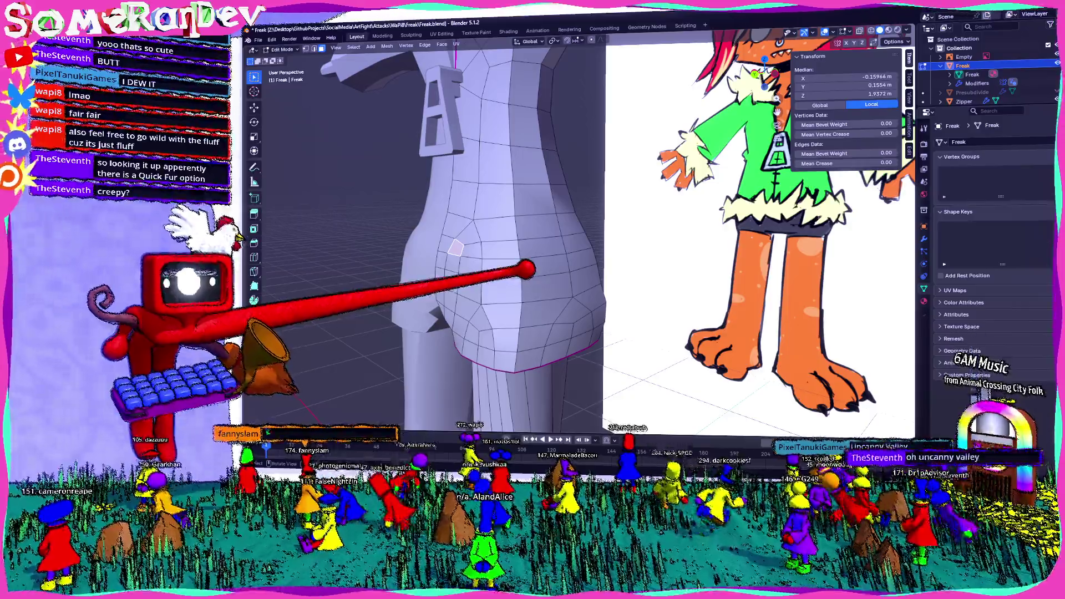
{"action": "mouse_move", "coordinate": [456, 247]}
{"action": "middle_mouse_down"}
{"action": "mouse_move", "coordinate": [532, 253]}
{"action": "mouse_move", "coordinate": [516, 292]}
{"action": "mouse_move", "coordinate": [557, 294]}
{"action": "mouse_move", "coordinate": [608, 332]}
{"action": "mouse_move", "coordinate": [637, 318]}
{"action": "mouse_move", "coordinate": [516, 280]}
{"action": "middle_mouse_up"}
{"action": "scroll", "coordinate": [533, 254], "scroll_direction": "up", "scroll_amount": 3}
{"action": "scroll", "coordinate": [532, 254], "scroll_direction": "down", "scroll_amount": 2}
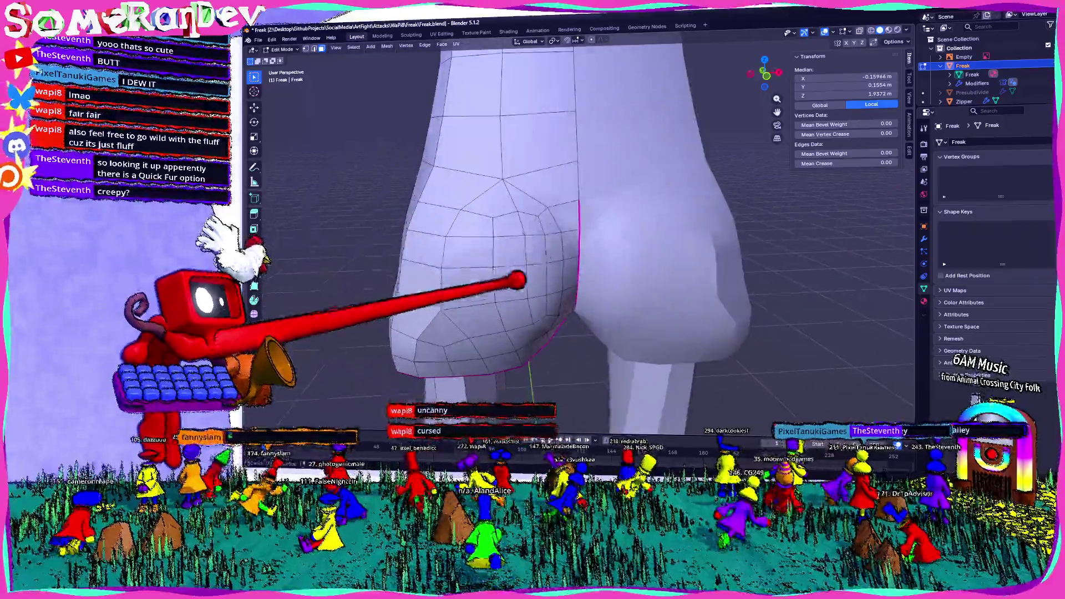
{"action": "middle_click_drag", "start_coordinate": [508, 214], "coordinate": [423, 196]}
{"action": "scroll", "coordinate": [424, 195], "scroll_direction": "up", "scroll_amount": 3}
{"action": "mouse_move", "coordinate": [353, 225]}
{"action": "middle_mouse_down"}
{"action": "mouse_move", "coordinate": [300, 253]}
{"action": "mouse_move", "coordinate": [594, 250]}
{"action": "mouse_move", "coordinate": [690, 214]}
{"action": "middle_mouse_up"}
{"action": "scroll", "coordinate": [499, 233], "scroll_direction": "down", "scroll_amount": 2}
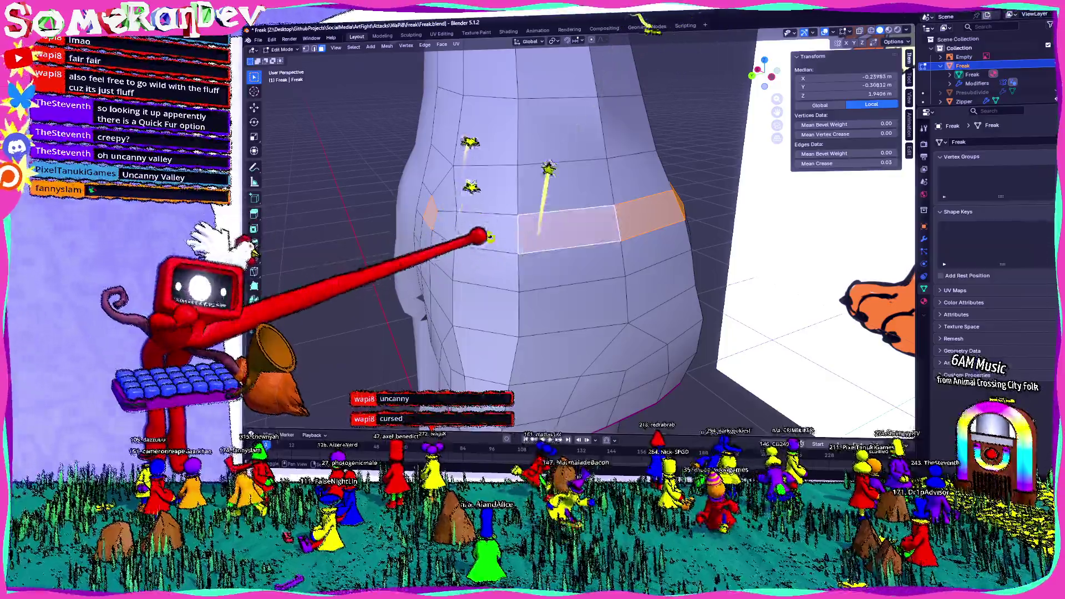
{"action": "middle_click_drag", "start_coordinate": [487, 244], "coordinate": [516, 242]}
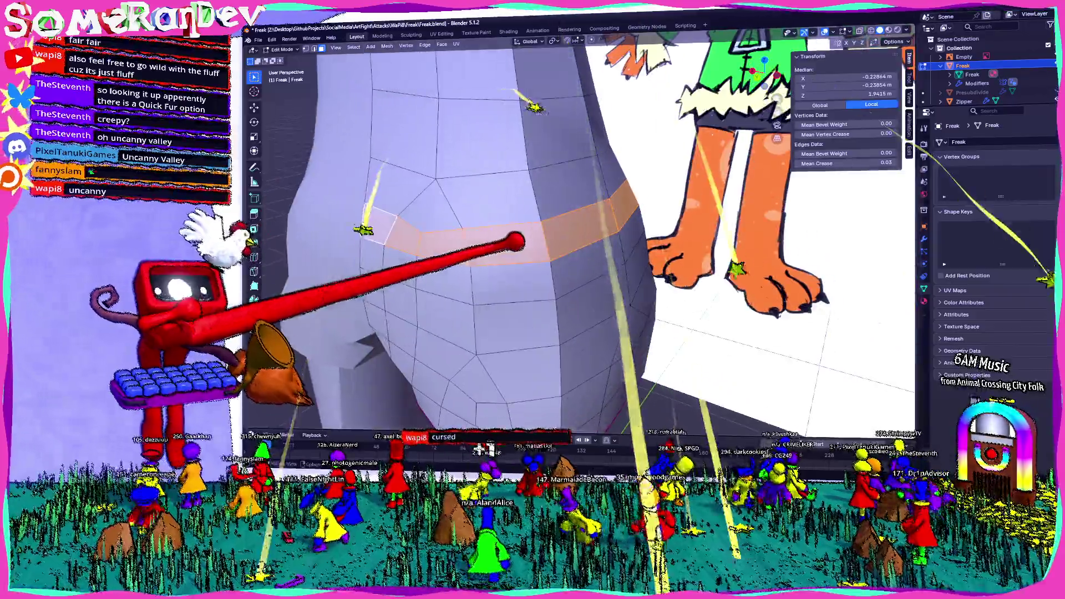
{"action": "middle_click_drag", "start_coordinate": [594, 232], "coordinate": [516, 238]}
{"action": "left_click", "coordinate": [384, 45]}
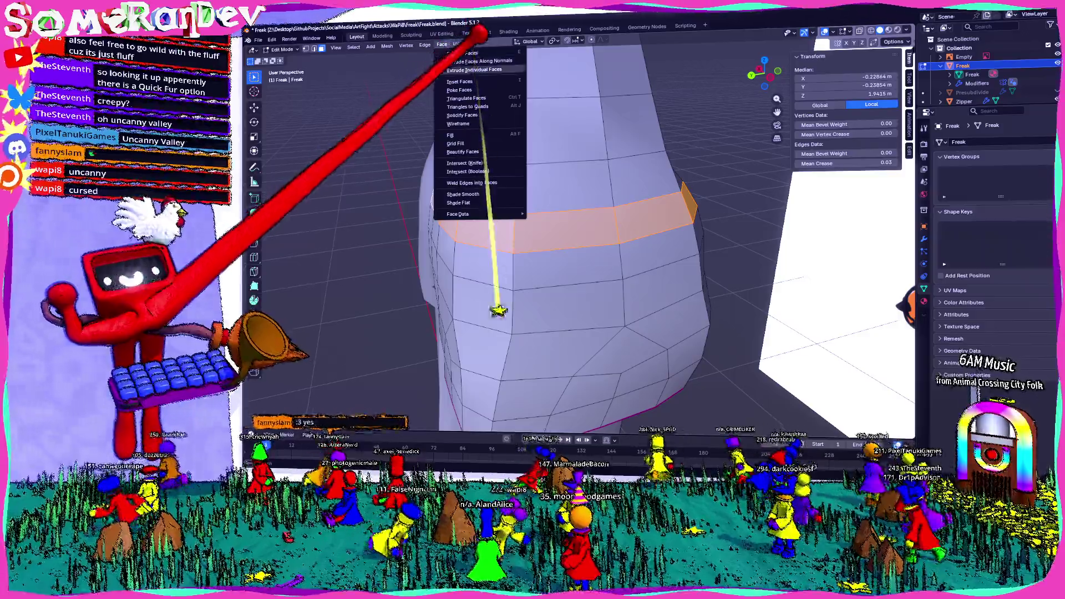
Step: Extrude each hip-band face individually outward into a ring of blocks and inspect the result
{"action": "left_click", "coordinate": [478, 69]}
{"action": "left_click", "coordinate": [409, 196]}
{"action": "mouse_move", "coordinate": [408, 196]}
{"action": "middle_mouse_down"}
{"action": "mouse_move", "coordinate": [701, 408]}
{"action": "mouse_move", "coordinate": [666, 375]}
{"action": "mouse_move", "coordinate": [566, 357]}
{"action": "middle_mouse_up"}
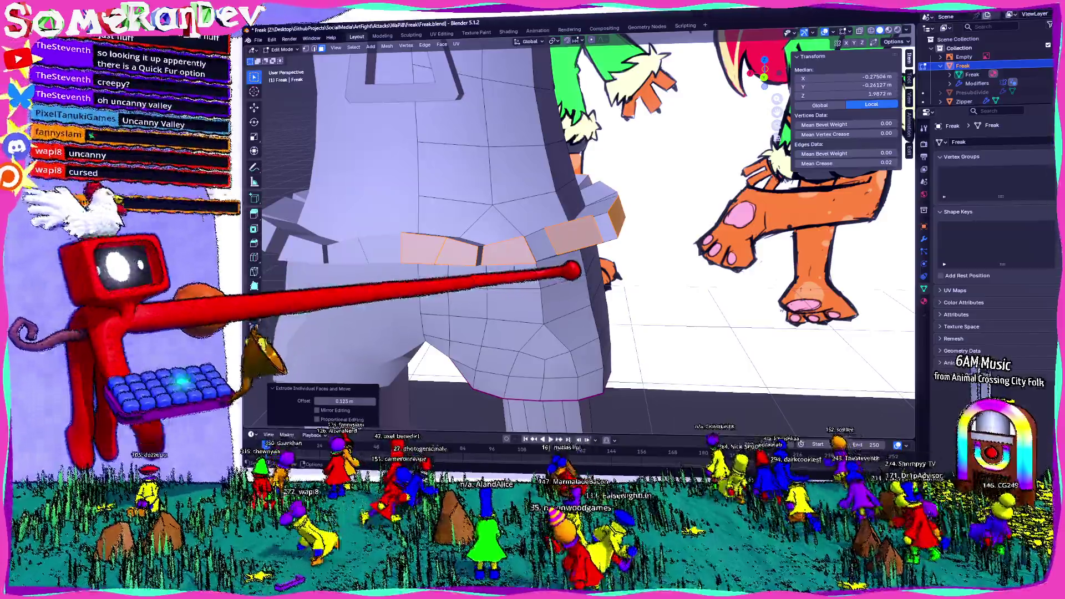
{"action": "mouse_move", "coordinate": [616, 275]}
{"action": "middle_mouse_down"}
{"action": "mouse_move", "coordinate": [587, 272]}
{"action": "mouse_move", "coordinate": [594, 238]}
{"action": "mouse_move", "coordinate": [606, 250]}
{"action": "mouse_move", "coordinate": [571, 222]}
{"action": "mouse_move", "coordinate": [607, 239]}
{"action": "mouse_move", "coordinate": [405, 42]}
{"action": "middle_mouse_up"}
{"action": "left_click", "coordinate": [406, 45]}
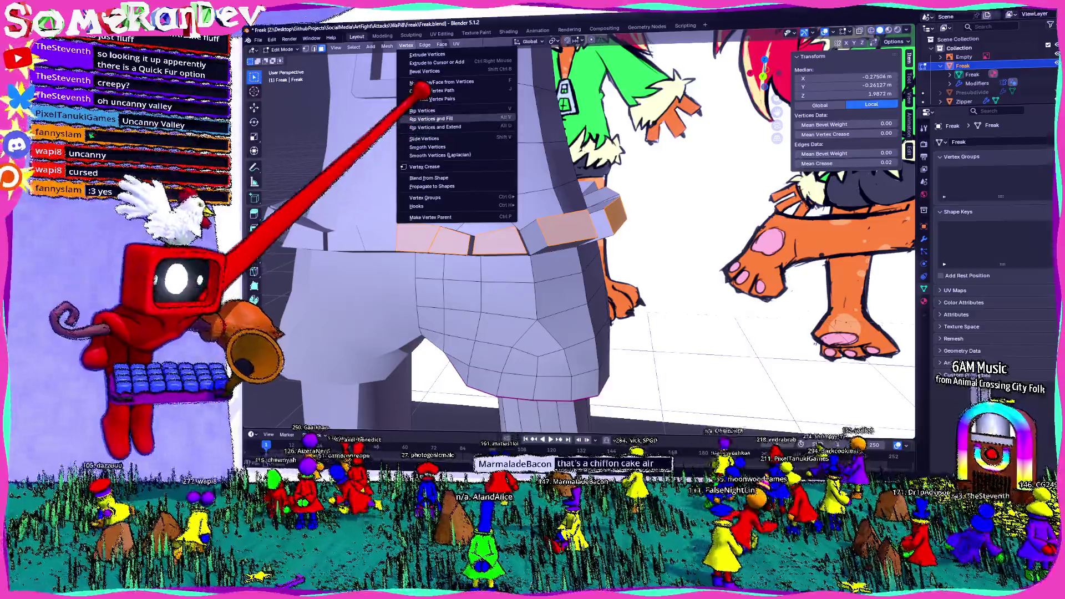
{"action": "mouse_move", "coordinate": [426, 198]}
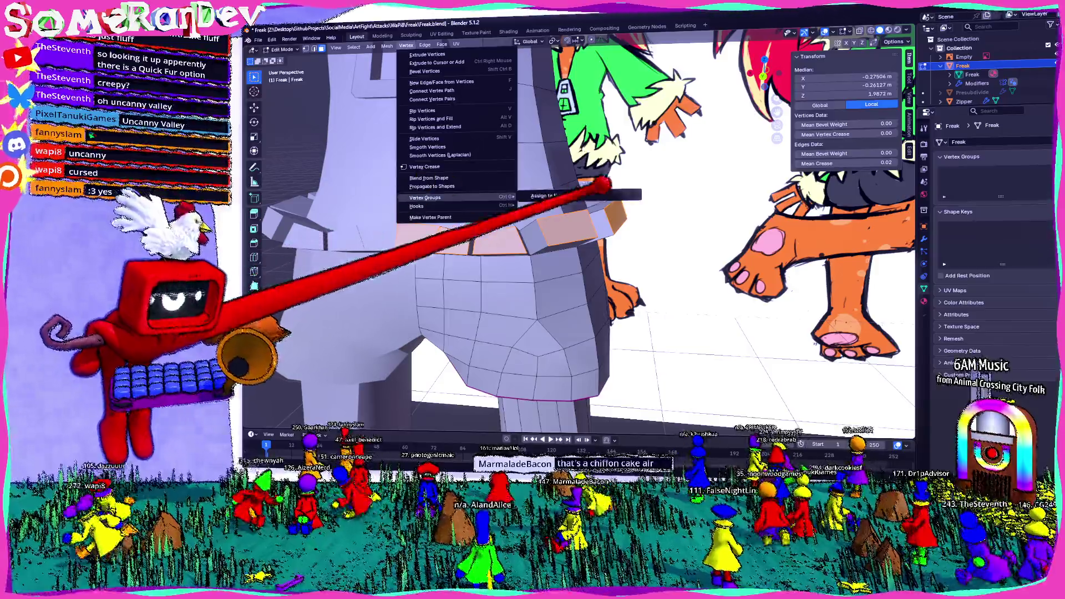
{"action": "mouse_move", "coordinate": [690, 280]}
{"action": "middle_mouse_down"}
{"action": "mouse_move", "coordinate": [809, 268]}
{"action": "mouse_move", "coordinate": [740, 290]}
{"action": "mouse_move", "coordinate": [708, 273]}
{"action": "middle_mouse_up"}
Step: Merge the outer vertices of three hip blocks At Center into pointed spike tips
{"action": "key", "text": "m"}
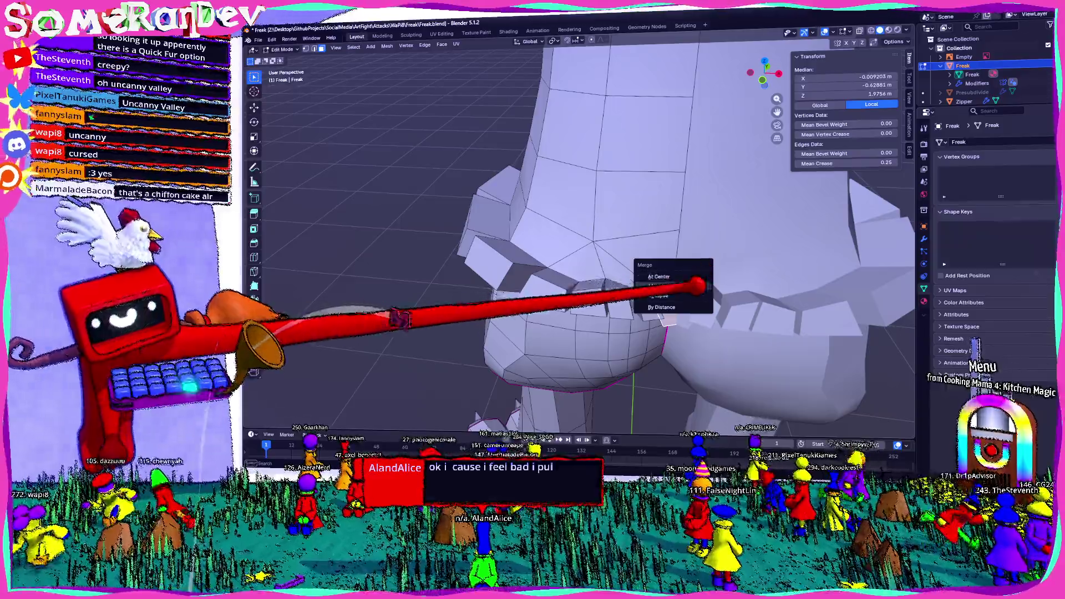
{"action": "left_click", "coordinate": [650, 304]}
{"action": "key", "text": "m"}
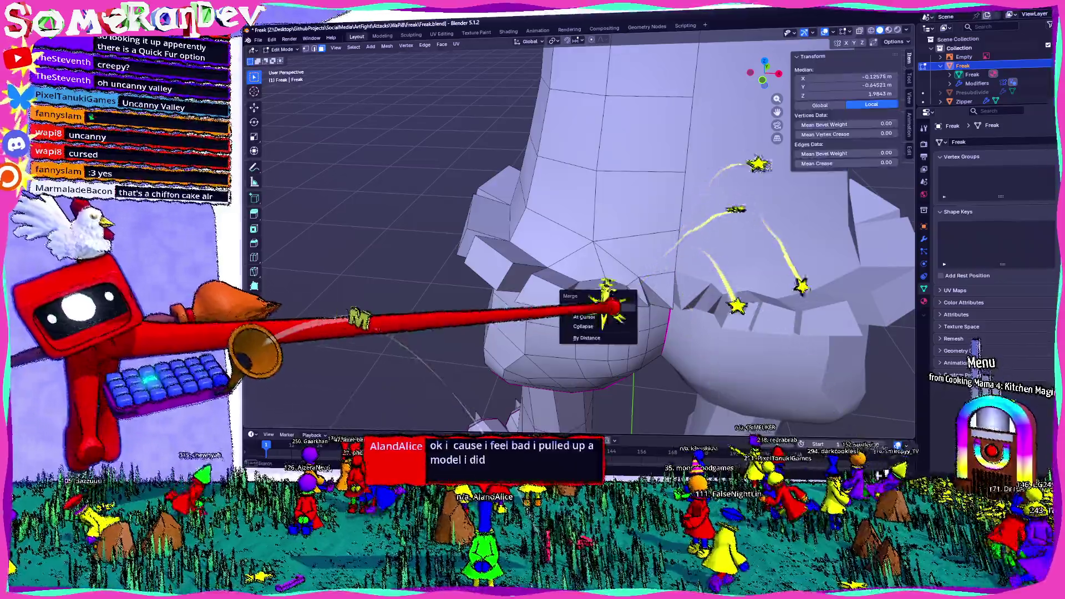
{"action": "left_click", "coordinate": [611, 309]}
{"action": "key", "text": "m"}
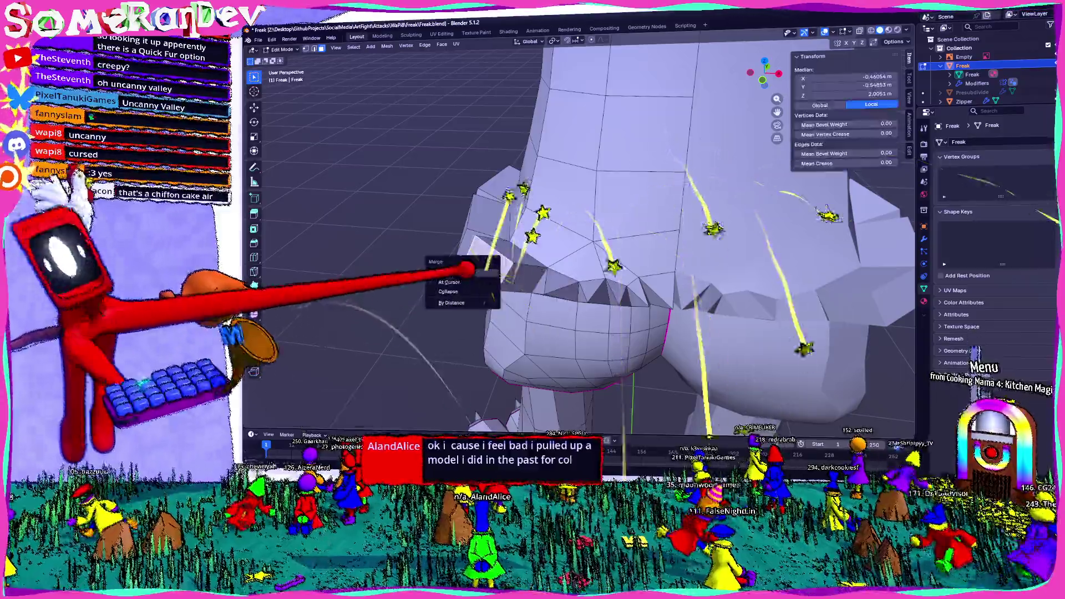
{"action": "left_click", "coordinate": [466, 269]}
Step: Merge another block's outer vertices At Center to form the next spike
{"action": "mouse_move", "coordinate": [465, 268]}
{"action": "middle_mouse_down"}
{"action": "mouse_move", "coordinate": [487, 245]}
{"action": "mouse_move", "coordinate": [549, 242]}
{"action": "mouse_move", "coordinate": [540, 219]}
{"action": "mouse_move", "coordinate": [577, 222]}
{"action": "mouse_move", "coordinate": [488, 222]}
{"action": "middle_mouse_up"}
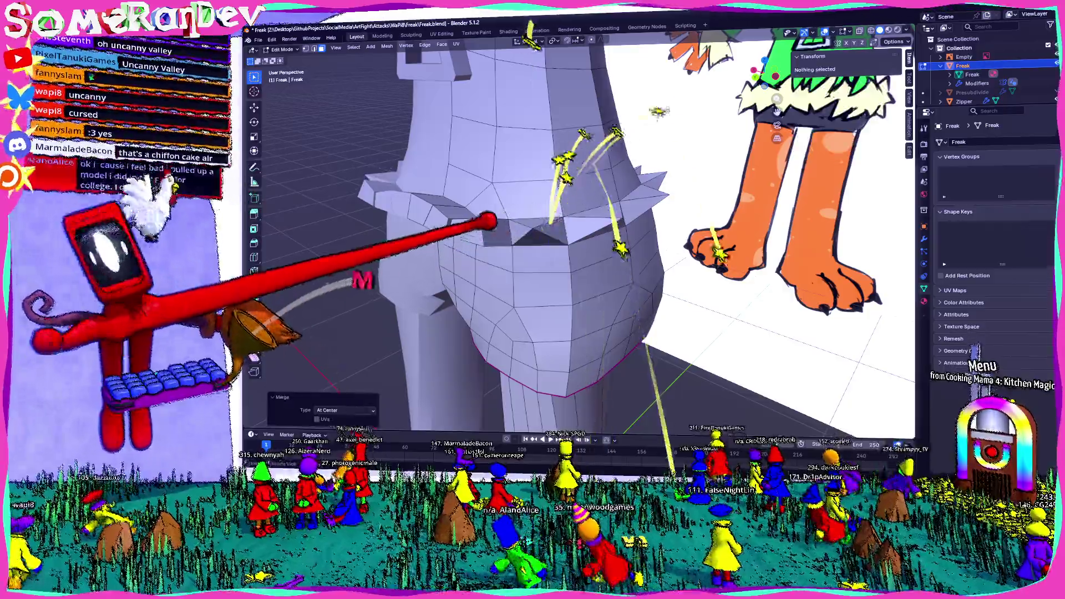
{"action": "left_click", "coordinate": [464, 225]}
{"action": "key", "text": "m"}
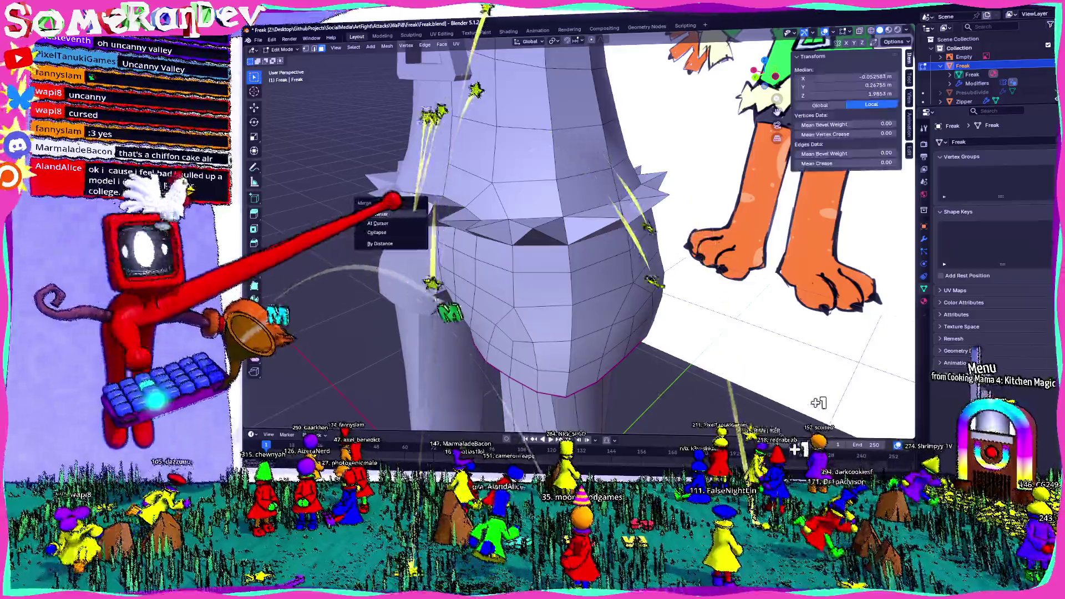
{"action": "left_click", "coordinate": [381, 214]}
Step: Move a nearby vertex to adjust the shape around the spiky ring
{"action": "mouse_move", "coordinate": [381, 214]}
{"action": "middle_mouse_down"}
{"action": "mouse_move", "coordinate": [542, 222]}
{"action": "mouse_move", "coordinate": [559, 197]}
{"action": "mouse_move", "coordinate": [513, 178]}
{"action": "mouse_move", "coordinate": [574, 216]}
{"action": "mouse_move", "coordinate": [551, 244]}
{"action": "mouse_move", "coordinate": [696, 264]}
{"action": "mouse_move", "coordinate": [648, 303]}
{"action": "middle_mouse_up"}
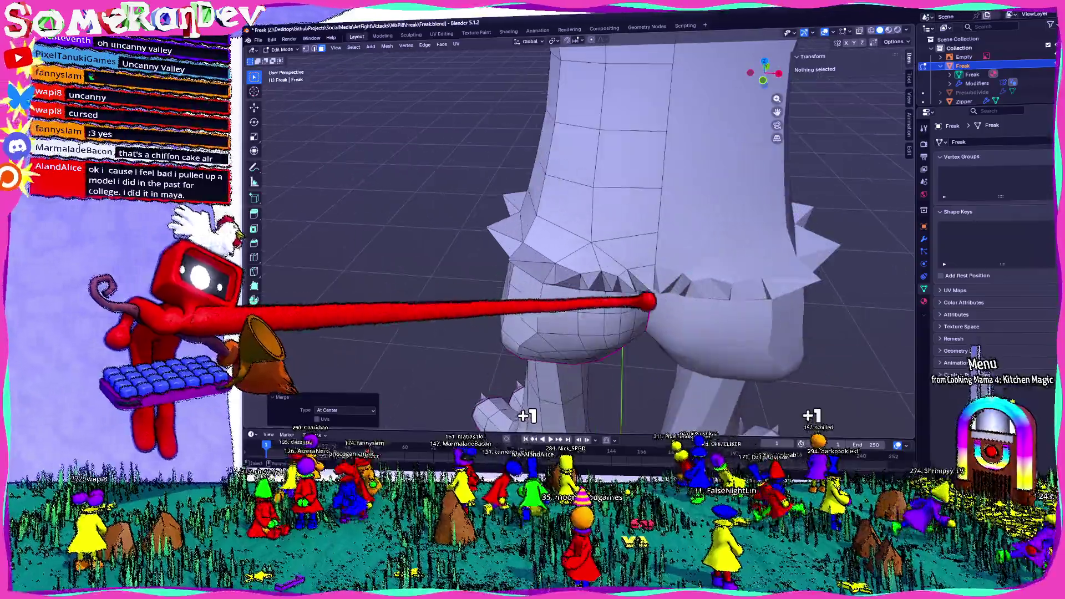
{"action": "middle_click_drag", "start_coordinate": [577, 294], "coordinate": [533, 313]}
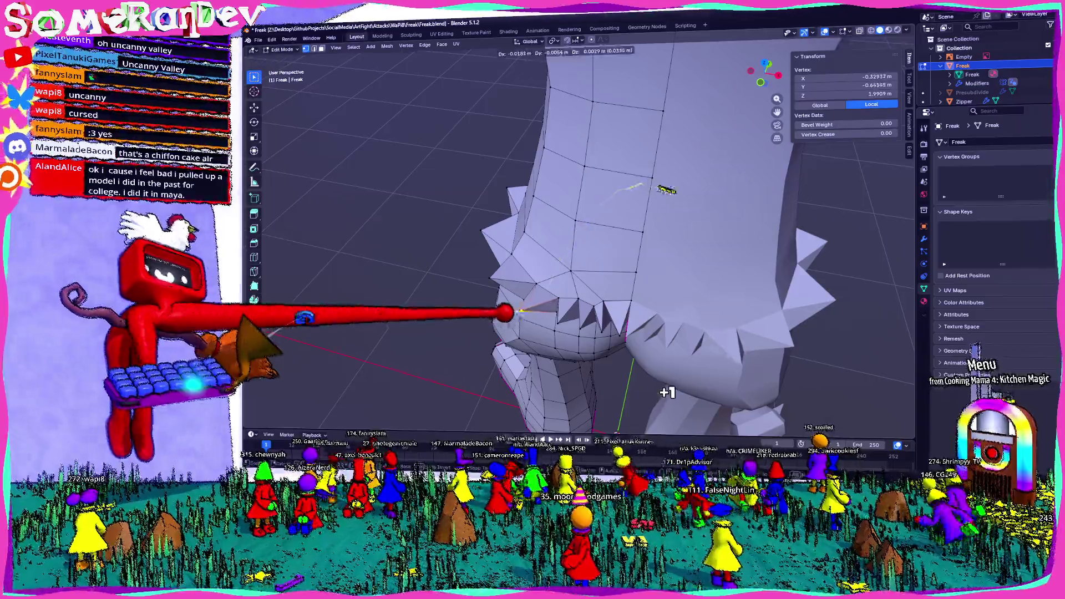
{"action": "left_click", "coordinate": [553, 327]}
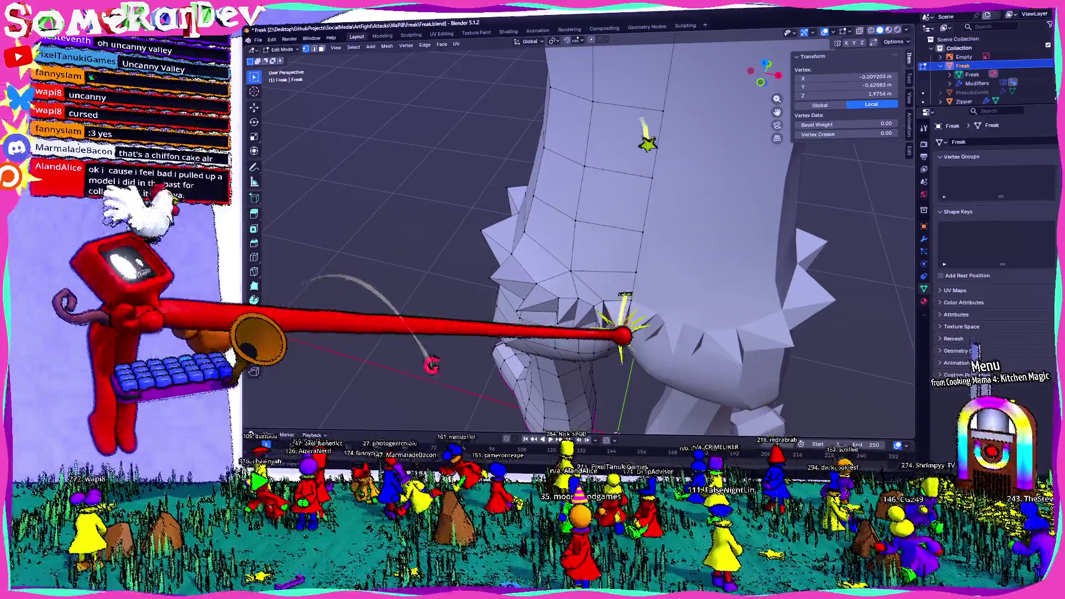
{"action": "left_click", "coordinate": [660, 306]}
Step: Finish the vertex move and check the spiky hip ring from Object Mode and the rear
{"action": "key", "text": "g"}
{"action": "left_click", "coordinate": [666, 275]}
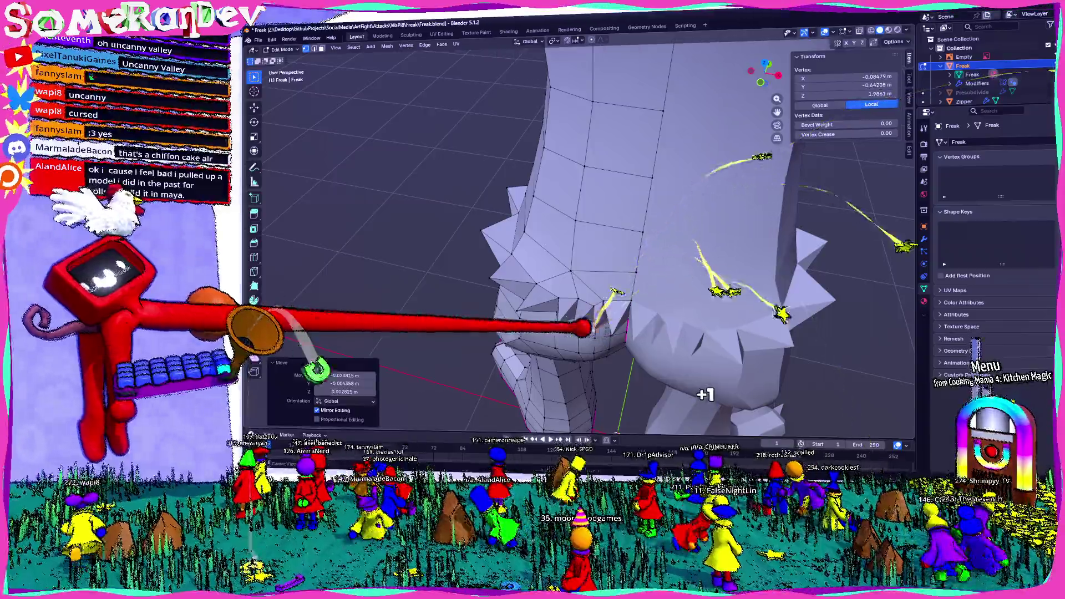
{"action": "middle_click_drag", "start_coordinate": [665, 275], "coordinate": [732, 375]}
{"action": "scroll", "coordinate": [733, 376], "scroll_direction": "down", "scroll_amount": 3}
{"action": "scroll", "coordinate": [732, 375], "scroll_direction": "down", "scroll_amount": 3}
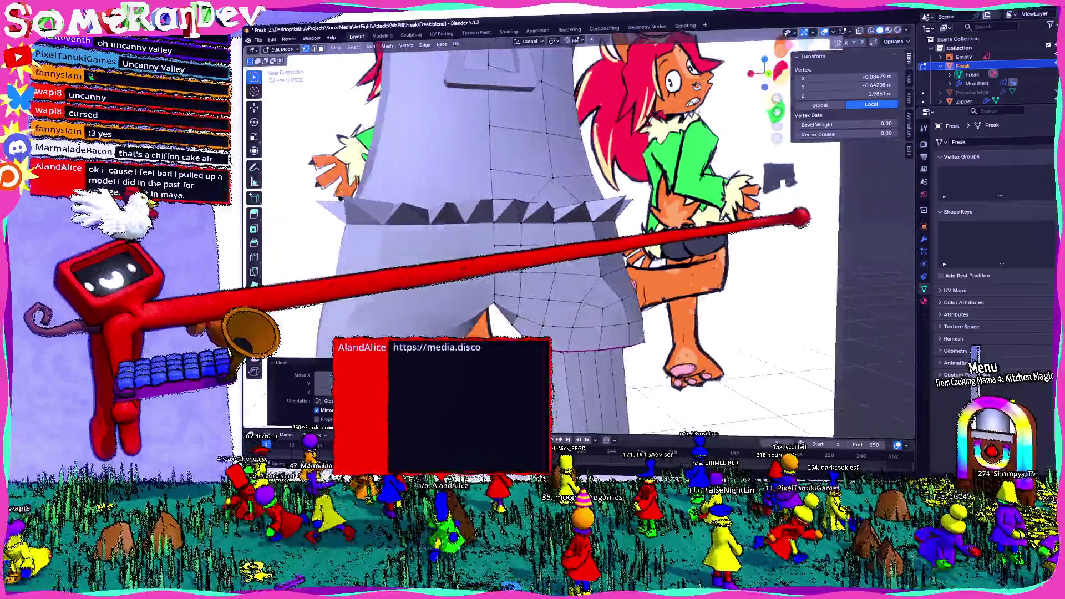
{"action": "middle_click_drag", "start_coordinate": [582, 250], "coordinate": [632, 233]}
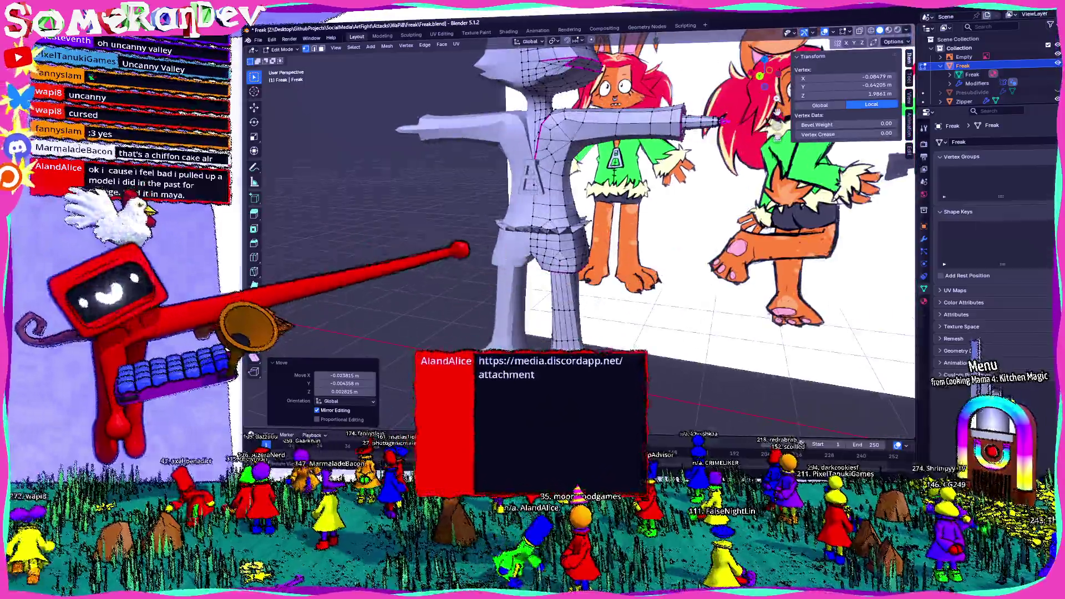
{"action": "scroll", "coordinate": [582, 250], "scroll_direction": "up", "scroll_amount": 3}
{"action": "key", "text": "Tab"}
{"action": "middle_click_drag", "start_coordinate": [582, 250], "coordinate": [632, 250]}
{"action": "key", "text": "Tab"}
{"action": "scroll", "coordinate": [583, 250], "scroll_direction": "up", "scroll_amount": 3}
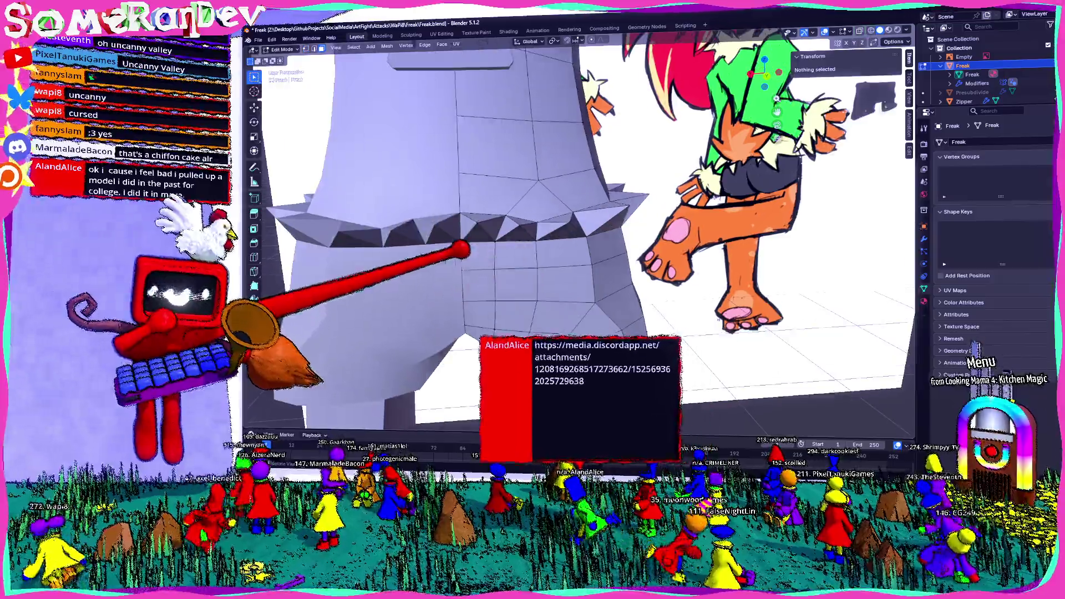
Step: Select the face loop just beneath the spike ring
{"action": "left_click", "coordinate": [594, 253]}
{"action": "middle_click_drag", "start_coordinate": [630, 245], "coordinate": [528, 241]}
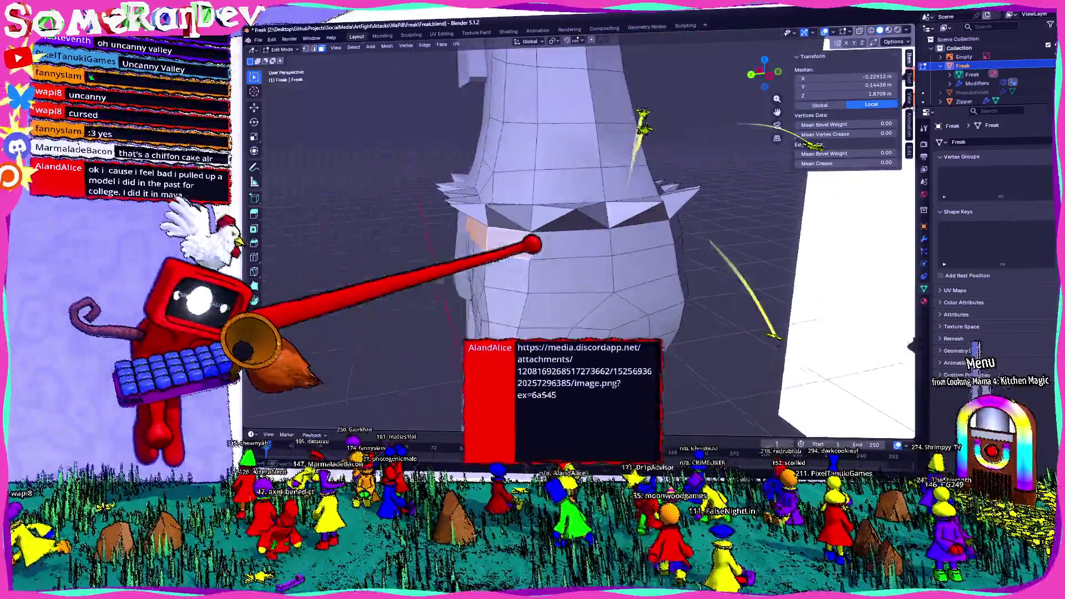
{"action": "middle_click_drag", "start_coordinate": [635, 242], "coordinate": [718, 241]}
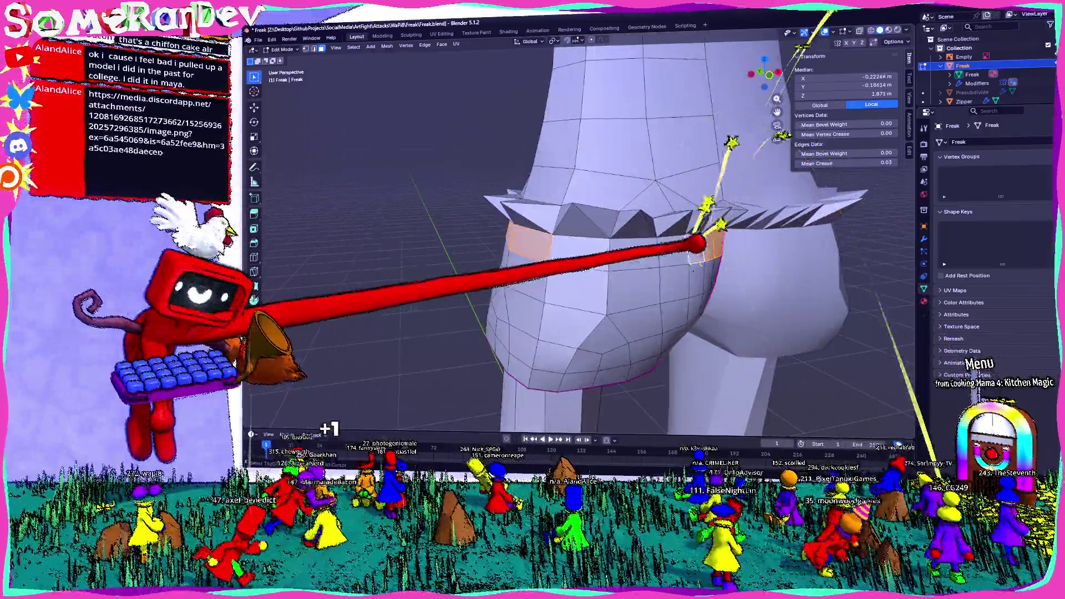
{"action": "left_click", "coordinate": [703, 238], "text": "alt"}
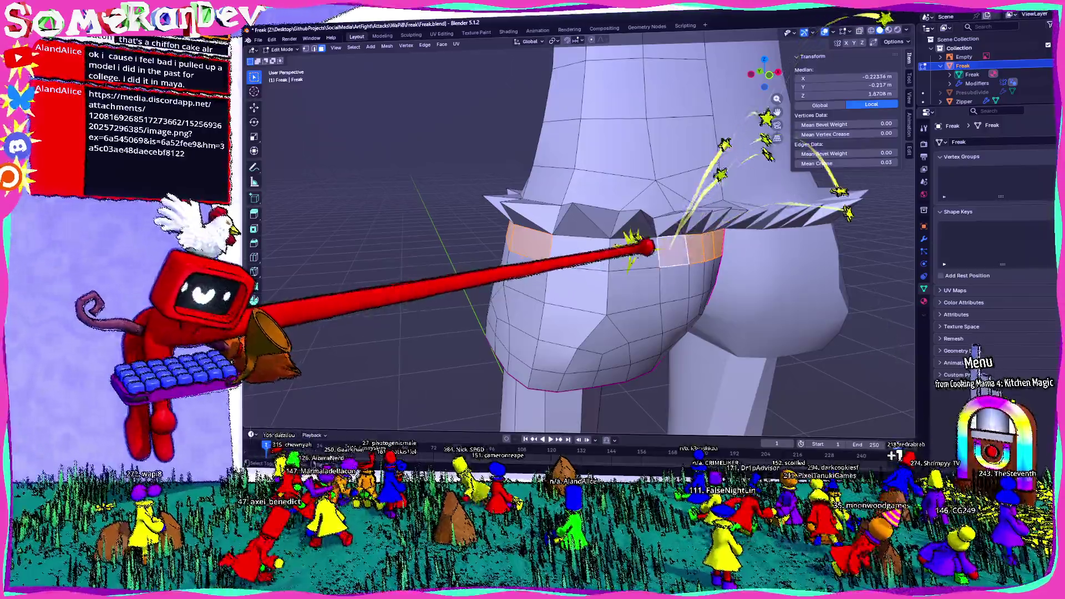
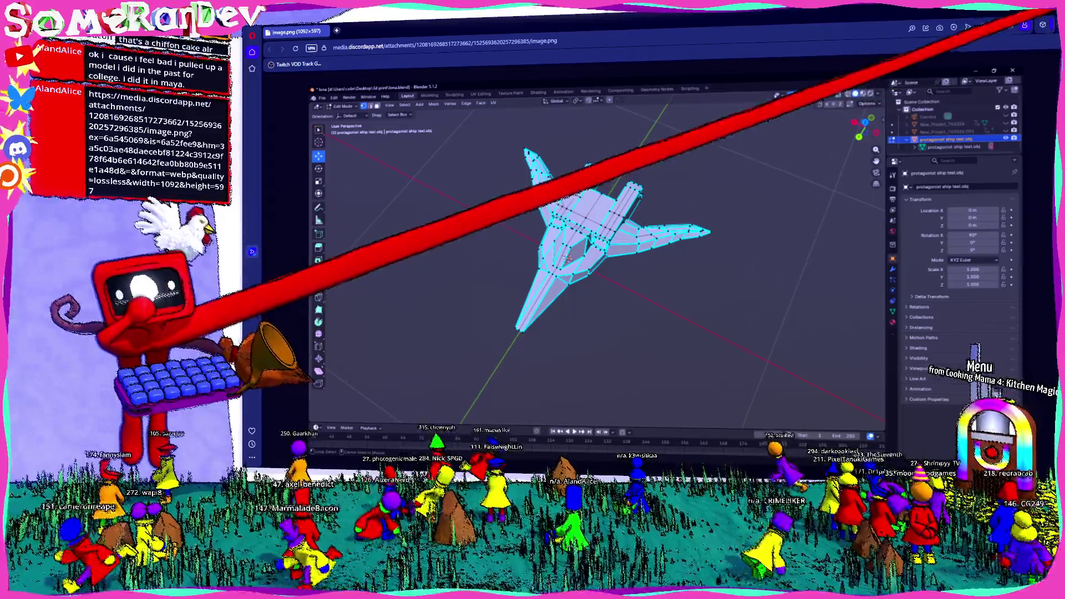
Step: Return to the character model in Blender, orbit to the waistband and bring up the Face operations list
{"action": "left_click", "coordinate": [1042, 24]}
{"action": "middle_click_drag", "start_coordinate": [583, 250], "coordinate": [599, 250]}
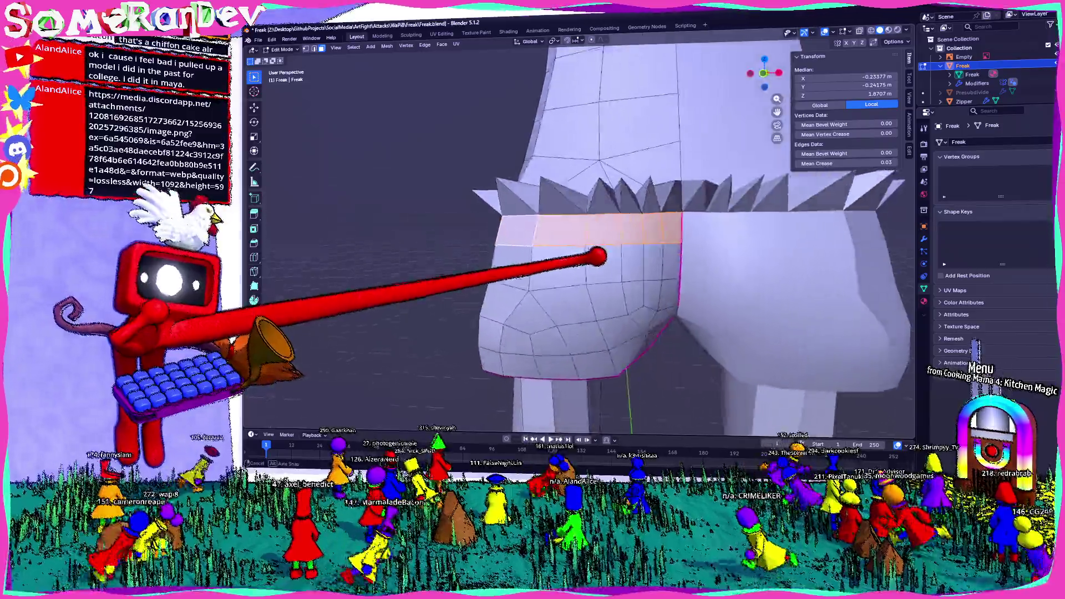
{"action": "left_click", "coordinate": [387, 45]}
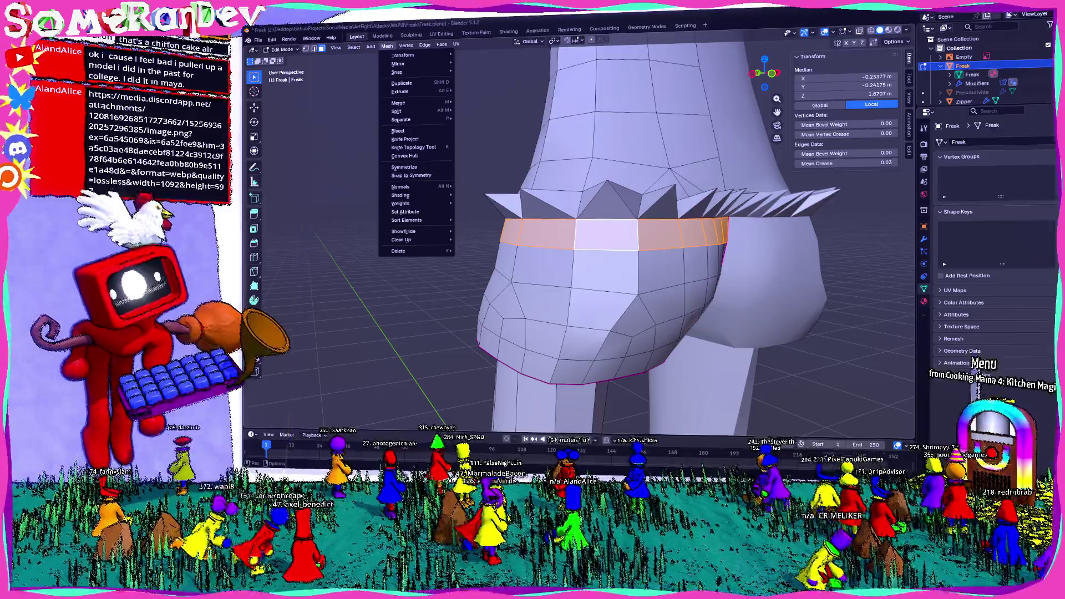
{"action": "key", "text": "alt+Tab"}
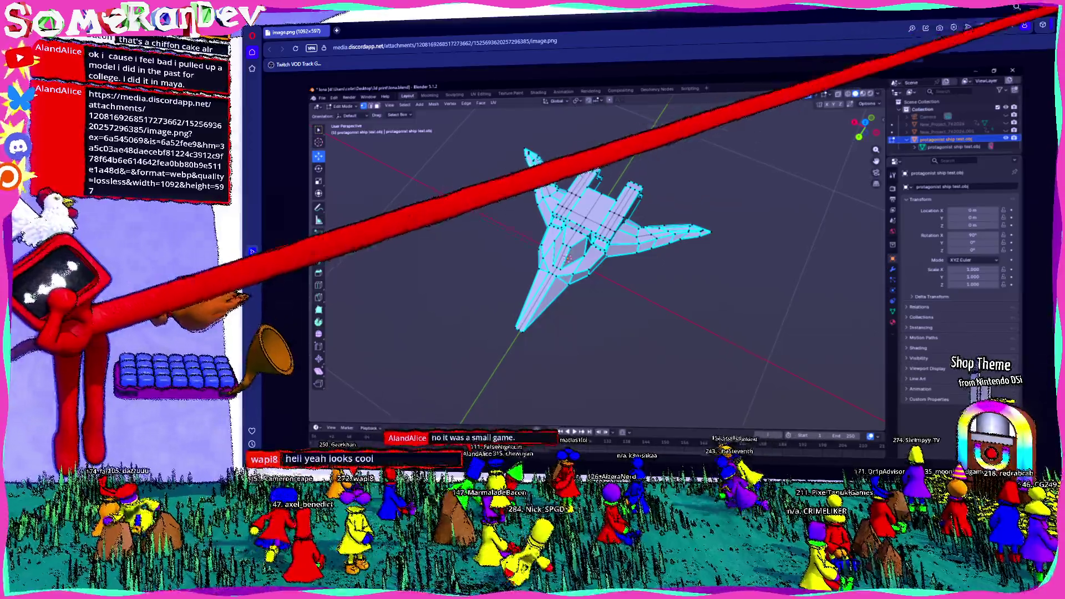
{"action": "key", "text": "alt+Tab"}
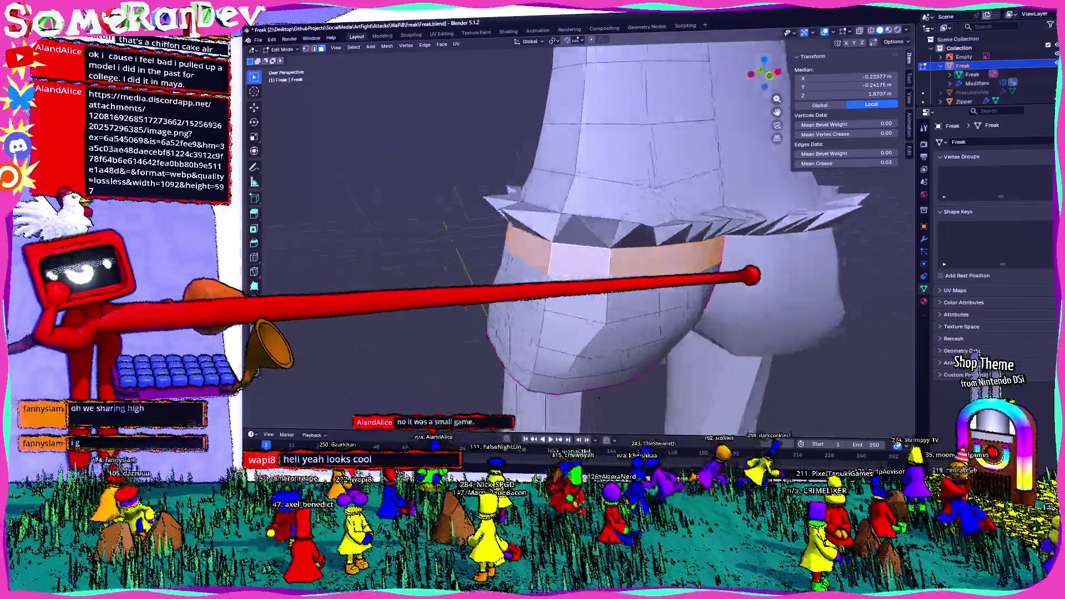
{"action": "mouse_move", "coordinate": [752, 275]}
{"action": "middle_mouse_down"}
{"action": "mouse_move", "coordinate": [699, 290]}
{"action": "mouse_move", "coordinate": [766, 292]}
{"action": "middle_mouse_up"}
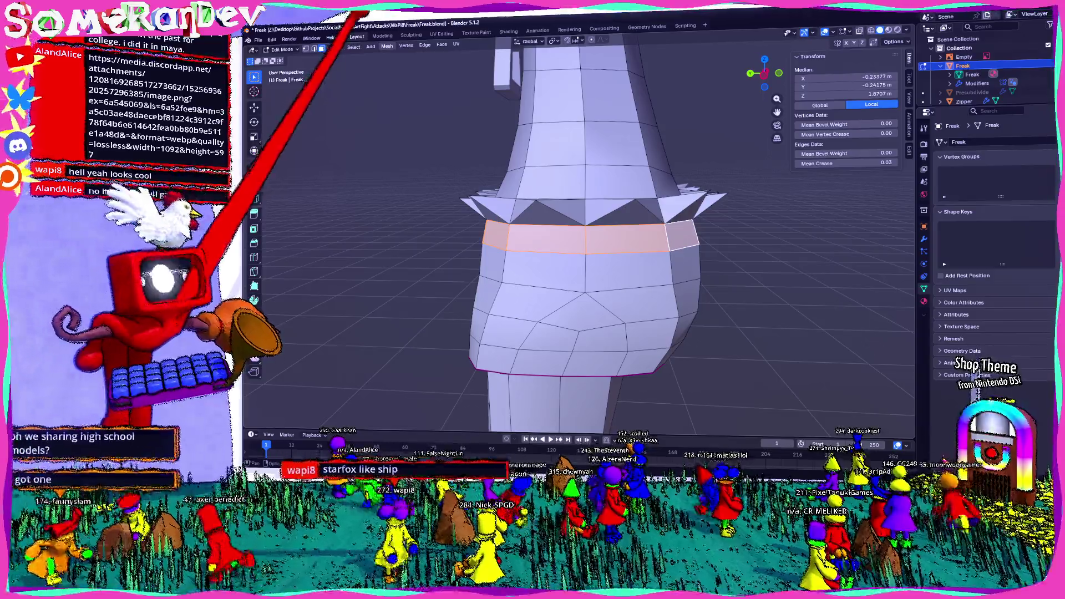
{"action": "left_click", "coordinate": [386, 45]}
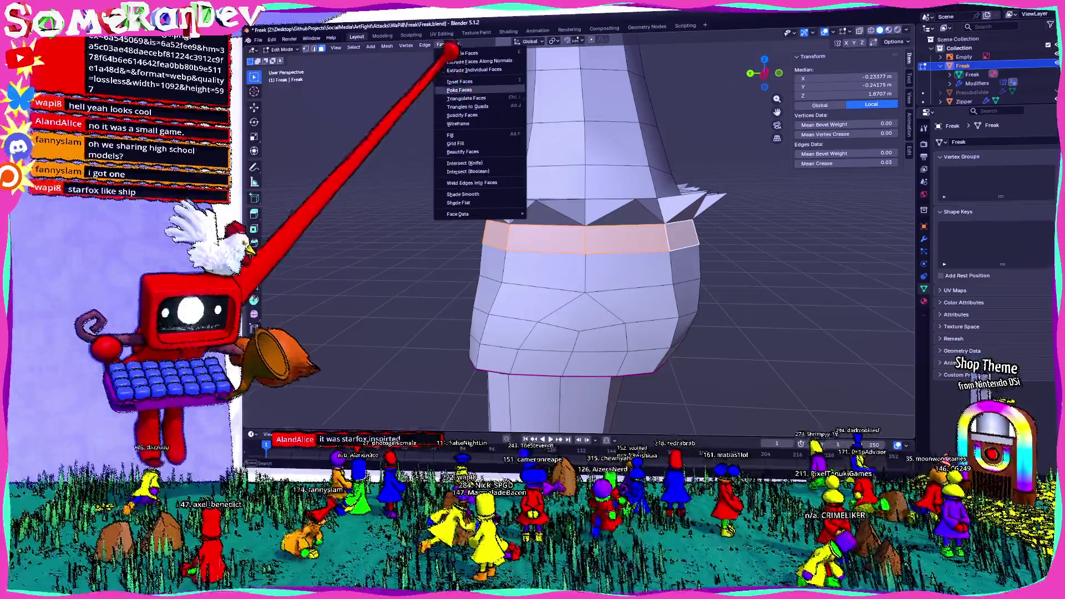
Step: Extrude the waistband faces individually outward and merge the first extruded face At Center into a spike
{"action": "left_click", "coordinate": [478, 62]}
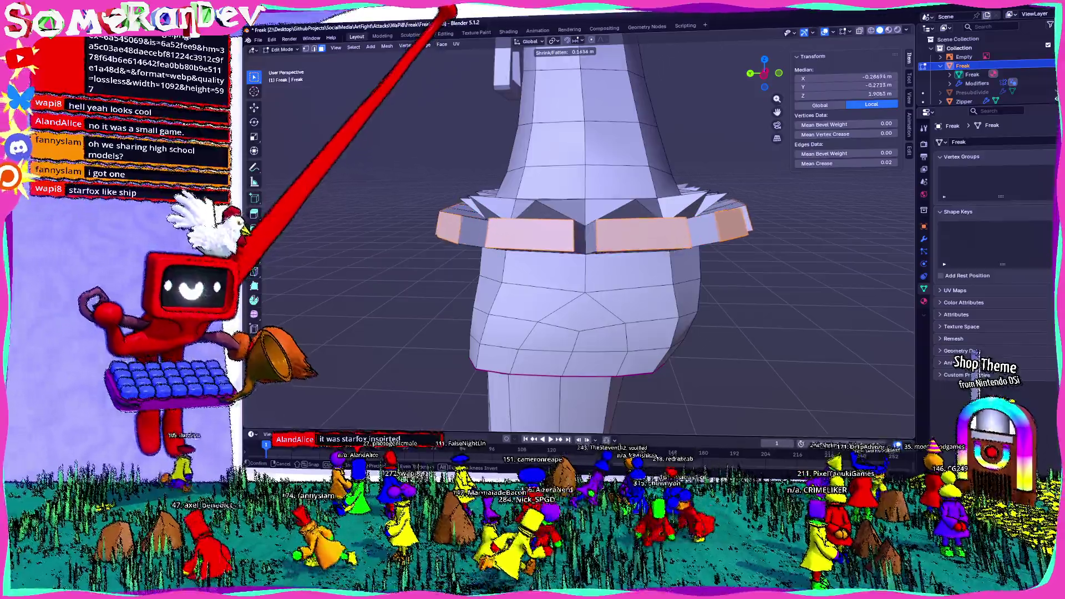
{"action": "left_click", "coordinate": [577, 175]}
{"action": "middle_click_drag", "start_coordinate": [578, 176], "coordinate": [564, 250]}
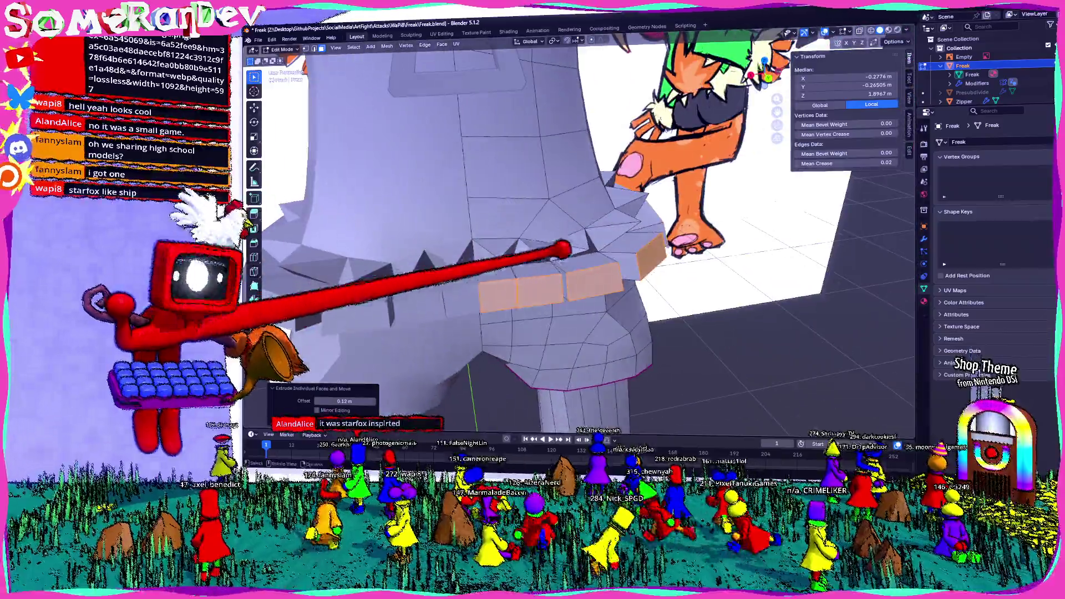
{"action": "key", "text": "m"}
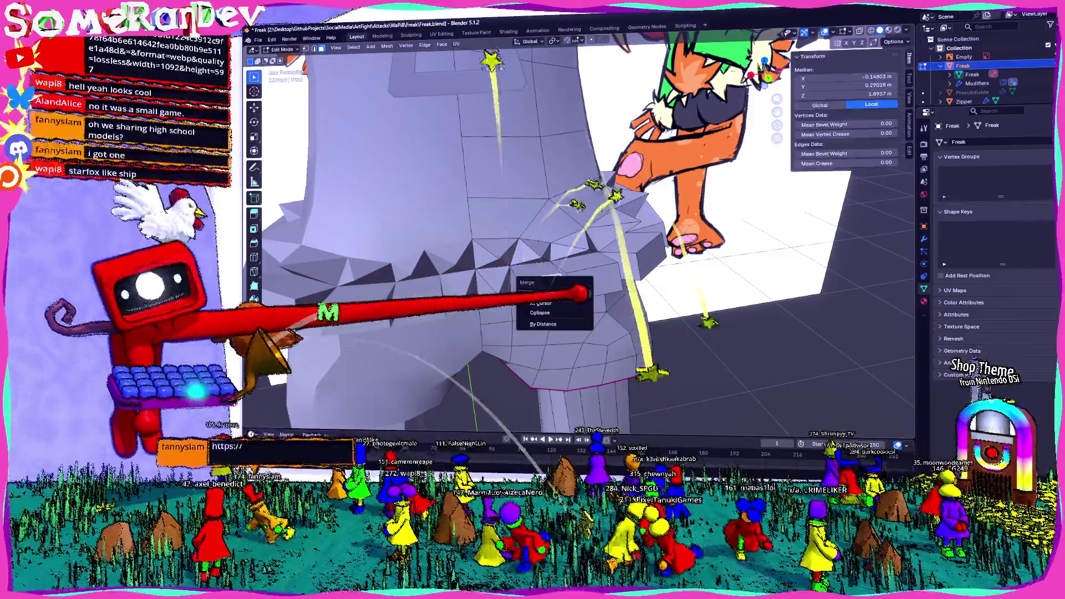
{"action": "left_click", "coordinate": [525, 294]}
Step: Merge the remaining extruded waistband faces At Center to complete the ring of pointed fur spikes
{"action": "mouse_move", "coordinate": [614, 277]}
{"action": "middle_mouse_down"}
{"action": "mouse_move", "coordinate": [654, 226]}
{"action": "mouse_move", "coordinate": [641, 214]}
{"action": "mouse_move", "coordinate": [630, 262]}
{"action": "mouse_move", "coordinate": [623, 238]}
{"action": "mouse_move", "coordinate": [601, 279]}
{"action": "mouse_move", "coordinate": [638, 246]}
{"action": "mouse_move", "coordinate": [622, 233]}
{"action": "mouse_move", "coordinate": [690, 238]}
{"action": "mouse_move", "coordinate": [690, 260]}
{"action": "mouse_move", "coordinate": [606, 360]}
{"action": "middle_mouse_up"}
{"action": "left_click", "coordinate": [630, 233]}
{"action": "key", "text": "m"}
{"action": "left_click", "coordinate": [678, 275]}
{"action": "key", "text": "m"}
{"action": "left_click", "coordinate": [639, 246]}
{"action": "left_click", "coordinate": [598, 237]}
{"action": "left_click", "coordinate": [612, 243]}
Step: Nudge a spike vertex along X and freely, then return to Object Mode for a near-front view
{"action": "left_click", "coordinate": [698, 274]}
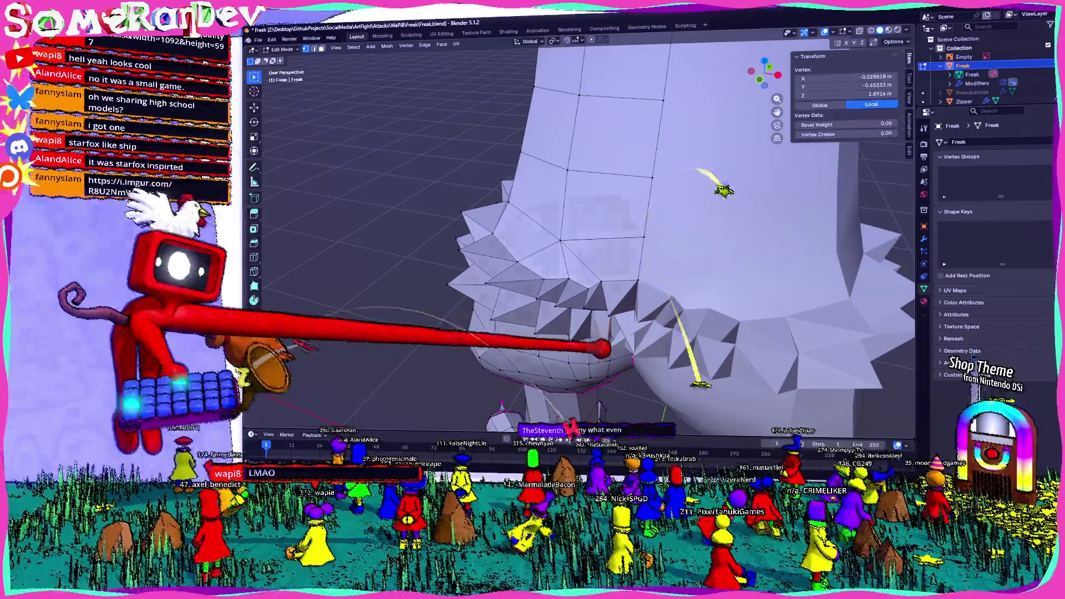
{"action": "key", "text": "g"}
{"action": "key", "text": "x"}
{"action": "left_click", "coordinate": [654, 417]}
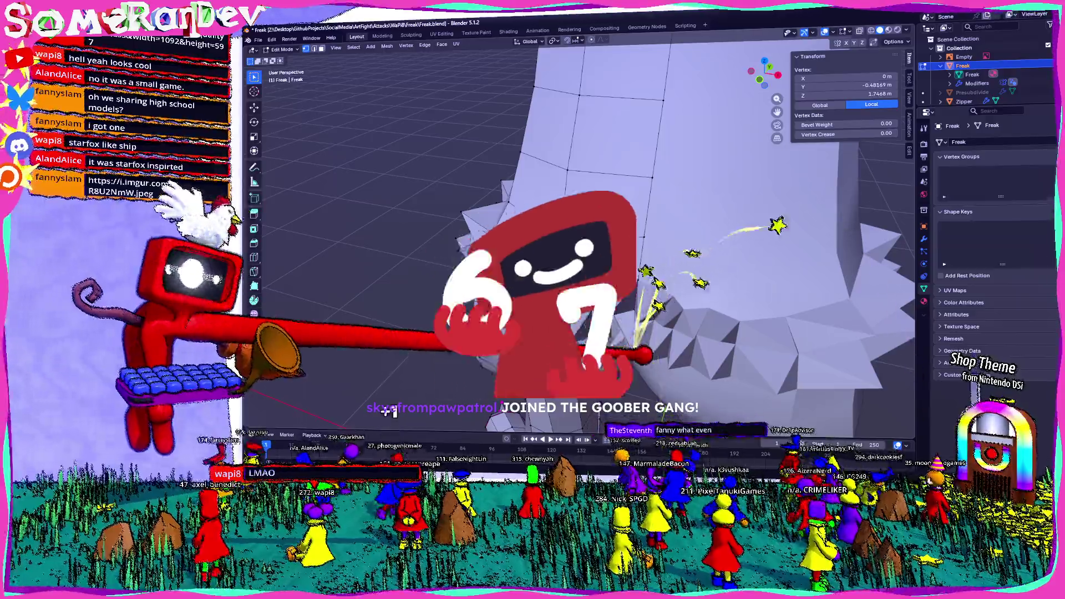
{"action": "key", "text": "g"}
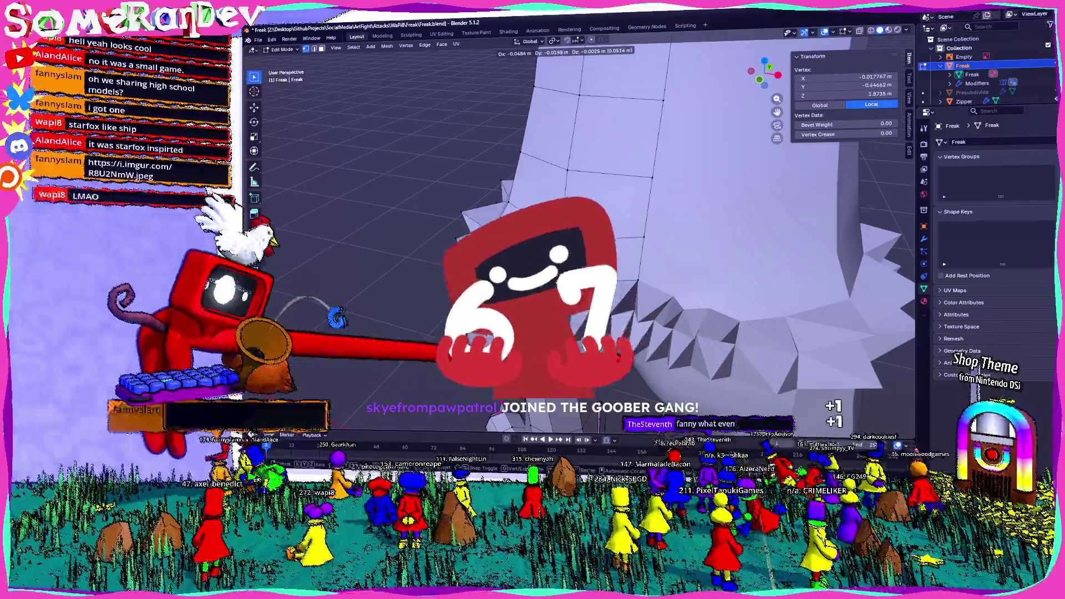
{"action": "key", "text": "Return"}
{"action": "key", "text": "Tab"}
{"action": "scroll", "coordinate": [583, 233], "scroll_direction": "down", "scroll_amount": 6}
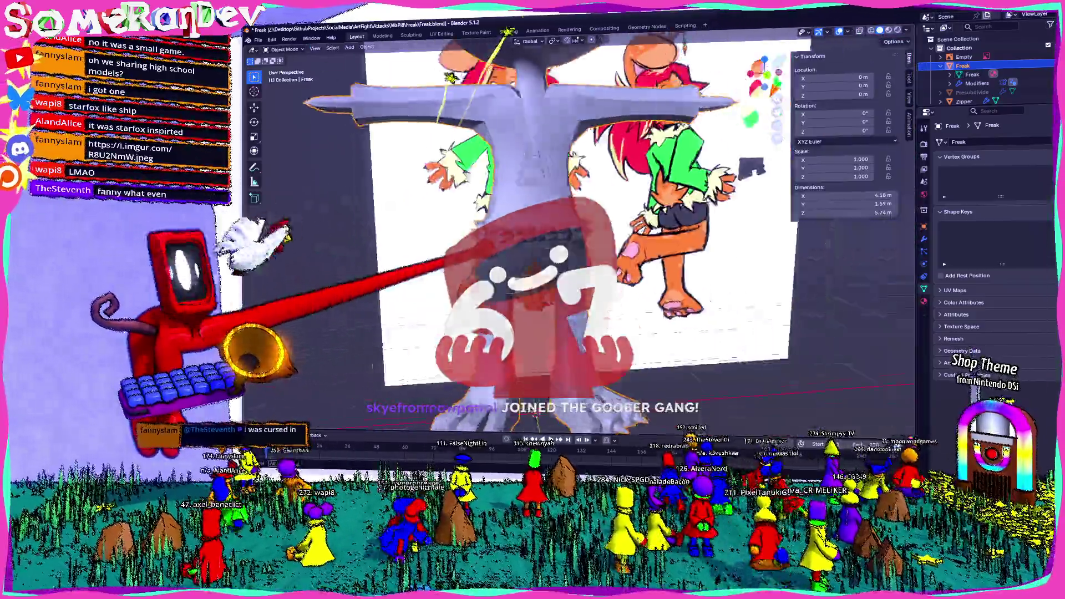
{"action": "mouse_move", "coordinate": [583, 250]}
{"action": "middle_mouse_down"}
{"action": "mouse_move", "coordinate": [549, 233]}
{"action": "mouse_move", "coordinate": [532, 250]}
{"action": "mouse_move", "coordinate": [549, 241]}
{"action": "mouse_move", "coordinate": [517, 233]}
{"action": "middle_mouse_up"}
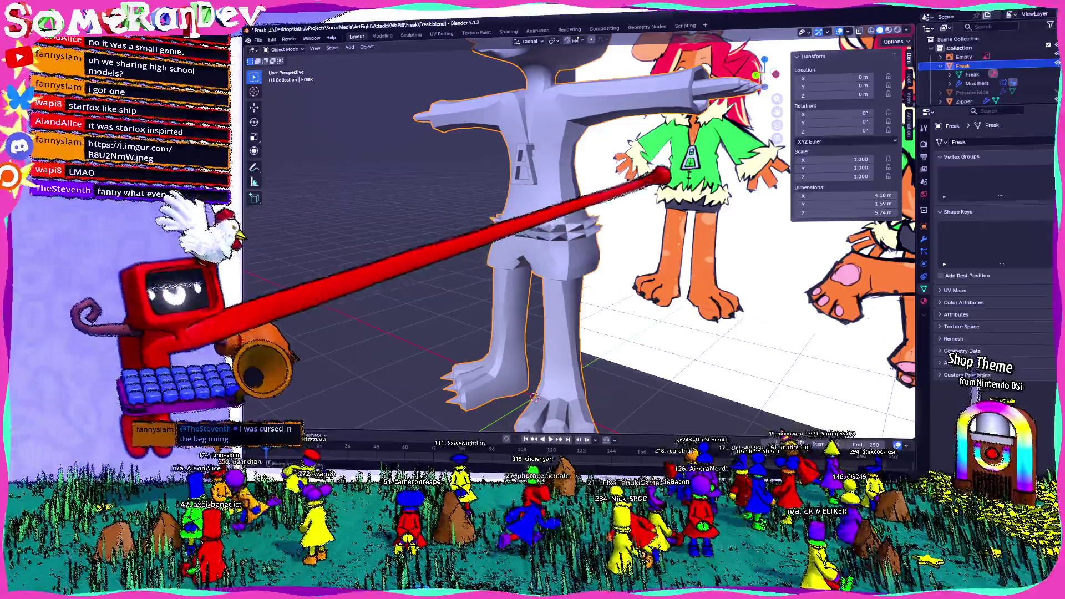
{"action": "scroll", "coordinate": [534, 398], "scroll_direction": "up", "scroll_amount": 5}
Step: Orbit around the hips, then switch to the browser showing the Imgur page
{"action": "middle_click_drag", "start_coordinate": [535, 399], "coordinate": [583, 391]}
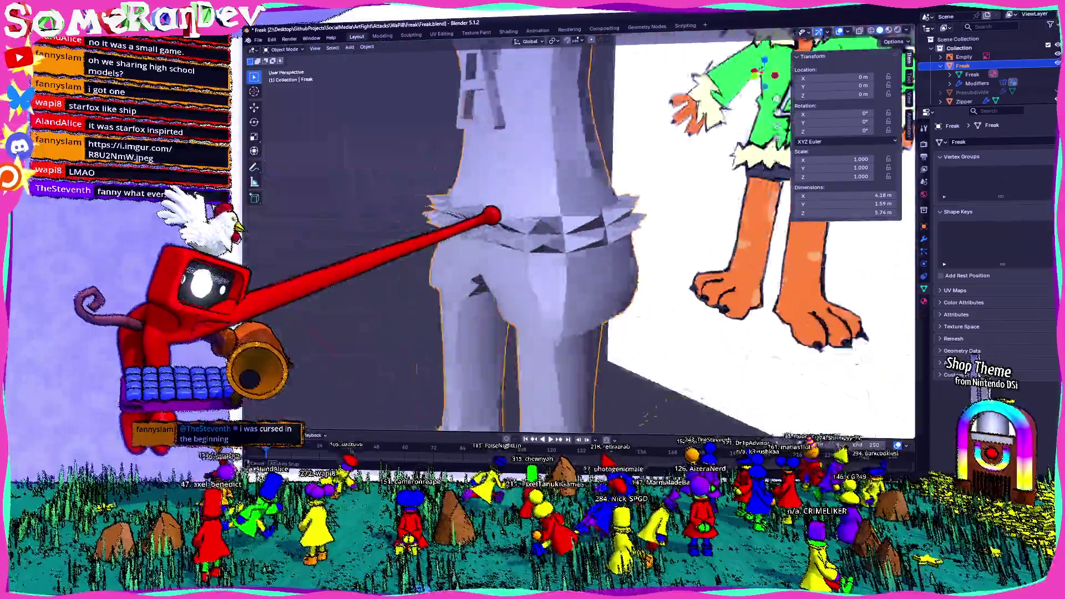
{"action": "mouse_move", "coordinate": [582, 249]}
{"action": "middle_mouse_down"}
{"action": "mouse_move", "coordinate": [566, 241]}
{"action": "mouse_move", "coordinate": [540, 258]}
{"action": "middle_mouse_up"}
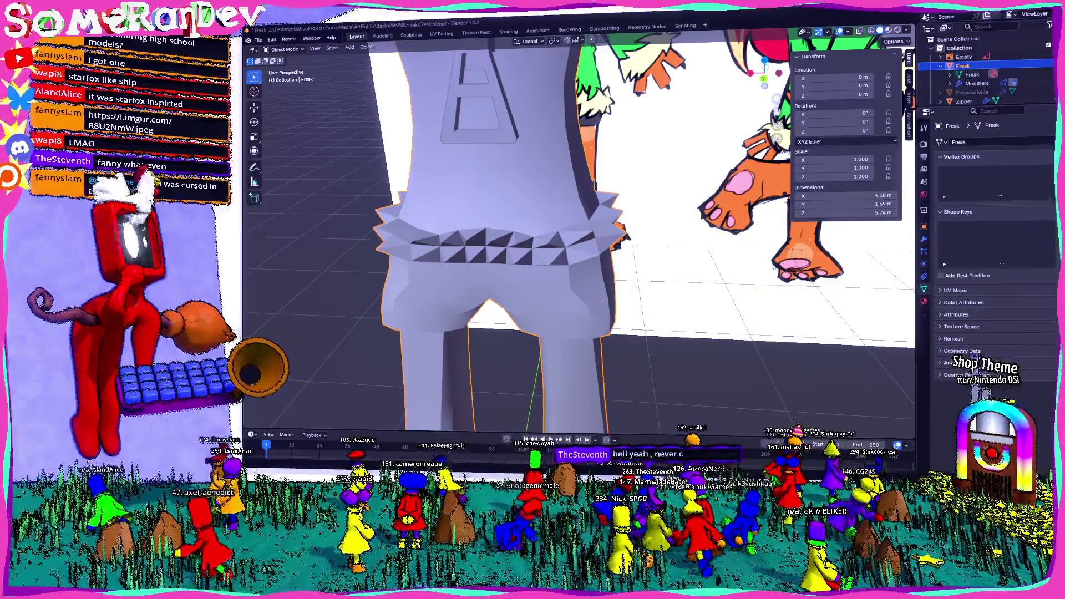
{"action": "key", "text": "alt+Tab"}
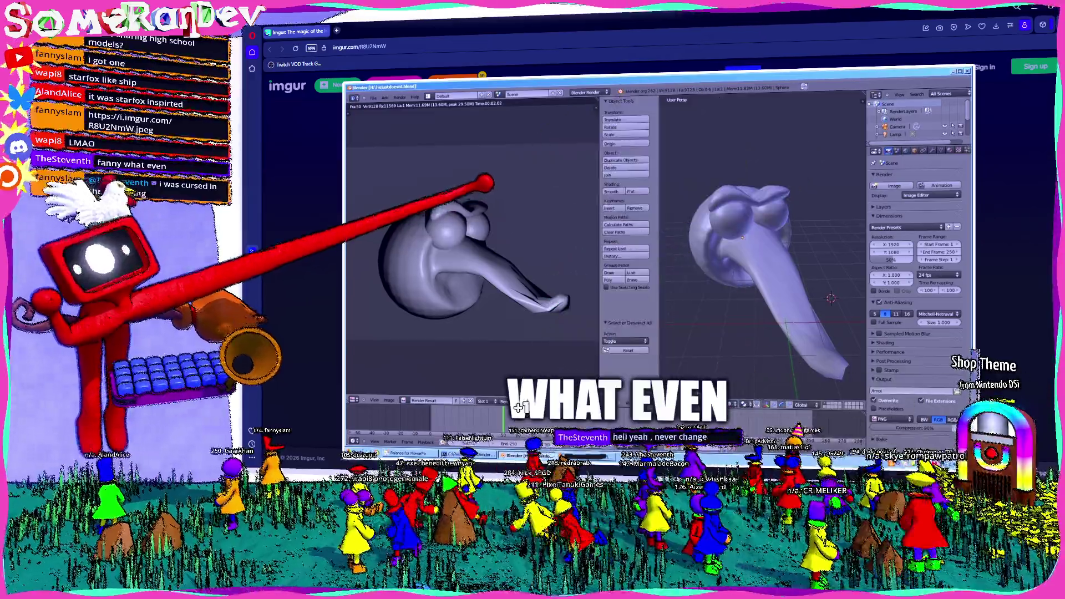
Step: Open the old sculpt screenshot in its own tab and shrink it to fit the window
{"action": "right_click", "coordinate": [501, 200]}
{"action": "left_click", "coordinate": [541, 204]}
{"action": "left_click", "coordinate": [370, 29]}
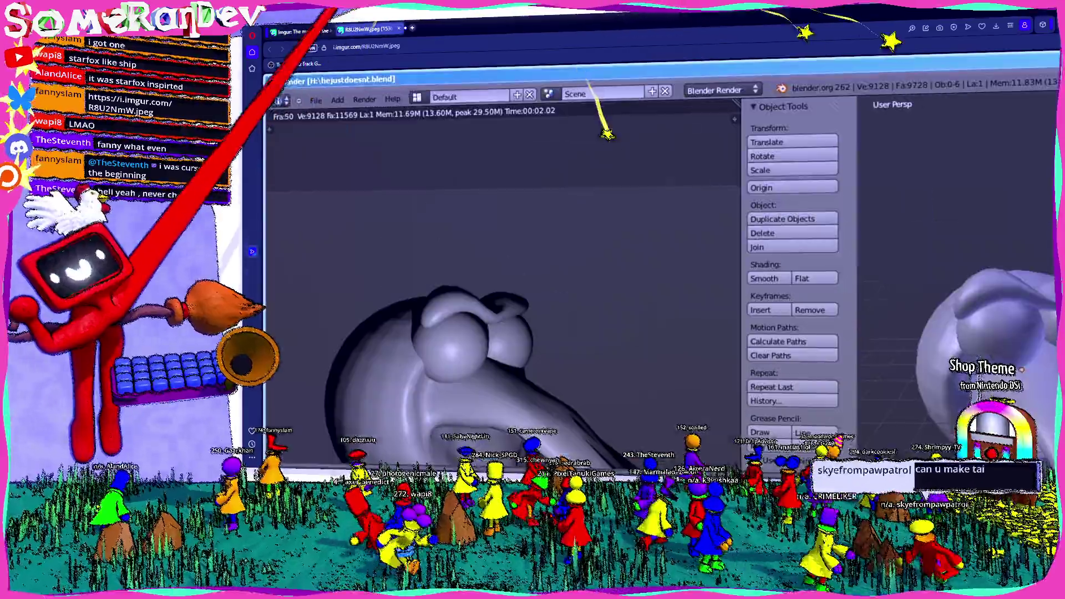
{"action": "scroll", "coordinate": [649, 249], "scroll_direction": "down", "scroll_amount": 2}
{"action": "key", "text": "ctrl+minus"}
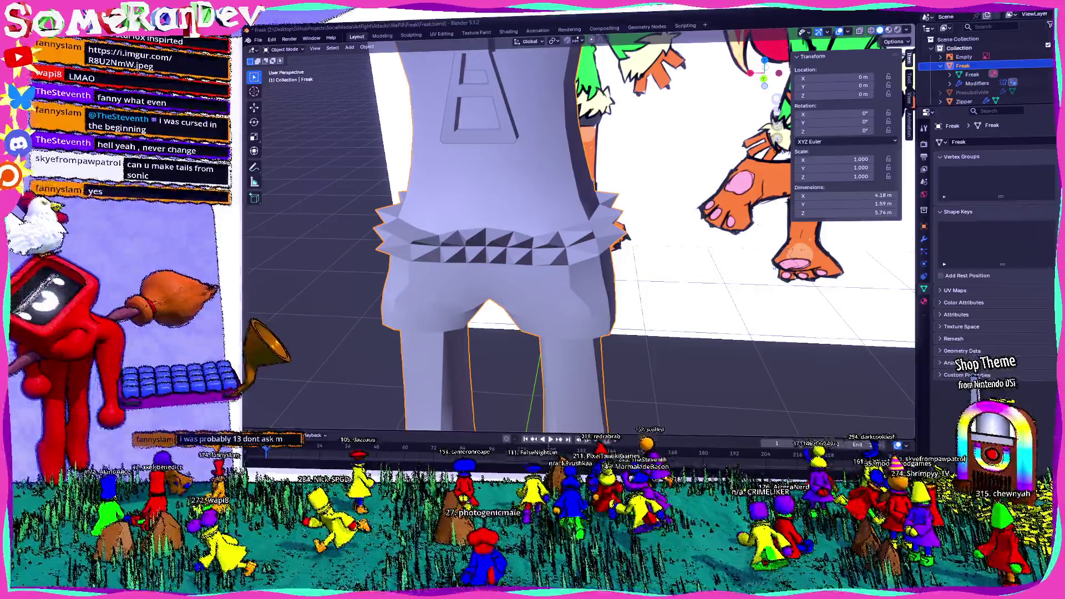
Step: Enter Edit Mode and select the waistband's bottom edge ring, undoing a mis-selection
{"action": "mouse_move", "coordinate": [400, 292]}
{"action": "middle_mouse_down"}
{"action": "mouse_move", "coordinate": [350, 291]}
{"action": "mouse_move", "coordinate": [510, 285]}
{"action": "mouse_move", "coordinate": [672, 322]}
{"action": "mouse_move", "coordinate": [563, 322]}
{"action": "mouse_move", "coordinate": [488, 316]}
{"action": "mouse_move", "coordinate": [718, 300]}
{"action": "mouse_move", "coordinate": [678, 361]}
{"action": "mouse_move", "coordinate": [766, 346]}
{"action": "mouse_move", "coordinate": [439, 304]}
{"action": "mouse_move", "coordinate": [547, 274]}
{"action": "mouse_move", "coordinate": [506, 231]}
{"action": "middle_mouse_up"}
{"action": "scroll", "coordinate": [546, 274], "scroll_direction": "up", "scroll_amount": 3}
{"action": "key", "text": "Tab"}
{"action": "left_click", "coordinate": [558, 231]}
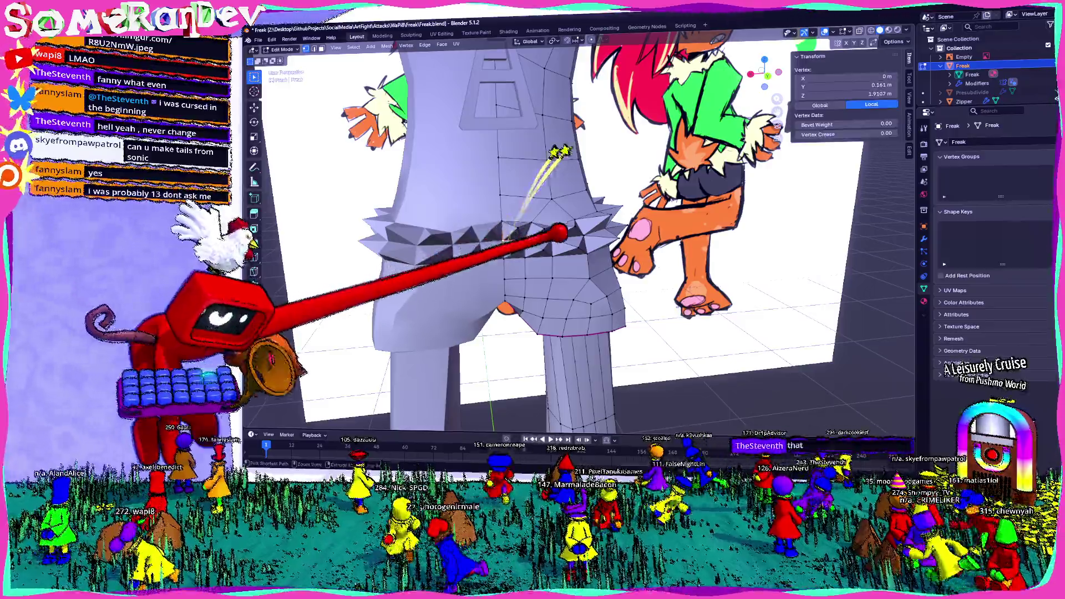
{"action": "mouse_move", "coordinate": [571, 230]}
{"action": "middle_mouse_down"}
{"action": "mouse_move", "coordinate": [495, 232]}
{"action": "mouse_move", "coordinate": [582, 241]}
{"action": "middle_mouse_up"}
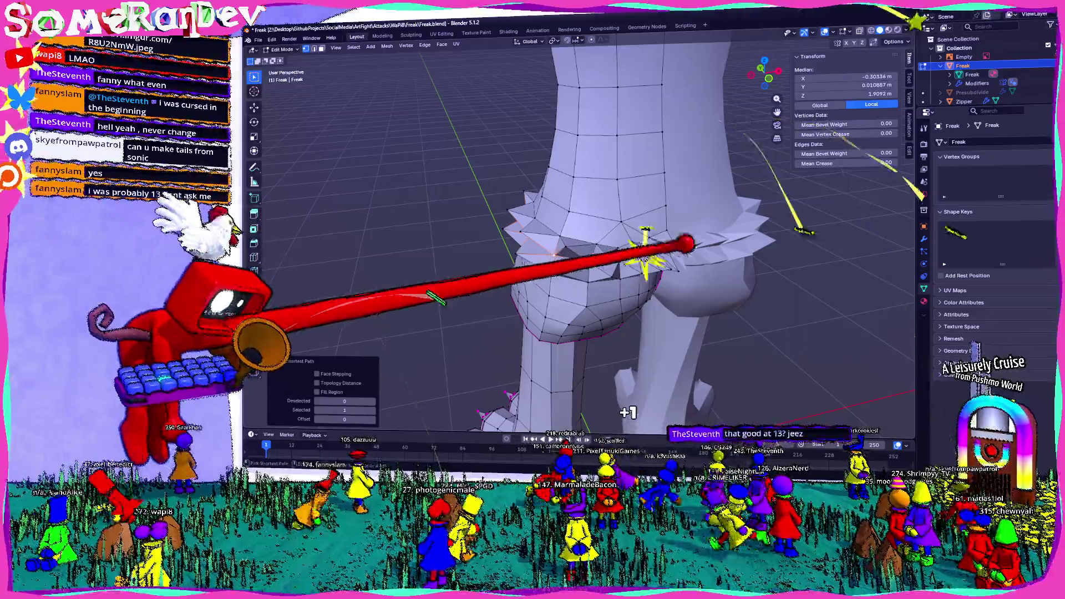
{"action": "middle_click_drag", "start_coordinate": [684, 243], "coordinate": [642, 243]}
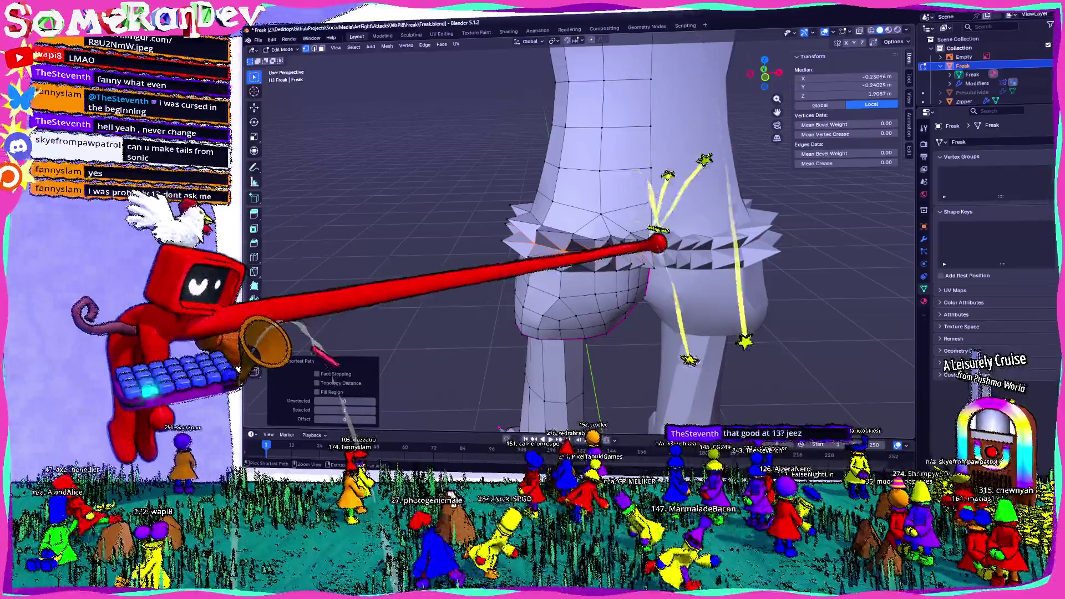
{"action": "key", "text": "ctrl+z"}
{"action": "middle_click_drag", "start_coordinate": [583, 250], "coordinate": [540, 266]}
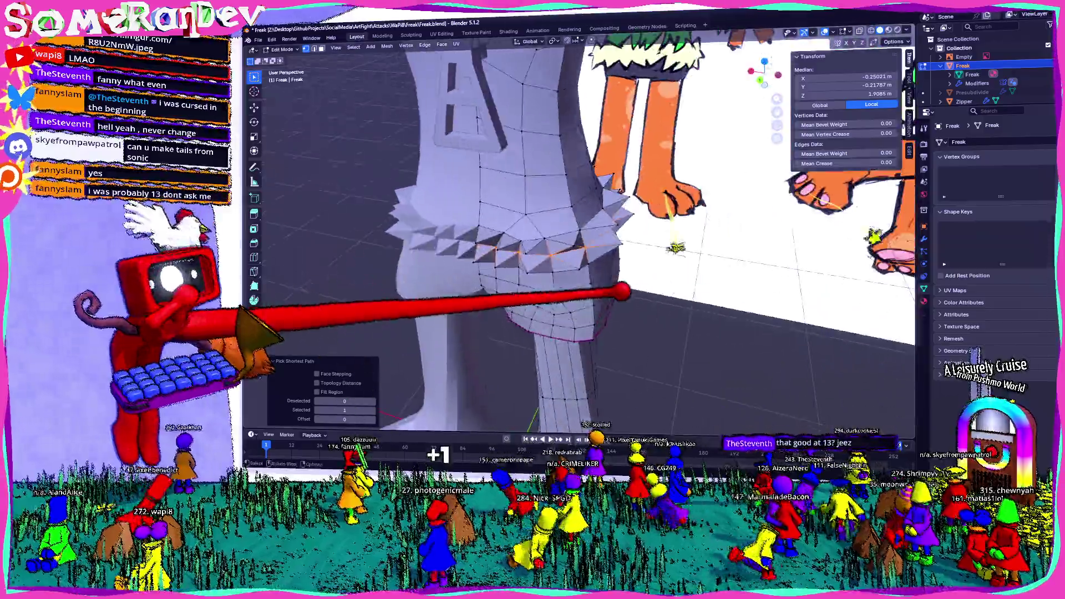
{"action": "scroll", "coordinate": [541, 267], "scroll_direction": "up", "scroll_amount": 1}
Step: Scale the spike ring outward to widen the fur trim
{"action": "left_click", "coordinate": [656, 306]}
{"action": "key", "text": "s"}
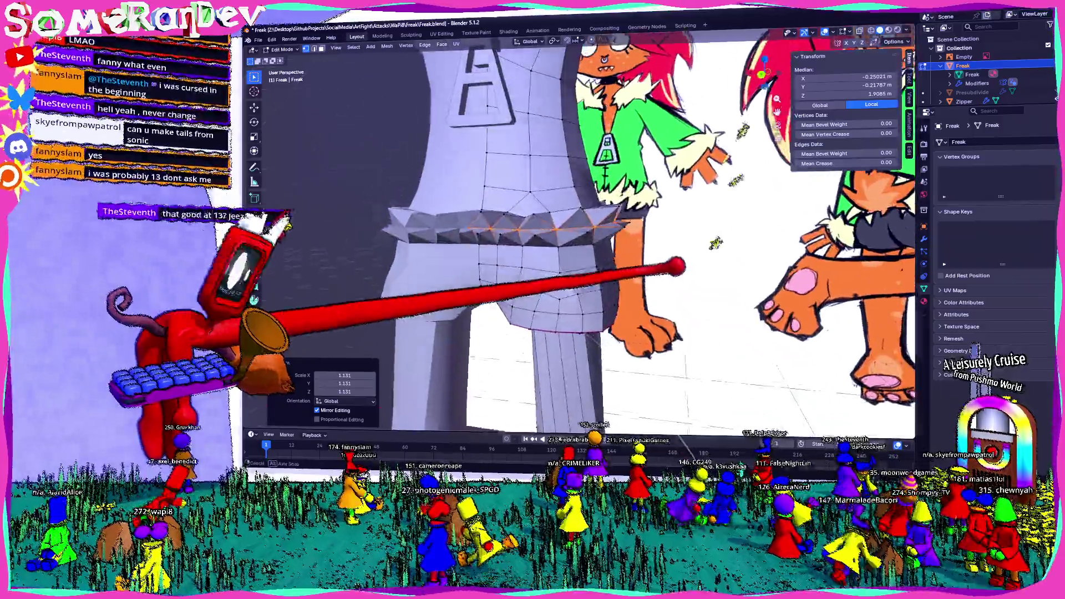
{"action": "mouse_move", "coordinate": [655, 307]}
{"action": "middle_mouse_down"}
{"action": "mouse_move", "coordinate": [663, 335]}
{"action": "mouse_move", "coordinate": [529, 443]}
{"action": "mouse_move", "coordinate": [583, 438]}
{"action": "middle_mouse_up"}
{"action": "left_click", "coordinate": [664, 335]}
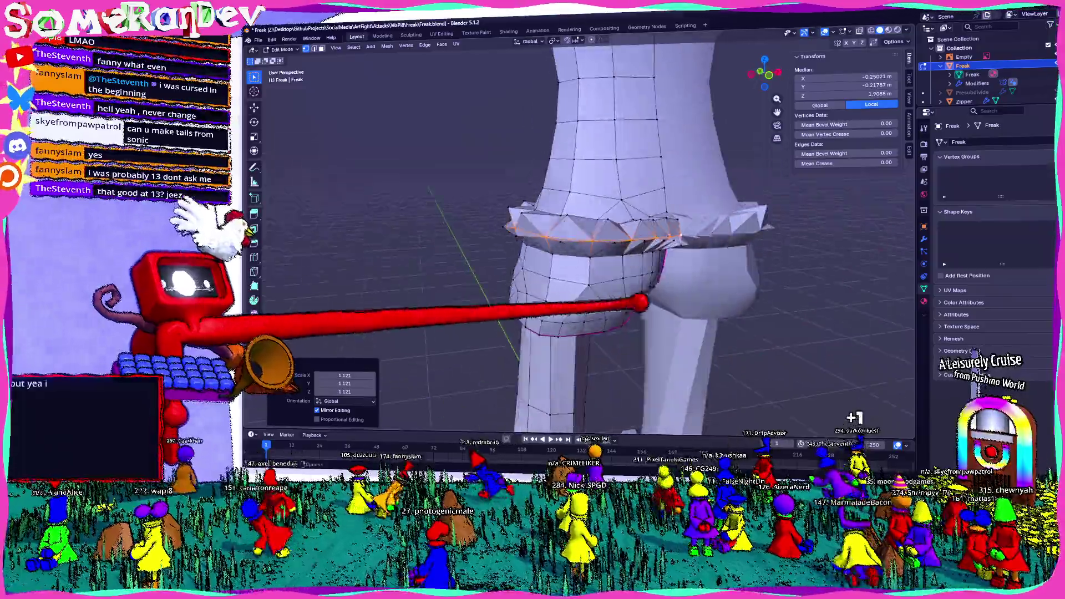
{"action": "middle_click_drag", "start_coordinate": [615, 229], "coordinate": [583, 238]}
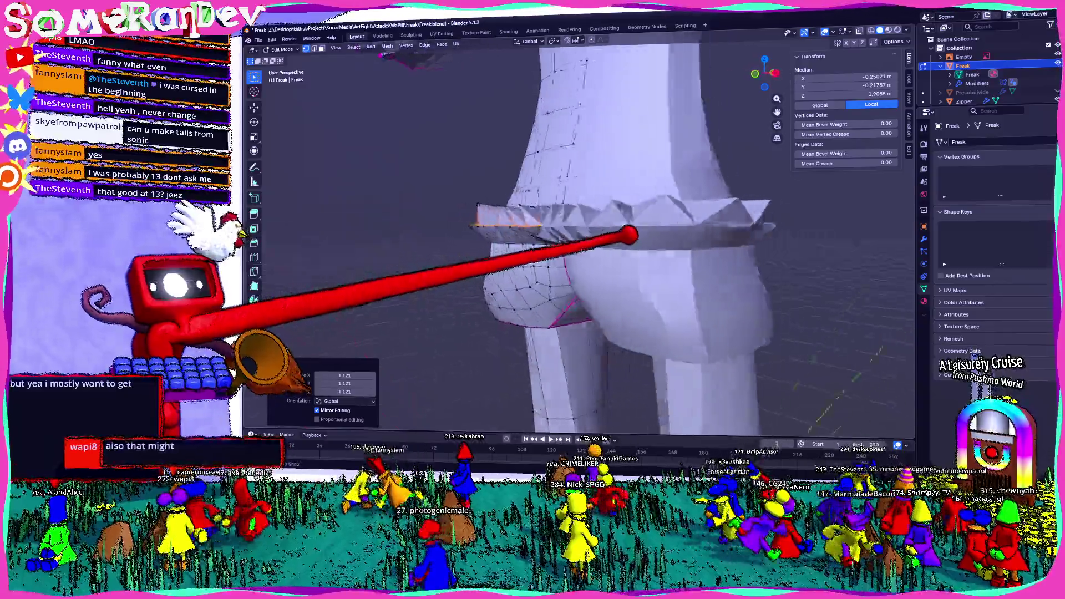
Step: Move individual spike vertices into a more ragged trim and switch the mesh to X-ray display
{"action": "left_click", "coordinate": [577, 239]}
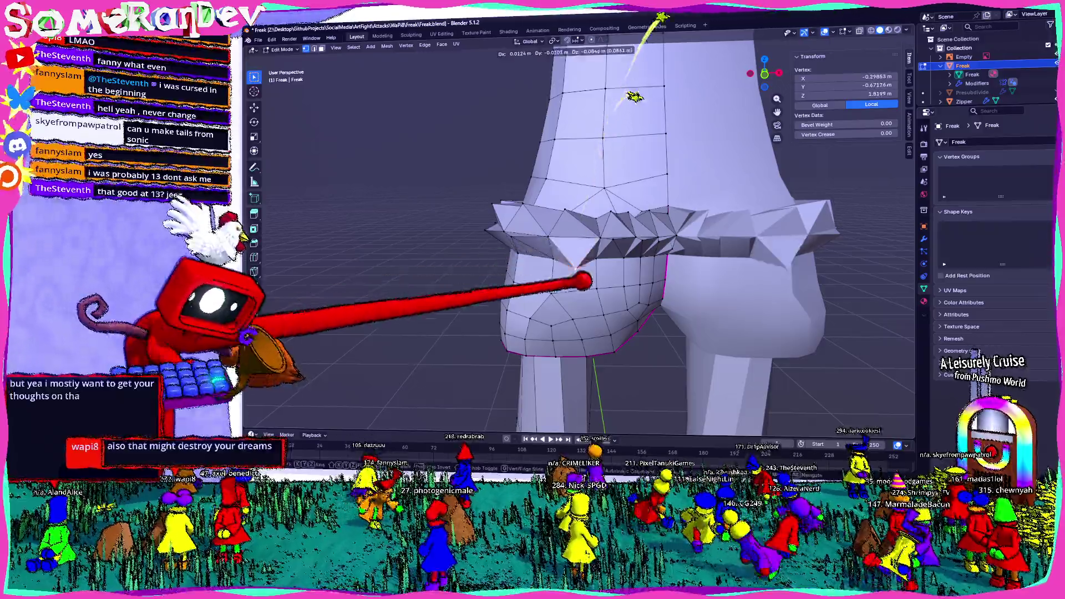
{"action": "key", "text": "g"}
{"action": "left_click", "coordinate": [744, 397]}
{"action": "mouse_move", "coordinate": [743, 398]}
{"action": "middle_mouse_down"}
{"action": "mouse_move", "coordinate": [633, 275]}
{"action": "mouse_move", "coordinate": [582, 250]}
{"action": "mouse_move", "coordinate": [488, 239]}
{"action": "middle_mouse_up"}
{"action": "key", "text": "g"}
{"action": "left_click", "coordinate": [744, 398]}
{"action": "key", "text": "g"}
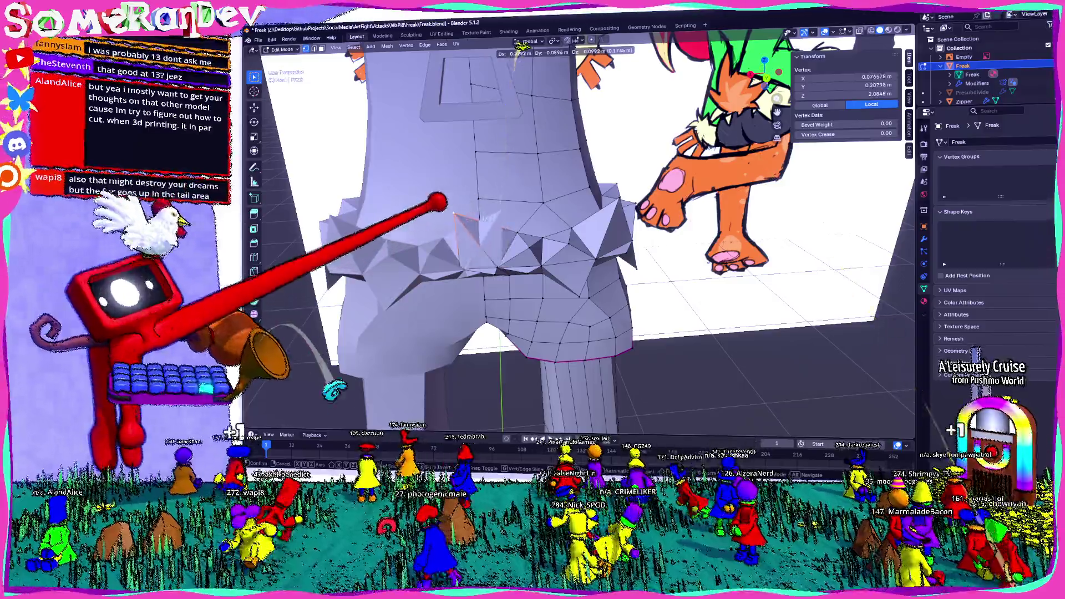
{"action": "left_click", "coordinate": [518, 190]}
{"action": "mouse_move", "coordinate": [518, 190]}
{"action": "middle_mouse_down"}
{"action": "mouse_move", "coordinate": [560, 356]}
{"action": "mouse_move", "coordinate": [456, 192]}
{"action": "middle_mouse_up"}
{"action": "key", "text": "alt+z"}
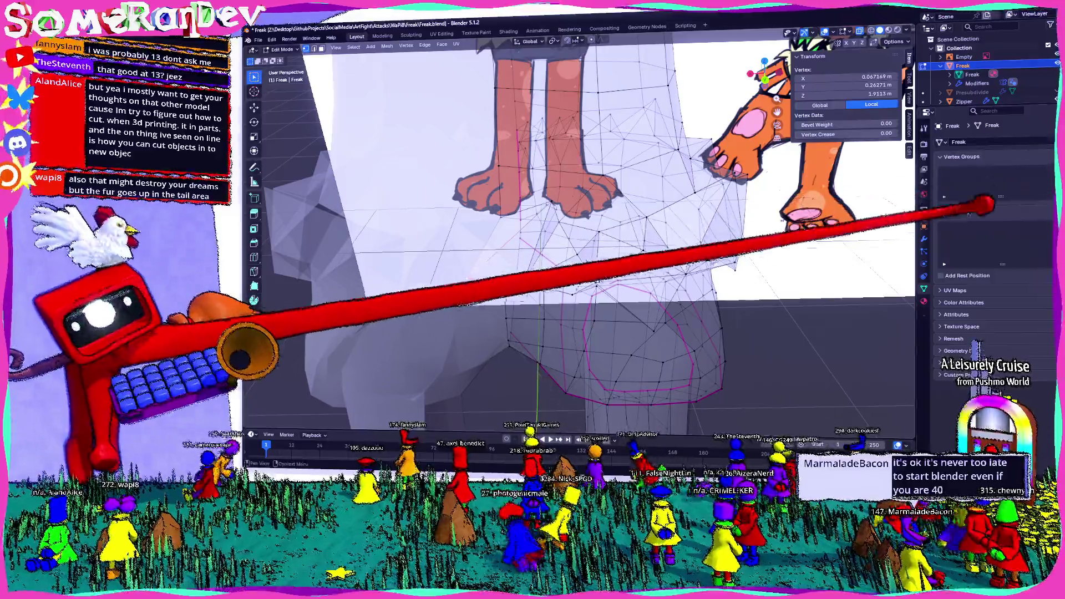
Step: Show the Mirror and Smooth by Angle modifier stack, return to solid display and leave Edit Mode
{"action": "left_click", "coordinate": [924, 226]}
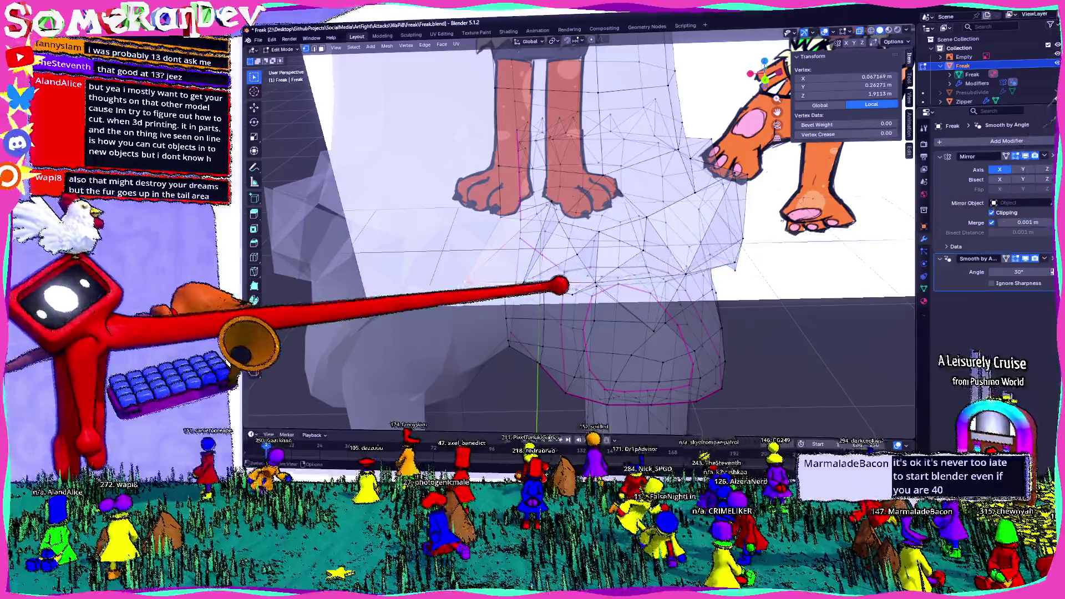
{"action": "key", "text": "alt+z"}
{"action": "mouse_move", "coordinate": [541, 300]}
{"action": "middle_mouse_down"}
{"action": "mouse_move", "coordinate": [568, 232]}
{"action": "mouse_move", "coordinate": [737, 281]}
{"action": "mouse_move", "coordinate": [499, 297]}
{"action": "mouse_move", "coordinate": [441, 274]}
{"action": "mouse_move", "coordinate": [624, 275]}
{"action": "mouse_move", "coordinate": [571, 249]}
{"action": "mouse_move", "coordinate": [624, 218]}
{"action": "mouse_move", "coordinate": [569, 203]}
{"action": "mouse_move", "coordinate": [630, 257]}
{"action": "middle_mouse_up"}
{"action": "key", "text": "Escape"}
{"action": "key", "text": "Tab"}
{"action": "key", "text": "Tab"}
{"action": "scroll", "coordinate": [622, 216], "scroll_direction": "up", "scroll_amount": 3}
{"action": "scroll", "coordinate": [583, 208], "scroll_direction": "up", "scroll_amount": 3}
{"action": "scroll", "coordinate": [599, 235], "scroll_direction": "down", "scroll_amount": 3}
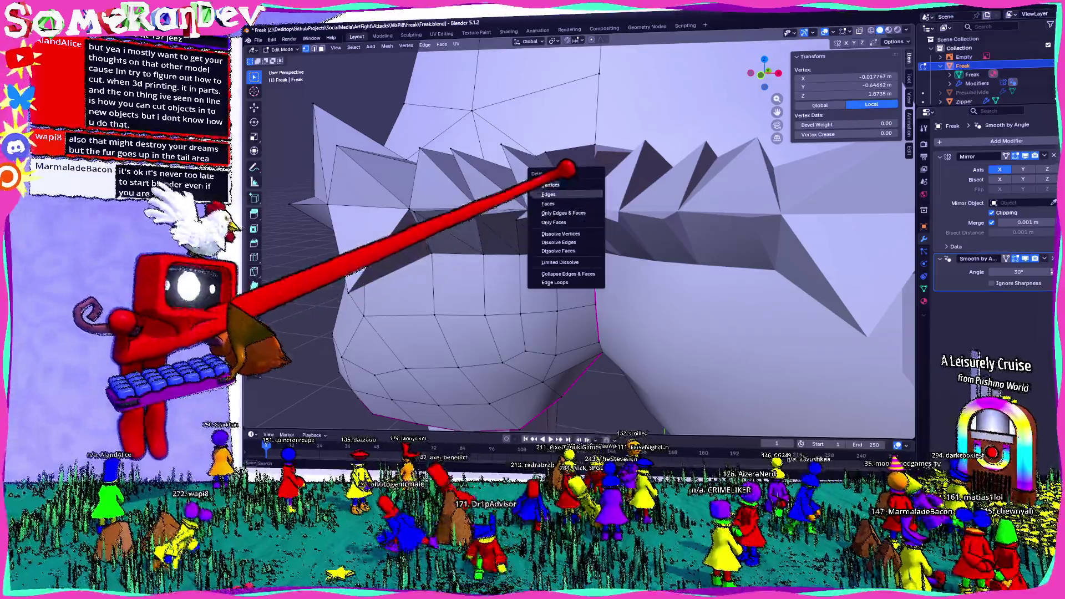
Step: Select trim vertices and an edge near the centre seam, checking them in X-ray and solid display
{"action": "left_click", "coordinate": [552, 185]}
{"action": "mouse_move", "coordinate": [590, 185]}
{"action": "middle_mouse_down"}
{"action": "mouse_move", "coordinate": [621, 191]}
{"action": "mouse_move", "coordinate": [624, 218]}
{"action": "mouse_move", "coordinate": [510, 242]}
{"action": "mouse_move", "coordinate": [523, 130]}
{"action": "middle_mouse_up"}
{"action": "left_click", "coordinate": [512, 247]}
{"action": "key", "text": "Escape"}
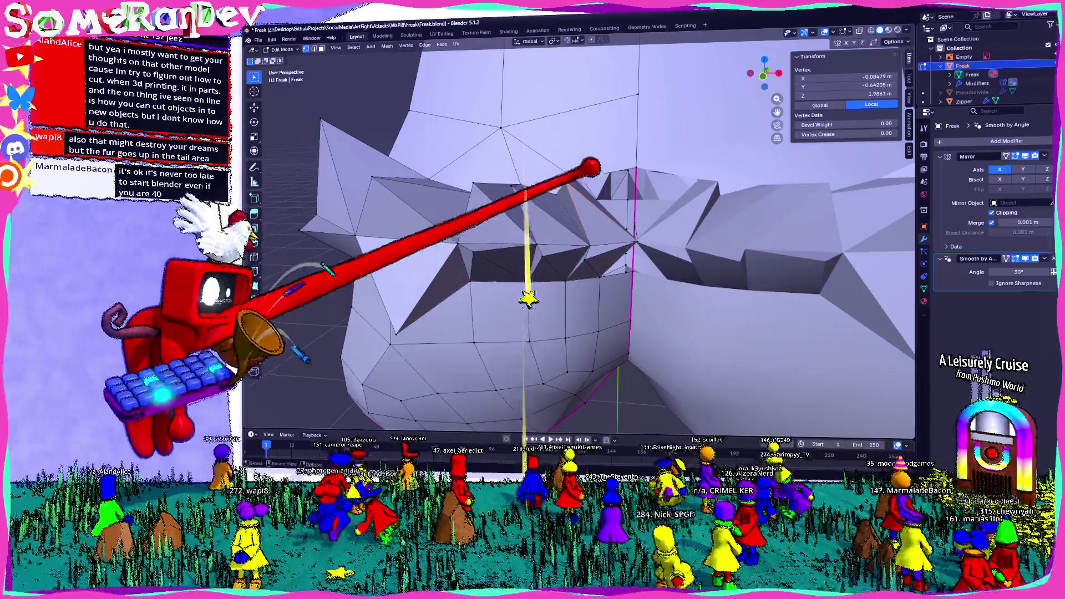
{"action": "left_click", "coordinate": [646, 172], "text": "shift"}
{"action": "key", "text": "alt+z"}
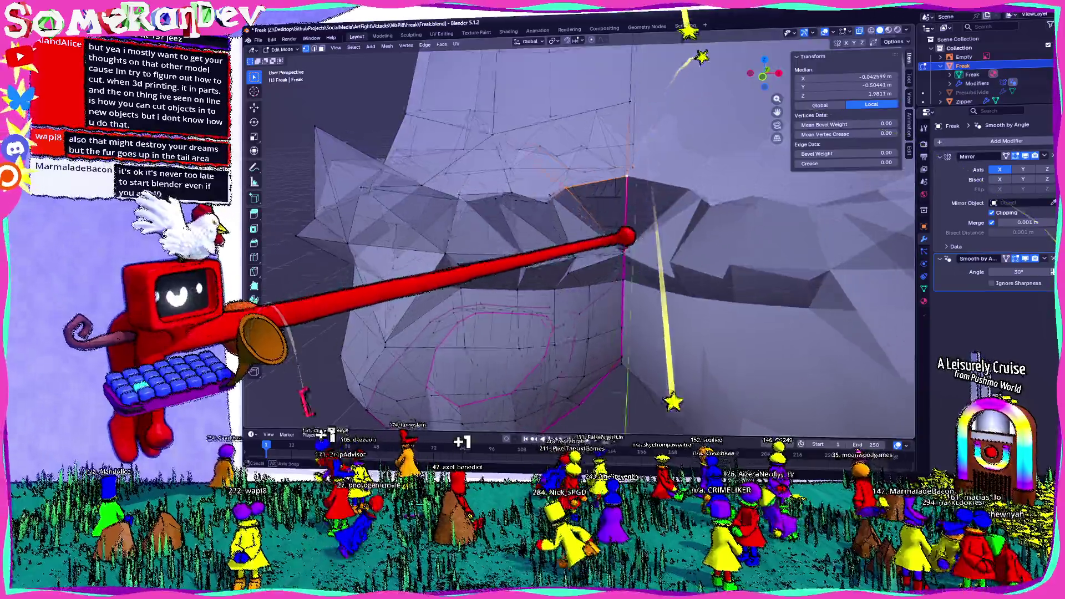
{"action": "mouse_move", "coordinate": [630, 230]}
{"action": "middle_mouse_down"}
{"action": "mouse_move", "coordinate": [591, 248]}
{"action": "mouse_move", "coordinate": [576, 225]}
{"action": "mouse_move", "coordinate": [588, 174]}
{"action": "mouse_move", "coordinate": [637, 186]}
{"action": "middle_mouse_up"}
{"action": "key", "text": "alt+z"}
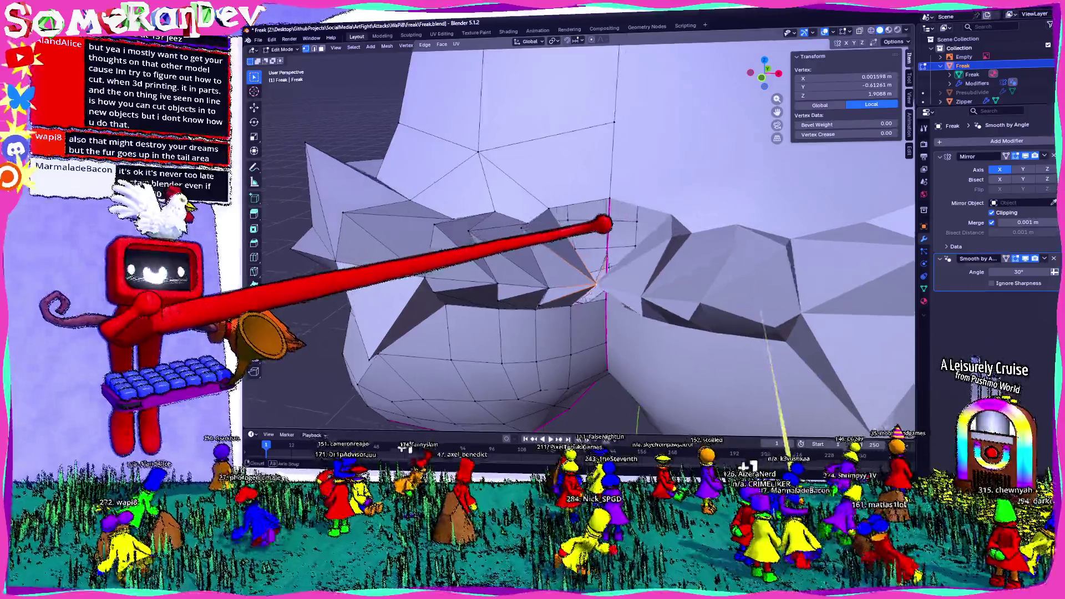
{"action": "middle_click_drag", "start_coordinate": [601, 223], "coordinate": [589, 296]}
Step: Move the selected trim vertices freely and then along the X axis
{"action": "key", "text": "g"}
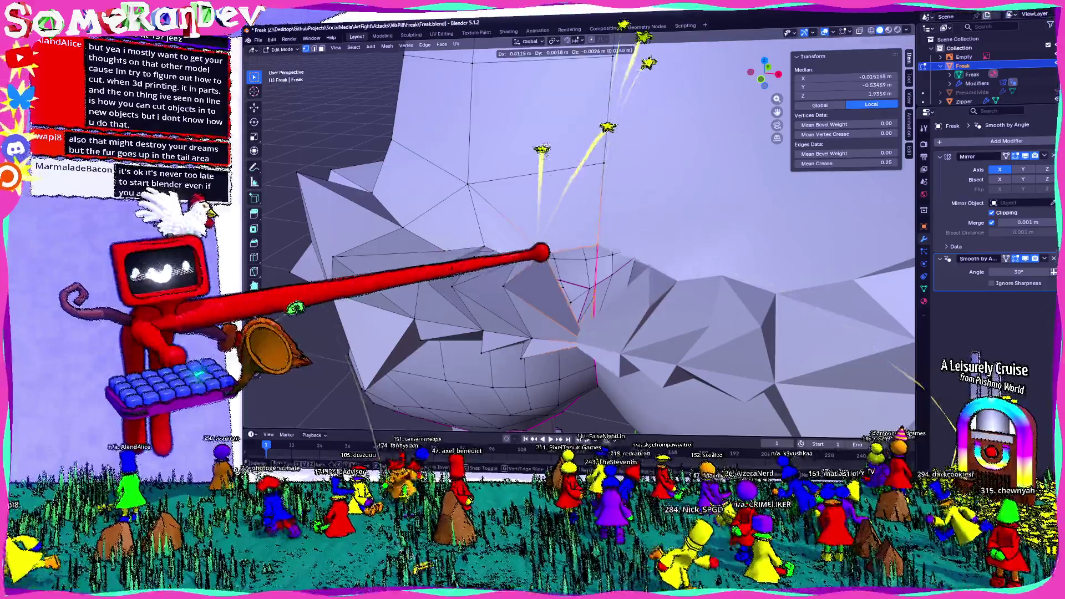
{"action": "key", "text": "Return"}
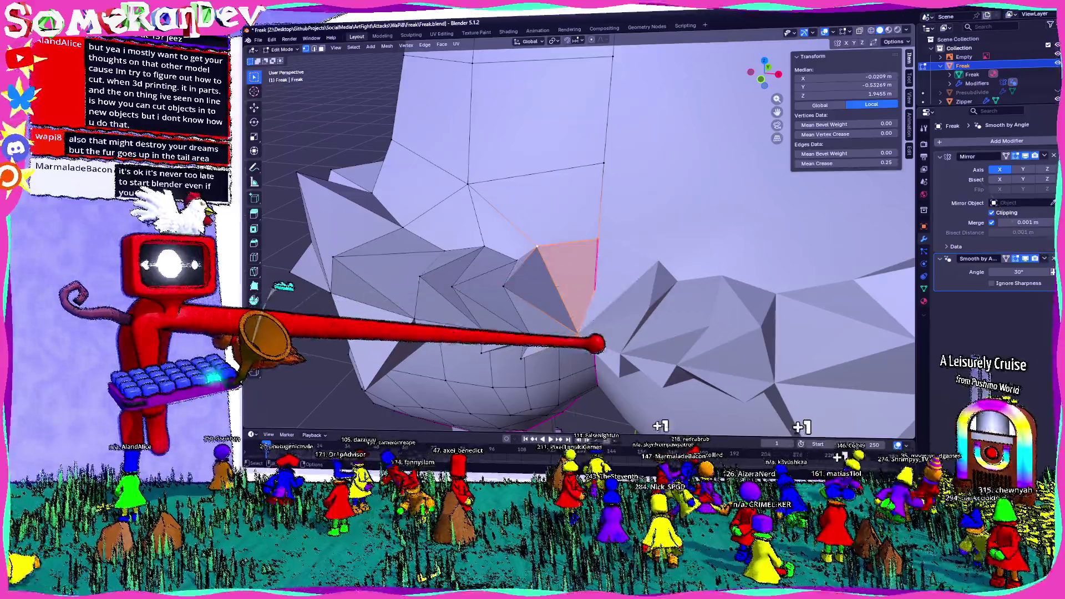
{"action": "key", "text": "g"}
{"action": "key", "text": "x"}
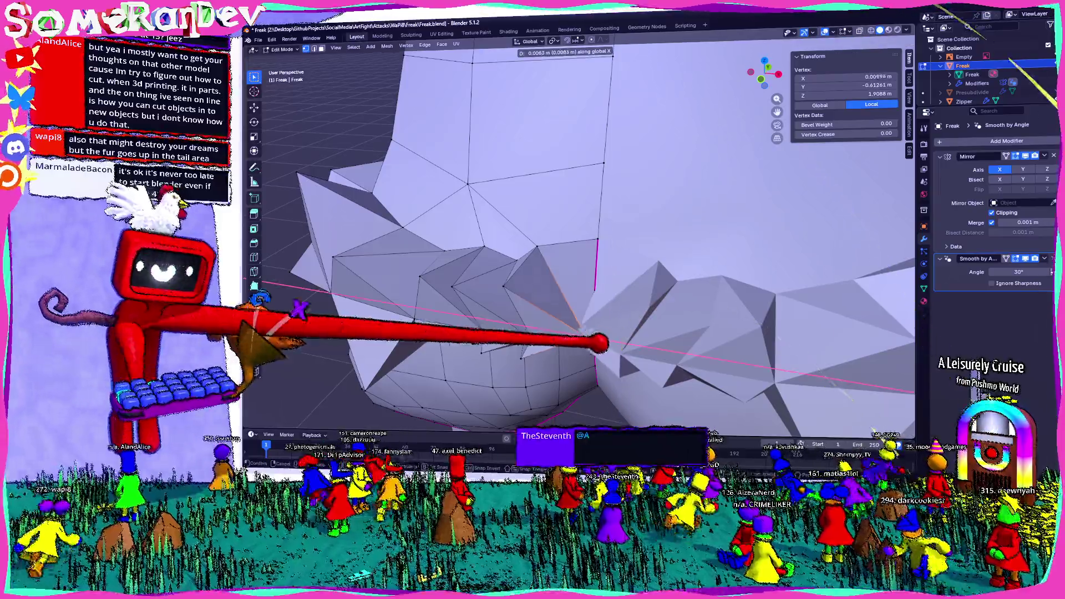
{"action": "key", "text": "Return"}
Step: Reselect further trim vertices from higher and lower angles, then return to Object Mode
{"action": "mouse_move", "coordinate": [563, 281]}
{"action": "middle_mouse_down"}
{"action": "mouse_move", "coordinate": [578, 166]}
{"action": "mouse_move", "coordinate": [563, 202]}
{"action": "middle_mouse_up"}
{"action": "key", "text": "alt+a"}
{"action": "left_click", "coordinate": [555, 214]}
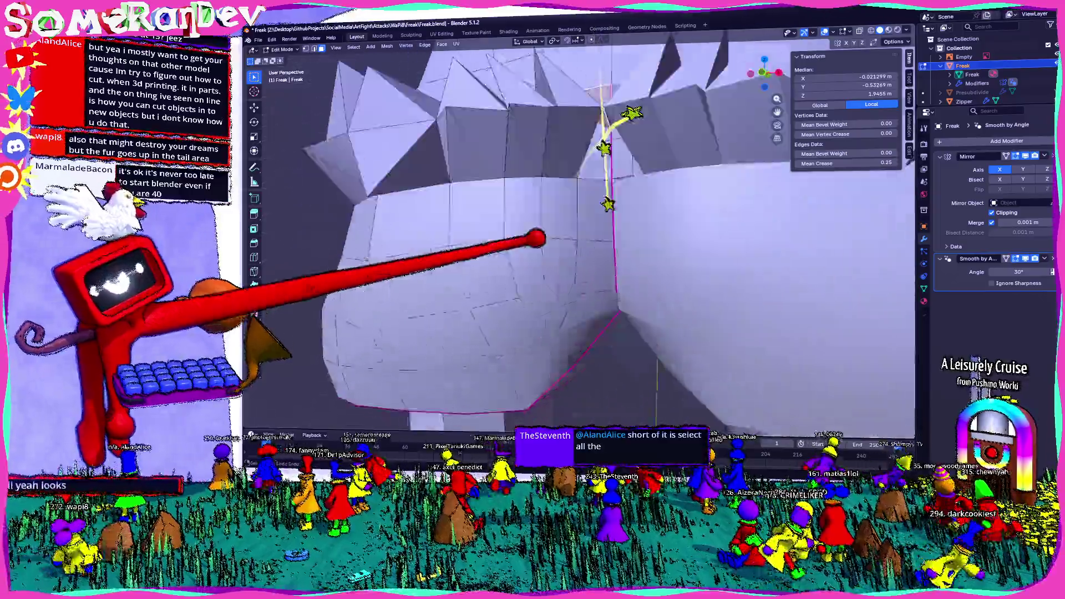
{"action": "mouse_move", "coordinate": [535, 238]}
{"action": "middle_mouse_down"}
{"action": "mouse_move", "coordinate": [610, 58]}
{"action": "mouse_move", "coordinate": [576, 160]}
{"action": "mouse_move", "coordinate": [601, 131]}
{"action": "mouse_move", "coordinate": [527, 226]}
{"action": "mouse_move", "coordinate": [538, 257]}
{"action": "middle_mouse_up"}
{"action": "left_click", "coordinate": [597, 127], "text": "shift"}
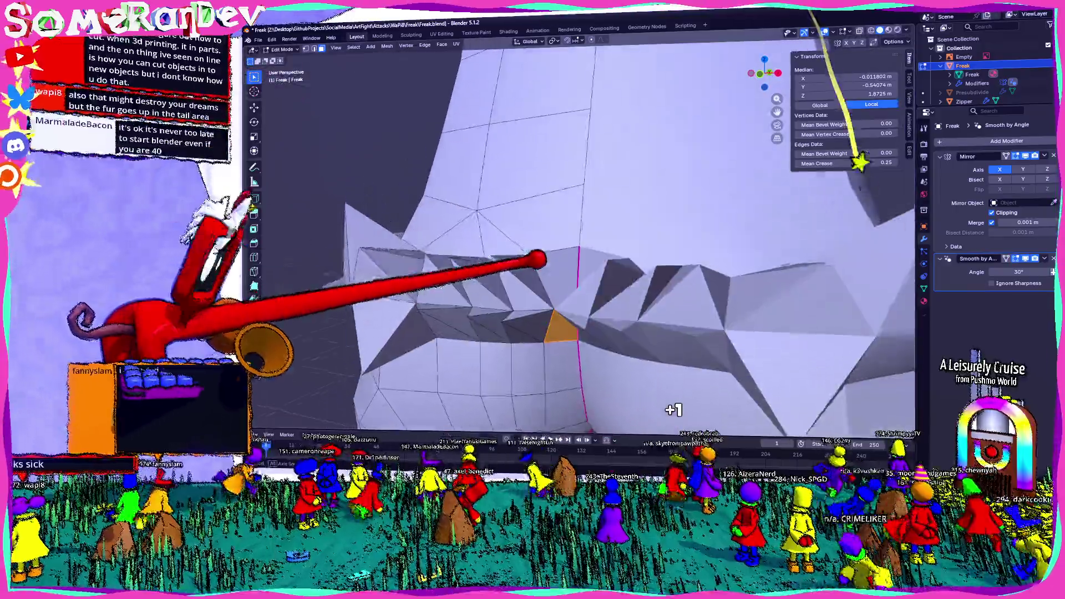
{"action": "scroll", "coordinate": [357, 180], "scroll_direction": "down", "scroll_amount": 5}
{"action": "key", "text": "Tab"}
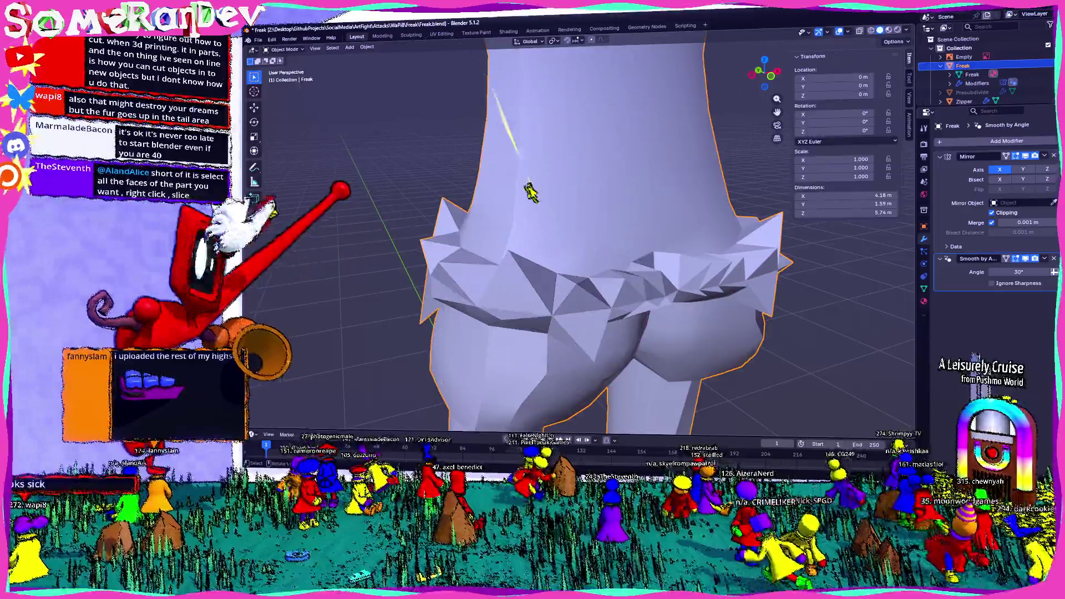
Step: Leave Local View to show the whole character beside the reference sheet and re-enter Edit Mode
{"action": "mouse_move", "coordinate": [530, 190]}
{"action": "middle_mouse_down"}
{"action": "mouse_move", "coordinate": [524, 149]}
{"action": "mouse_move", "coordinate": [583, 159]}
{"action": "middle_mouse_up"}
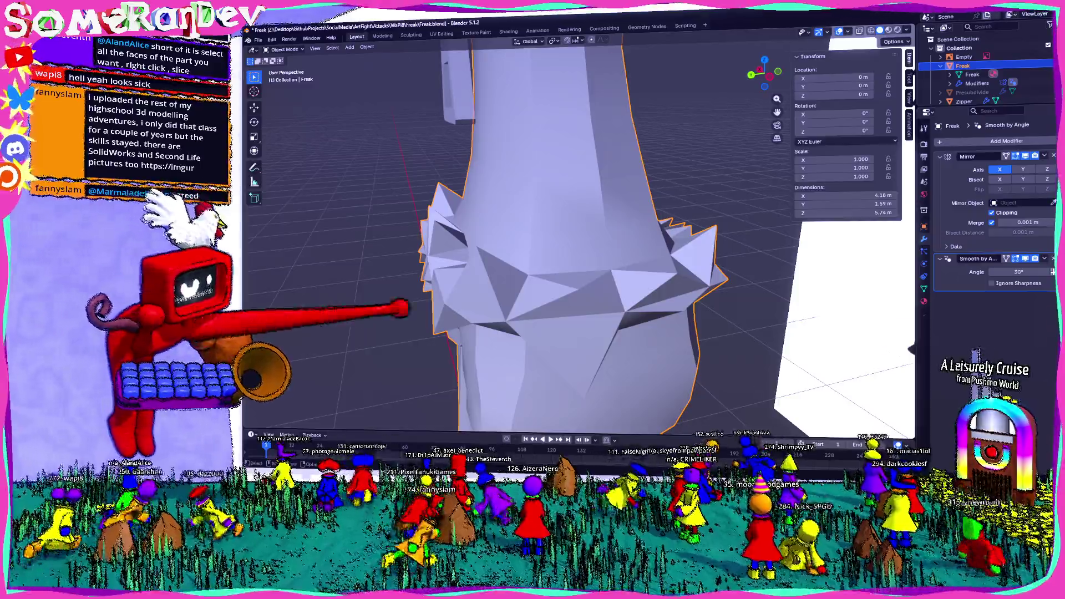
{"action": "key", "text": "KP_Divide"}
{"action": "key", "text": "Tab"}
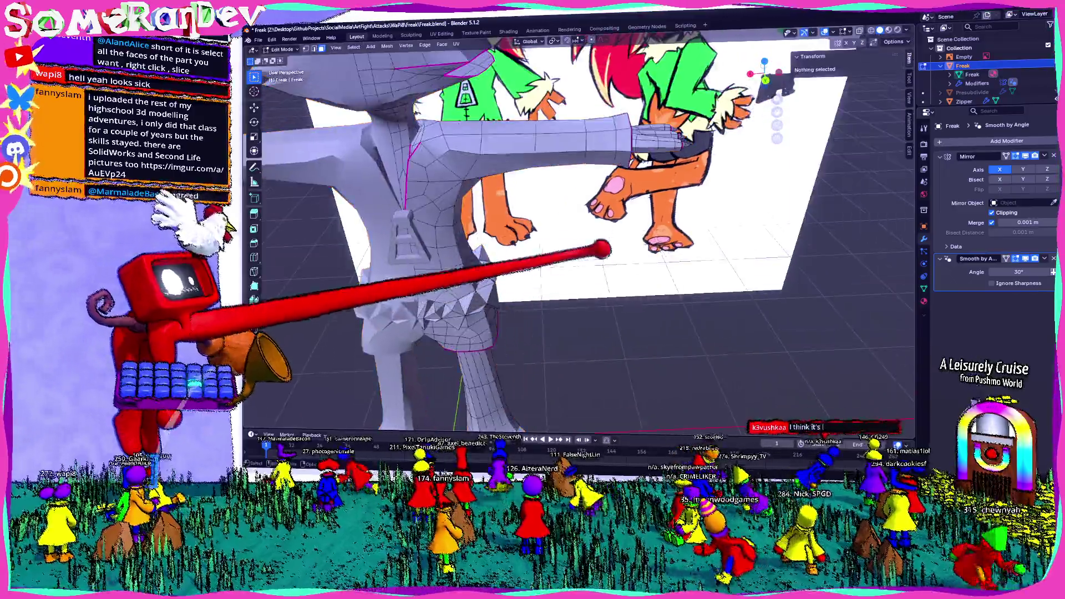
Step: Box-select the faces around the hand in front X-ray view and split them from the mesh
{"action": "key", "text": "KP_1"}
{"action": "key", "text": "alt+z"}
{"action": "left_click_drag", "start_coordinate": [571, 167], "coordinate": [625, 218]}
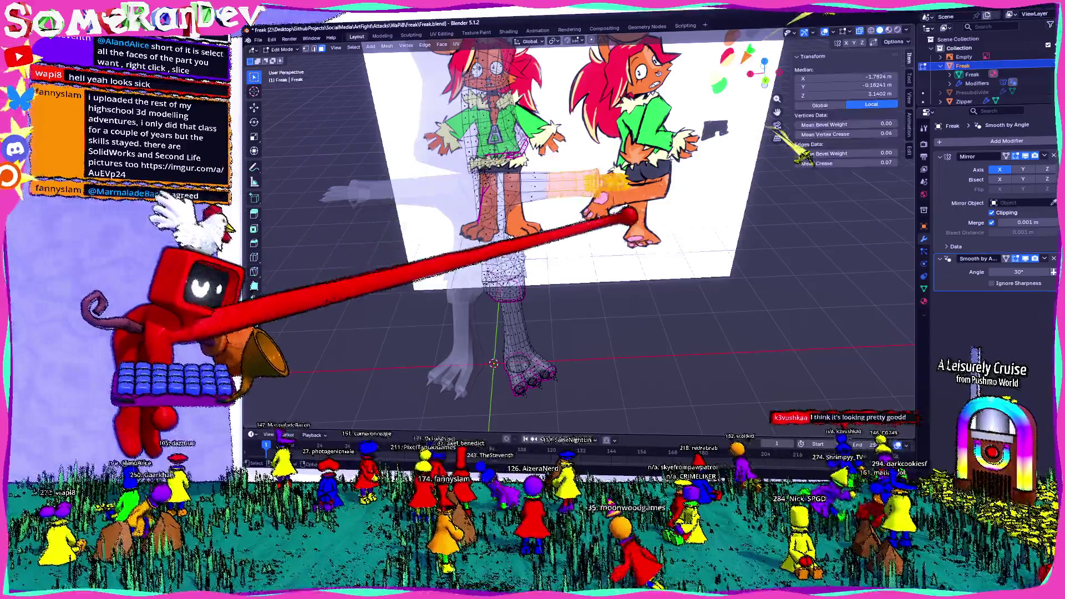
{"action": "key", "text": "alt+z"}
{"action": "scroll", "coordinate": [533, 250], "scroll_direction": "up", "scroll_amount": 3}
{"action": "scroll", "coordinate": [533, 250], "scroll_direction": "up", "scroll_amount": 3}
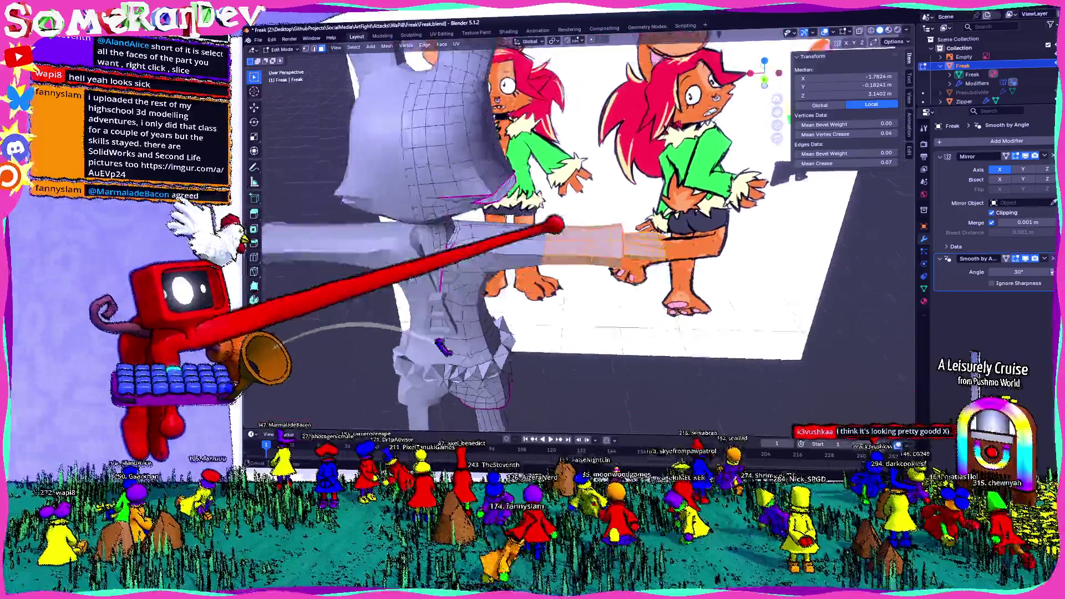
{"action": "mouse_move", "coordinate": [553, 225]}
{"action": "middle_mouse_down"}
{"action": "mouse_move", "coordinate": [547, 191]}
{"action": "mouse_move", "coordinate": [583, 219]}
{"action": "middle_mouse_up"}
{"action": "right_click", "coordinate": [533, 328]}
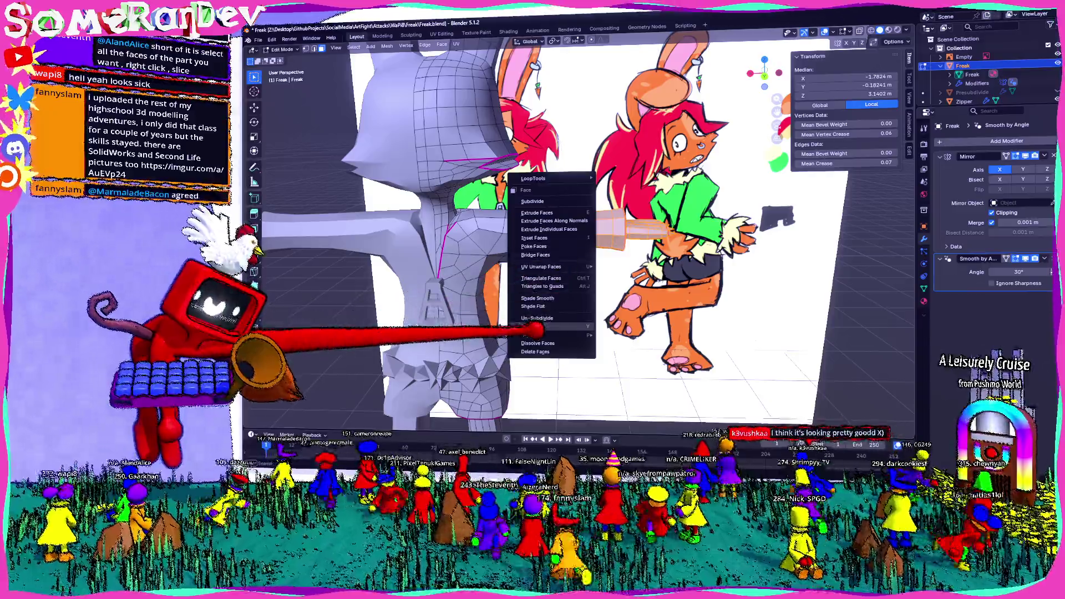
{"action": "left_click", "coordinate": [536, 327]}
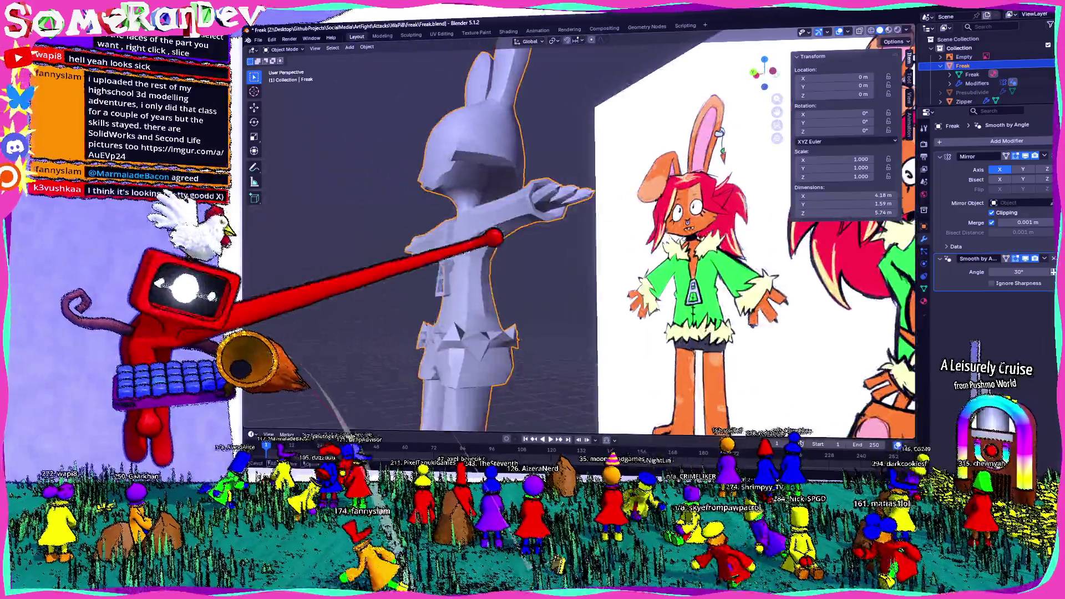
Step: Move two more waistband spike vertices into the ragged fur trim
{"action": "middle_click_drag", "start_coordinate": [591, 227], "coordinate": [624, 208]}
{"action": "scroll", "coordinate": [623, 235], "scroll_direction": "up", "scroll_amount": 4}
{"action": "middle_click_drag", "start_coordinate": [547, 275], "coordinate": [607, 166]}
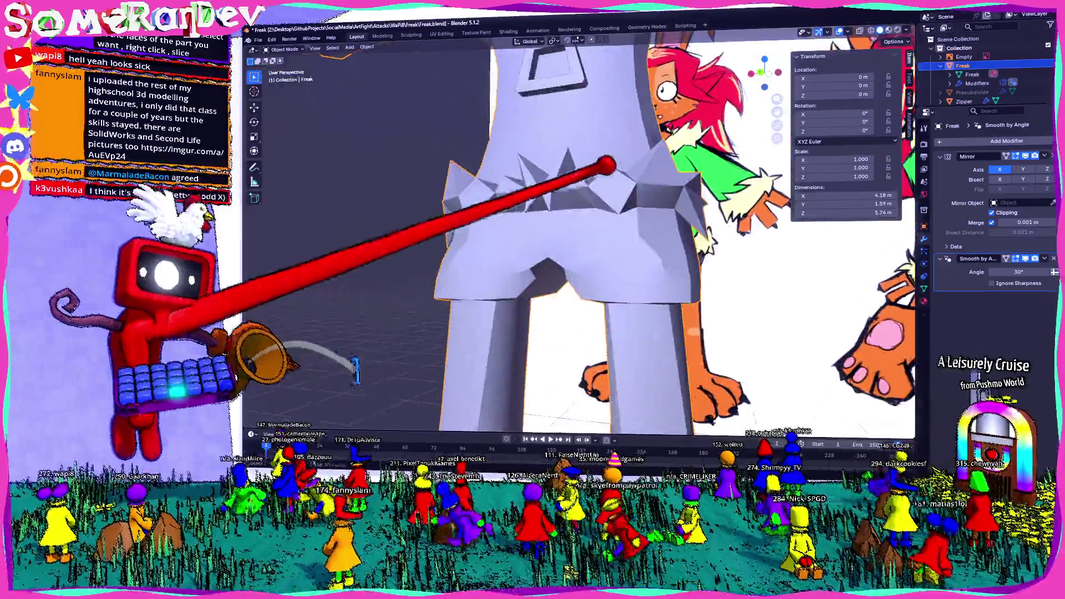
{"action": "scroll", "coordinate": [606, 202], "scroll_direction": "up", "scroll_amount": 3}
{"action": "key", "text": "Tab"}
{"action": "scroll", "coordinate": [587, 175], "scroll_direction": "up", "scroll_amount": 2}
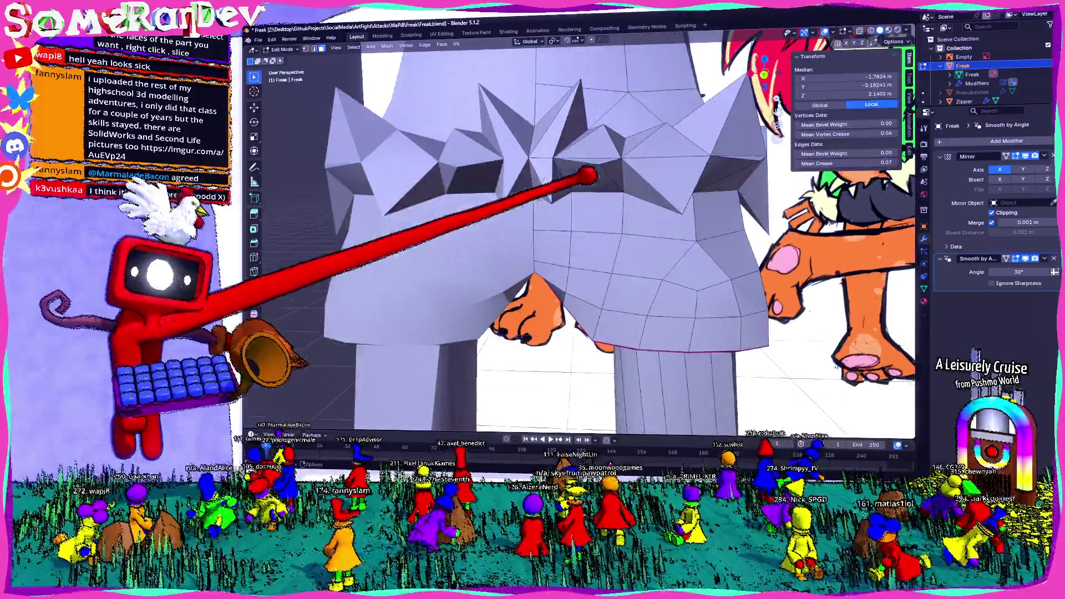
{"action": "left_click", "coordinate": [557, 188]}
{"action": "mouse_move", "coordinate": [556, 189]}
{"action": "middle_mouse_down"}
{"action": "mouse_move", "coordinate": [596, 200]}
{"action": "mouse_move", "coordinate": [516, 227]}
{"action": "mouse_move", "coordinate": [526, 209]}
{"action": "mouse_move", "coordinate": [671, 247]}
{"action": "mouse_move", "coordinate": [526, 272]}
{"action": "mouse_move", "coordinate": [777, 241]}
{"action": "mouse_move", "coordinate": [601, 291]}
{"action": "mouse_move", "coordinate": [539, 288]}
{"action": "mouse_move", "coordinate": [624, 303]}
{"action": "middle_mouse_up"}
{"action": "left_click", "coordinate": [570, 279]}
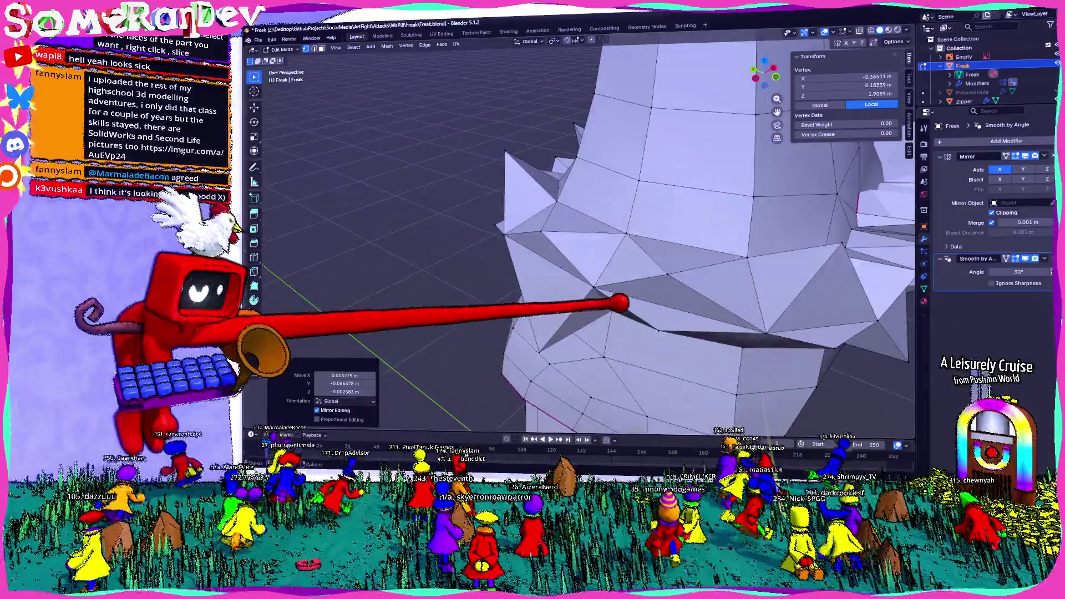
{"action": "mouse_move", "coordinate": [704, 276]}
{"action": "middle_mouse_down"}
{"action": "mouse_move", "coordinate": [821, 241]}
{"action": "mouse_move", "coordinate": [777, 254]}
{"action": "mouse_move", "coordinate": [624, 263]}
{"action": "mouse_move", "coordinate": [706, 269]}
{"action": "middle_mouse_up"}
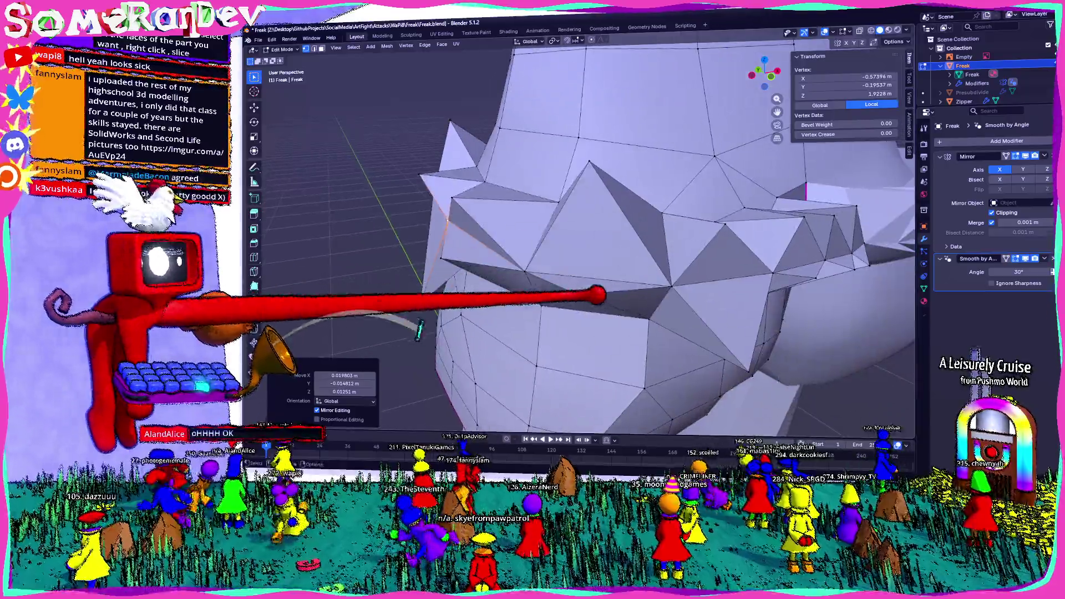
{"action": "key", "text": "g"}
{"action": "left_click", "coordinate": [577, 361]}
Step: Check the fur ring from several sides while toggling modes, ending with the mesh in Edit Mode
{"action": "mouse_move", "coordinate": [577, 361]}
{"action": "middle_mouse_down"}
{"action": "mouse_move", "coordinate": [666, 300]}
{"action": "mouse_move", "coordinate": [599, 307]}
{"action": "middle_mouse_up"}
{"action": "scroll", "coordinate": [666, 299], "scroll_direction": "down", "scroll_amount": 5}
{"action": "key", "text": "Tab"}
{"action": "scroll", "coordinate": [582, 250], "scroll_direction": "up", "scroll_amount": 4}
{"action": "key", "text": "Tab"}
{"action": "mouse_move", "coordinate": [583, 249]}
{"action": "middle_mouse_down"}
{"action": "mouse_move", "coordinate": [566, 274]}
{"action": "mouse_move", "coordinate": [549, 258]}
{"action": "mouse_move", "coordinate": [566, 266]}
{"action": "mouse_move", "coordinate": [567, 249]}
{"action": "mouse_move", "coordinate": [541, 250]}
{"action": "mouse_move", "coordinate": [582, 250]}
{"action": "mouse_move", "coordinate": [516, 250]}
{"action": "middle_mouse_up"}
{"action": "scroll", "coordinate": [583, 249], "scroll_direction": "down", "scroll_amount": 3}
{"action": "scroll", "coordinate": [582, 250], "scroll_direction": "down", "scroll_amount": 3}
{"action": "key", "text": "Tab"}
{"action": "key", "text": "alt+a"}
{"action": "scroll", "coordinate": [582, 250], "scroll_direction": "up", "scroll_amount": 3}
{"action": "scroll", "coordinate": [583, 250], "scroll_direction": "up", "scroll_amount": 2}
{"action": "scroll", "coordinate": [583, 250], "scroll_direction": "up", "scroll_amount": 2}
{"action": "scroll", "coordinate": [583, 250], "scroll_direction": "down", "scroll_amount": 2}
{"action": "key", "text": "Tab"}
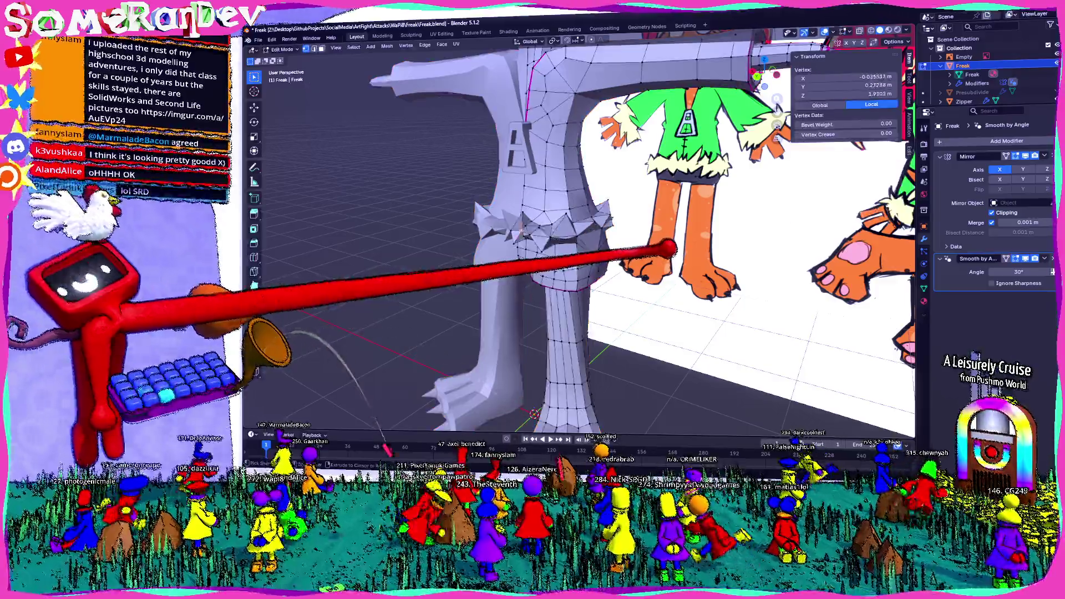
Step: Inspect the waist ring and a hip face, clear the selection and save Freak.blend
{"action": "left_click", "coordinate": [566, 225], "text": "ctrl"}
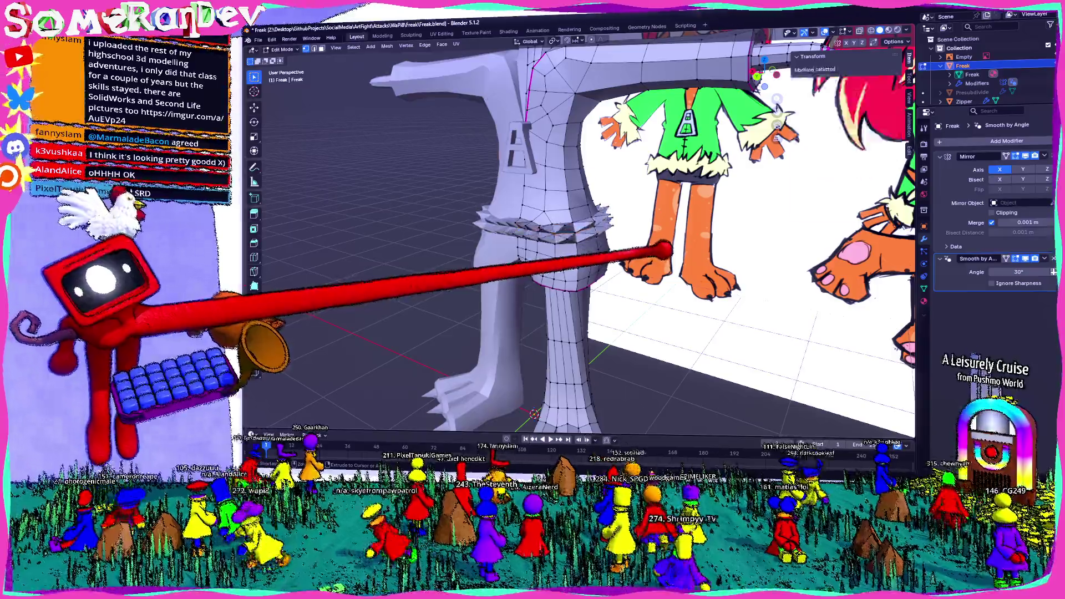
{"action": "key", "text": "ctrl+z"}
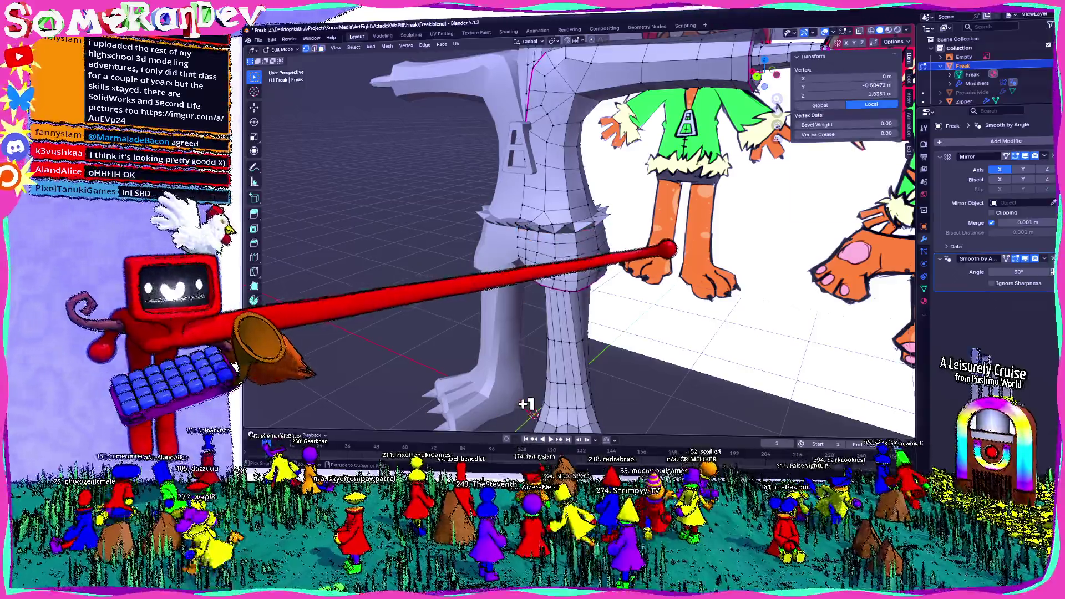
{"action": "mouse_move", "coordinate": [472, 407]}
{"action": "middle_mouse_down"}
{"action": "mouse_move", "coordinate": [458, 416]}
{"action": "mouse_move", "coordinate": [583, 225]}
{"action": "mouse_move", "coordinate": [666, 219]}
{"action": "middle_mouse_up"}
{"action": "left_click", "coordinate": [458, 416]}
{"action": "left_click", "coordinate": [582, 226]}
{"action": "scroll", "coordinate": [582, 225], "scroll_direction": "up", "scroll_amount": 3}
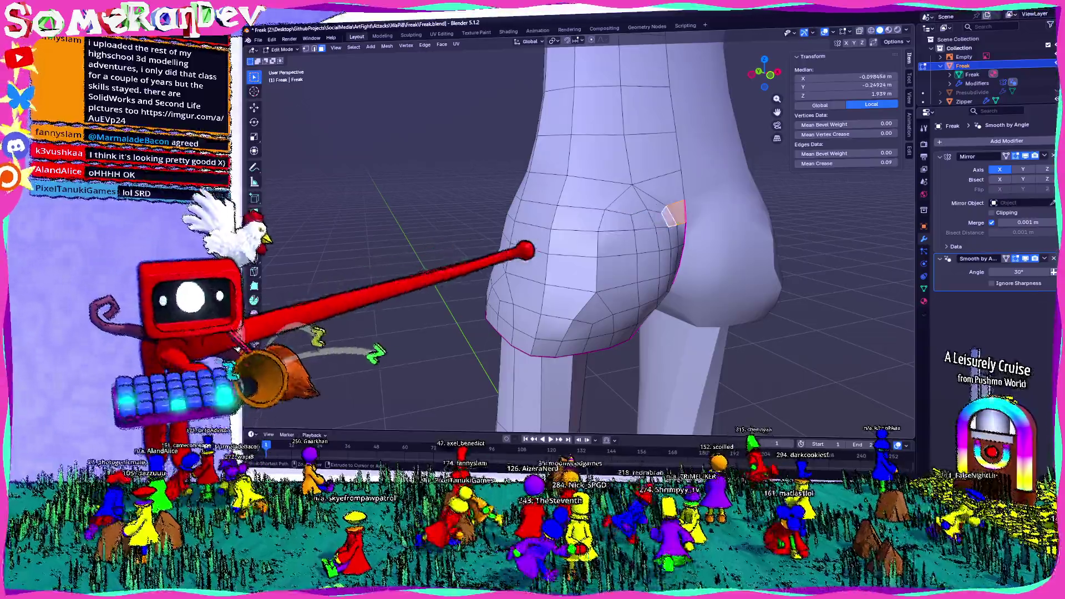
{"action": "middle_click_drag", "start_coordinate": [525, 250], "coordinate": [618, 250]}
{"action": "scroll", "coordinate": [577, 255], "scroll_direction": "down", "scroll_amount": 5}
{"action": "middle_click_drag", "start_coordinate": [392, 201], "coordinate": [394, 215]}
{"action": "left_click", "coordinate": [394, 214]}
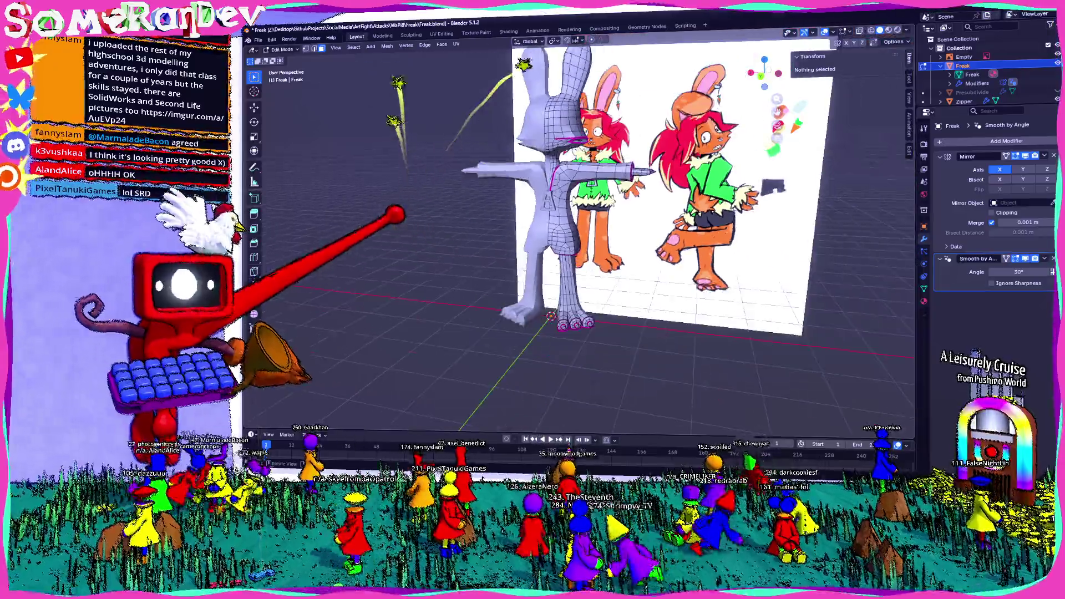
{"action": "scroll", "coordinate": [582, 233], "scroll_direction": "up", "scroll_amount": 3}
{"action": "scroll", "coordinate": [583, 233], "scroll_direction": "up", "scroll_amount": 2}
{"action": "key", "text": "ctrl+s"}
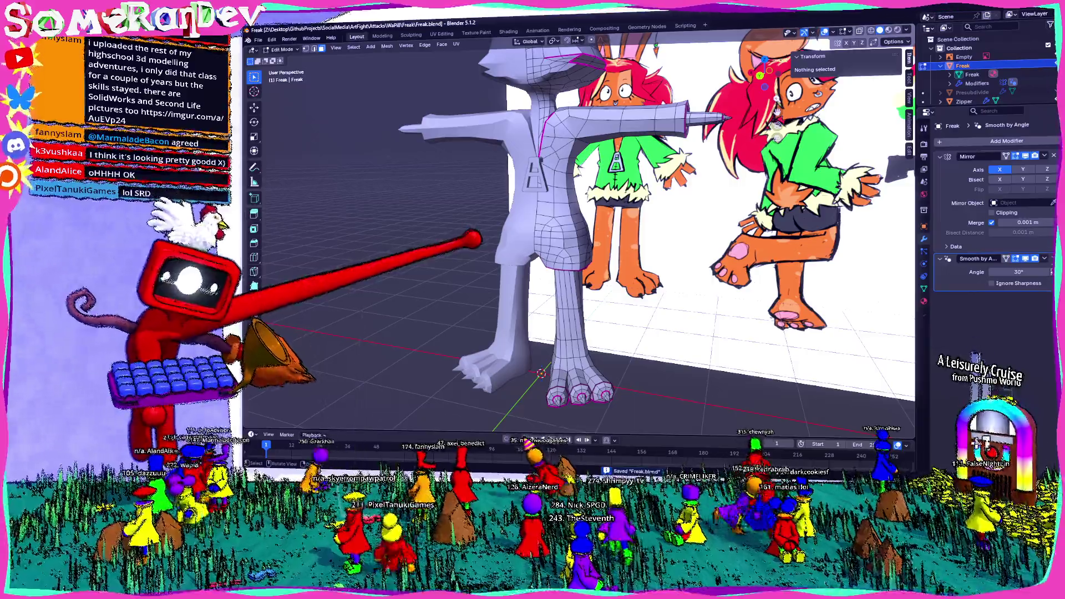
{"action": "scroll", "coordinate": [500, 242], "scroll_direction": "up", "scroll_amount": 2}
{"action": "scroll", "coordinate": [571, 238], "scroll_direction": "up", "scroll_amount": 2}
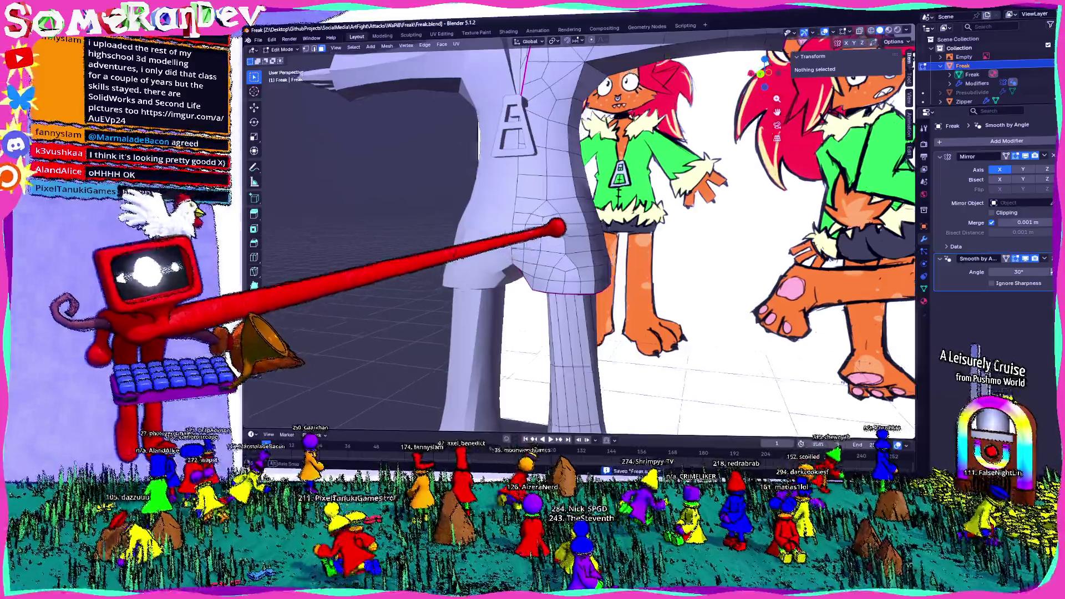
{"action": "scroll", "coordinate": [550, 225], "scroll_direction": "up", "scroll_amount": 2}
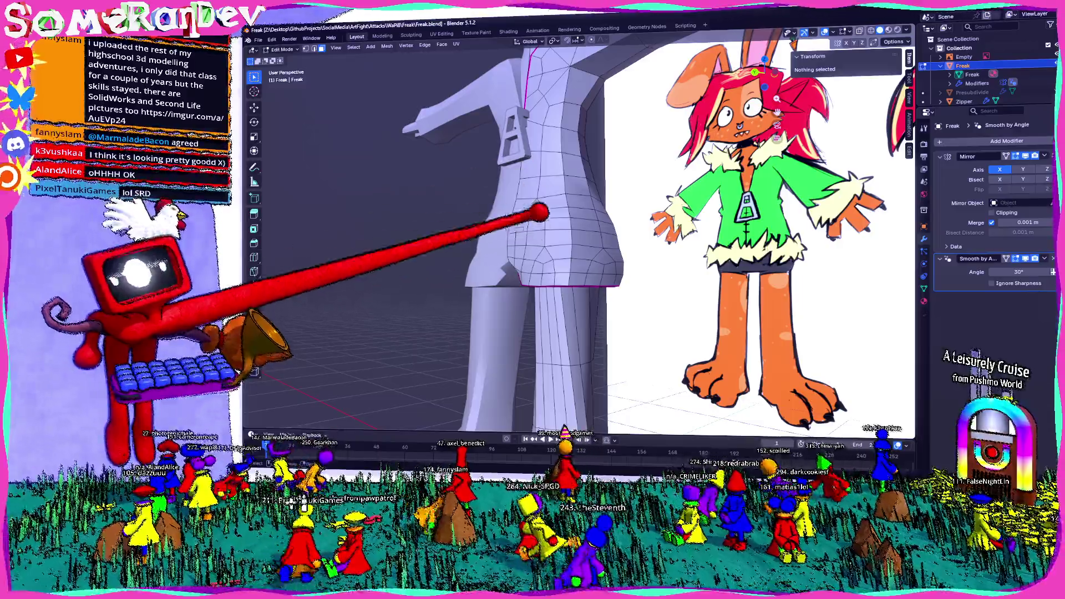
Step: Review the hips against the reference from behind, then switch to the browser's Imgur post
{"action": "middle_click_drag", "start_coordinate": [539, 213], "coordinate": [546, 231]}
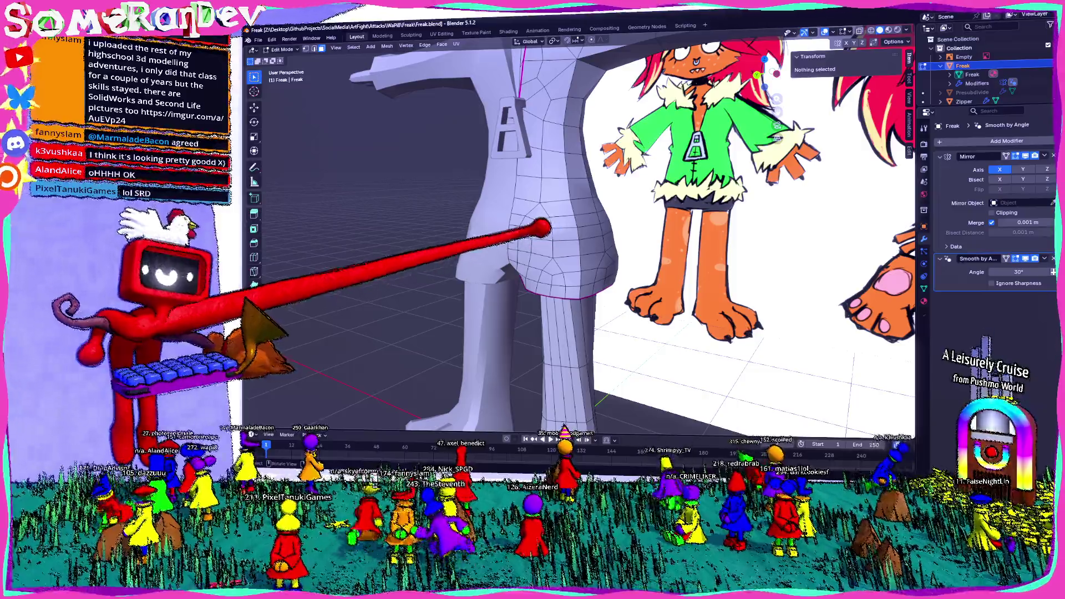
{"action": "left_click", "coordinate": [547, 226]}
{"action": "middle_click_drag", "start_coordinate": [532, 237], "coordinate": [546, 241]}
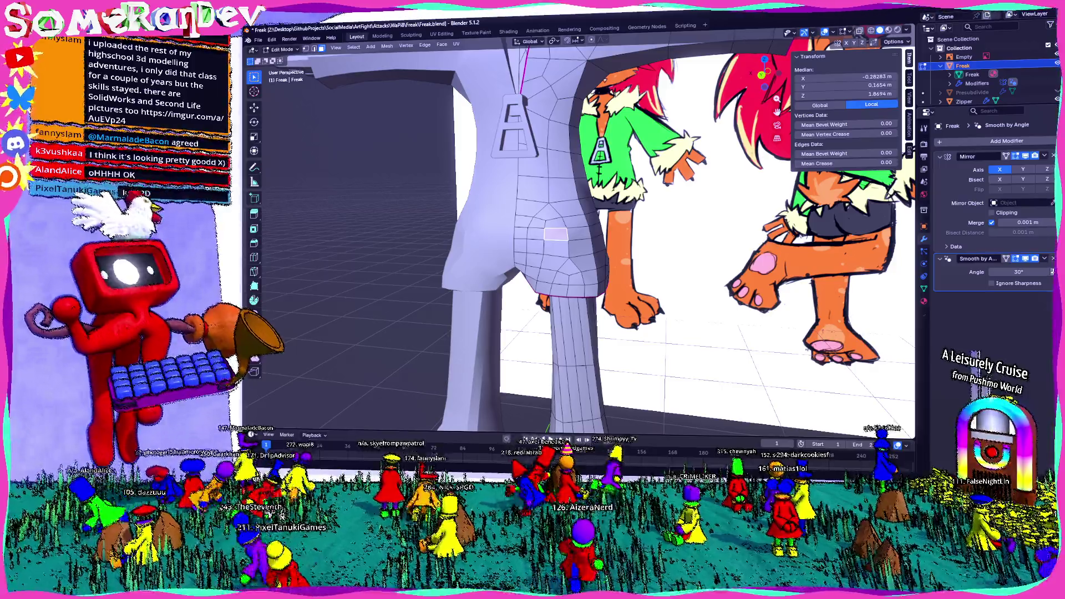
{"action": "mouse_move", "coordinate": [547, 240]}
{"action": "middle_mouse_down"}
{"action": "mouse_move", "coordinate": [689, 298]}
{"action": "mouse_move", "coordinate": [510, 290]}
{"action": "mouse_move", "coordinate": [642, 278]}
{"action": "mouse_move", "coordinate": [578, 278]}
{"action": "mouse_move", "coordinate": [555, 255]}
{"action": "middle_mouse_up"}
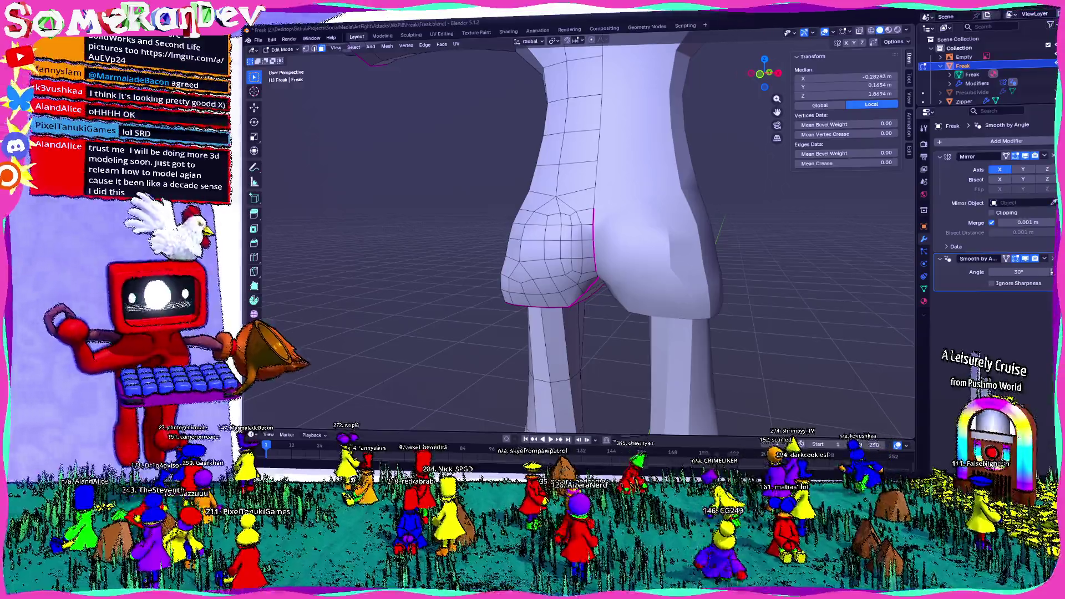
{"action": "key", "text": "alt+Tab"}
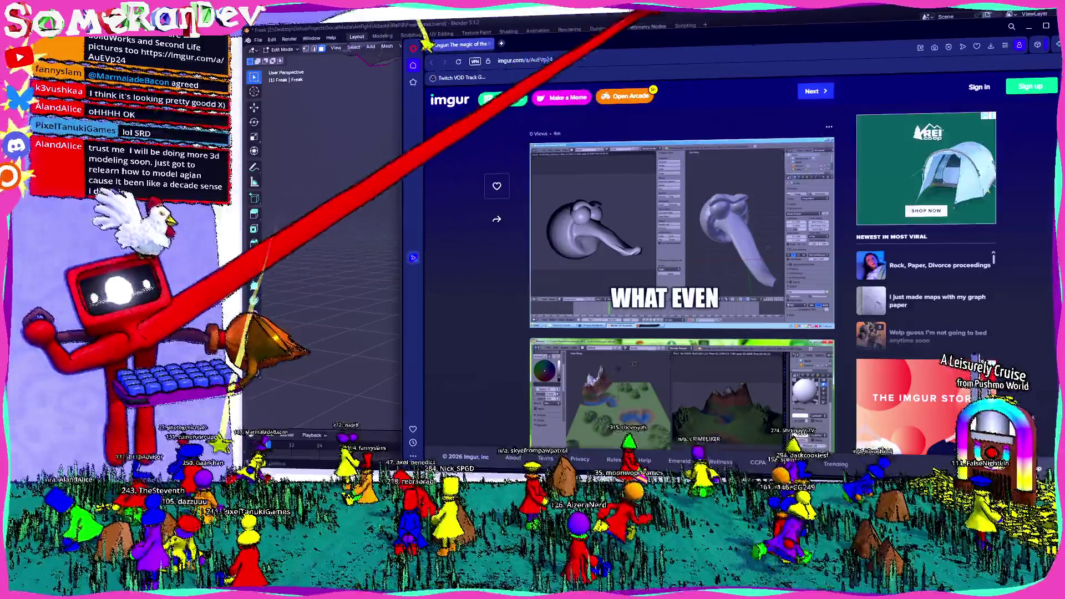
{"action": "scroll", "coordinate": [556, 204], "scroll_direction": "down", "scroll_amount": 2}
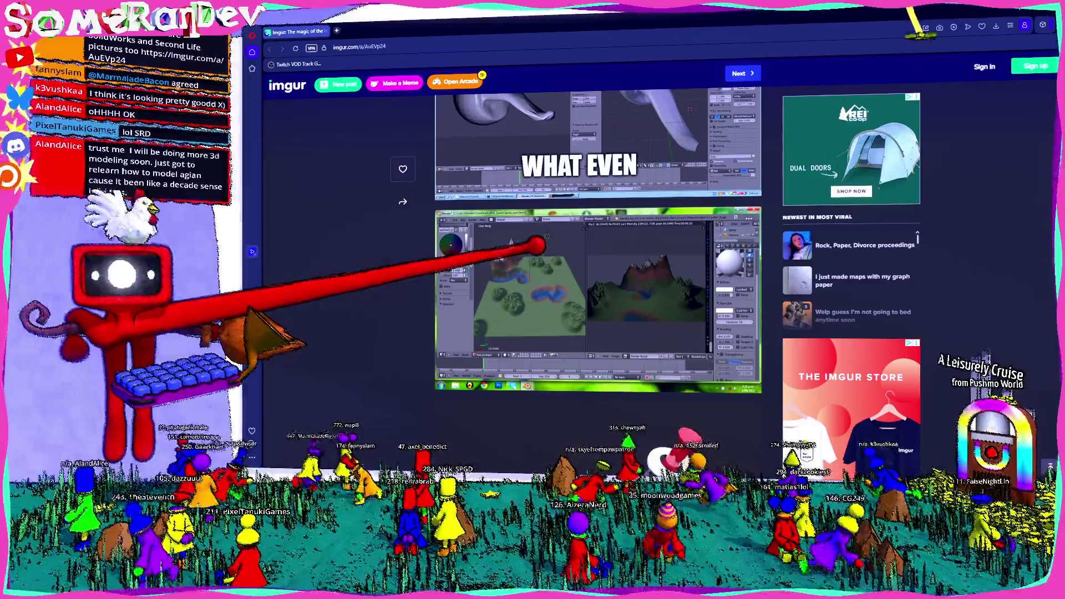
{"action": "scroll", "coordinate": [546, 233], "scroll_direction": "down", "scroll_amount": 2}
{"action": "scroll", "coordinate": [546, 234], "scroll_direction": "down", "scroll_amount": 2}
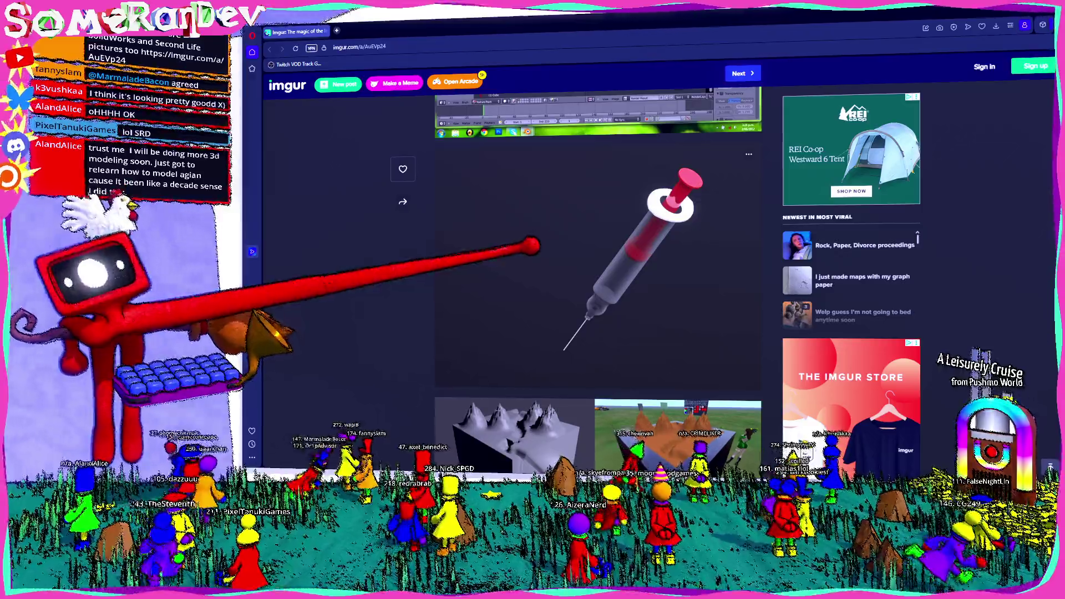
{"action": "scroll", "coordinate": [598, 251], "scroll_direction": "down", "scroll_amount": 2}
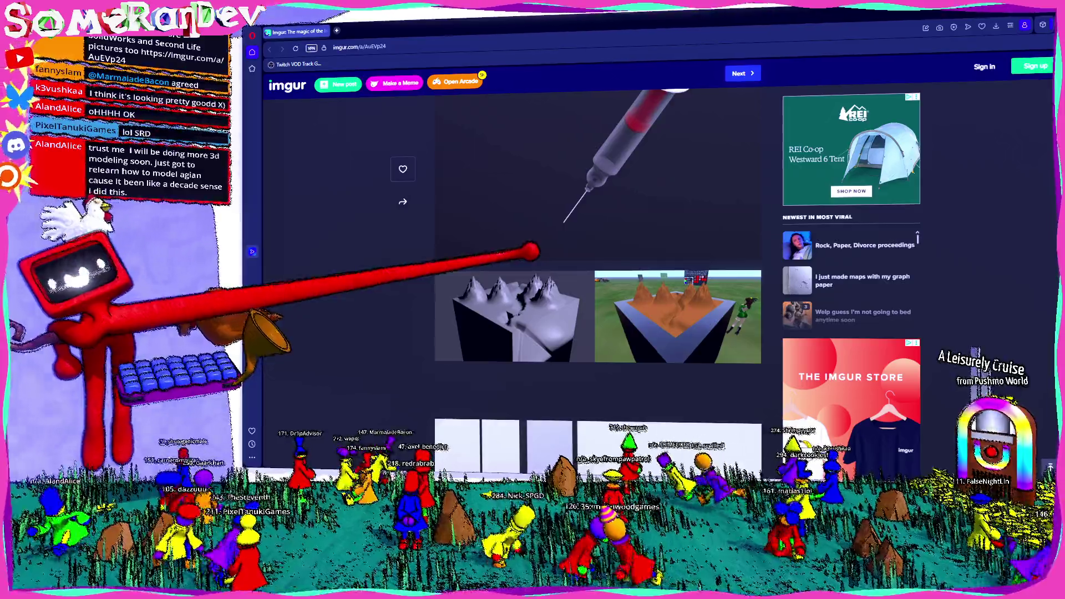
{"action": "scroll", "coordinate": [598, 258], "scroll_direction": "down", "scroll_amount": 3}
{"action": "scroll", "coordinate": [598, 258], "scroll_direction": "down", "scroll_amount": 2}
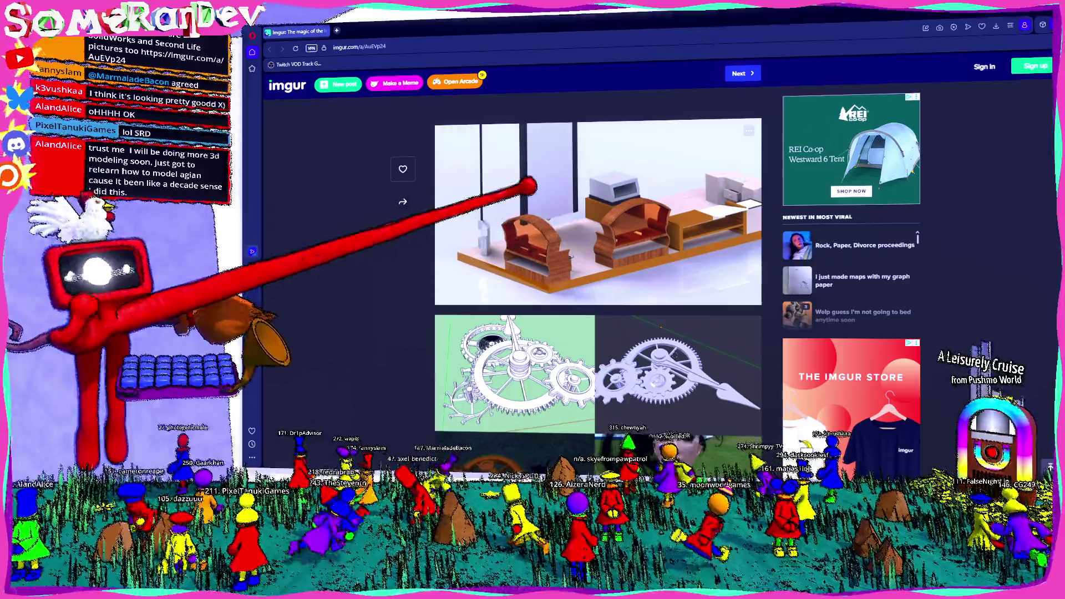
{"action": "scroll", "coordinate": [456, 398], "scroll_direction": "down", "scroll_amount": 2}
{"action": "scroll", "coordinate": [456, 399], "scroll_direction": "down", "scroll_amount": 2}
{"action": "scroll", "coordinate": [456, 398], "scroll_direction": "down", "scroll_amount": 2}
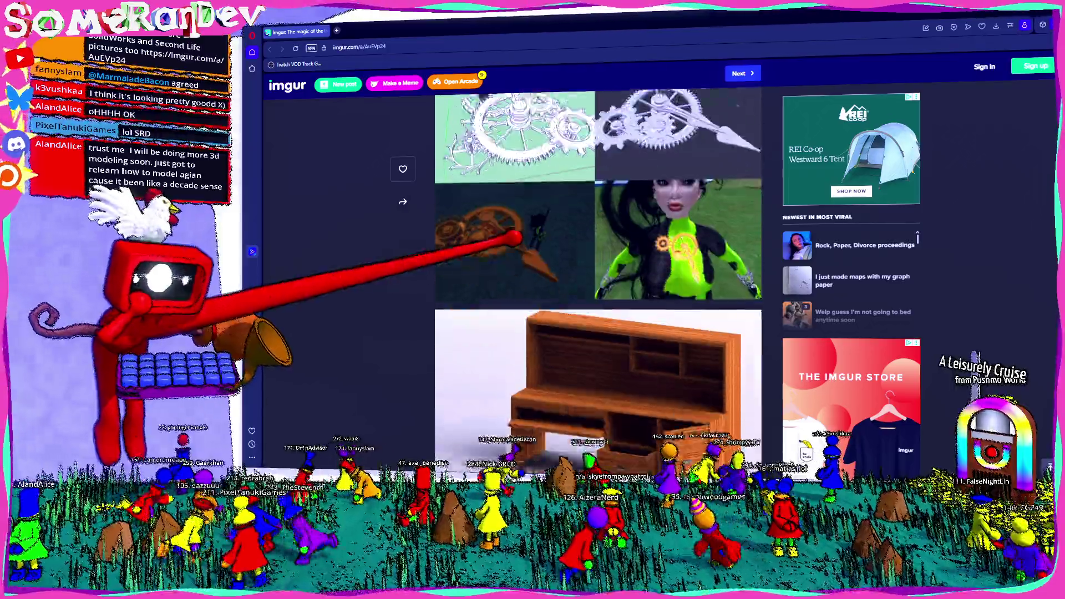
{"action": "scroll", "coordinate": [457, 398], "scroll_direction": "down", "scroll_amount": 2}
{"action": "scroll", "coordinate": [598, 266], "scroll_direction": "down", "scroll_amount": 2}
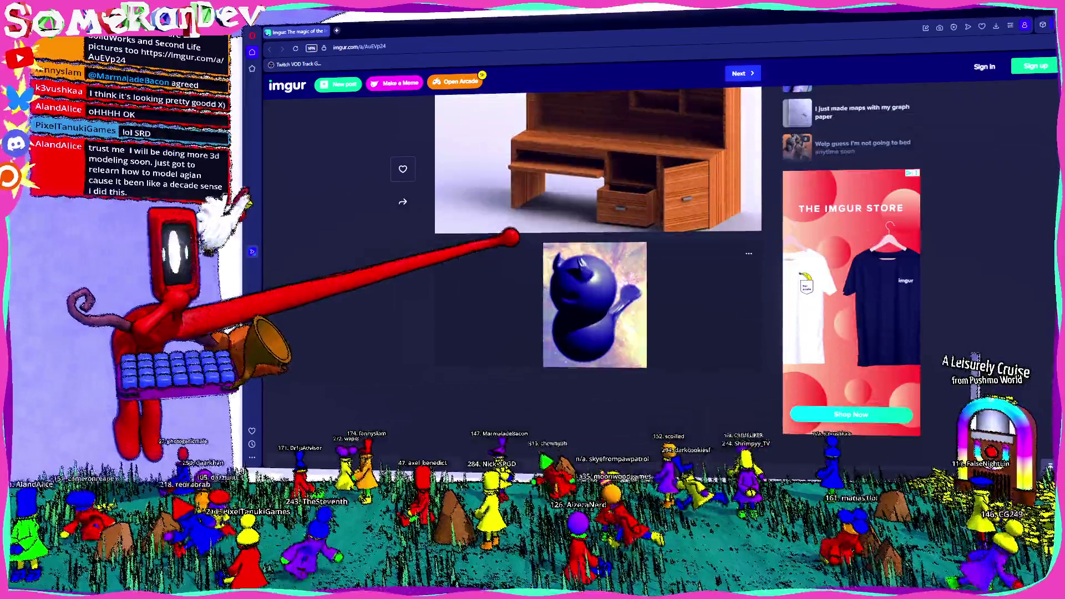
{"action": "scroll", "coordinate": [598, 266], "scroll_direction": "down", "scroll_amount": 2}
Step: View the blue horned creature render alone in a new Imgur tab, then close the browser window
{"action": "right_click", "coordinate": [649, 176]}
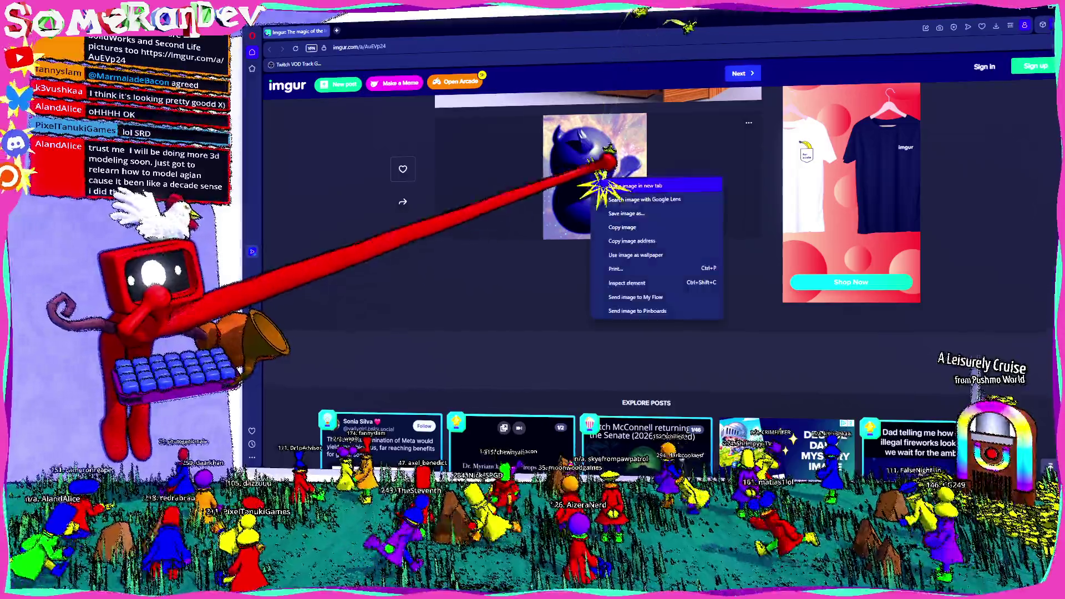
{"action": "left_click", "coordinate": [666, 186]}
{"action": "left_click", "coordinate": [371, 28]}
{"action": "scroll", "coordinate": [706, 295], "scroll_direction": "up", "scroll_amount": 3, "text": "ctrl"}
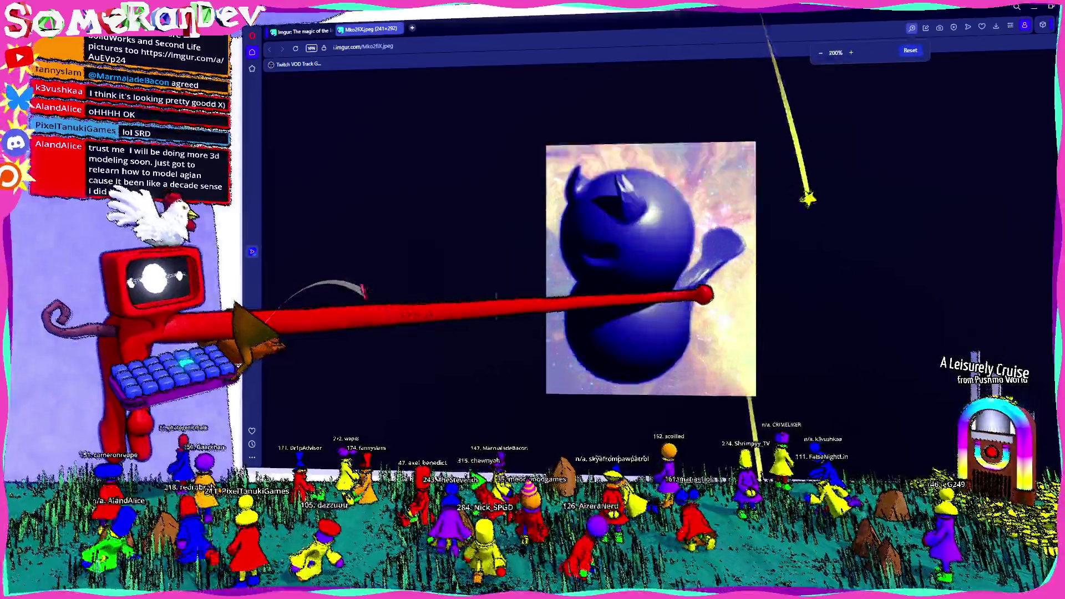
{"action": "scroll", "coordinate": [690, 308], "scroll_direction": "up", "scroll_amount": 4, "text": "ctrl"}
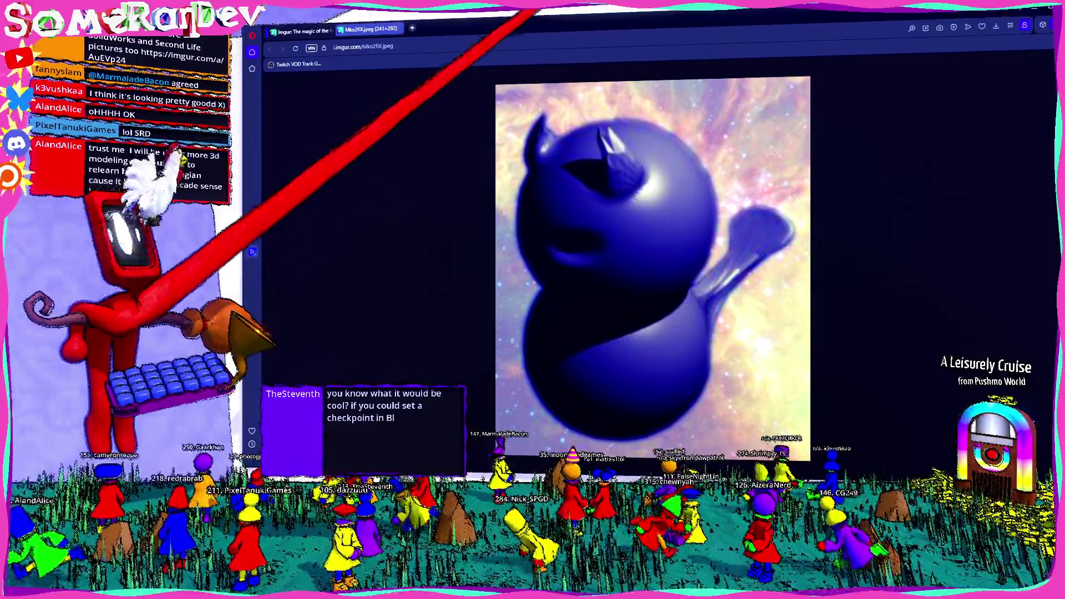
{"action": "double_click", "coordinate": [566, 27]}
{"action": "left_click", "coordinate": [889, 65]}
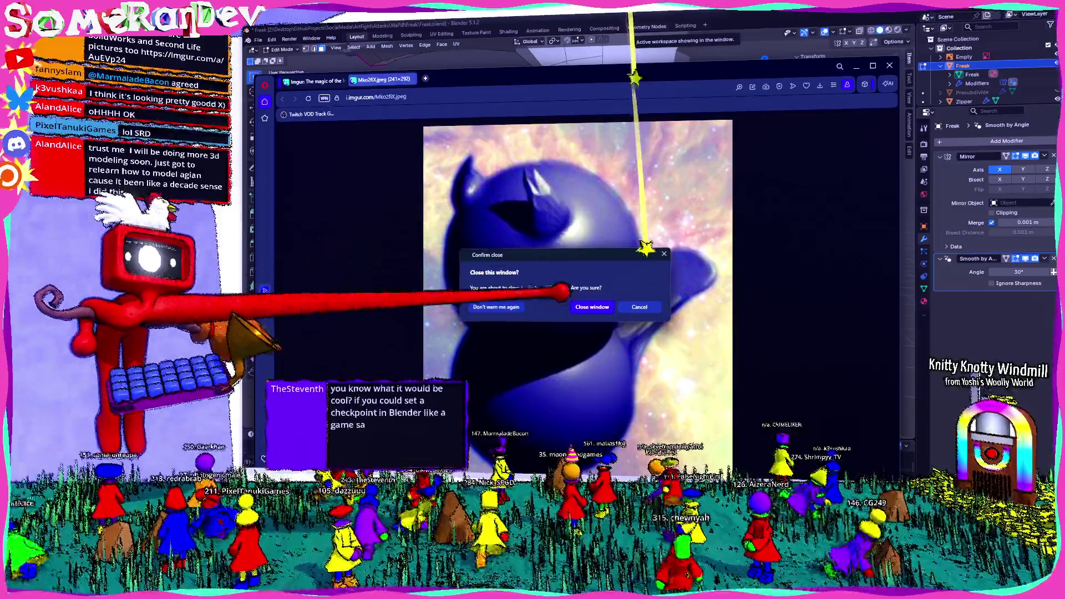
Step: Confirm closing the browser, then nudge the selected rear-hip face while checking it against the reference
{"action": "left_click", "coordinate": [593, 305]}
{"action": "mouse_move", "coordinate": [890, 334]}
{"action": "middle_mouse_down"}
{"action": "mouse_move", "coordinate": [483, 219]}
{"action": "mouse_move", "coordinate": [630, 230]}
{"action": "mouse_move", "coordinate": [575, 233]}
{"action": "middle_mouse_up"}
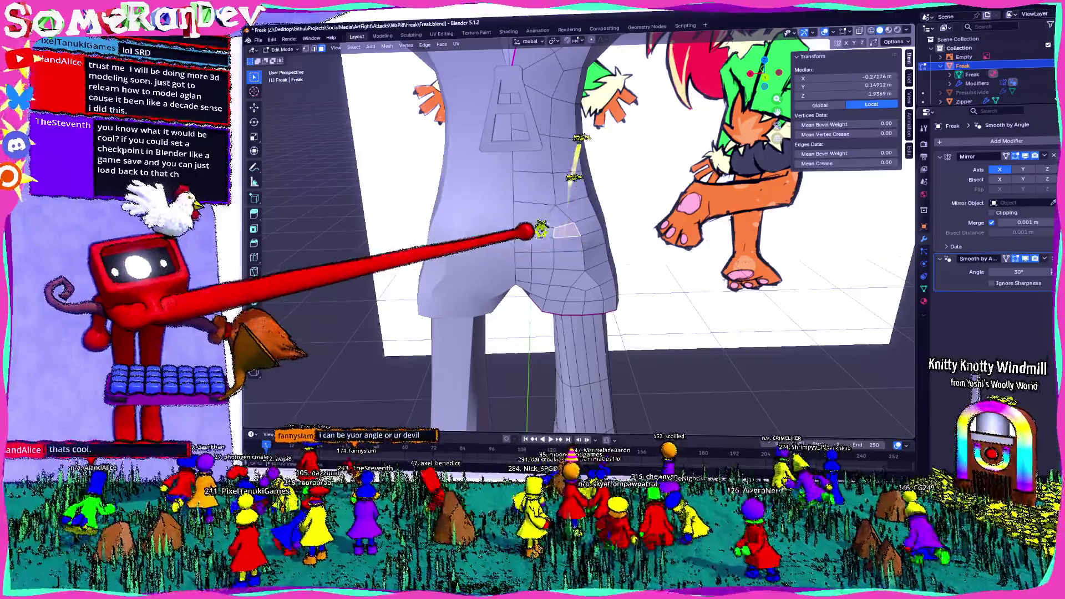
{"action": "left_click", "coordinate": [541, 231]}
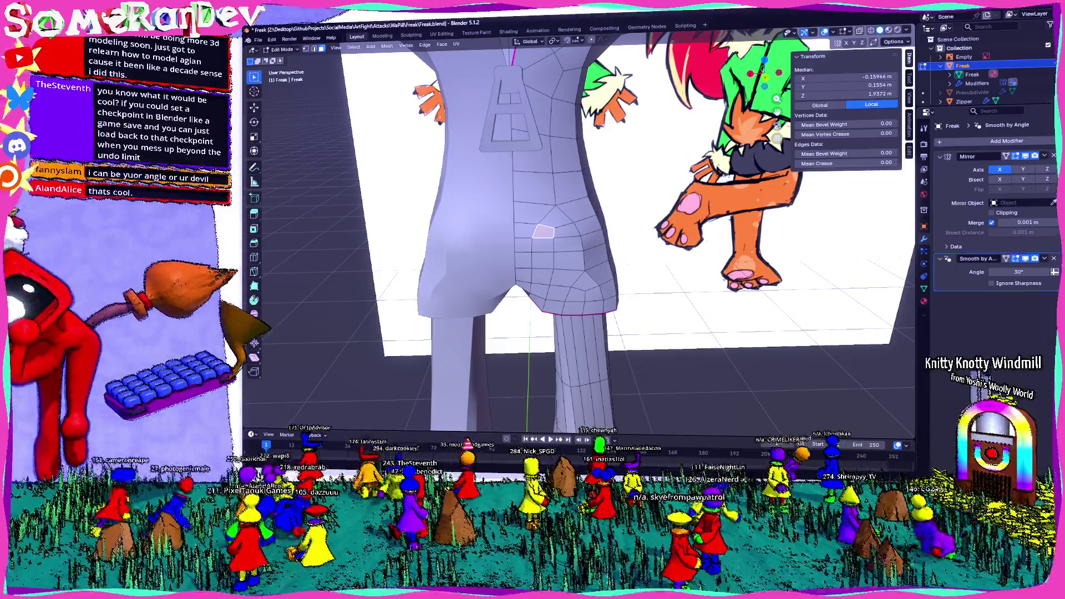
{"action": "middle_click_drag", "start_coordinate": [583, 250], "coordinate": [549, 250]}
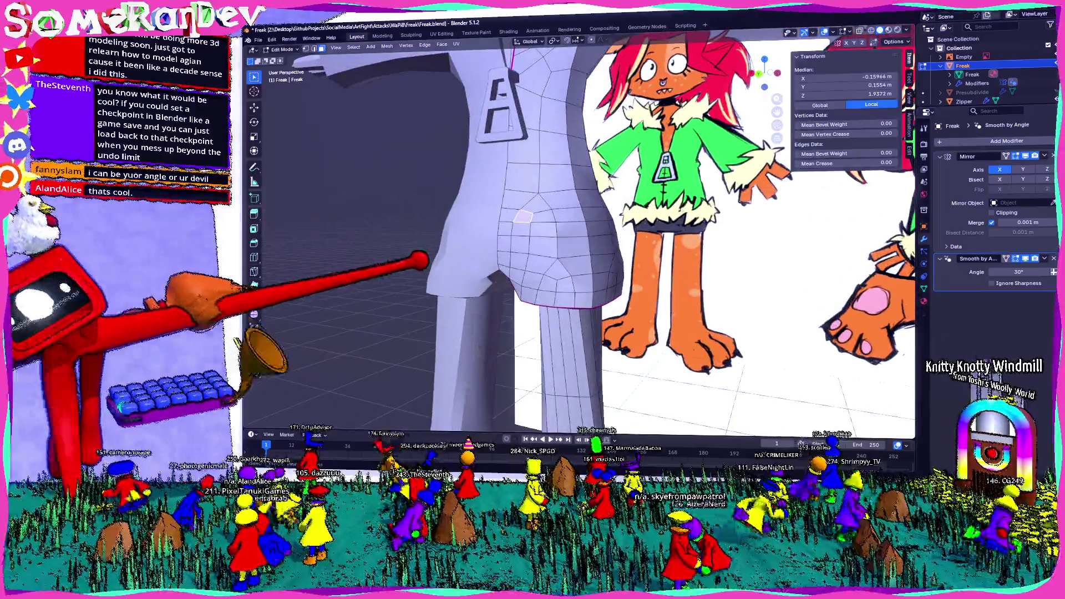
{"action": "scroll", "coordinate": [511, 269], "scroll_direction": "up", "scroll_amount": 3}
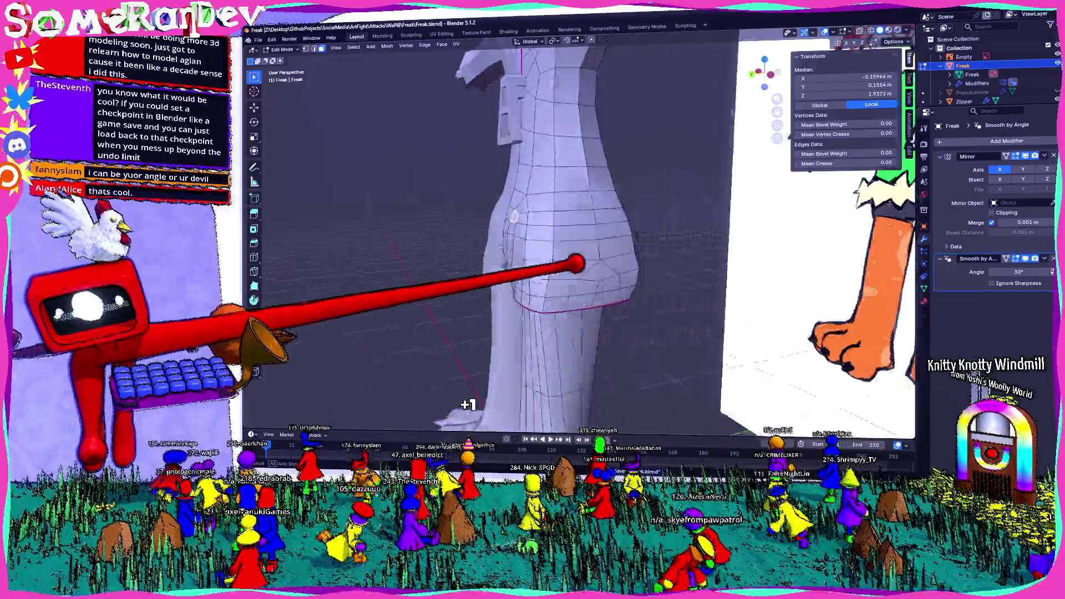
{"action": "mouse_move", "coordinate": [575, 262]}
{"action": "middle_mouse_down"}
{"action": "mouse_move", "coordinate": [706, 274]}
{"action": "mouse_move", "coordinate": [532, 242]}
{"action": "middle_mouse_up"}
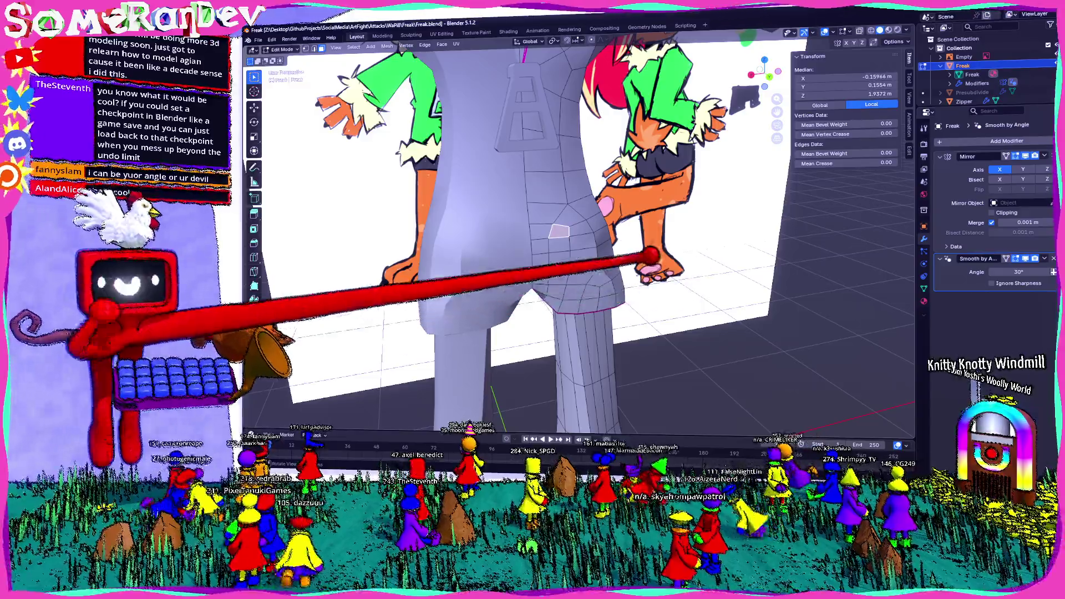
{"action": "mouse_move", "coordinate": [716, 350]}
{"action": "middle_mouse_down"}
{"action": "mouse_move", "coordinate": [630, 369]}
{"action": "mouse_move", "coordinate": [597, 260]}
{"action": "mouse_move", "coordinate": [638, 252]}
{"action": "middle_mouse_up"}
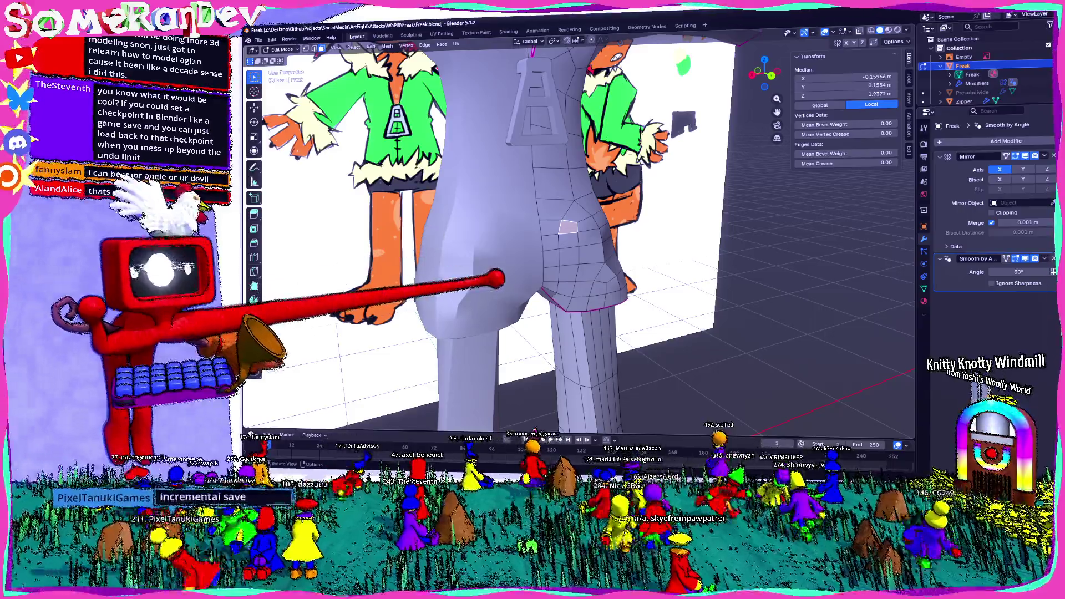
{"action": "mouse_move", "coordinate": [623, 279]}
{"action": "middle_mouse_down"}
{"action": "mouse_move", "coordinate": [507, 266]}
{"action": "mouse_move", "coordinate": [553, 275]}
{"action": "mouse_move", "coordinate": [549, 292]}
{"action": "middle_mouse_up"}
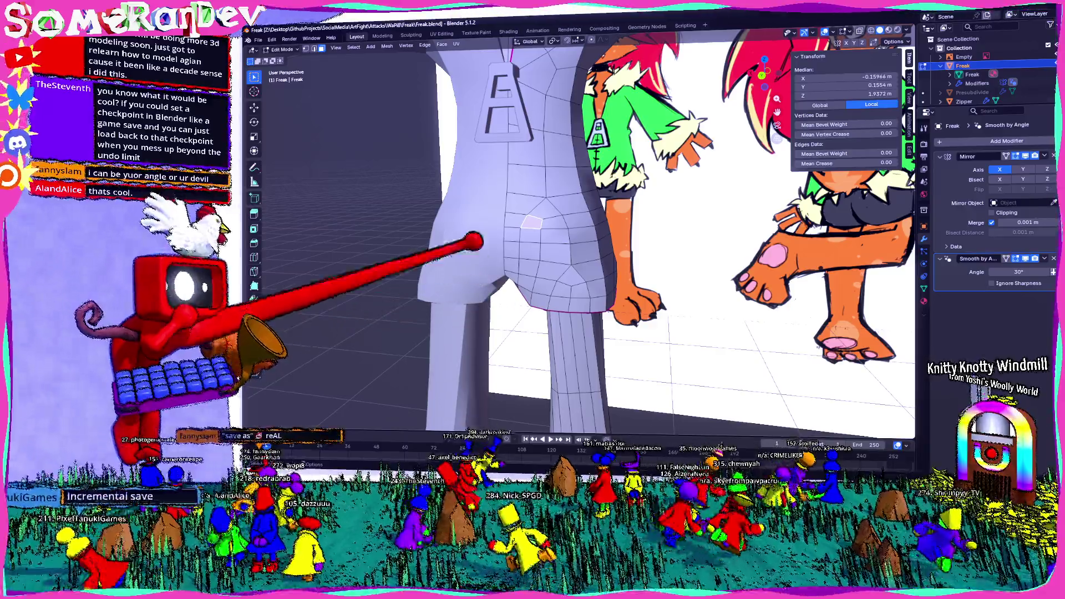
{"action": "left_click", "coordinate": [258, 40]}
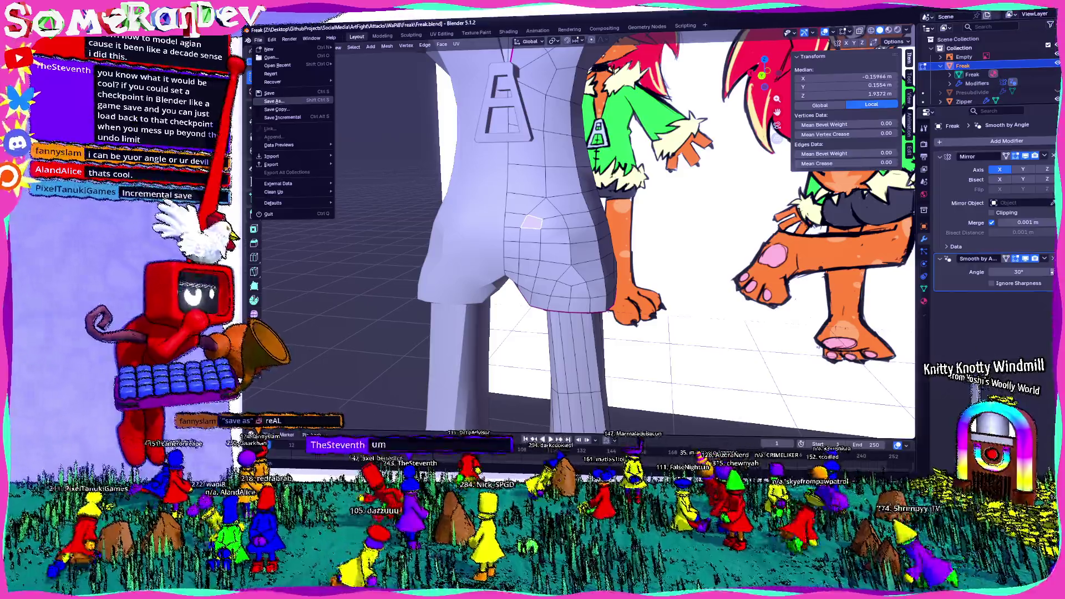
Step: Save the character .blend file, then begin extruding a face on the back of the hip
{"action": "left_click", "coordinate": [270, 93]}
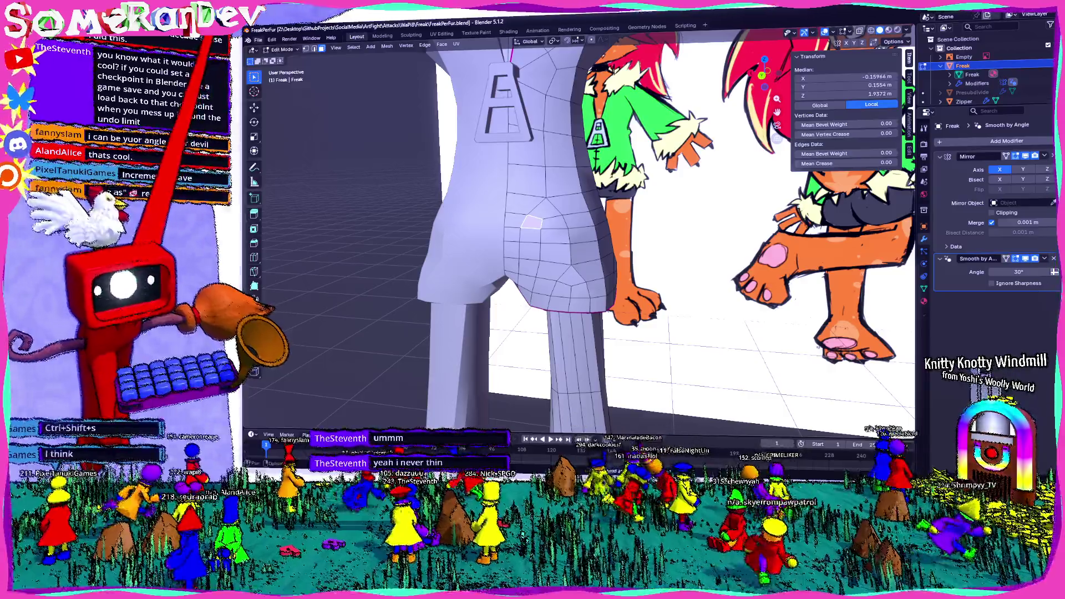
{"action": "left_click", "coordinate": [259, 40]}
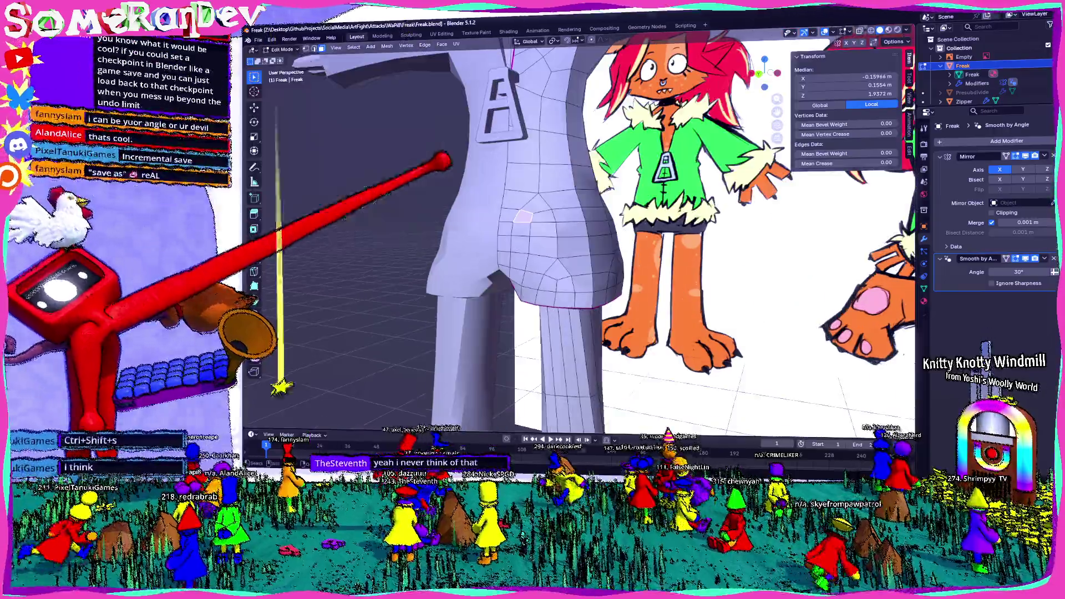
{"action": "middle_click_drag", "start_coordinate": [668, 434], "coordinate": [708, 437]}
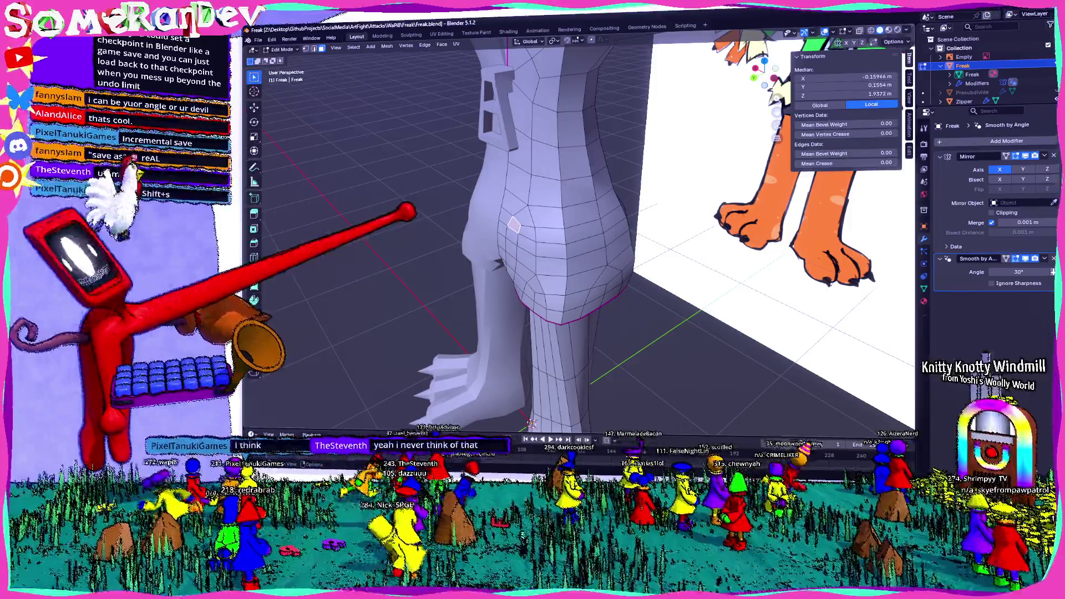
{"action": "middle_click_drag", "start_coordinate": [531, 423], "coordinate": [550, 416]}
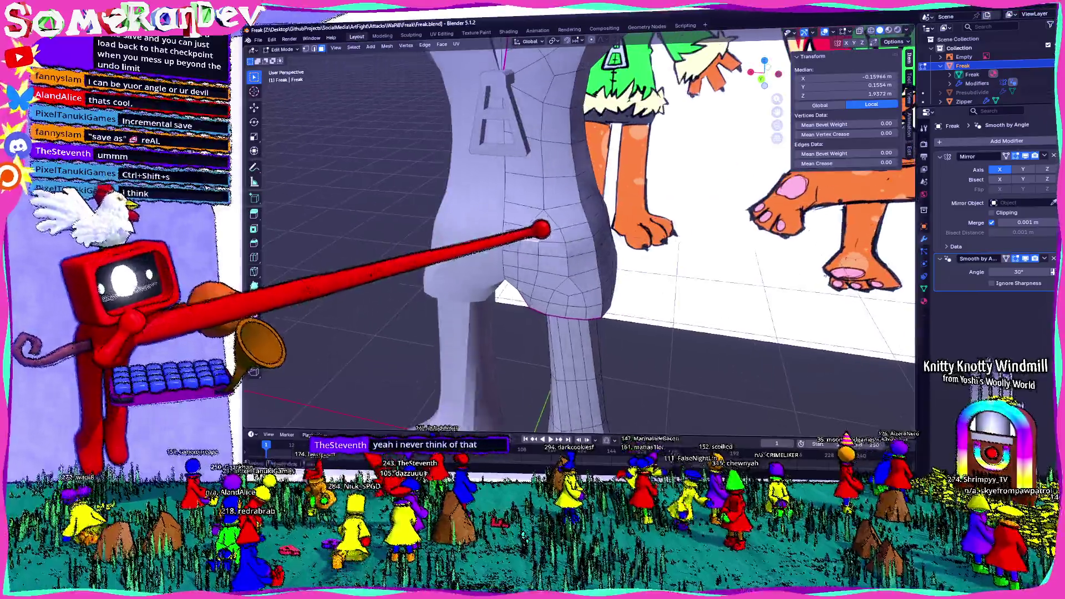
{"action": "mouse_move", "coordinate": [574, 231]}
{"action": "middle_mouse_down"}
{"action": "mouse_move", "coordinate": [554, 221]}
{"action": "mouse_move", "coordinate": [599, 212]}
{"action": "mouse_move", "coordinate": [464, 230]}
{"action": "mouse_move", "coordinate": [554, 247]}
{"action": "mouse_move", "coordinate": [577, 230]}
{"action": "mouse_move", "coordinate": [625, 228]}
{"action": "mouse_move", "coordinate": [585, 222]}
{"action": "mouse_move", "coordinate": [563, 235]}
{"action": "mouse_move", "coordinate": [637, 241]}
{"action": "mouse_move", "coordinate": [646, 209]}
{"action": "mouse_move", "coordinate": [717, 211]}
{"action": "mouse_move", "coordinate": [519, 221]}
{"action": "middle_mouse_up"}
{"action": "scroll", "coordinate": [634, 241], "scroll_direction": "up", "scroll_amount": 2}
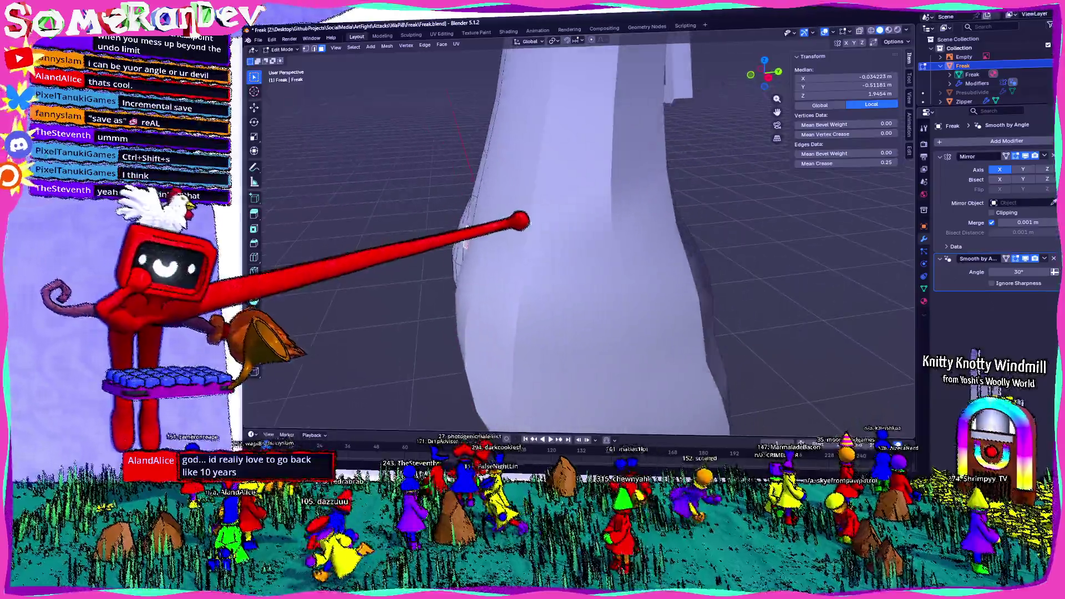
{"action": "key", "text": "e"}
Step: Redo the rear-hip face extrusion from a better angle and select the new extruded piece
{"action": "key", "text": "Escape"}
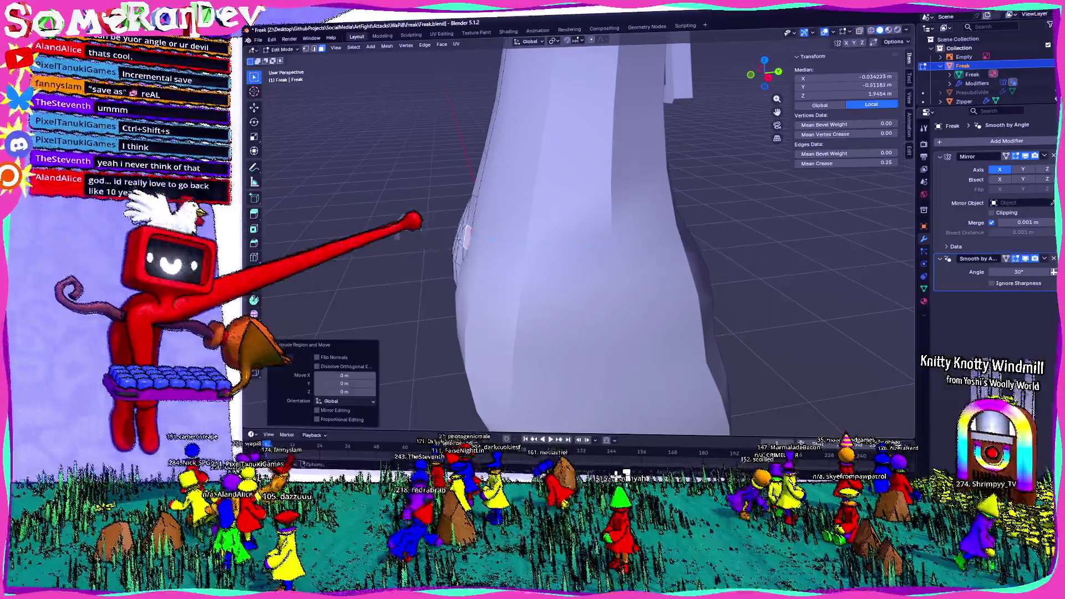
{"action": "middle_click_drag", "start_coordinate": [511, 238], "coordinate": [539, 246]}
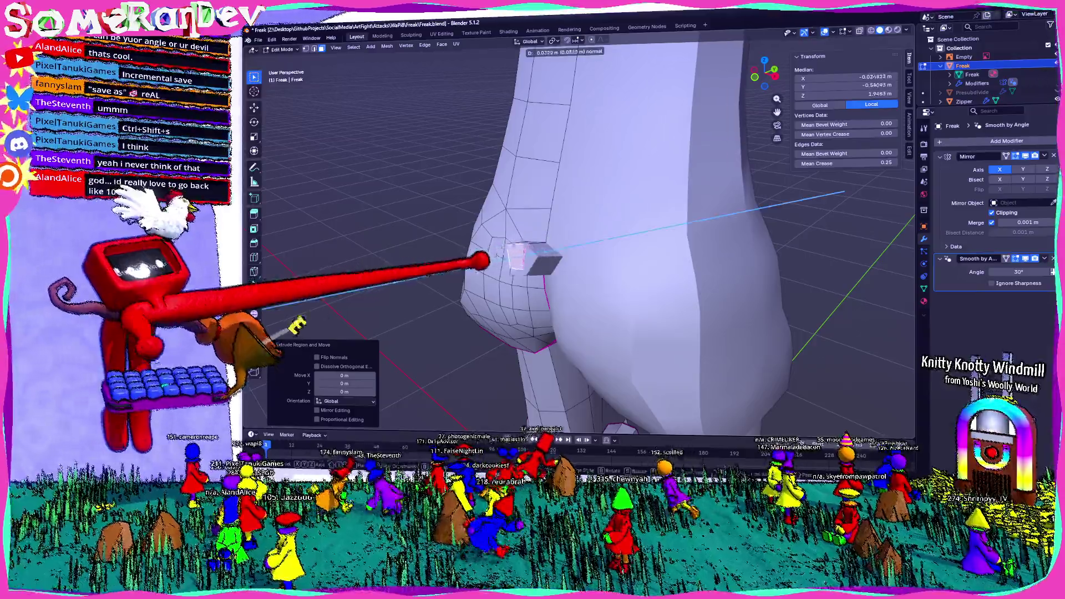
{"action": "left_click", "coordinate": [439, 262]}
{"action": "mouse_move", "coordinate": [440, 261]}
{"action": "middle_mouse_down"}
{"action": "mouse_move", "coordinate": [653, 266]}
{"action": "mouse_move", "coordinate": [642, 250]}
{"action": "mouse_move", "coordinate": [621, 261]}
{"action": "middle_mouse_up"}
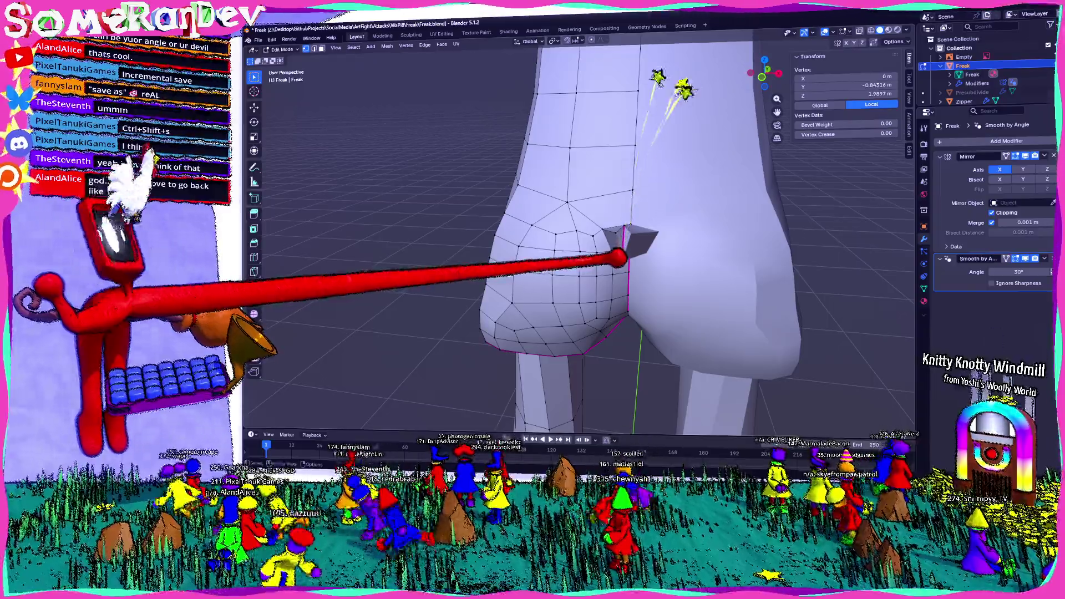
{"action": "left_click", "coordinate": [606, 258]}
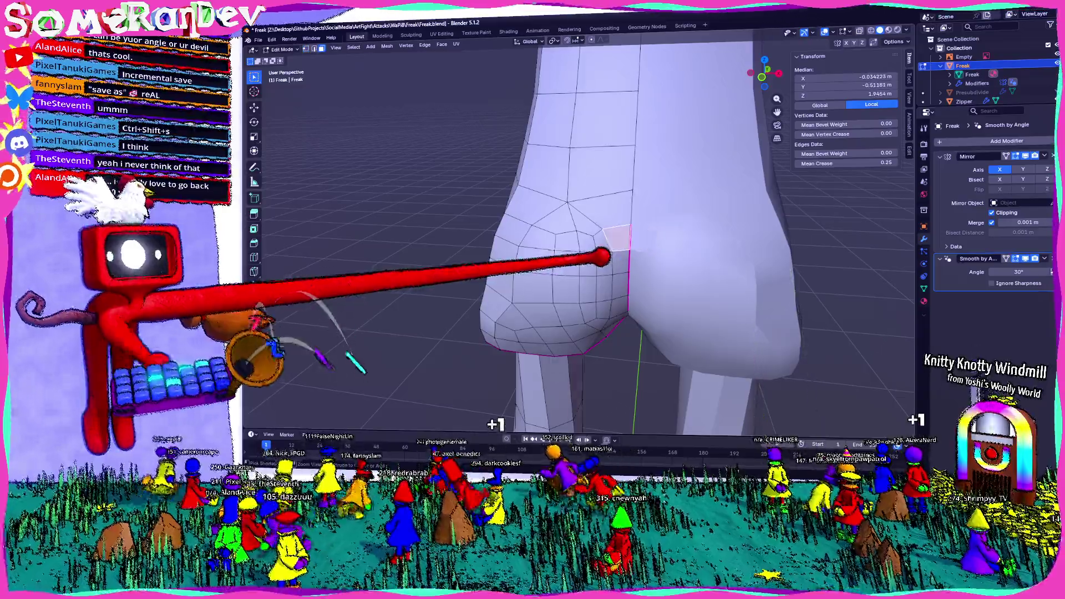
{"action": "mouse_move", "coordinate": [630, 252]}
{"action": "middle_mouse_down"}
{"action": "mouse_move", "coordinate": [605, 199]}
{"action": "mouse_move", "coordinate": [609, 255]}
{"action": "mouse_move", "coordinate": [563, 273]}
{"action": "mouse_move", "coordinate": [638, 239]}
{"action": "middle_mouse_up"}
Step: Move individual vertices of the extrusion to shape it into a small pointed flap
{"action": "left_click", "coordinate": [626, 263]}
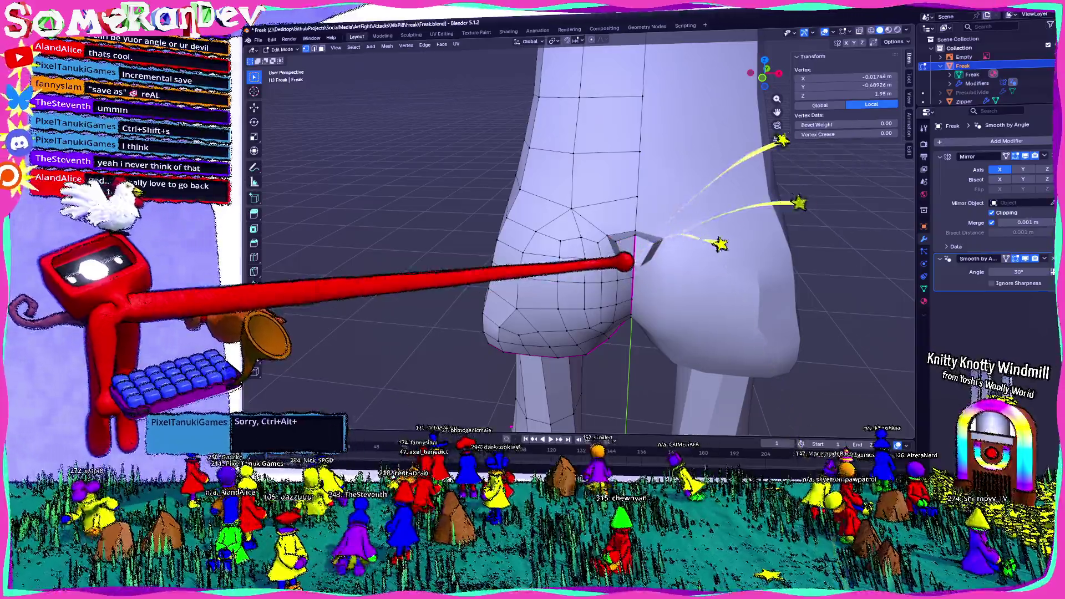
{"action": "key", "text": "g"}
{"action": "left_click", "coordinate": [586, 269]}
{"action": "key", "text": "g"}
{"action": "left_click", "coordinate": [647, 256]}
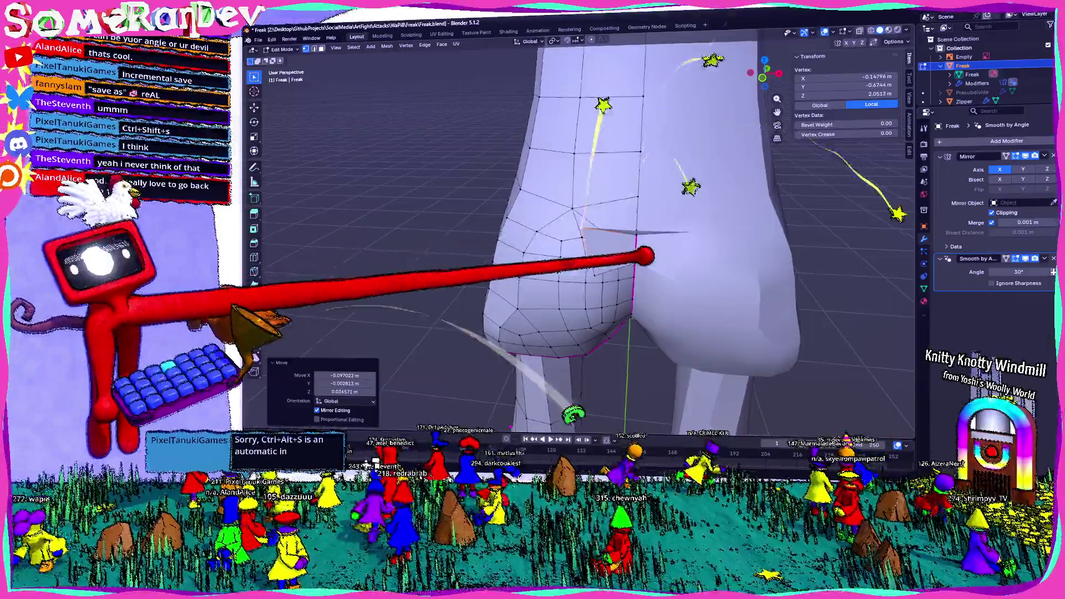
{"action": "middle_click_drag", "start_coordinate": [648, 256], "coordinate": [784, 214]}
{"action": "key", "text": "g"}
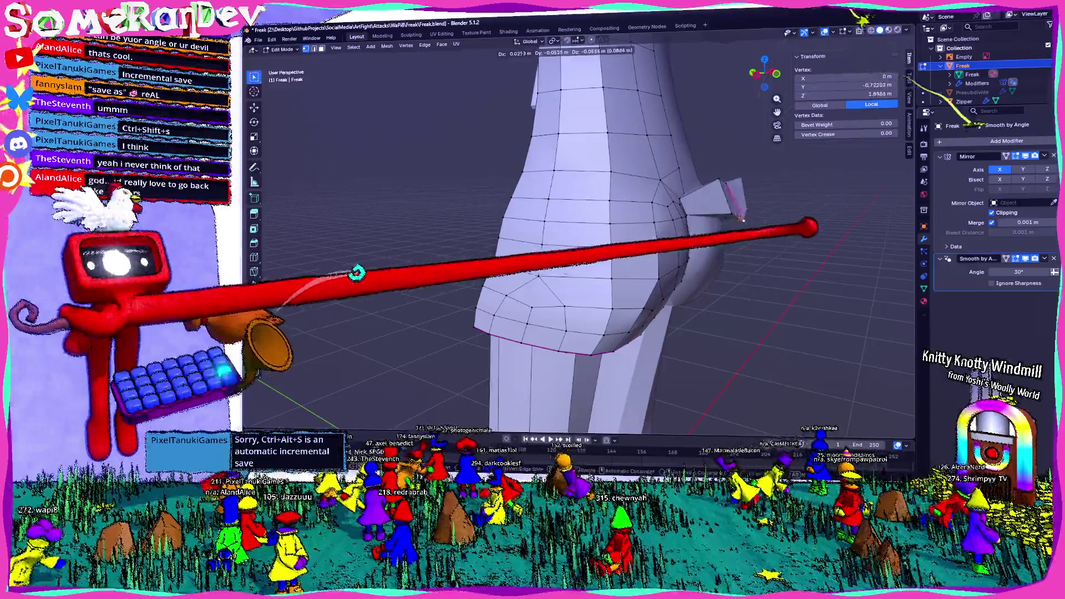
{"action": "left_click", "coordinate": [744, 169]}
{"action": "left_click", "coordinate": [464, 409]}
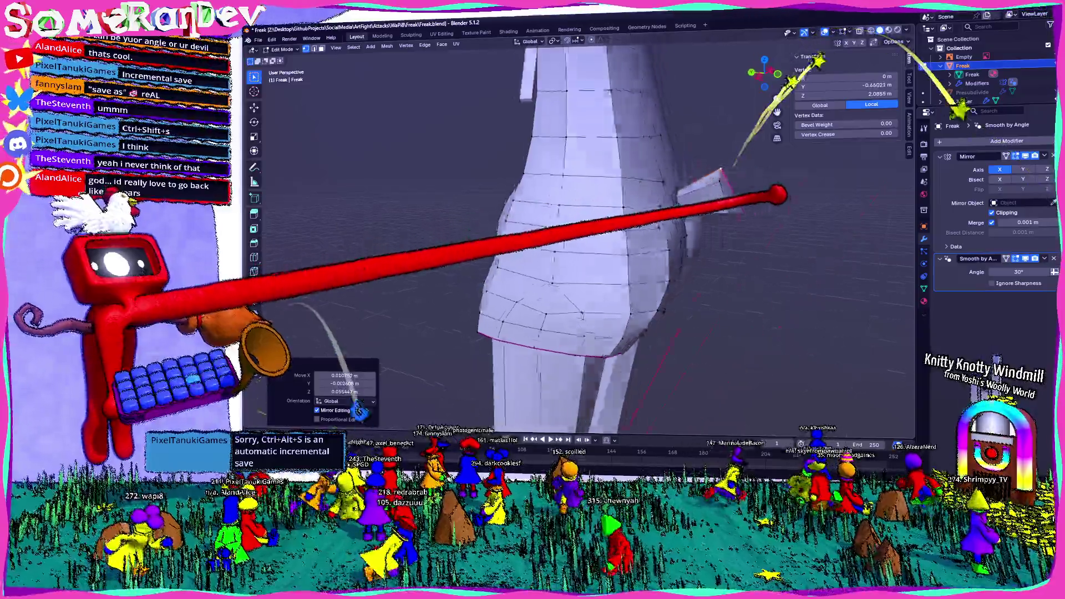
{"action": "mouse_move", "coordinate": [464, 409]}
{"action": "middle_mouse_down"}
{"action": "mouse_move", "coordinate": [533, 391]}
{"action": "mouse_move", "coordinate": [385, 398]}
{"action": "middle_mouse_up"}
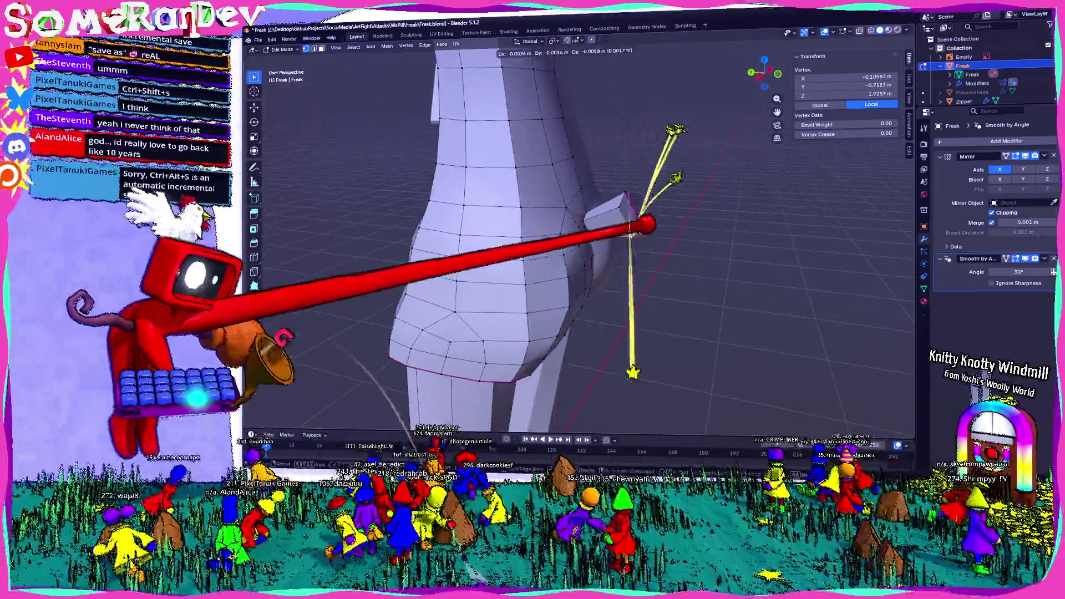
{"action": "left_click", "coordinate": [409, 325]}
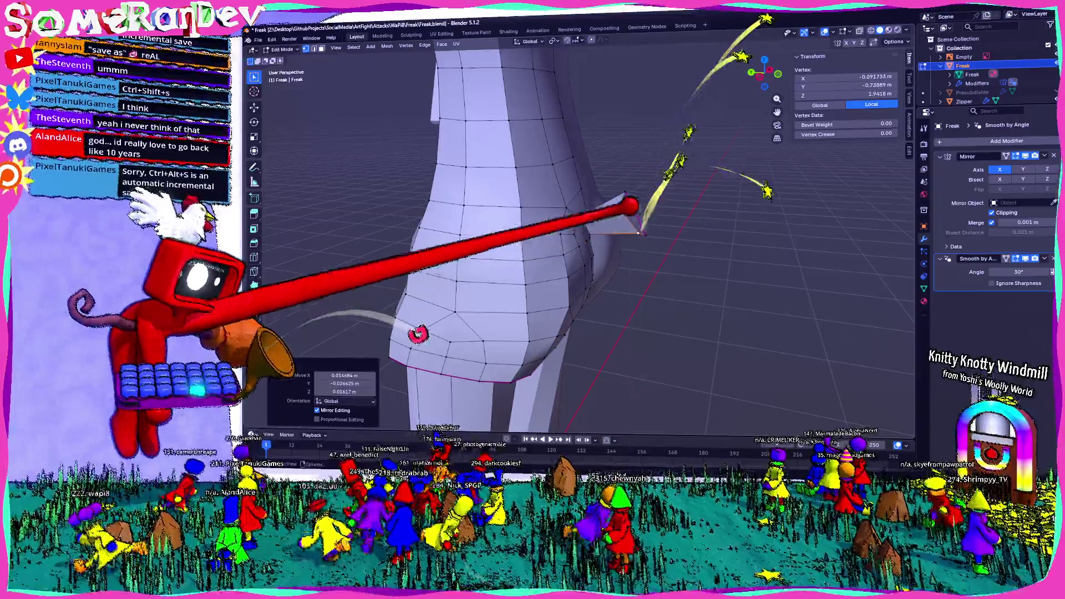
Step: Adjust further hip vertices to refine the mirrored flaps, then select a face at the waist
{"action": "middle_click_drag", "start_coordinate": [409, 326], "coordinate": [466, 333]}
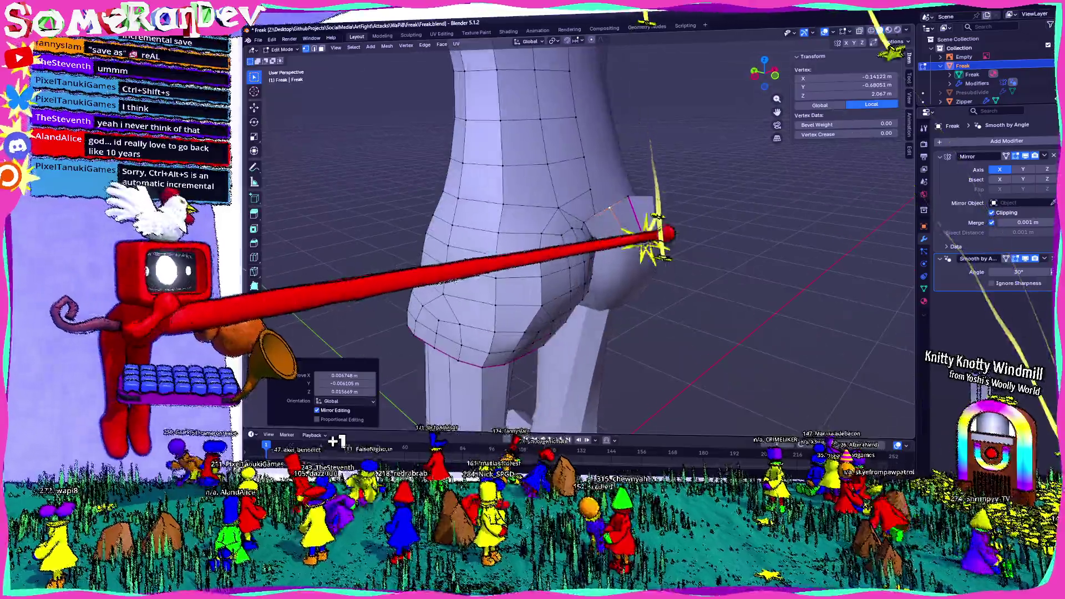
{"action": "mouse_move", "coordinate": [670, 240]}
{"action": "middle_mouse_down"}
{"action": "mouse_move", "coordinate": [690, 221]}
{"action": "mouse_move", "coordinate": [607, 265]}
{"action": "mouse_move", "coordinate": [566, 225]}
{"action": "middle_mouse_up"}
{"action": "left_click", "coordinate": [706, 212]}
{"action": "key", "text": "g"}
{"action": "left_click", "coordinate": [732, 233]}
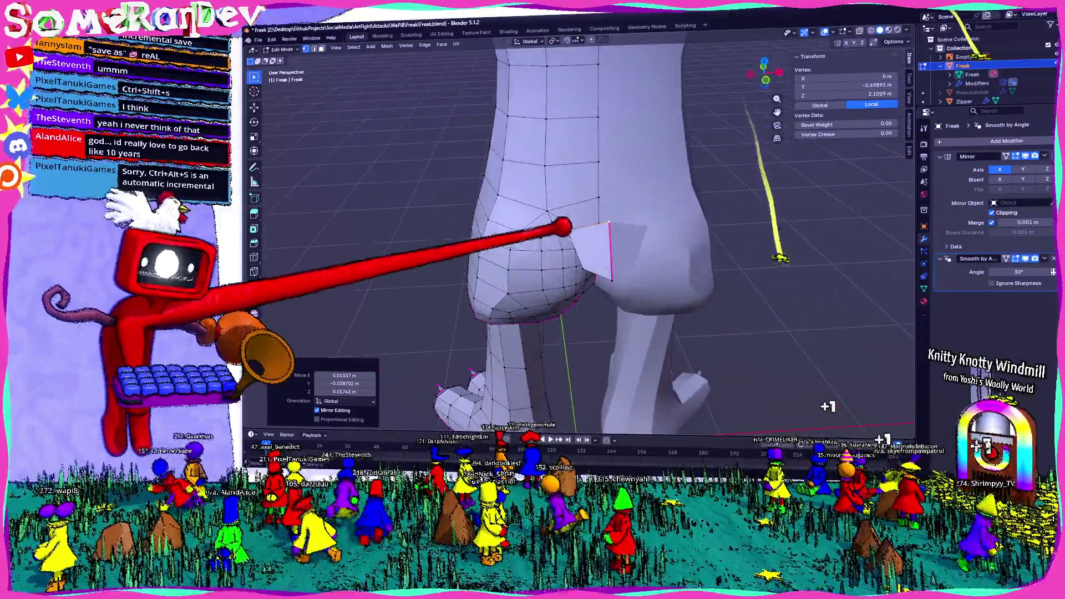
{"action": "key", "text": "g"}
{"action": "left_click", "coordinate": [610, 123]}
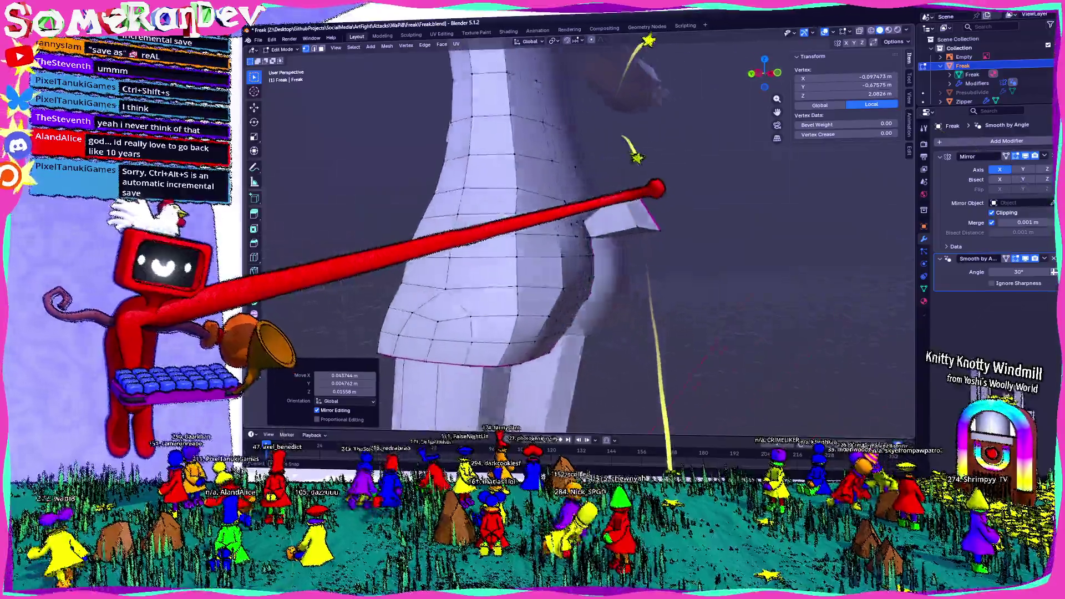
{"action": "middle_click_drag", "start_coordinate": [613, 191], "coordinate": [735, 271]}
{"action": "scroll", "coordinate": [811, 194], "scroll_direction": "down", "scroll_amount": 3}
{"action": "mouse_move", "coordinate": [807, 195]}
{"action": "middle_mouse_down"}
{"action": "mouse_move", "coordinate": [685, 196]}
{"action": "mouse_move", "coordinate": [599, 227]}
{"action": "mouse_move", "coordinate": [605, 215]}
{"action": "middle_mouse_up"}
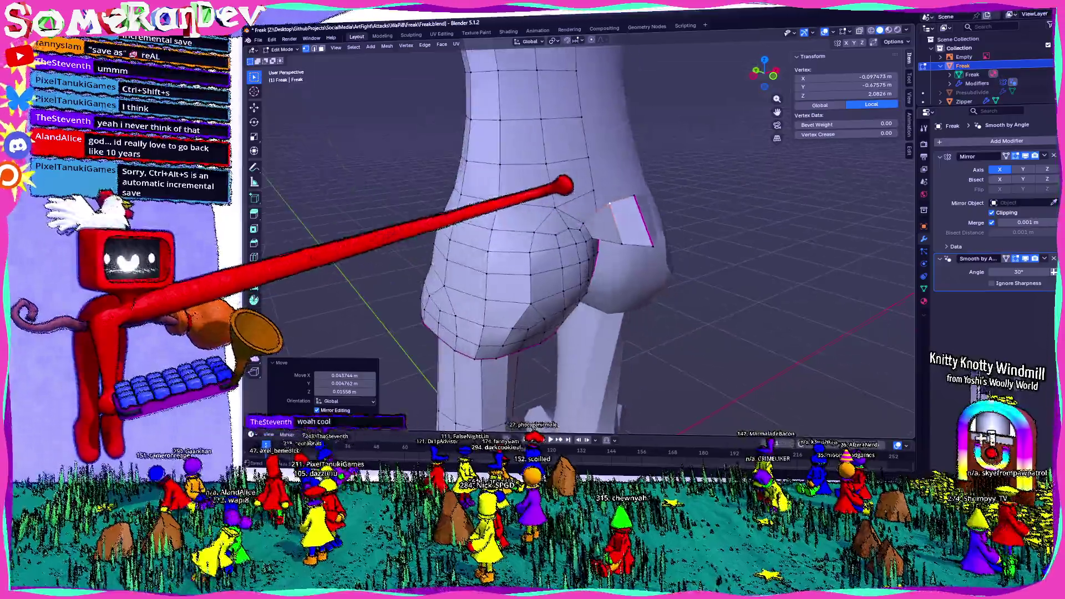
{"action": "middle_click_drag", "start_coordinate": [564, 184], "coordinate": [589, 172]}
{"action": "left_click", "coordinate": [499, 176]}
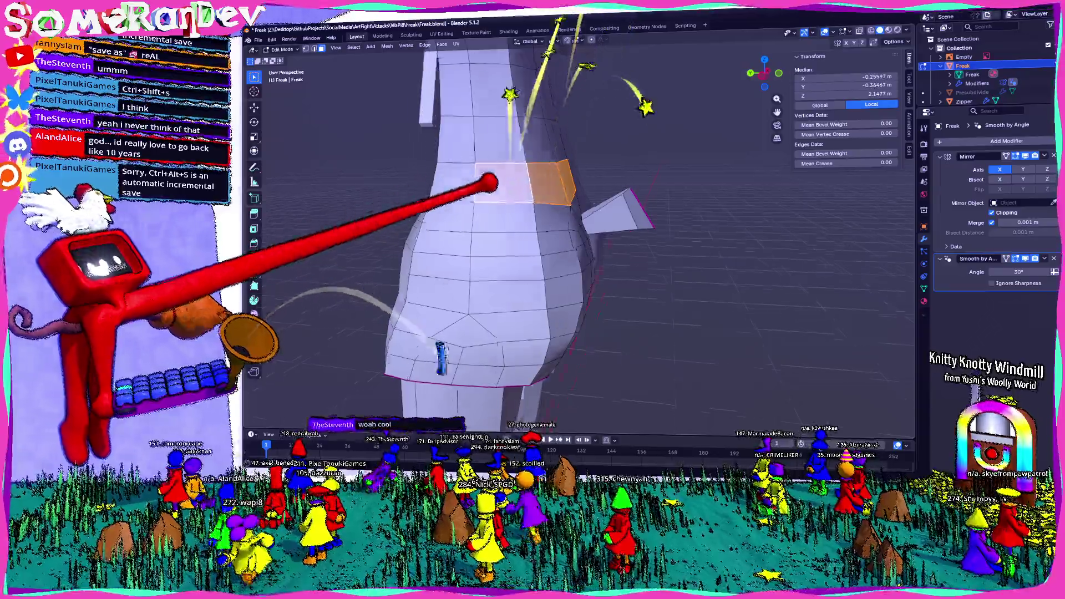
{"action": "scroll", "coordinate": [487, 183], "scroll_direction": "up", "scroll_amount": 3}
Step: Extrude the waist edge loop and scale it outward into a waistband ring
{"action": "left_click", "coordinate": [452, 178], "text": "alt"}
{"action": "middle_click_drag", "start_coordinate": [504, 178], "coordinate": [544, 203]}
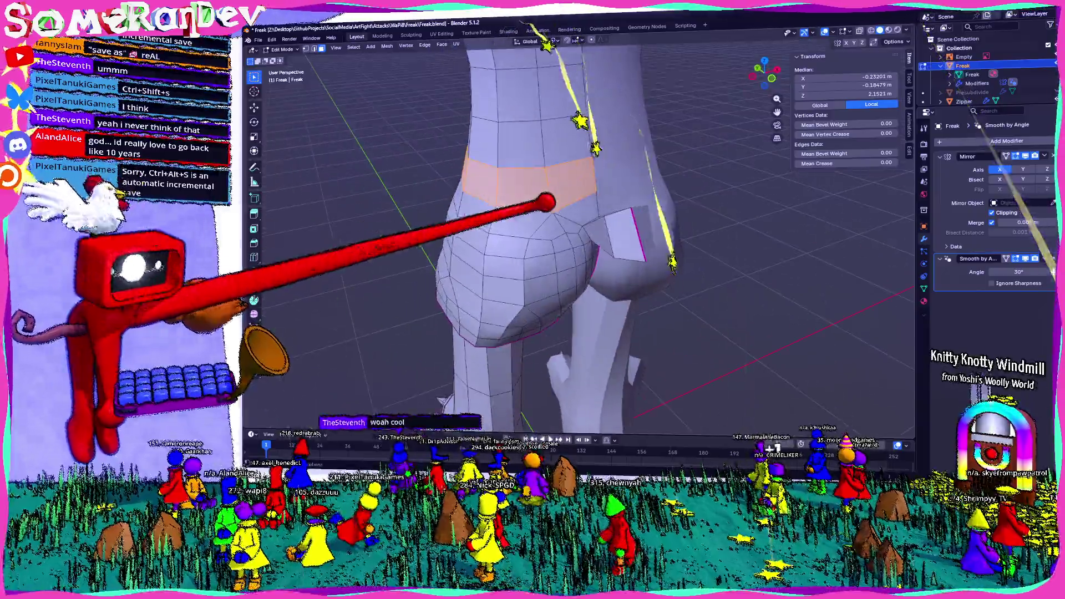
{"action": "key", "text": "s"}
{"action": "left_click", "coordinate": [773, 406]}
{"action": "key", "text": "e"}
{"action": "key", "text": "Escape"}
{"action": "key", "text": "s"}
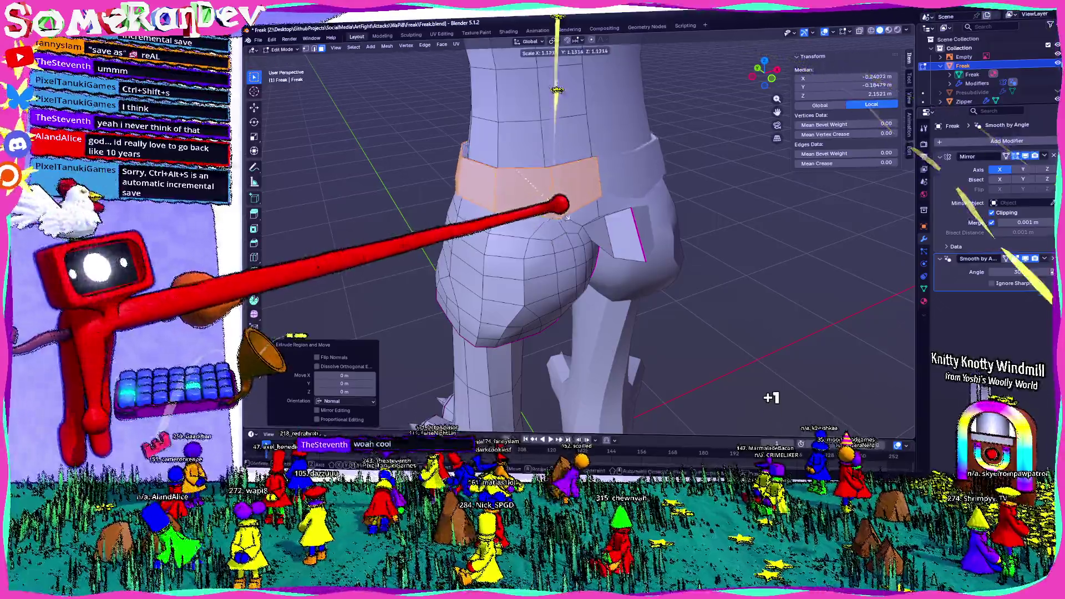
{"action": "mouse_move", "coordinate": [569, 212]}
{"action": "middle_mouse_down"}
{"action": "mouse_move", "coordinate": [730, 232]}
{"action": "mouse_move", "coordinate": [624, 231]}
{"action": "middle_mouse_up"}
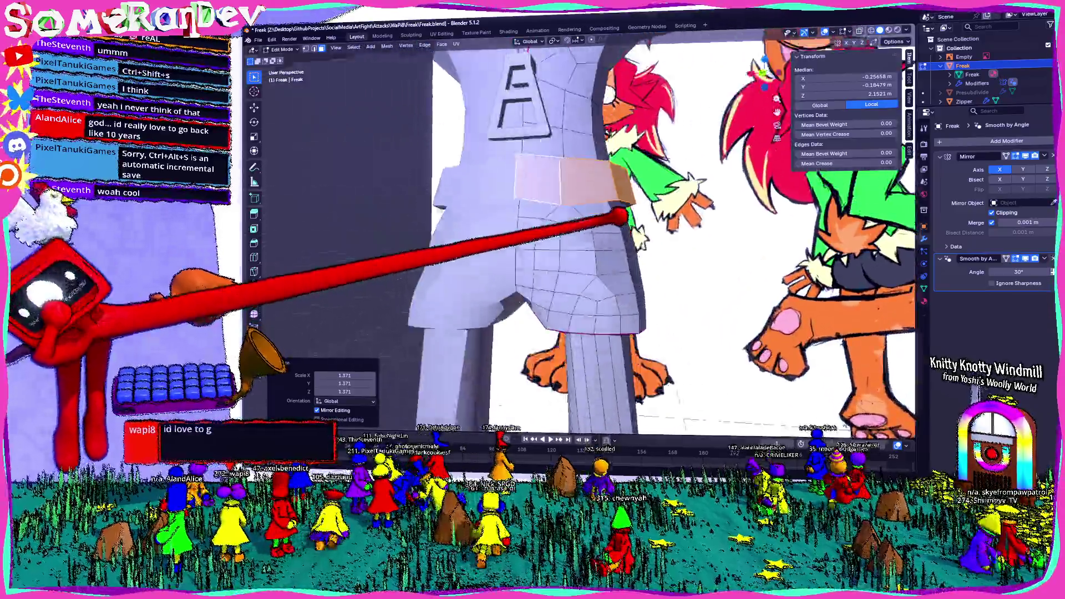
{"action": "left_click", "coordinate": [551, 150]}
{"action": "scroll", "coordinate": [551, 150], "scroll_direction": "up", "scroll_amount": 3}
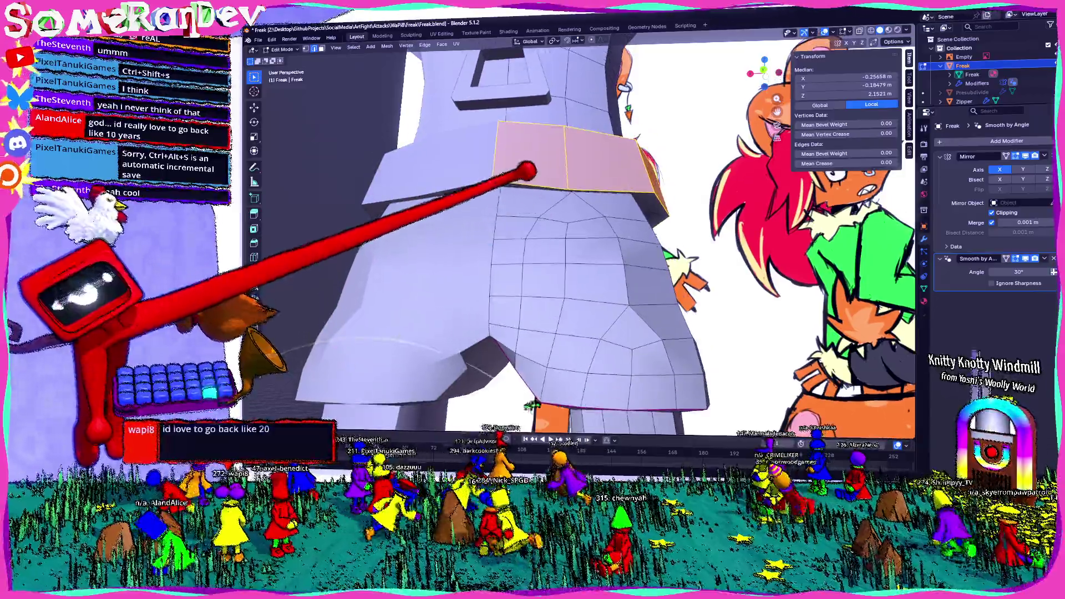
Step: Subdivide the waistband edges via the Ctrl+E edge menu
{"action": "middle_click_drag", "start_coordinate": [593, 189], "coordinate": [499, 215]}
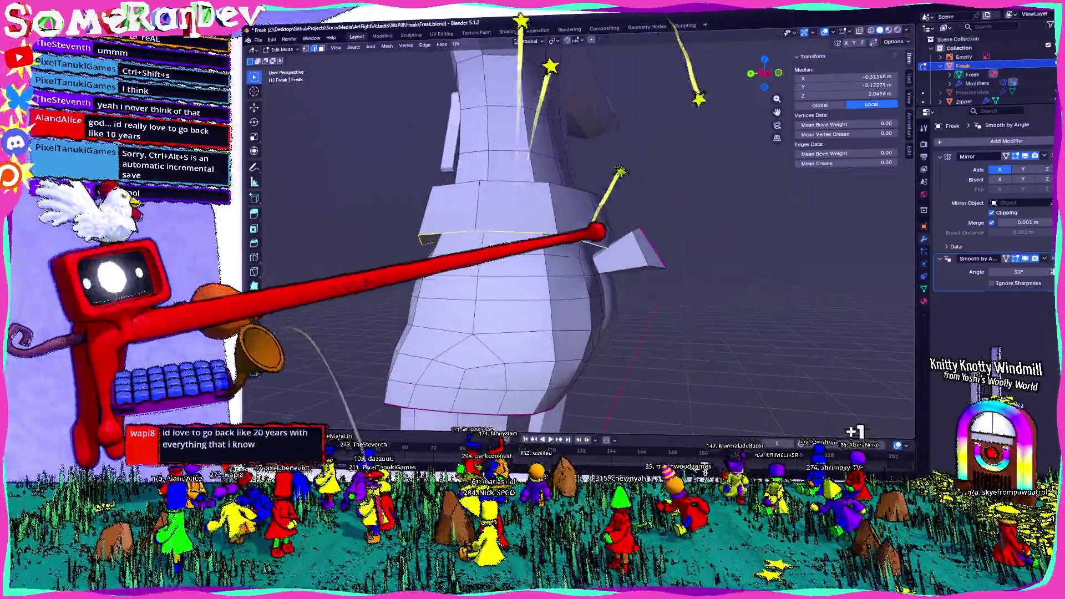
{"action": "mouse_move", "coordinate": [594, 231]}
{"action": "middle_mouse_down"}
{"action": "mouse_move", "coordinate": [571, 238]}
{"action": "mouse_move", "coordinate": [582, 227]}
{"action": "middle_mouse_up"}
{"action": "key", "text": "ctrl+e"}
{"action": "left_click", "coordinate": [550, 215]}
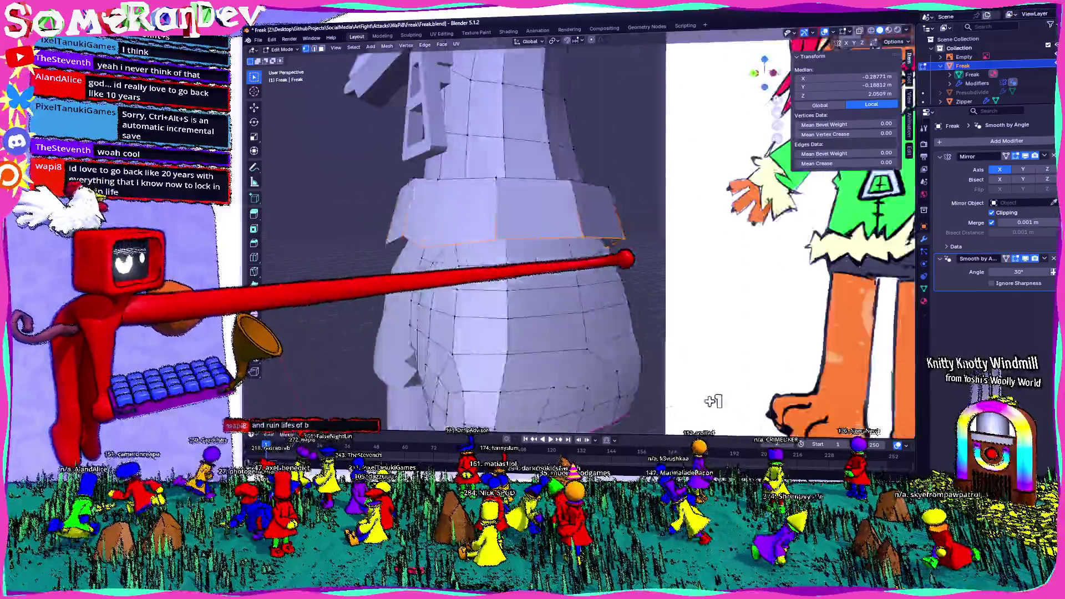
Step: Reposition several waistband vertices against the reference, then select an edge loop up the torso
{"action": "middle_click_drag", "start_coordinate": [500, 268], "coordinate": [561, 228]}
{"action": "left_click", "coordinate": [549, 216]}
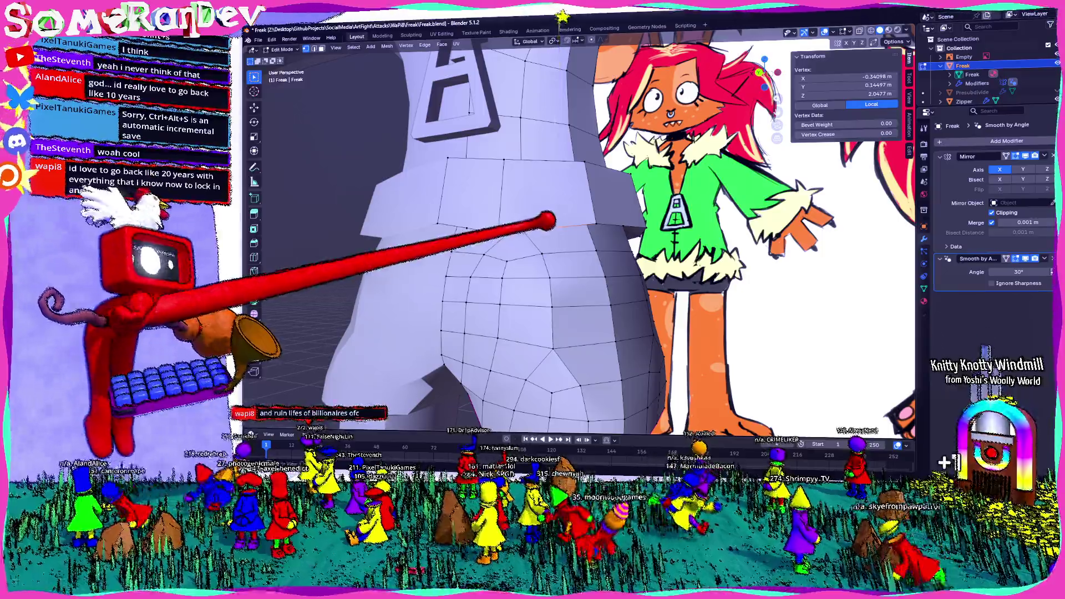
{"action": "left_click_drag", "start_coordinate": [546, 221], "coordinate": [542, 242]}
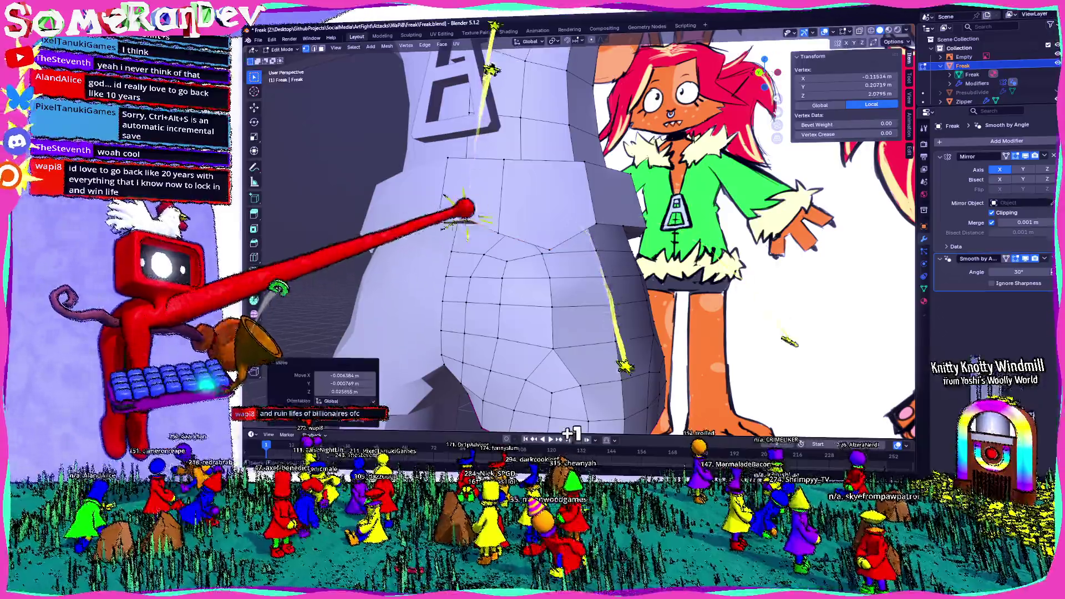
{"action": "key", "text": "g"}
{"action": "left_click", "coordinate": [641, 250]}
{"action": "middle_click_drag", "start_coordinate": [641, 250], "coordinate": [470, 239]}
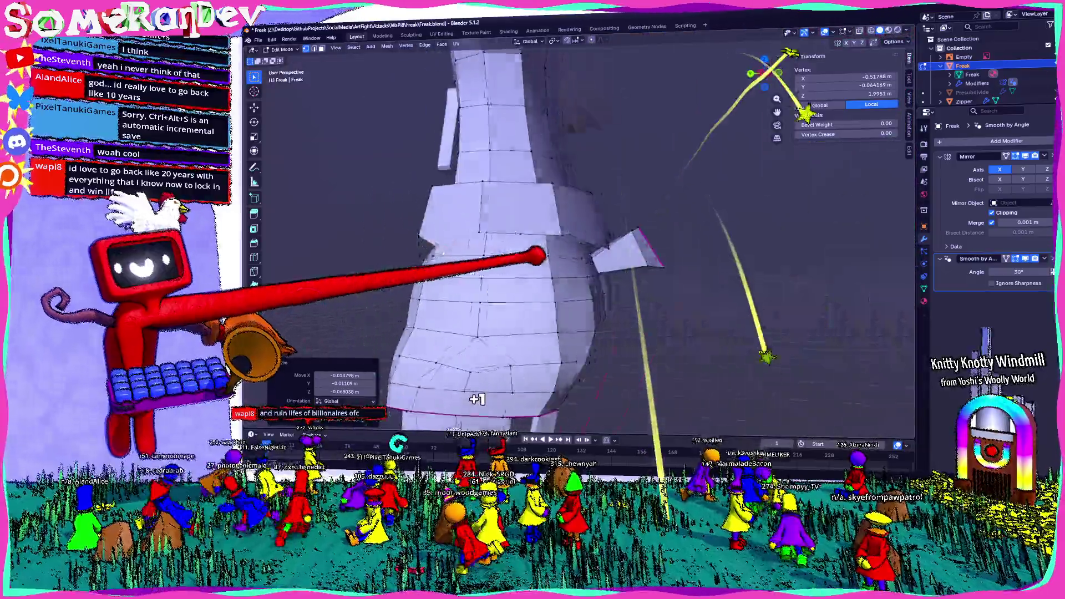
{"action": "key", "text": "g"}
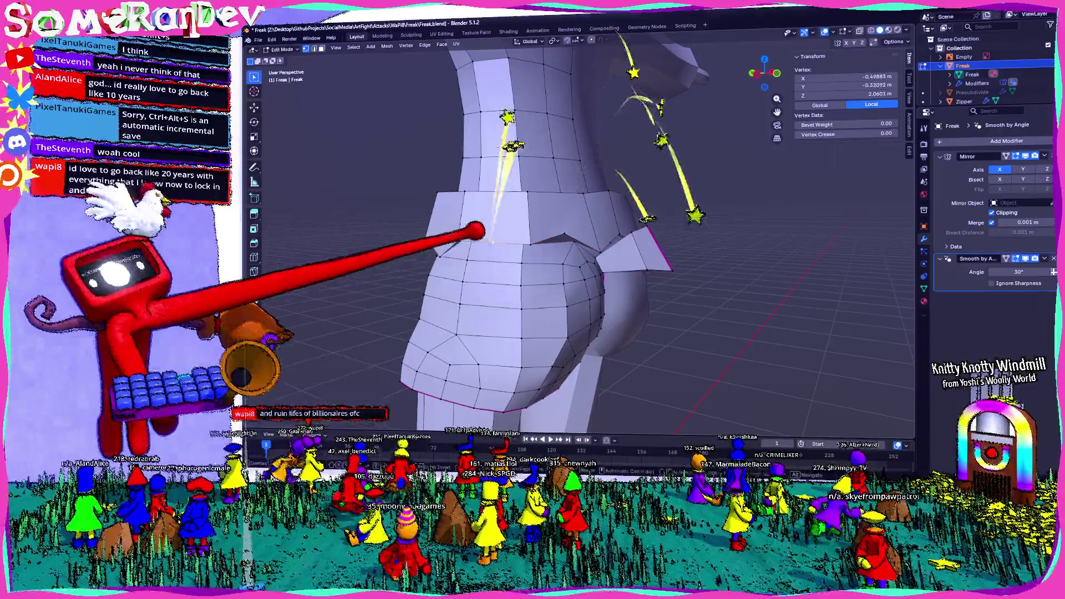
{"action": "left_click", "coordinate": [570, 254]}
{"action": "mouse_move", "coordinate": [570, 254]}
{"action": "middle_mouse_down"}
{"action": "mouse_move", "coordinate": [541, 262]}
{"action": "mouse_move", "coordinate": [582, 178]}
{"action": "middle_mouse_up"}
{"action": "key", "text": "g"}
{"action": "left_click", "coordinate": [591, 265]}
{"action": "left_click", "coordinate": [567, 193], "text": "shift"}
{"action": "left_click", "coordinate": [556, 179], "text": "alt"}
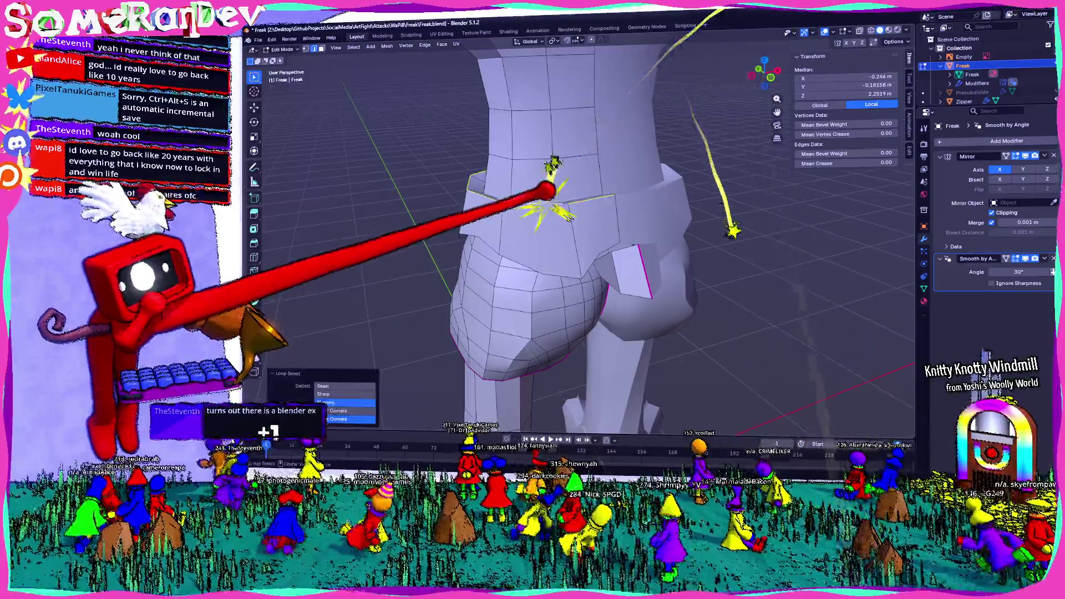
Step: Subdivide the selected torso edge loop above the waistband
{"action": "key", "text": "KP_7"}
{"action": "middle_click_drag", "start_coordinate": [582, 250], "coordinate": [565, 405]}
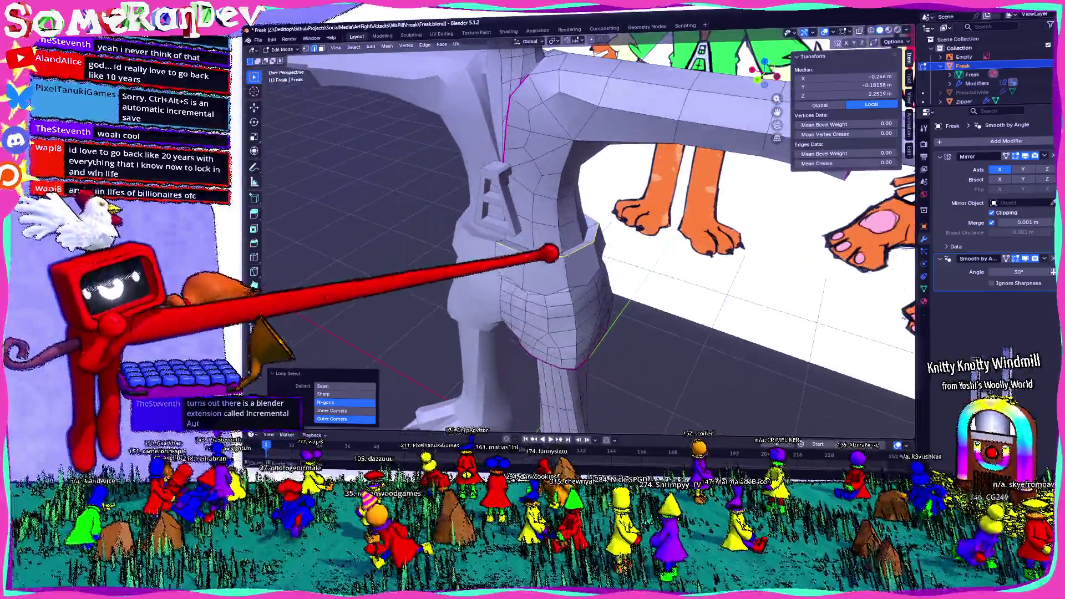
{"action": "right_click", "coordinate": [550, 253]}
{"action": "left_click", "coordinate": [537, 241]}
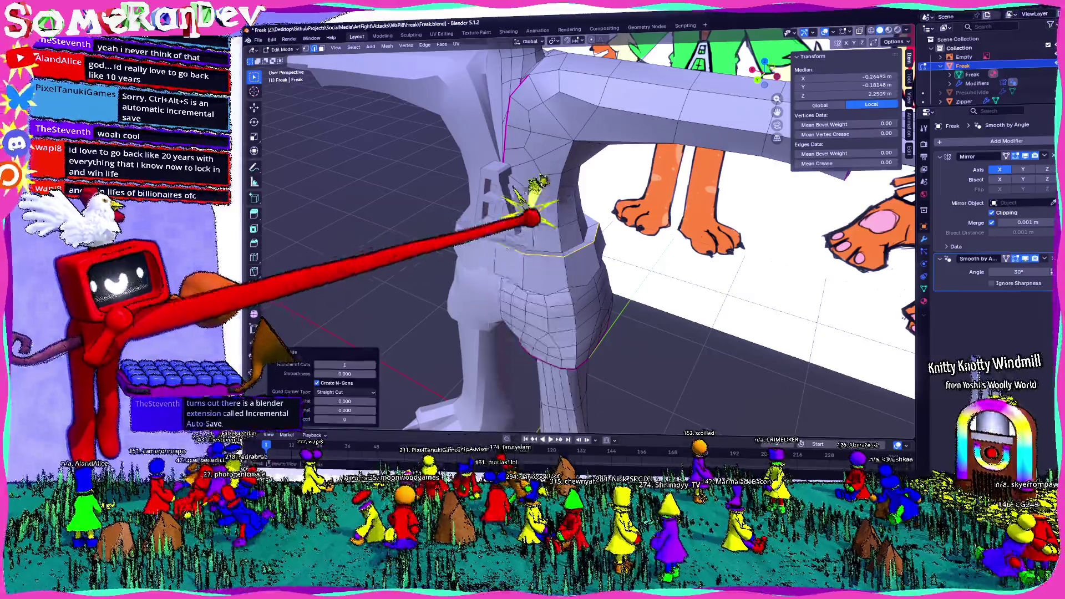
Step: Move the new torso vertices into place from a frontal view
{"action": "middle_click_drag", "start_coordinate": [542, 233], "coordinate": [533, 254]}
{"action": "left_click", "coordinate": [549, 243]}
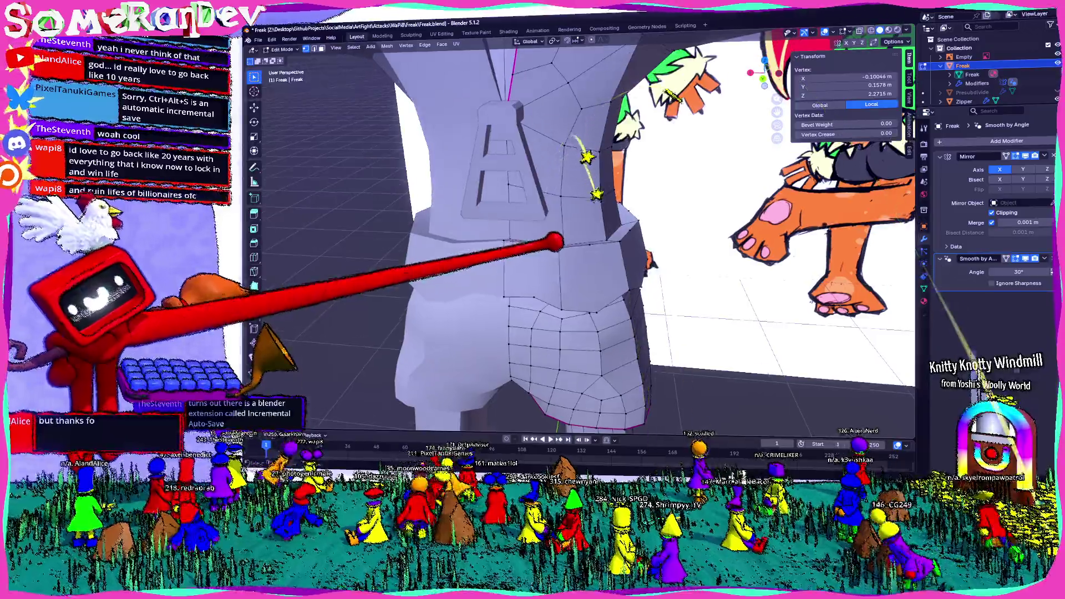
{"action": "left_click", "coordinate": [554, 228]}
{"action": "mouse_move", "coordinate": [554, 229]}
{"action": "middle_mouse_down"}
{"action": "mouse_move", "coordinate": [609, 250]}
{"action": "mouse_move", "coordinate": [583, 242]}
{"action": "mouse_move", "coordinate": [495, 257]}
{"action": "mouse_move", "coordinate": [541, 242]}
{"action": "mouse_move", "coordinate": [516, 226]}
{"action": "mouse_move", "coordinate": [511, 202]}
{"action": "mouse_move", "coordinate": [610, 188]}
{"action": "mouse_move", "coordinate": [602, 167]}
{"action": "mouse_move", "coordinate": [642, 209]}
{"action": "middle_mouse_up"}
{"action": "left_click", "coordinate": [474, 249]}
{"action": "left_click", "coordinate": [491, 257]}
{"action": "left_click", "coordinate": [540, 220]}
{"action": "left_click", "coordinate": [499, 218]}
{"action": "scroll", "coordinate": [512, 202], "scroll_direction": "up", "scroll_amount": 2}
Step: Triangulate selected faces on the head with Ctrl+T
{"action": "left_click", "coordinate": [593, 188]}
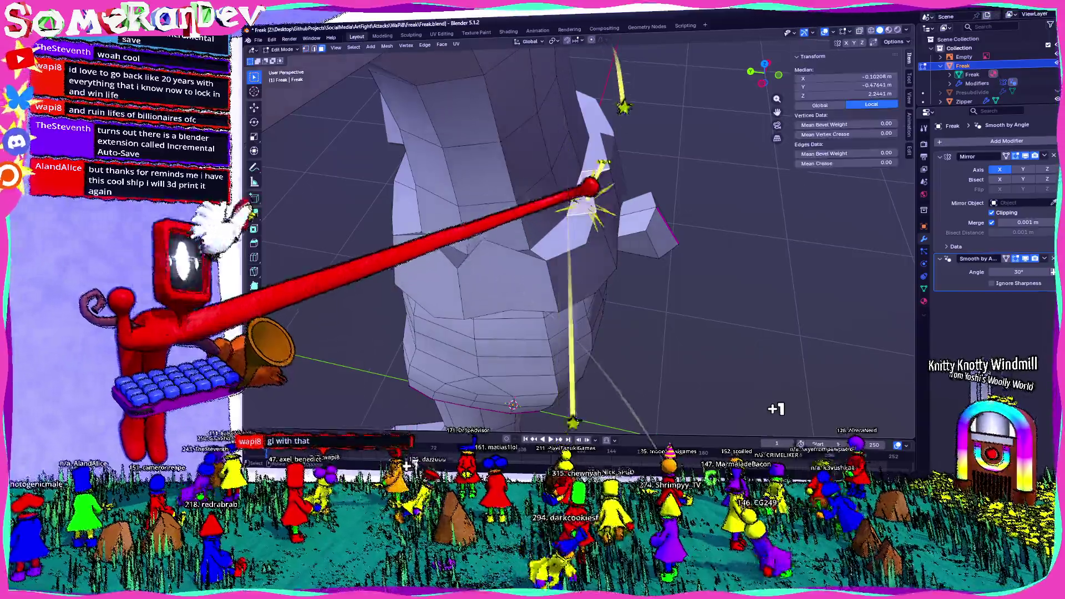
{"action": "mouse_move", "coordinate": [580, 233]}
{"action": "middle_mouse_down"}
{"action": "mouse_move", "coordinate": [542, 238]}
{"action": "mouse_move", "coordinate": [607, 261]}
{"action": "mouse_move", "coordinate": [532, 304]}
{"action": "mouse_move", "coordinate": [654, 261]}
{"action": "mouse_move", "coordinate": [546, 308]}
{"action": "mouse_move", "coordinate": [515, 288]}
{"action": "mouse_move", "coordinate": [550, 250]}
{"action": "mouse_move", "coordinate": [583, 250]}
{"action": "mouse_move", "coordinate": [500, 258]}
{"action": "mouse_move", "coordinate": [416, 241]}
{"action": "middle_mouse_up"}
{"action": "left_click", "coordinate": [496, 243]}
{"action": "scroll", "coordinate": [496, 244], "scroll_direction": "up", "scroll_amount": 3}
{"action": "key", "text": "ctrl+t"}
{"action": "scroll", "coordinate": [549, 250], "scroll_direction": "down", "scroll_amount": 5}
Step: Check the model in Object Mode, triangulate another upper edge-loop selection, and select a torso face
{"action": "key", "text": "Tab"}
{"action": "scroll", "coordinate": [583, 250], "scroll_direction": "up", "scroll_amount": 4}
{"action": "key", "text": "Tab"}
{"action": "scroll", "coordinate": [583, 250], "scroll_direction": "up", "scroll_amount": 3}
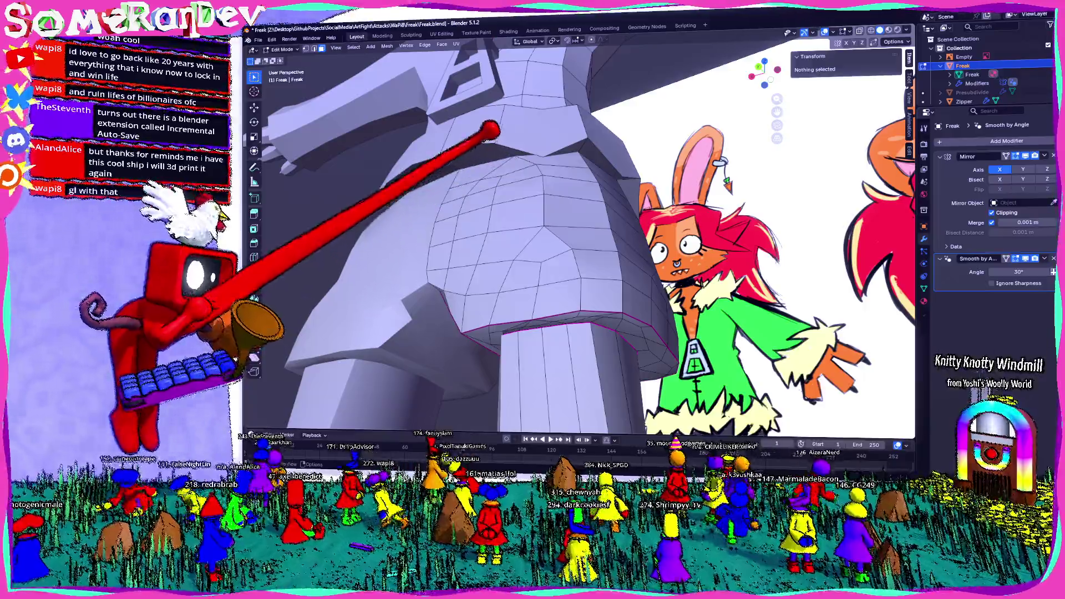
{"action": "left_click", "coordinate": [499, 154], "text": "alt"}
{"action": "middle_click_drag", "start_coordinate": [499, 121], "coordinate": [520, 113]}
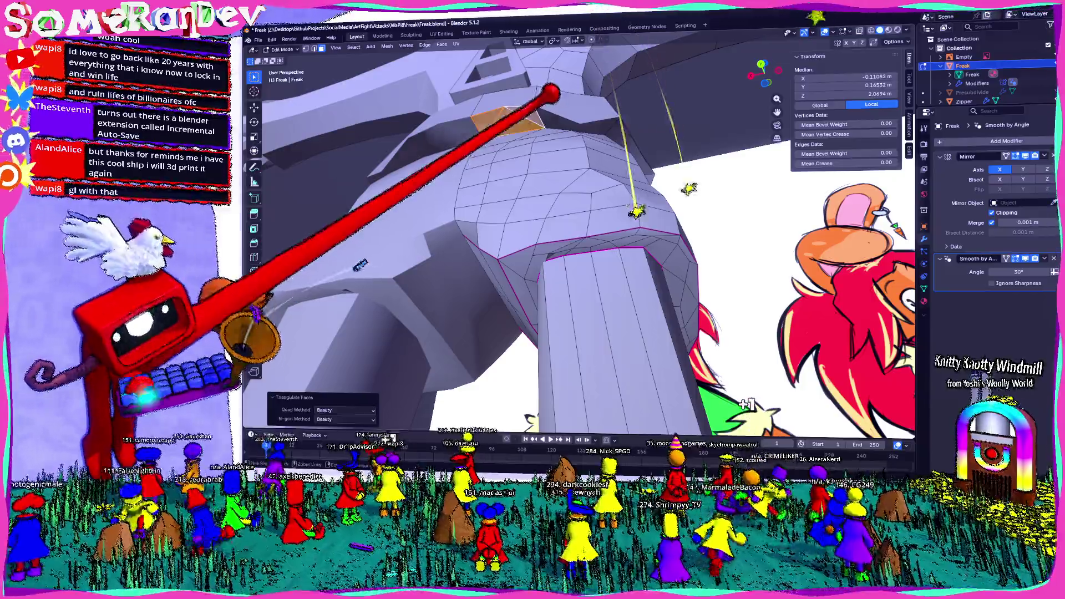
{"action": "middle_click_drag", "start_coordinate": [558, 285], "coordinate": [449, 298]}
{"action": "mouse_move", "coordinate": [518, 166]}
{"action": "middle_mouse_down"}
{"action": "mouse_move", "coordinate": [574, 223]}
{"action": "mouse_move", "coordinate": [545, 241]}
{"action": "mouse_move", "coordinate": [807, 357]}
{"action": "mouse_move", "coordinate": [587, 234]}
{"action": "mouse_move", "coordinate": [423, 238]}
{"action": "mouse_move", "coordinate": [589, 231]}
{"action": "mouse_move", "coordinate": [436, 238]}
{"action": "mouse_move", "coordinate": [540, 235]}
{"action": "mouse_move", "coordinate": [482, 216]}
{"action": "mouse_move", "coordinate": [566, 303]}
{"action": "middle_mouse_up"}
{"action": "key", "text": "ctrl+t"}
{"action": "key", "text": "Tab"}
{"action": "key", "text": "Tab"}
{"action": "scroll", "coordinate": [552, 240], "scroll_direction": "up", "scroll_amount": 4}
{"action": "scroll", "coordinate": [523, 226], "scroll_direction": "up", "scroll_amount": 2}
{"action": "scroll", "coordinate": [552, 221], "scroll_direction": "up", "scroll_amount": 2}
{"action": "left_click", "coordinate": [480, 215]}
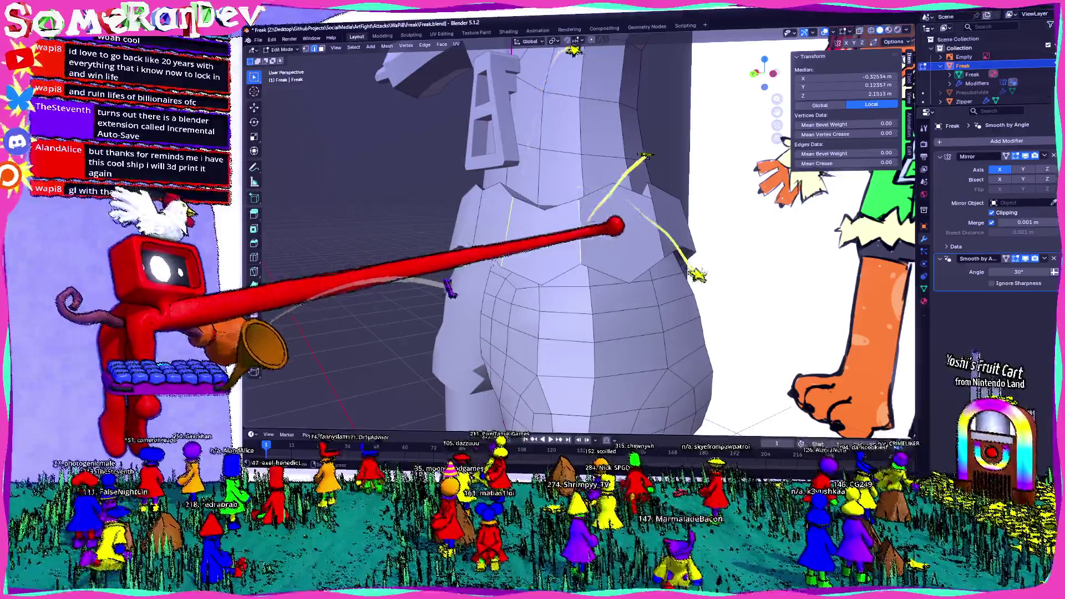
Step: Subdivide the selected edges and convert the chest triangles back to quads
{"action": "middle_click_drag", "start_coordinate": [565, 304], "coordinate": [606, 414]}
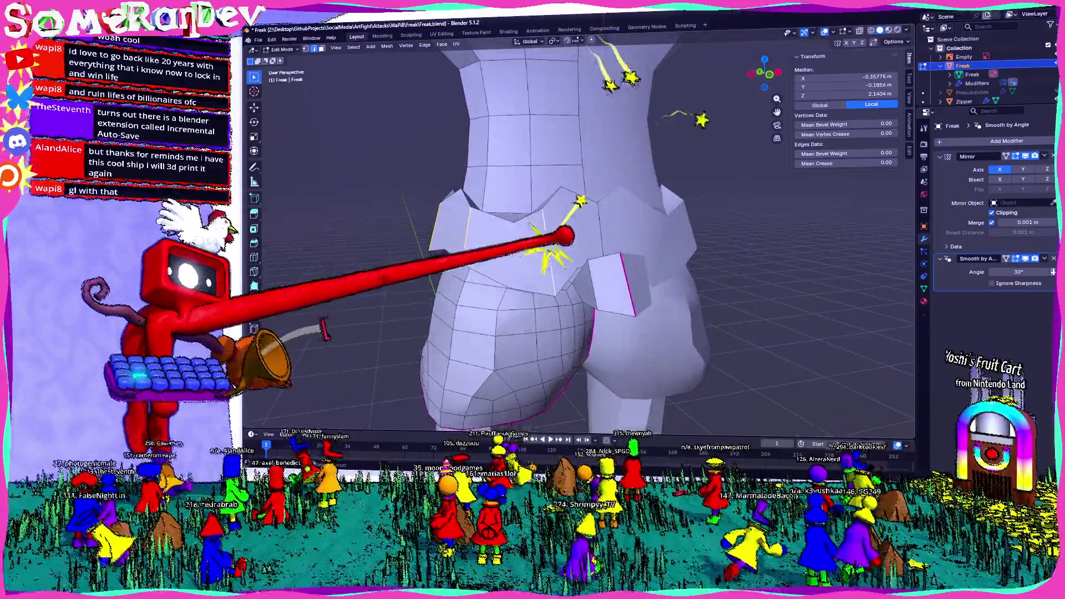
{"action": "middle_click_drag", "start_coordinate": [601, 226], "coordinate": [541, 206]}
{"action": "right_click", "coordinate": [582, 218]}
{"action": "left_click", "coordinate": [583, 218]}
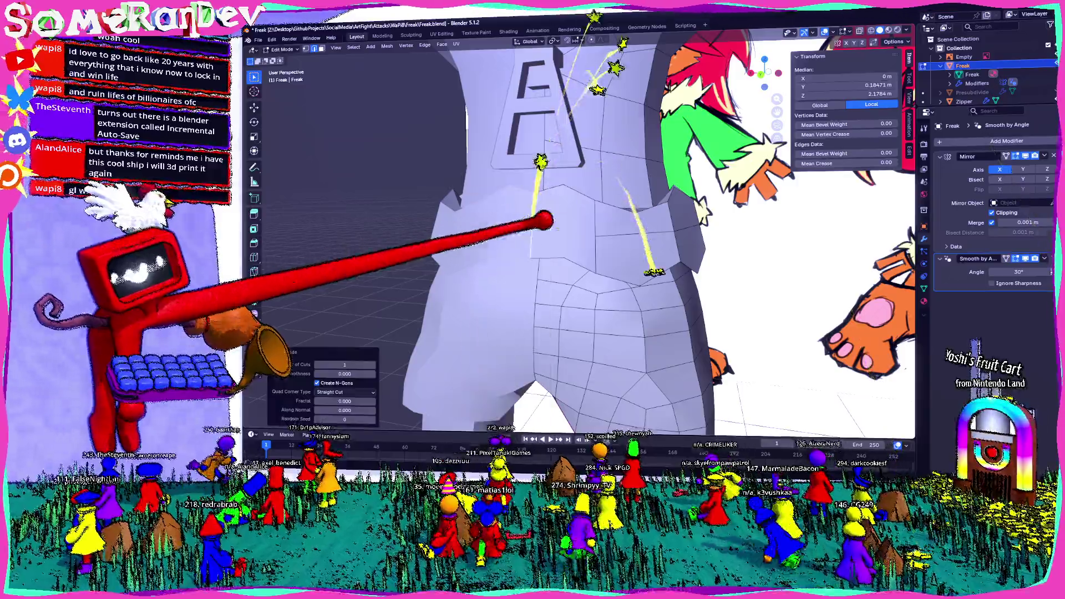
{"action": "left_click", "coordinate": [556, 222]}
{"action": "key", "text": "alt+j"}
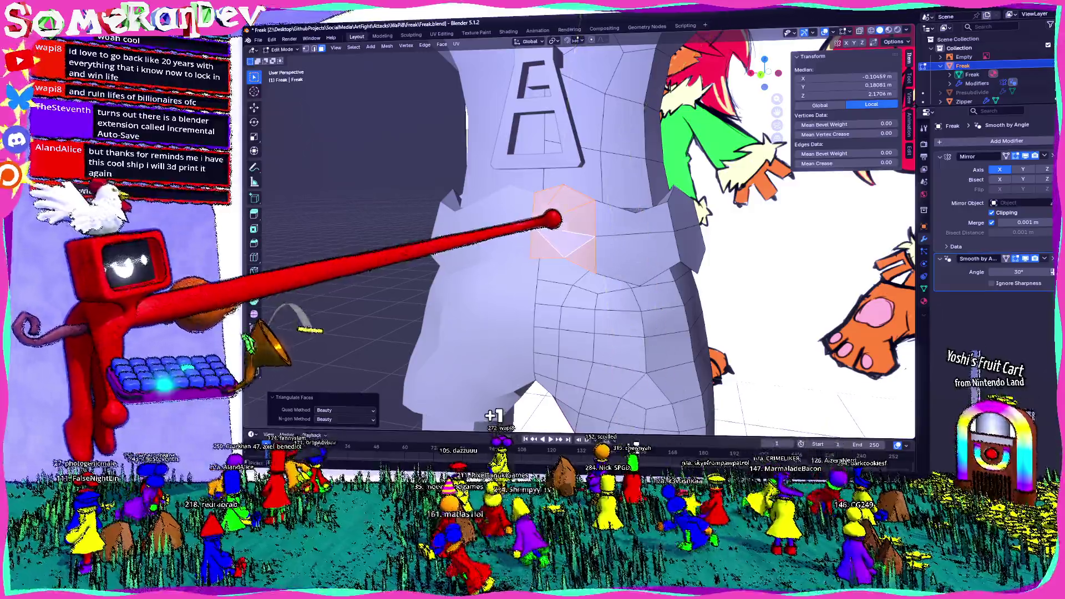
Step: Extrude the selected region and merge it into a single central vertex
{"action": "mouse_move", "coordinate": [550, 219]}
{"action": "middle_mouse_down"}
{"action": "mouse_move", "coordinate": [505, 212]}
{"action": "mouse_move", "coordinate": [512, 218]}
{"action": "middle_mouse_up"}
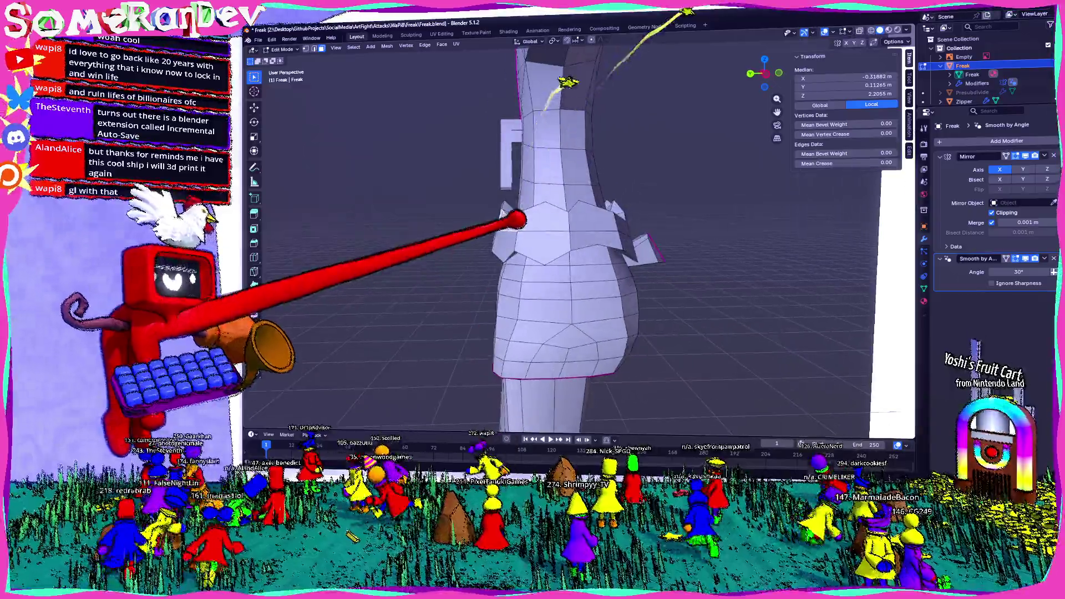
{"action": "key", "text": "e"}
{"action": "left_click", "coordinate": [492, 219]}
{"action": "key", "text": "m"}
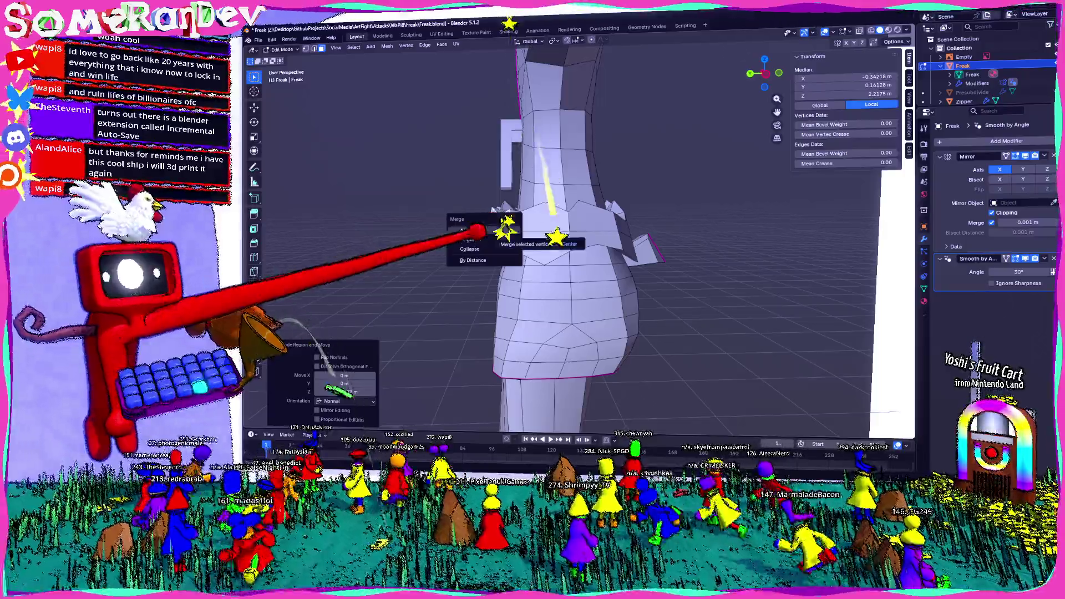
{"action": "left_click", "coordinate": [505, 228]}
Step: Shift the merged waist vertex slightly outward and upward, mirrored to the other side
{"action": "mouse_move", "coordinate": [505, 228]}
{"action": "middle_mouse_down"}
{"action": "mouse_move", "coordinate": [560, 248]}
{"action": "mouse_move", "coordinate": [554, 239]}
{"action": "middle_mouse_up"}
{"action": "key", "text": "g"}
{"action": "left_click", "coordinate": [542, 209]}
{"action": "middle_click_drag", "start_coordinate": [571, 178], "coordinate": [586, 201]}
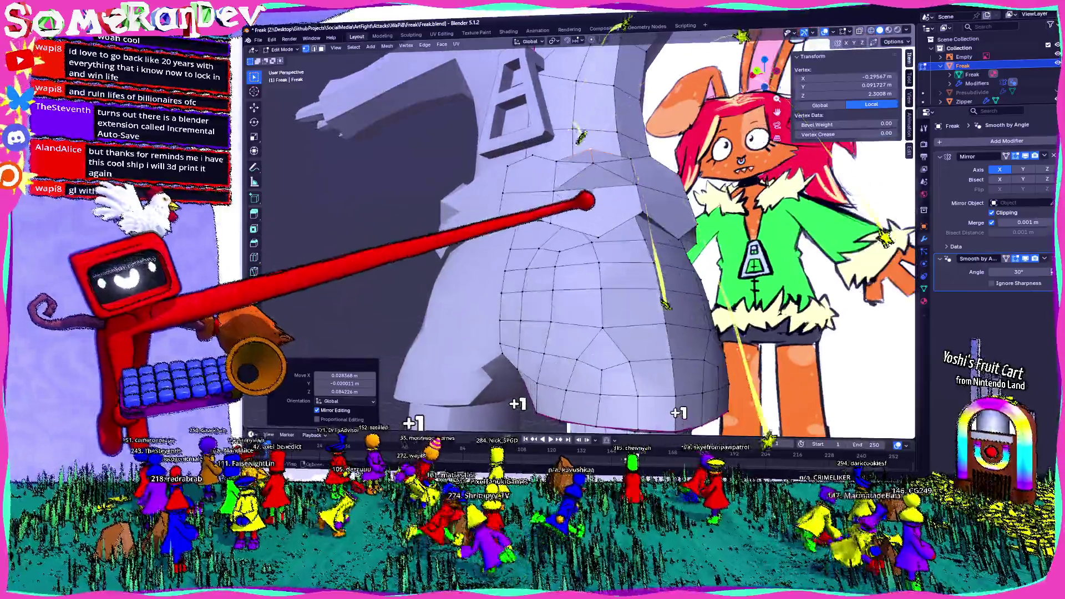
{"action": "middle_click_drag", "start_coordinate": [580, 137], "coordinate": [550, 166]}
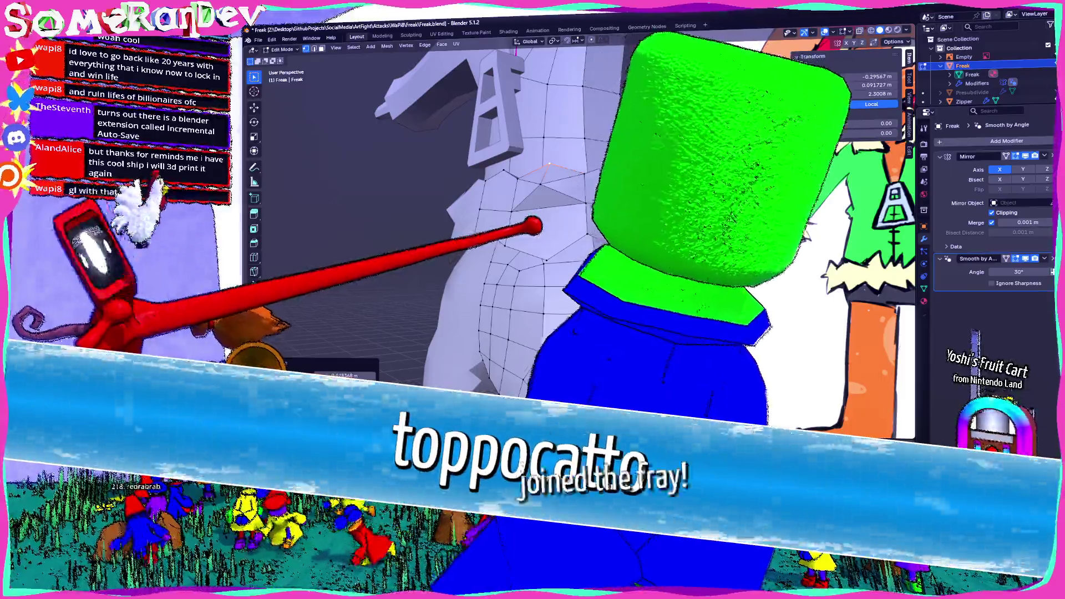
Step: Bring up the File commands to reach Save Incremental
{"action": "middle_click_drag", "start_coordinate": [532, 226], "coordinate": [532, 226]}
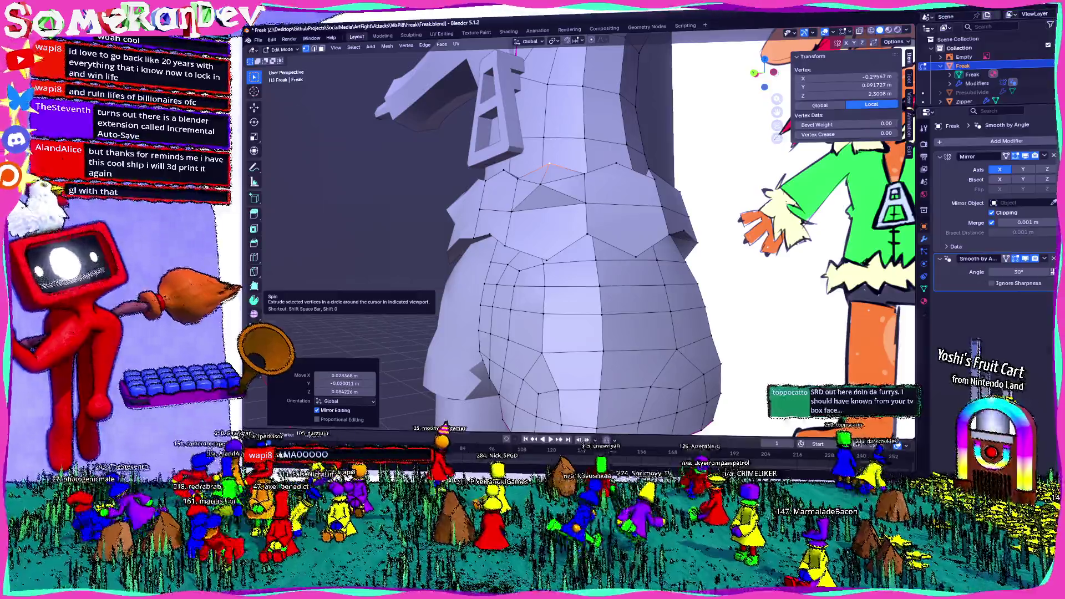
{"action": "left_click", "coordinate": [259, 39]}
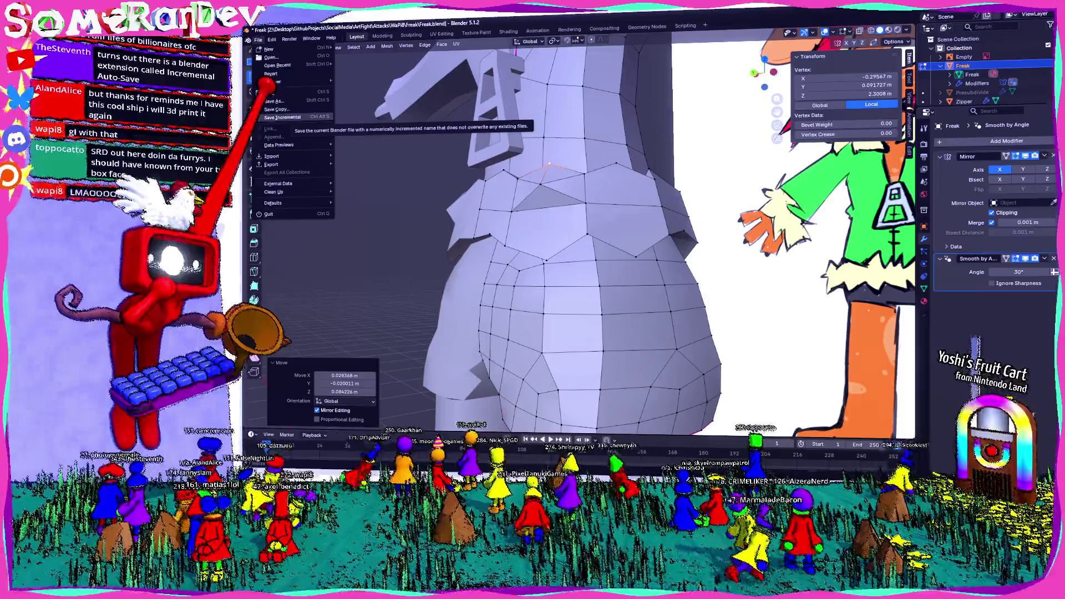
{"action": "left_click", "coordinate": [286, 117]}
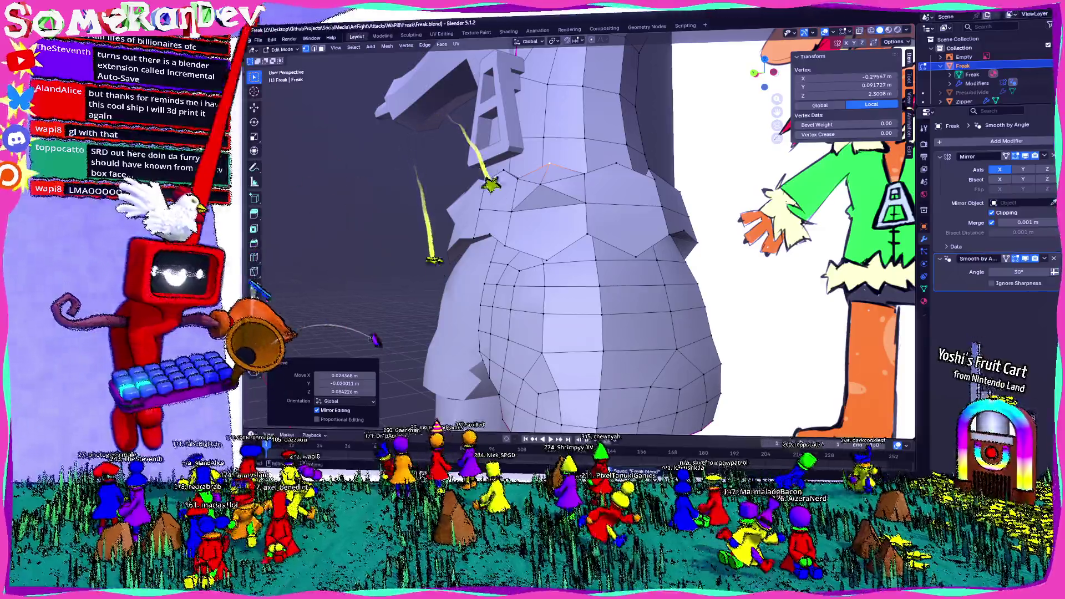
{"action": "left_click", "coordinate": [268, 39]}
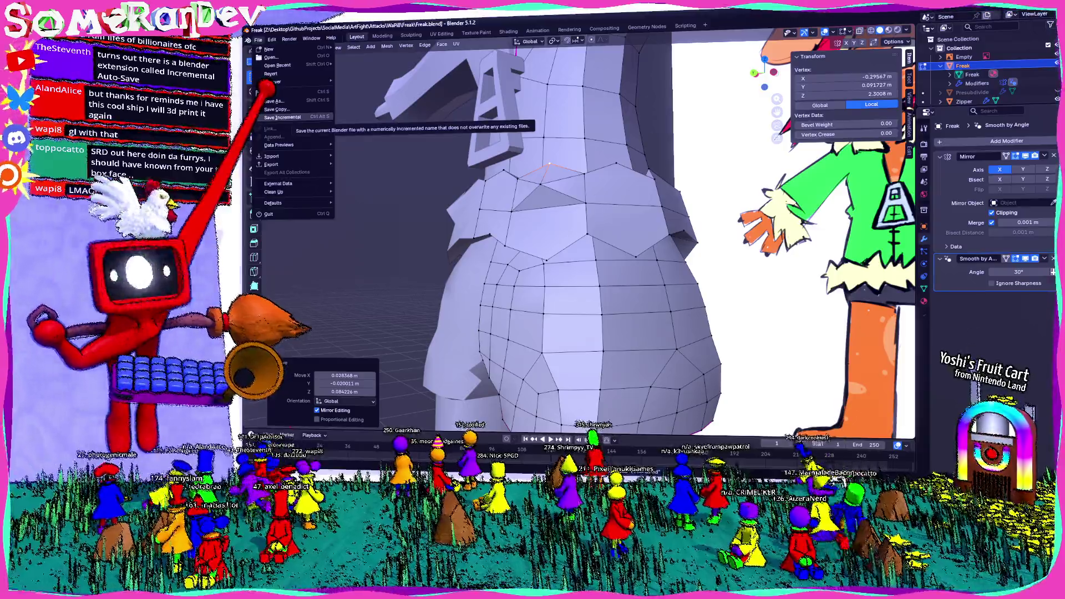
{"action": "left_click", "coordinate": [283, 117]}
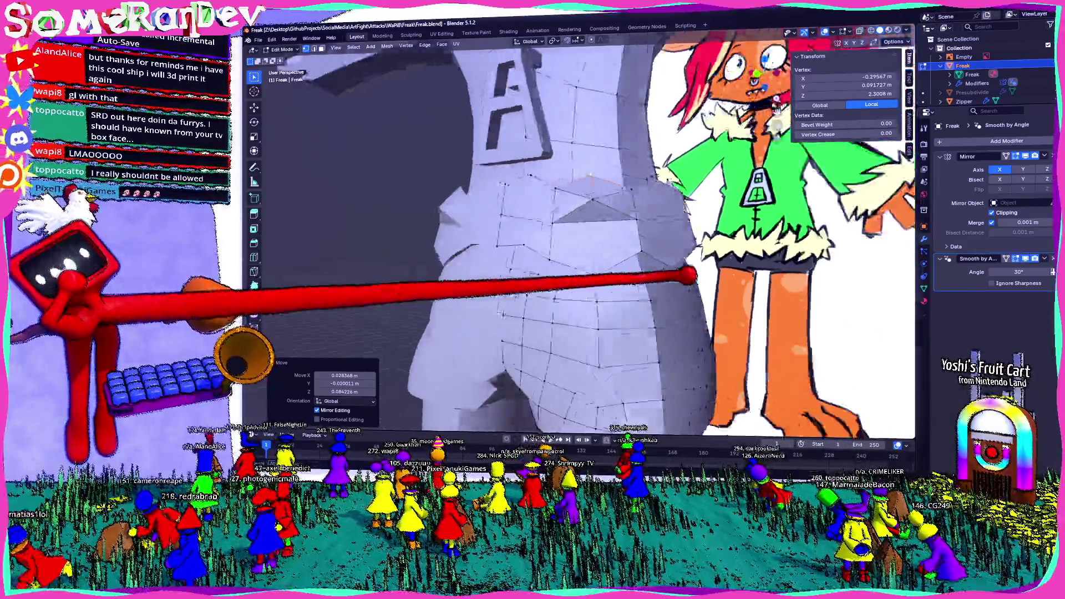
{"action": "mouse_move", "coordinate": [558, 274]}
{"action": "middle_mouse_down"}
{"action": "mouse_move", "coordinate": [624, 301]}
{"action": "mouse_move", "coordinate": [488, 291]}
{"action": "middle_mouse_up"}
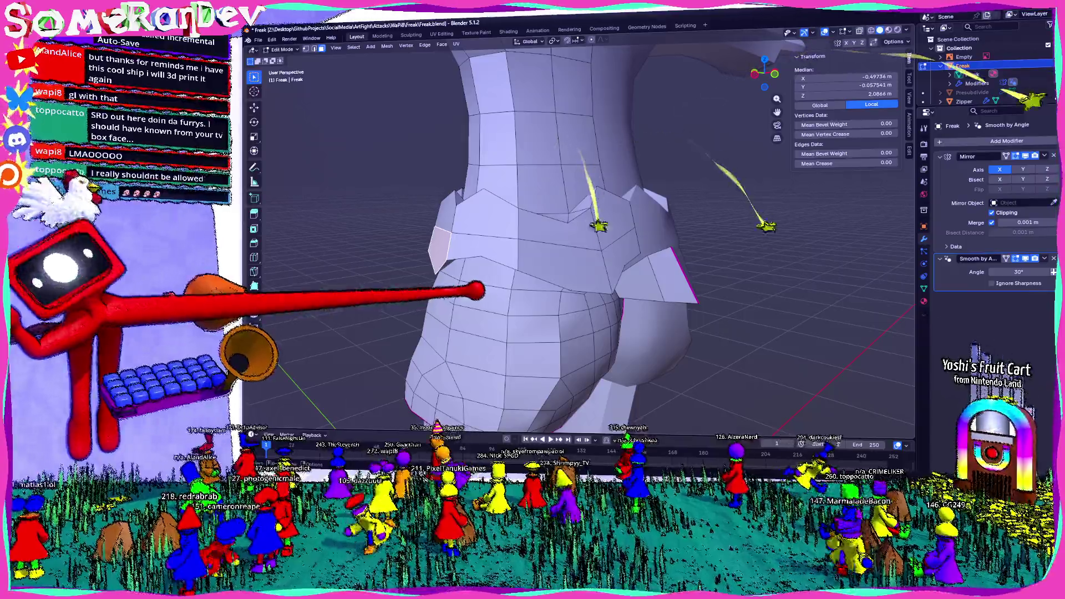
Step: Extrude two waistband faces outward as jutting trim
{"action": "key", "text": "e"}
{"action": "left_click", "coordinate": [480, 197]}
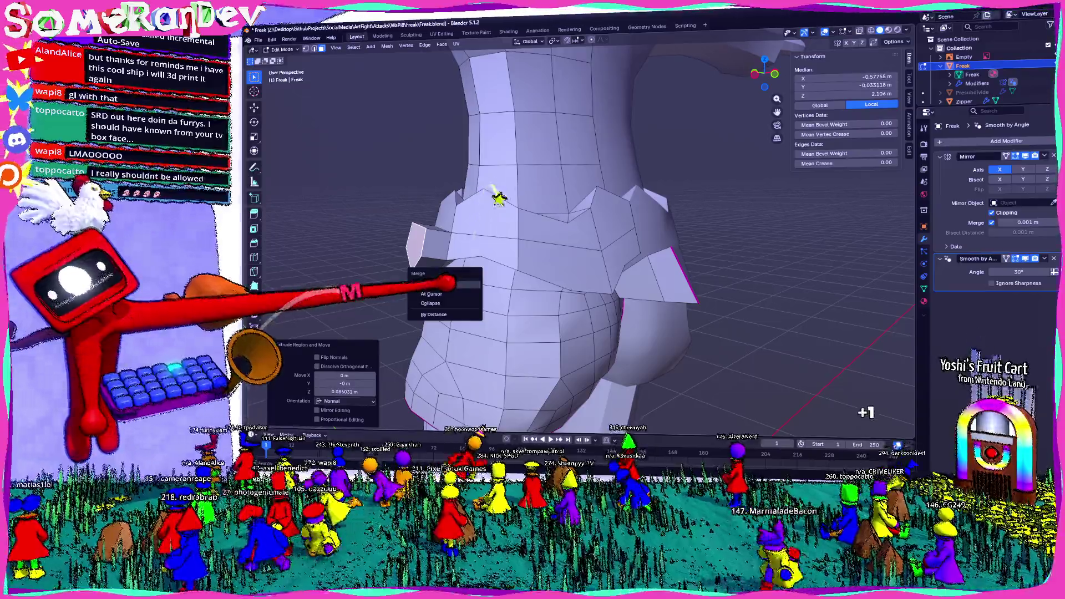
{"action": "mouse_move", "coordinate": [498, 197]}
{"action": "middle_mouse_down"}
{"action": "mouse_move", "coordinate": [488, 214]}
{"action": "mouse_move", "coordinate": [572, 155]}
{"action": "mouse_move", "coordinate": [607, 286]}
{"action": "mouse_move", "coordinate": [590, 225]}
{"action": "mouse_move", "coordinate": [623, 142]}
{"action": "mouse_move", "coordinate": [598, 334]}
{"action": "middle_mouse_up"}
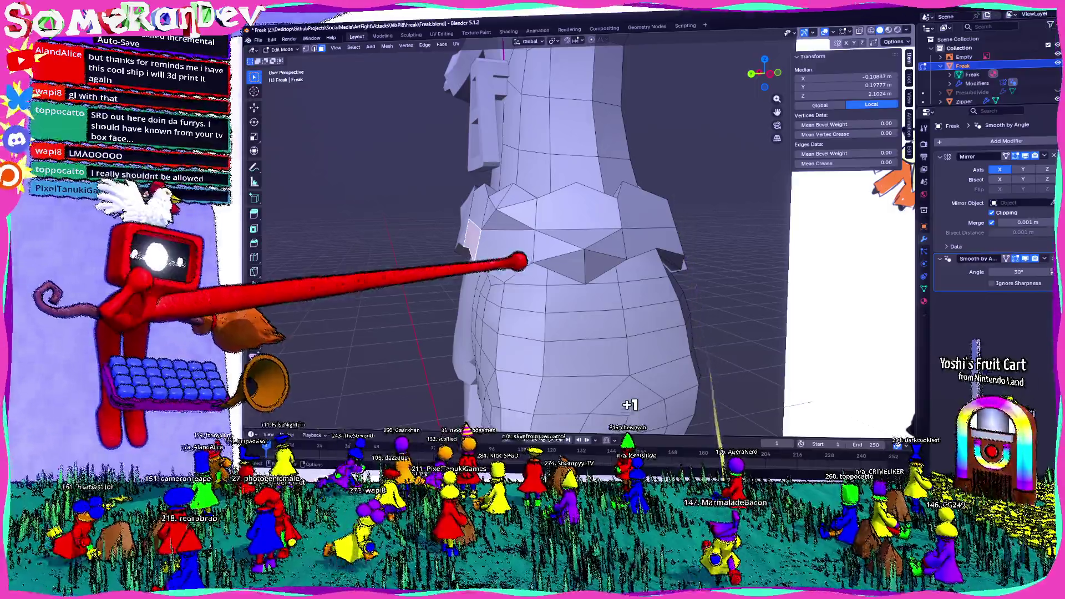
{"action": "key", "text": "e"}
{"action": "left_click", "coordinate": [630, 400]}
Step: Lower an edge below the waistband along Z, then return to Object Mode to view the whole character
{"action": "mouse_move", "coordinate": [506, 261]}
{"action": "middle_mouse_down"}
{"action": "mouse_move", "coordinate": [583, 269]}
{"action": "mouse_move", "coordinate": [558, 247]}
{"action": "mouse_move", "coordinate": [605, 252]}
{"action": "mouse_move", "coordinate": [623, 138]}
{"action": "mouse_move", "coordinate": [646, 124]}
{"action": "middle_mouse_up"}
{"action": "left_click", "coordinate": [565, 166]}
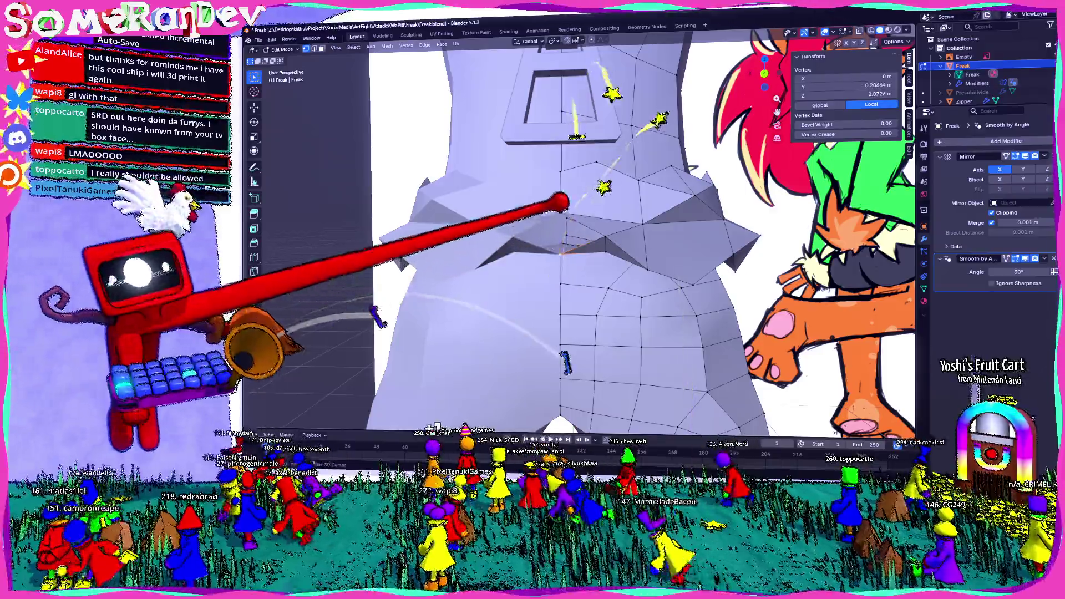
{"action": "left_click", "coordinate": [599, 233], "text": "shift"}
{"action": "mouse_move", "coordinate": [599, 225]}
{"action": "middle_mouse_down"}
{"action": "mouse_move", "coordinate": [523, 224]}
{"action": "mouse_move", "coordinate": [588, 260]}
{"action": "middle_mouse_up"}
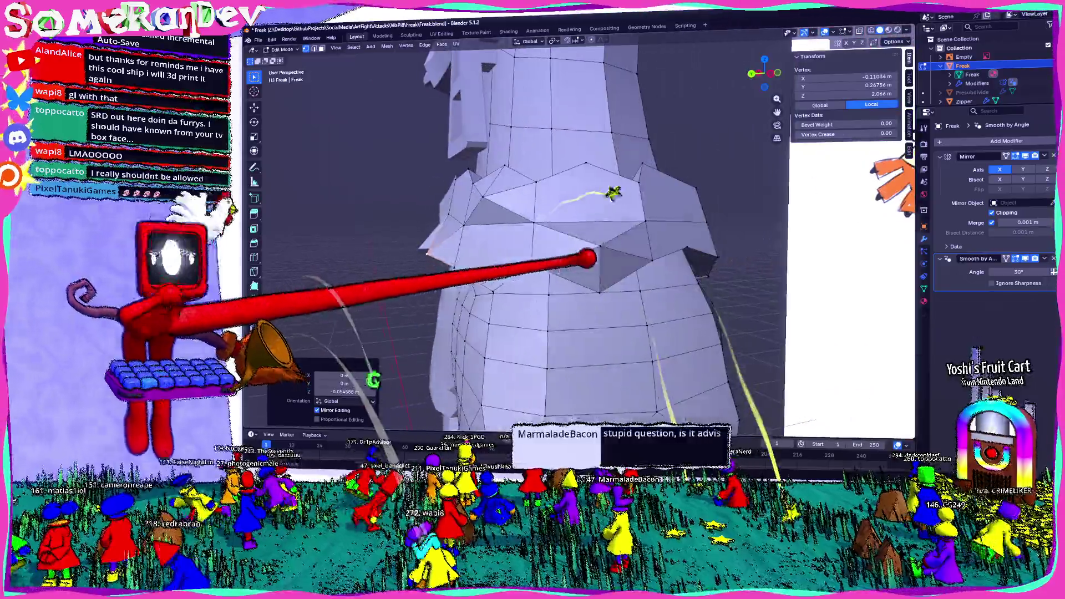
{"action": "left_click", "coordinate": [464, 387]}
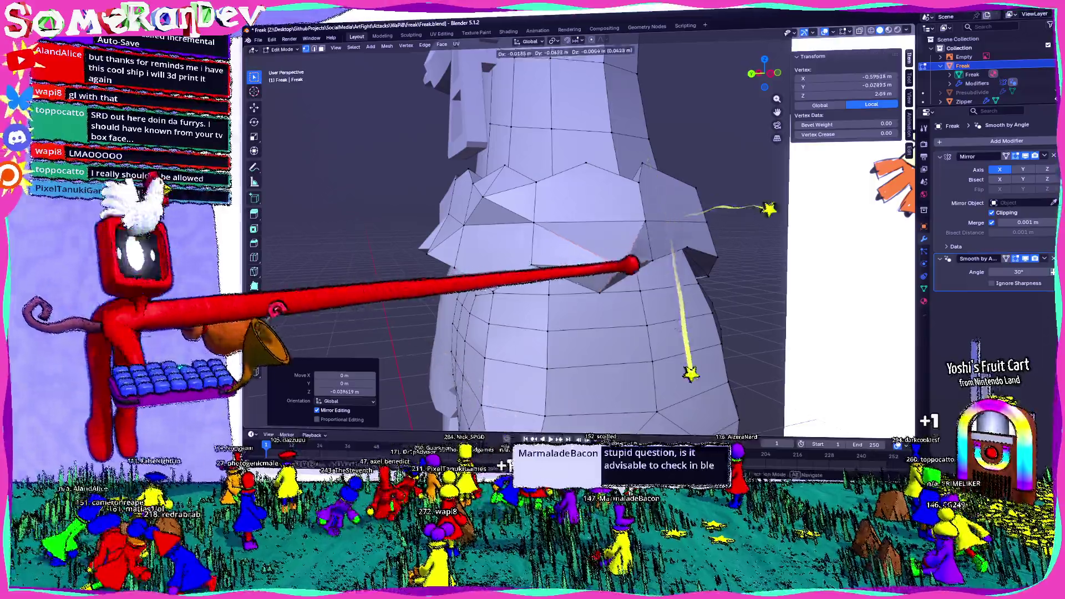
{"action": "key", "text": "Tab"}
{"action": "scroll", "coordinate": [517, 249], "scroll_direction": "down", "scroll_amount": 3}
{"action": "middle_click_drag", "start_coordinate": [516, 250], "coordinate": [583, 250]}
{"action": "scroll", "coordinate": [516, 249], "scroll_direction": "up", "scroll_amount": 3}
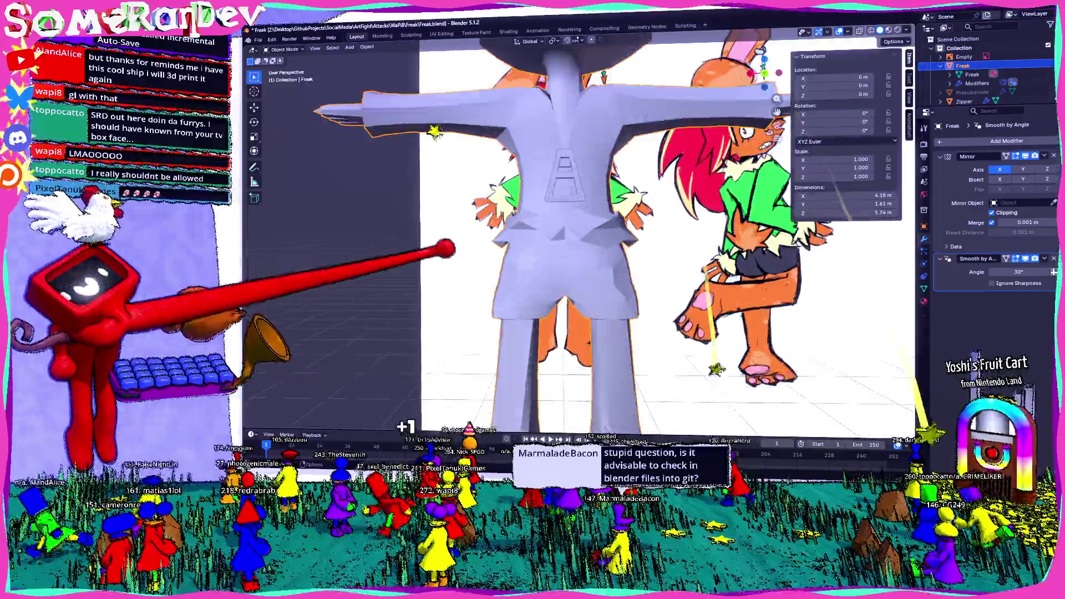
Step: Extrude a waistband face and merge it at centre into a pointed fur tuft
{"action": "mouse_move", "coordinate": [446, 247]}
{"action": "middle_mouse_down"}
{"action": "mouse_move", "coordinate": [565, 278]}
{"action": "mouse_move", "coordinate": [727, 267]}
{"action": "mouse_move", "coordinate": [808, 292]}
{"action": "mouse_move", "coordinate": [546, 261]}
{"action": "mouse_move", "coordinate": [549, 235]}
{"action": "mouse_move", "coordinate": [595, 254]}
{"action": "middle_mouse_up"}
{"action": "key", "text": "Tab"}
{"action": "left_click", "coordinate": [594, 254]}
{"action": "key", "text": "e"}
{"action": "key", "text": "Return"}
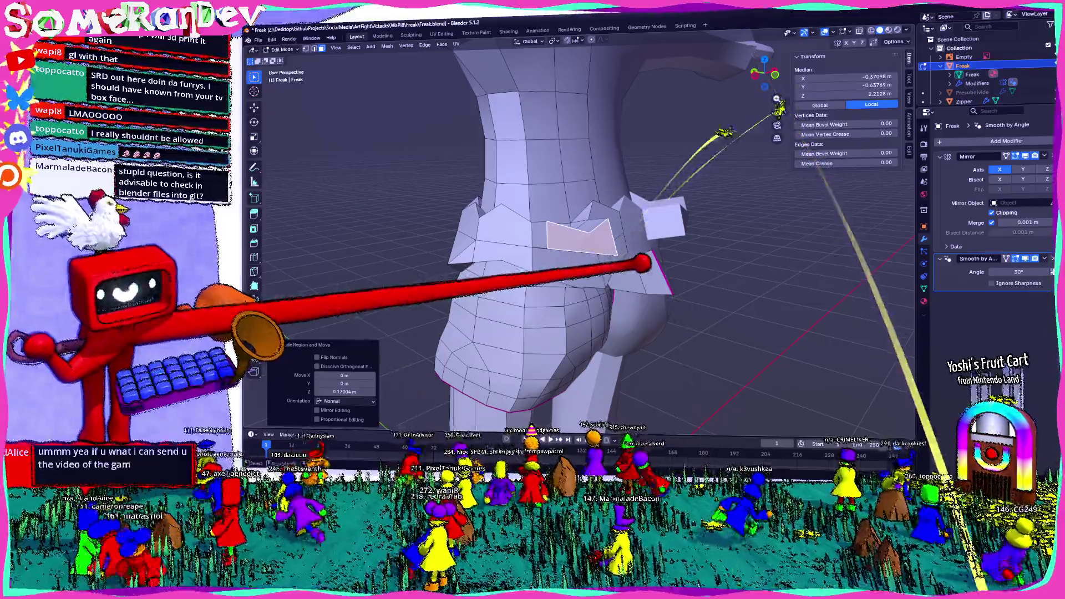
{"action": "left_click", "coordinate": [611, 266]}
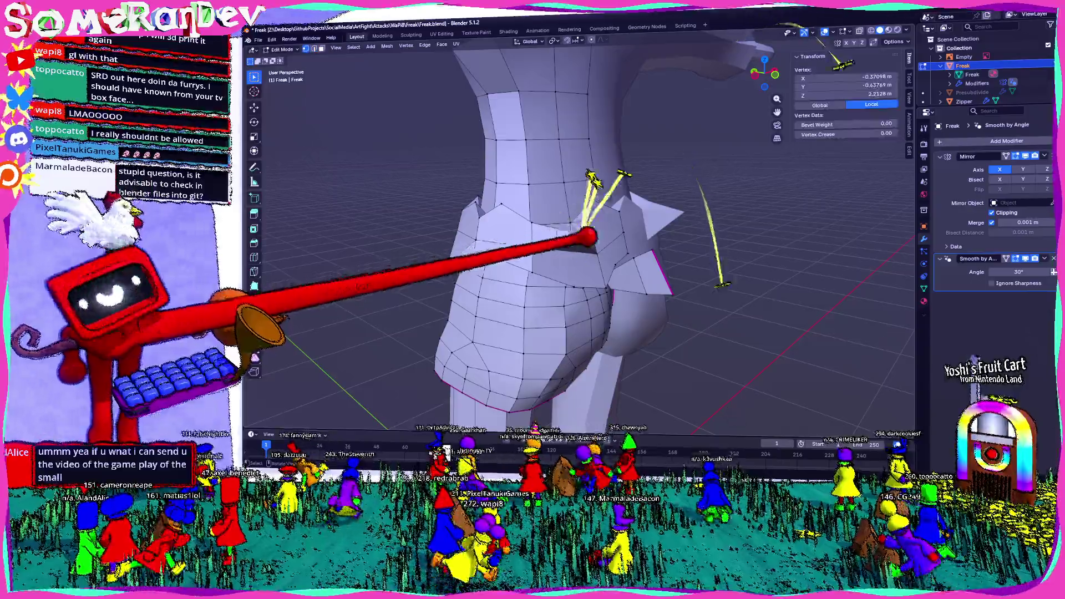
{"action": "mouse_move", "coordinate": [586, 238]}
{"action": "middle_mouse_down"}
{"action": "mouse_move", "coordinate": [578, 266]}
{"action": "mouse_move", "coordinate": [794, 410]}
{"action": "middle_mouse_up"}
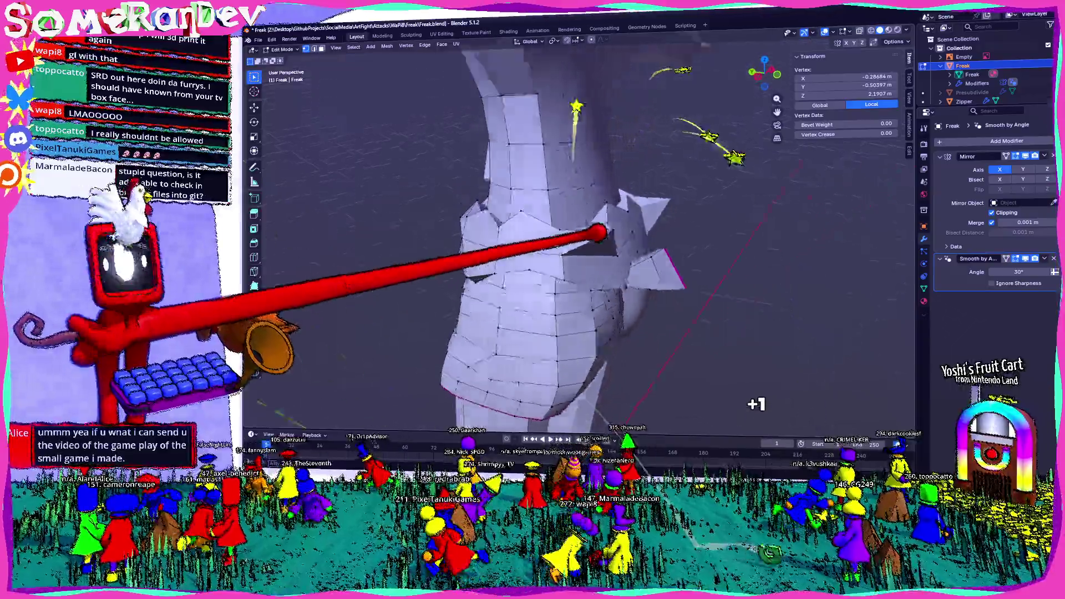
Step: Extrude the next waistband face and collapse it into another spike
{"action": "middle_click_drag", "start_coordinate": [533, 243], "coordinate": [500, 237]}
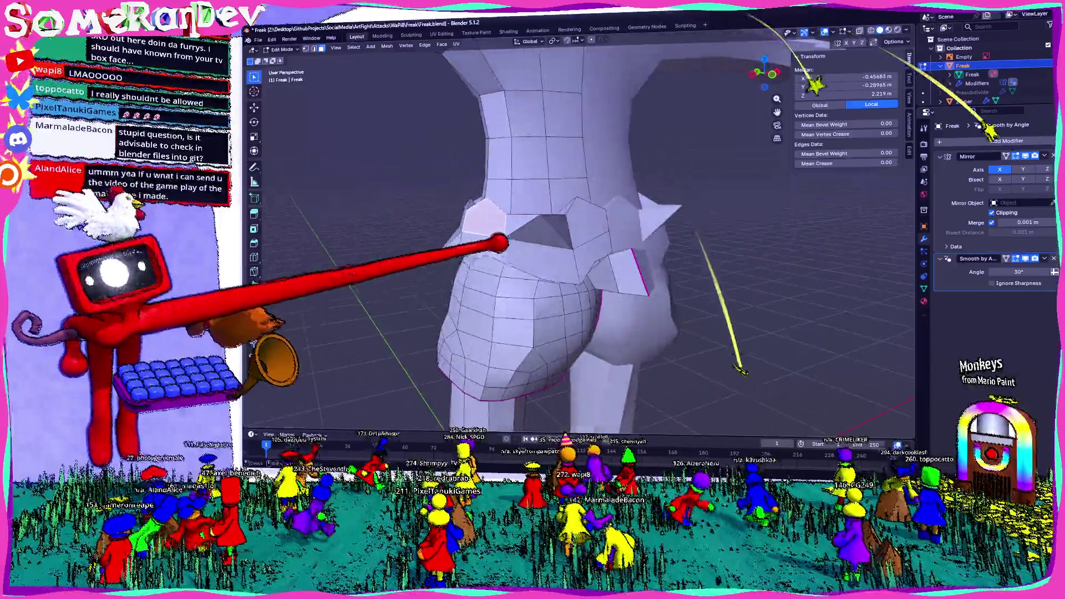
{"action": "middle_click_drag", "start_coordinate": [549, 263], "coordinate": [566, 260]}
{"action": "left_click", "coordinate": [566, 260]}
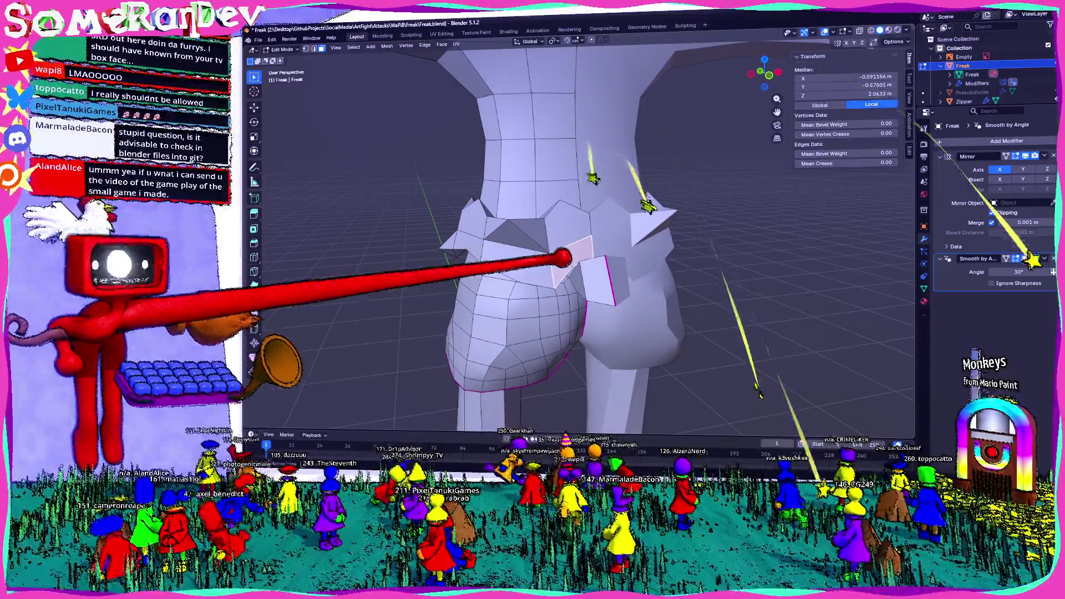
{"action": "left_click", "coordinate": [849, 406]}
{"action": "left_click", "coordinate": [582, 259]}
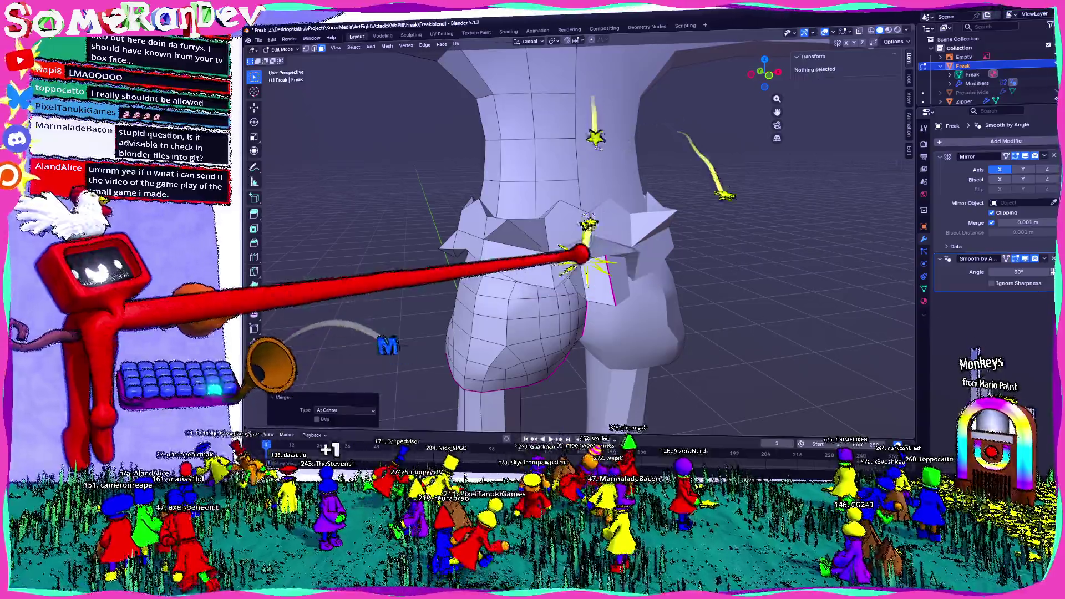
Step: Reposition a trim vertex near the front seam to tidy the jagged edge
{"action": "left_click", "coordinate": [582, 247]}
{"action": "middle_click_drag", "start_coordinate": [583, 240], "coordinate": [537, 251]}
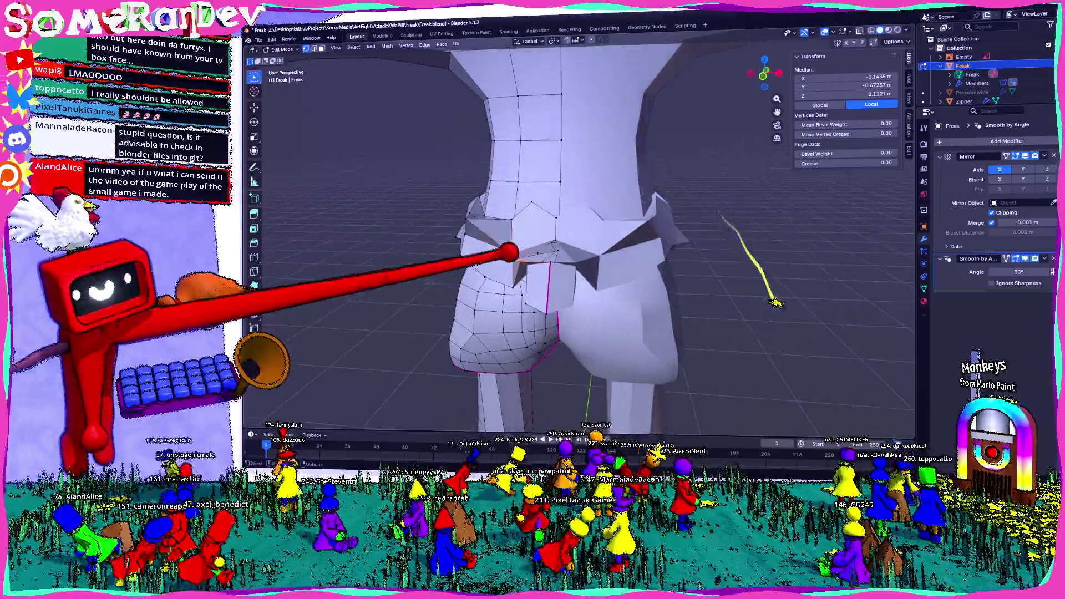
{"action": "left_click", "coordinate": [674, 398]}
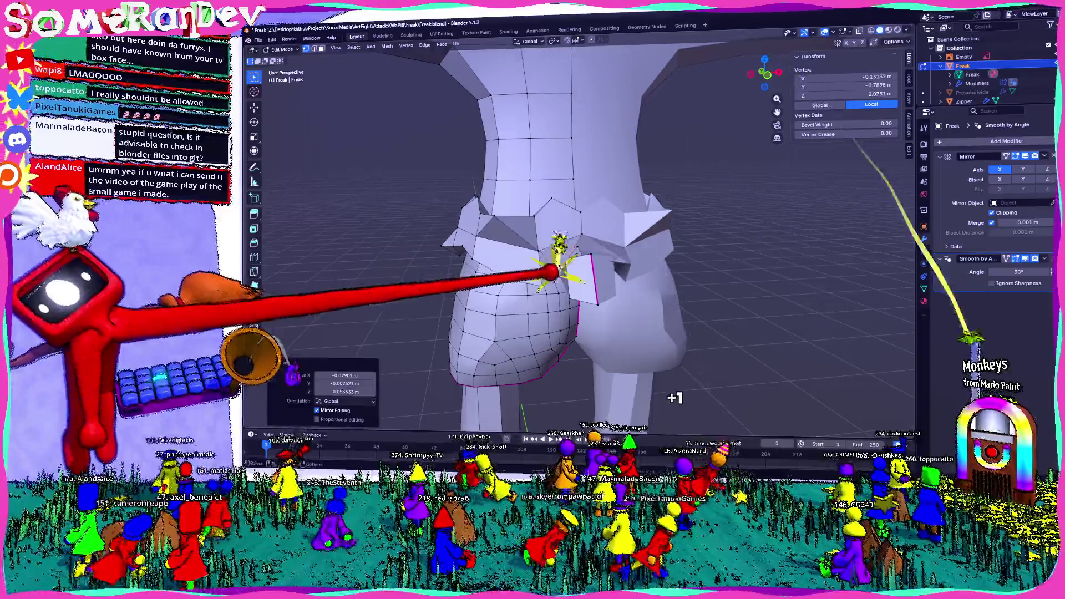
{"action": "left_click", "coordinate": [704, 399]}
{"action": "middle_click_drag", "start_coordinate": [705, 398], "coordinate": [600, 413]}
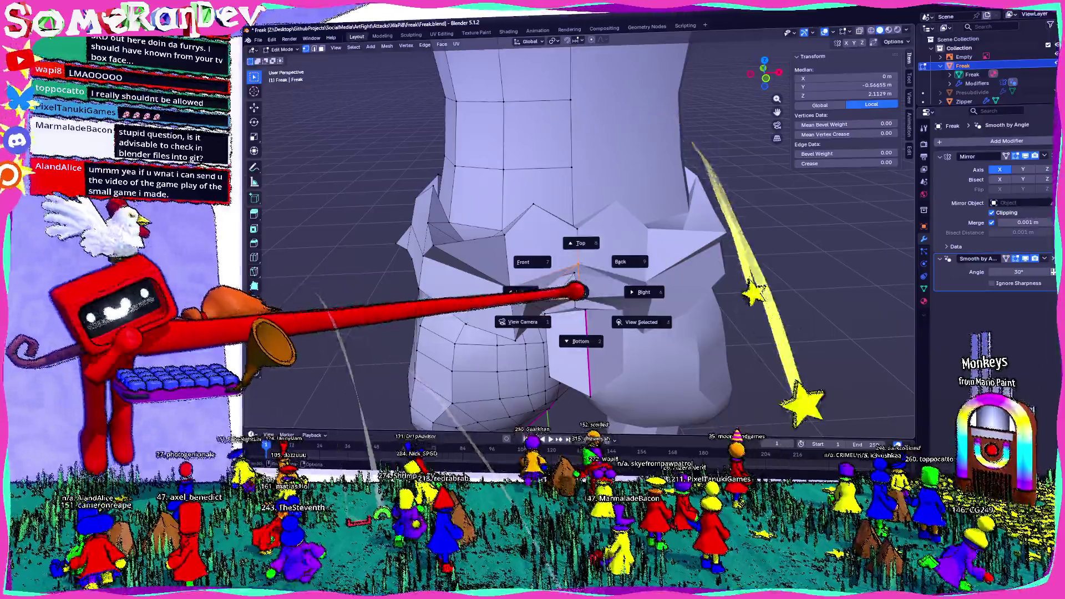
{"action": "middle_click_drag", "start_coordinate": [599, 412], "coordinate": [566, 407]}
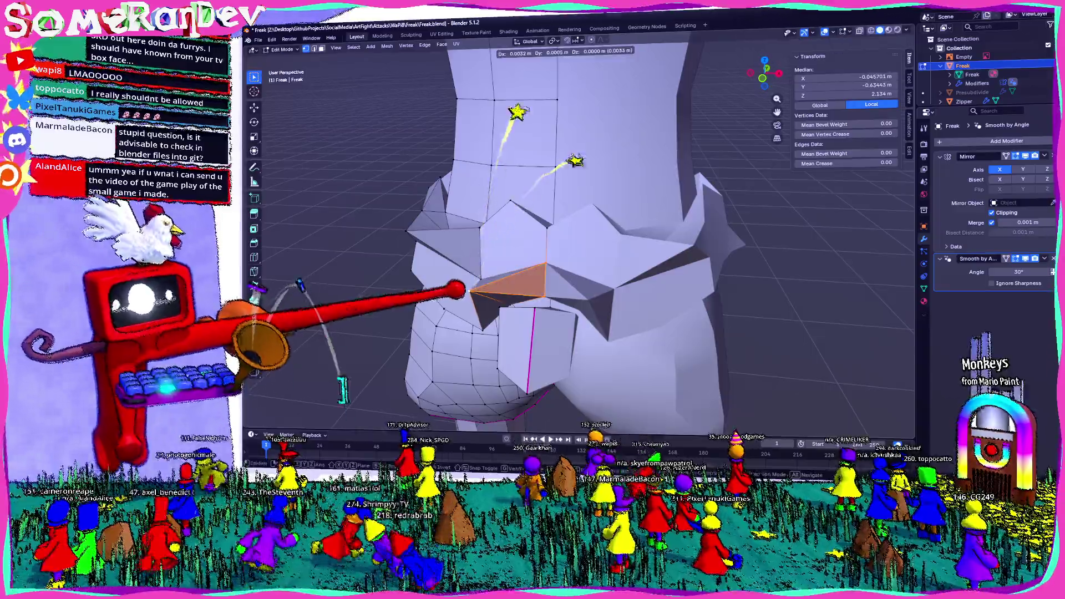
{"action": "scroll", "coordinate": [582, 250], "scroll_direction": "down", "scroll_amount": 6}
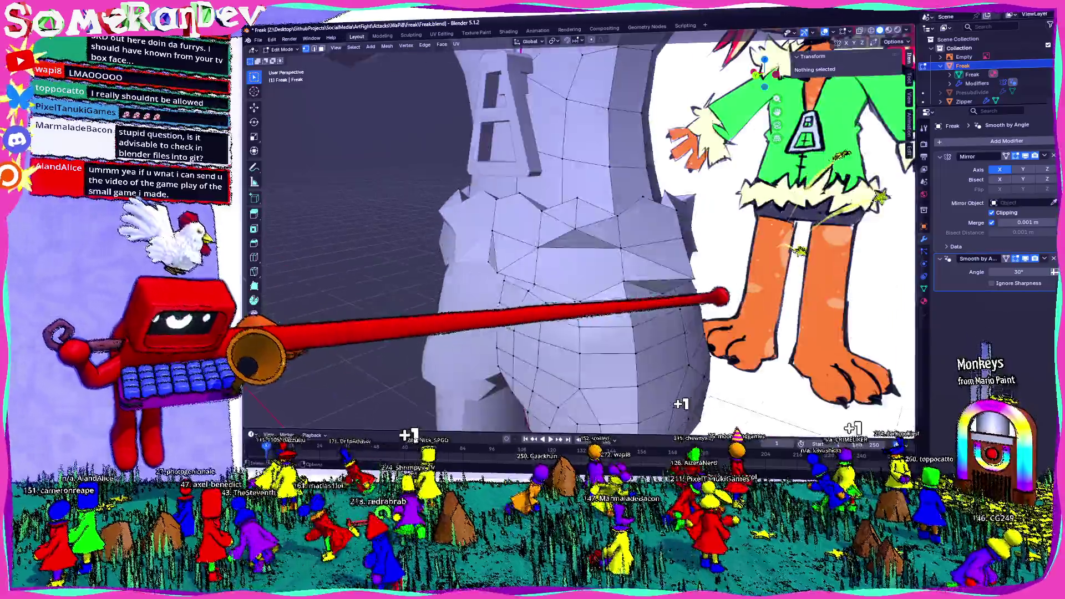
Step: View the hand from straight above in Edit Mode and box-select the finger claw tips
{"action": "key", "text": "Tab"}
{"action": "mouse_move", "coordinate": [582, 250]}
{"action": "middle_mouse_down"}
{"action": "mouse_move", "coordinate": [650, 242]}
{"action": "mouse_move", "coordinate": [533, 250]}
{"action": "mouse_move", "coordinate": [549, 250]}
{"action": "middle_mouse_up"}
{"action": "scroll", "coordinate": [566, 249], "scroll_direction": "up", "scroll_amount": 2}
{"action": "scroll", "coordinate": [583, 250], "scroll_direction": "down", "scroll_amount": 3}
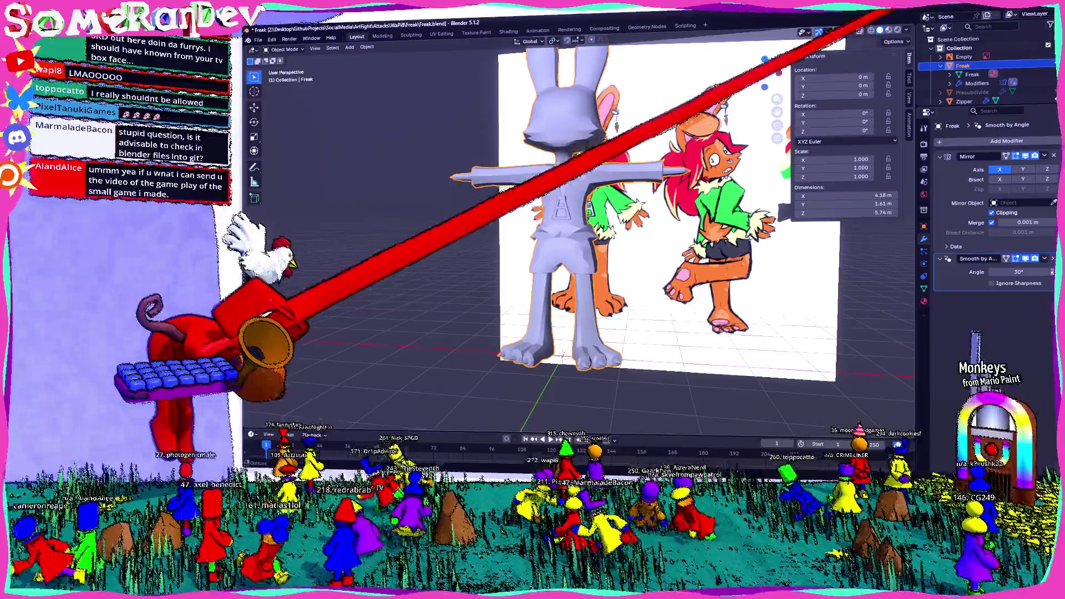
{"action": "key", "text": "Tab"}
{"action": "scroll", "coordinate": [615, 250], "scroll_direction": "up", "scroll_amount": 3}
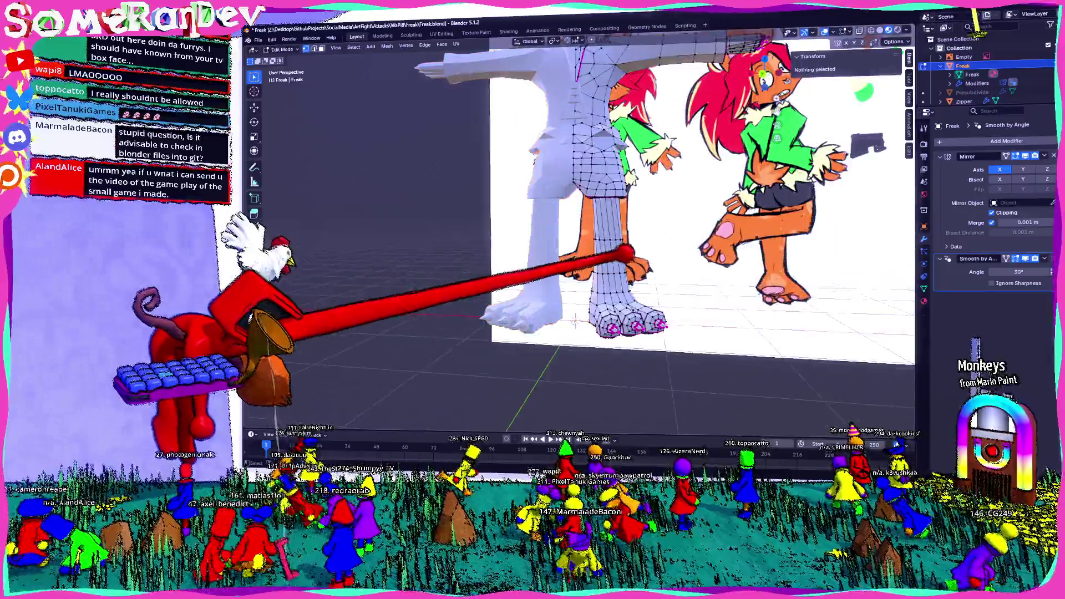
{"action": "mouse_move", "coordinate": [599, 262]}
{"action": "middle_mouse_down"}
{"action": "mouse_move", "coordinate": [582, 275]}
{"action": "mouse_move", "coordinate": [662, 230]}
{"action": "middle_mouse_up"}
{"action": "middle_click_drag", "start_coordinate": [713, 178], "coordinate": [784, 179]}
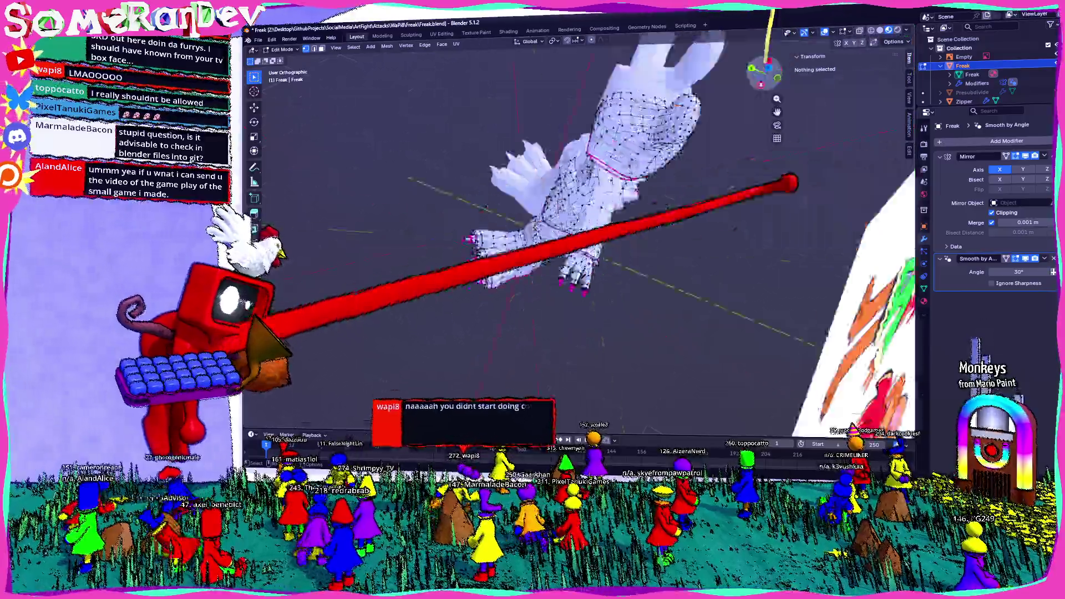
{"action": "key", "text": "KP_7"}
{"action": "scroll", "coordinate": [515, 178], "scroll_direction": "up", "scroll_amount": 3}
{"action": "middle_click_drag", "start_coordinate": [516, 180], "coordinate": [712, 203], "text": "shift"}
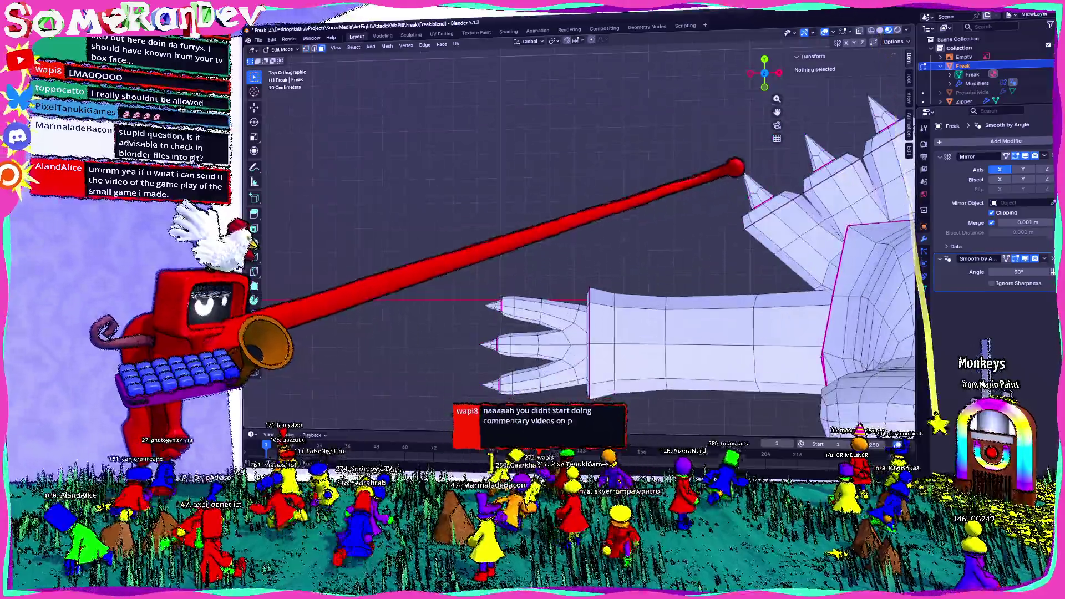
{"action": "left_click_drag", "start_coordinate": [778, 188], "coordinate": [757, 161]}
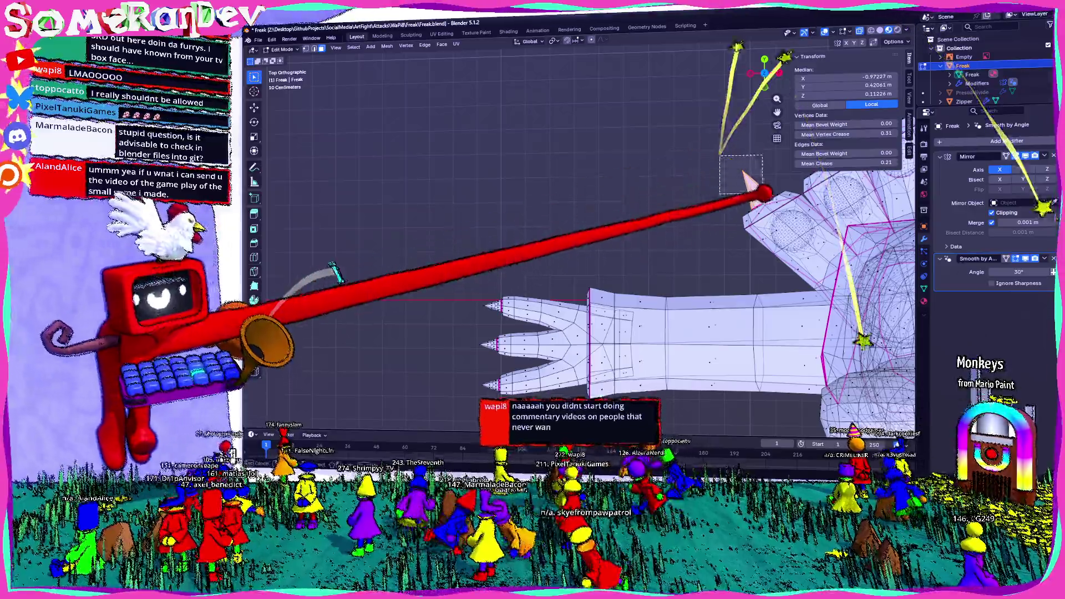
{"action": "middle_click_drag", "start_coordinate": [778, 191], "coordinate": [570, 231]}
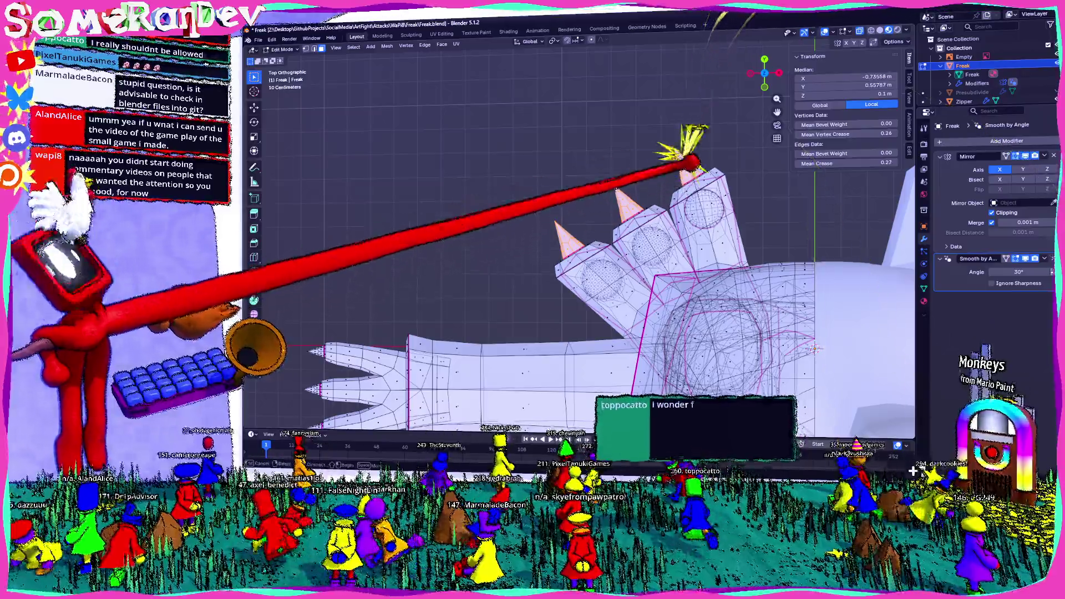
Step: Add a second material slot named Claw with a near-black base colour for the claw spikes
{"action": "left_click", "coordinate": [923, 300]}
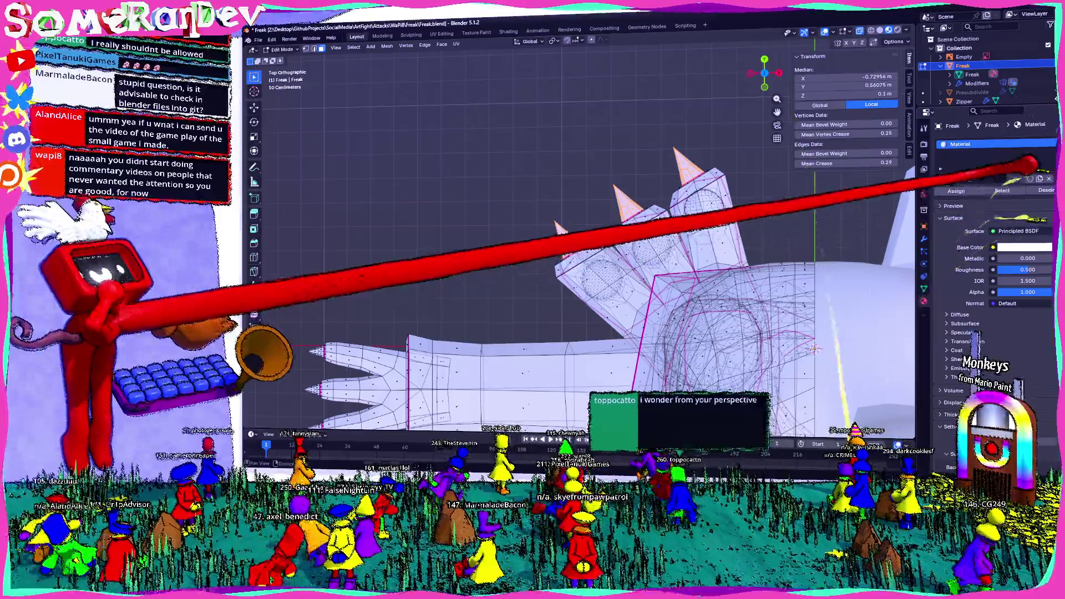
{"action": "left_click", "coordinate": [1046, 147]}
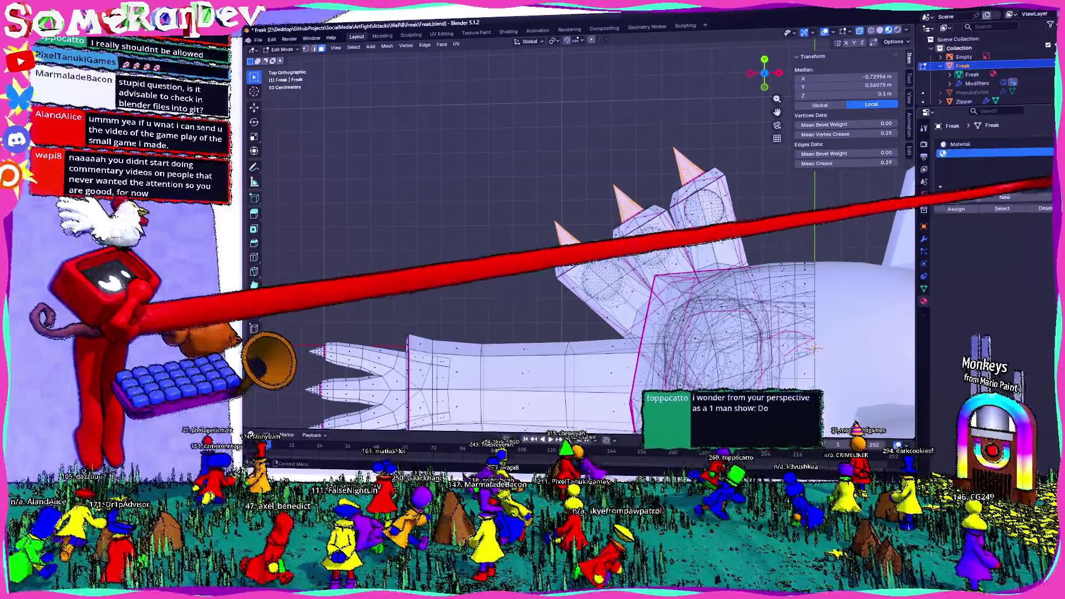
{"action": "left_click", "coordinate": [1007, 195]}
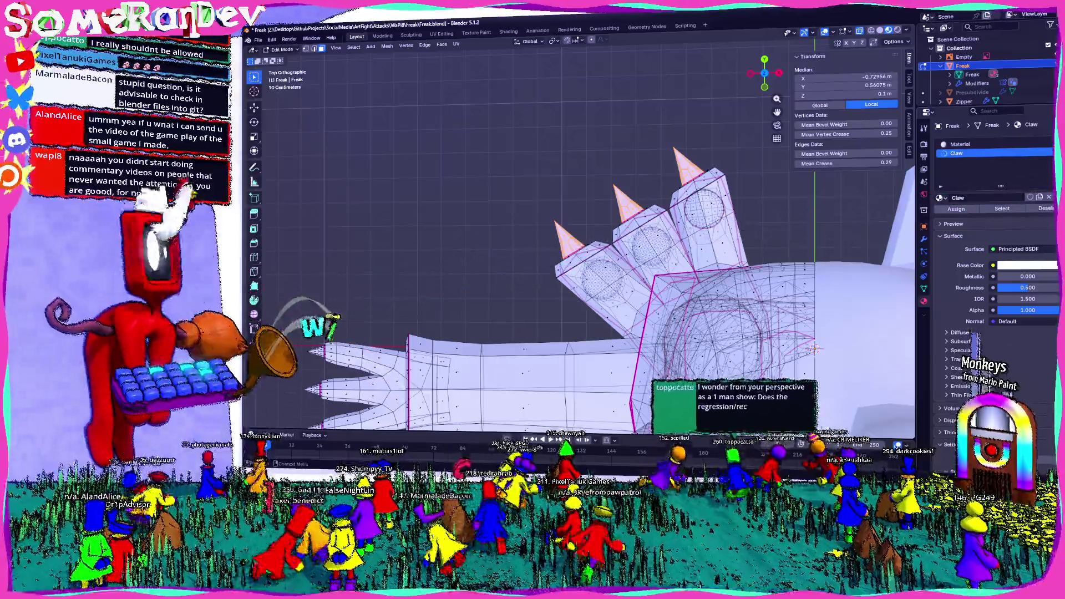
{"action": "left_click", "coordinate": [1025, 265]}
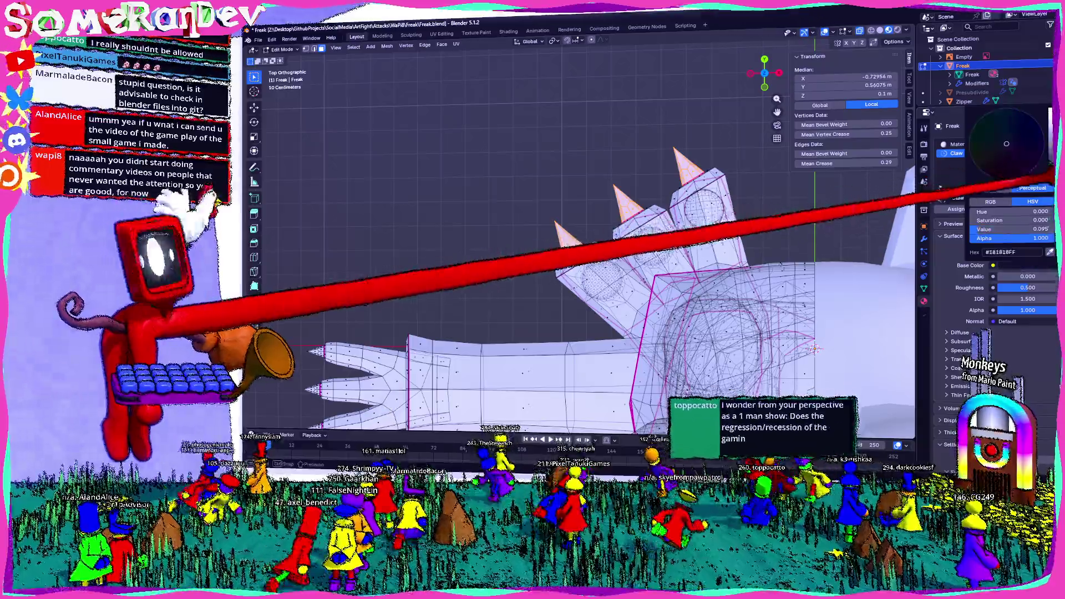
{"action": "middle_click_drag", "start_coordinate": [987, 190], "coordinate": [762, 175]}
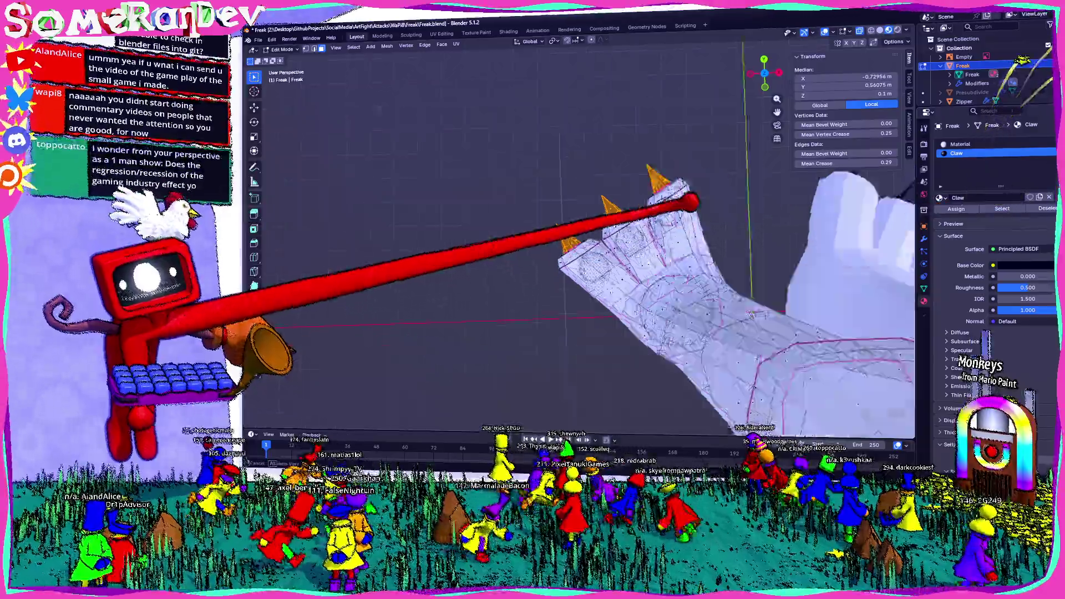
{"action": "mouse_move", "coordinate": [711, 200]}
{"action": "middle_mouse_down"}
{"action": "mouse_move", "coordinate": [784, 108]}
{"action": "mouse_move", "coordinate": [558, 333]}
{"action": "mouse_move", "coordinate": [570, 333]}
{"action": "mouse_move", "coordinate": [647, 222]}
{"action": "mouse_move", "coordinate": [637, 209]}
{"action": "mouse_move", "coordinate": [638, 354]}
{"action": "mouse_move", "coordinate": [684, 283]}
{"action": "mouse_move", "coordinate": [625, 305]}
{"action": "middle_mouse_up"}
{"action": "scroll", "coordinate": [641, 226], "scroll_direction": "up", "scroll_amount": 3}
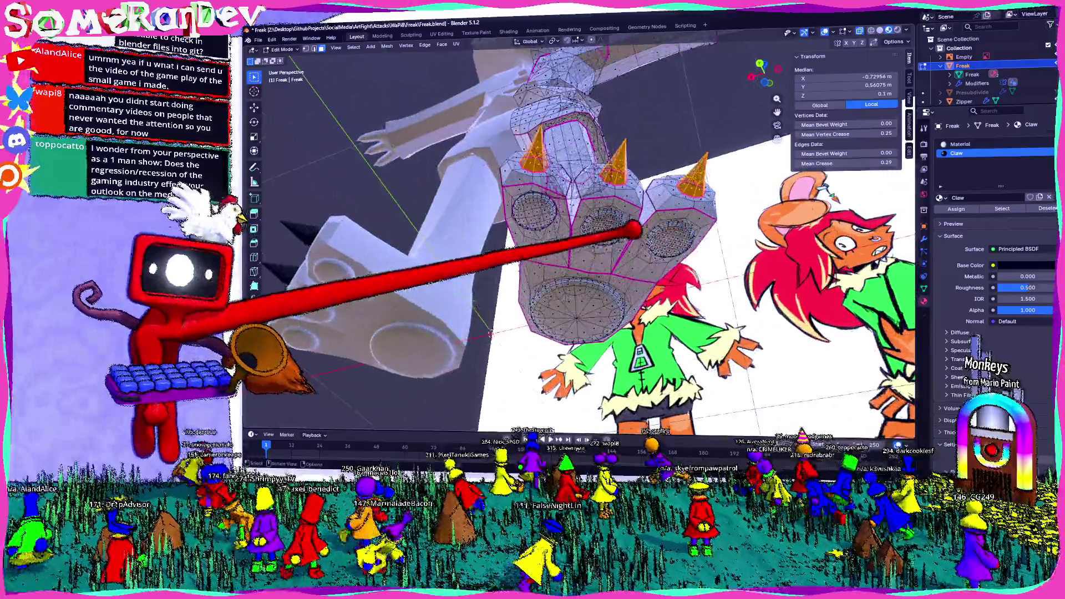
{"action": "mouse_move", "coordinate": [642, 226]}
{"action": "middle_mouse_down"}
{"action": "mouse_move", "coordinate": [702, 239]}
{"action": "mouse_move", "coordinate": [716, 272]}
{"action": "mouse_move", "coordinate": [682, 257]}
{"action": "mouse_move", "coordinate": [808, 47]}
{"action": "mouse_move", "coordinate": [786, 41]}
{"action": "mouse_move", "coordinate": [623, 186]}
{"action": "mouse_move", "coordinate": [586, 256]}
{"action": "middle_mouse_up"}
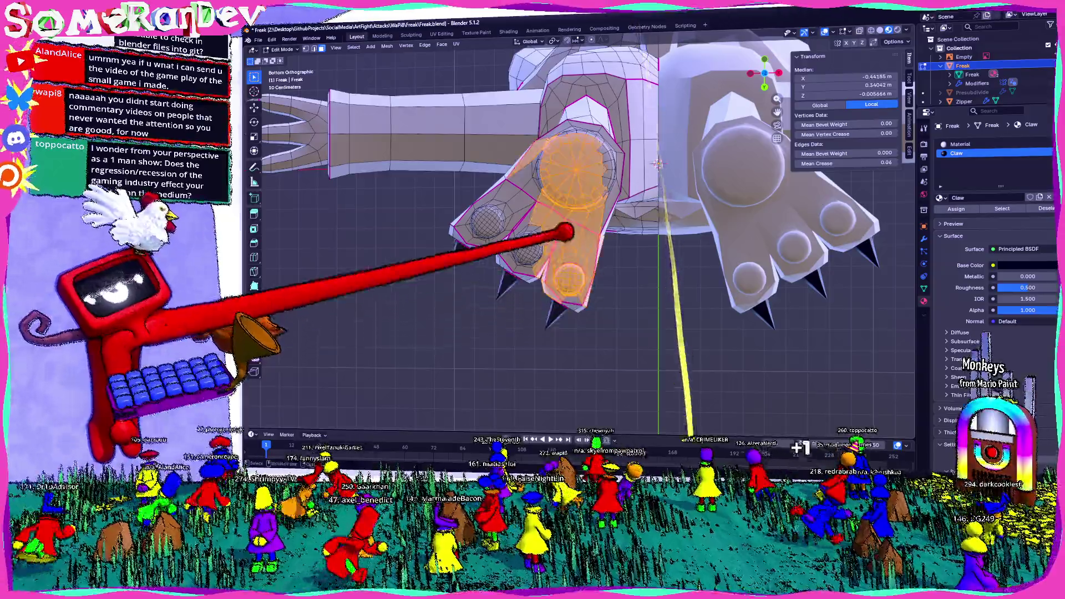
Step: Colour the main Fur material orange and check the body in Object Mode
{"action": "middle_click_drag", "start_coordinate": [797, 447], "coordinate": [708, 408]}
{"action": "scroll", "coordinate": [539, 246], "scroll_direction": "up", "scroll_amount": 3}
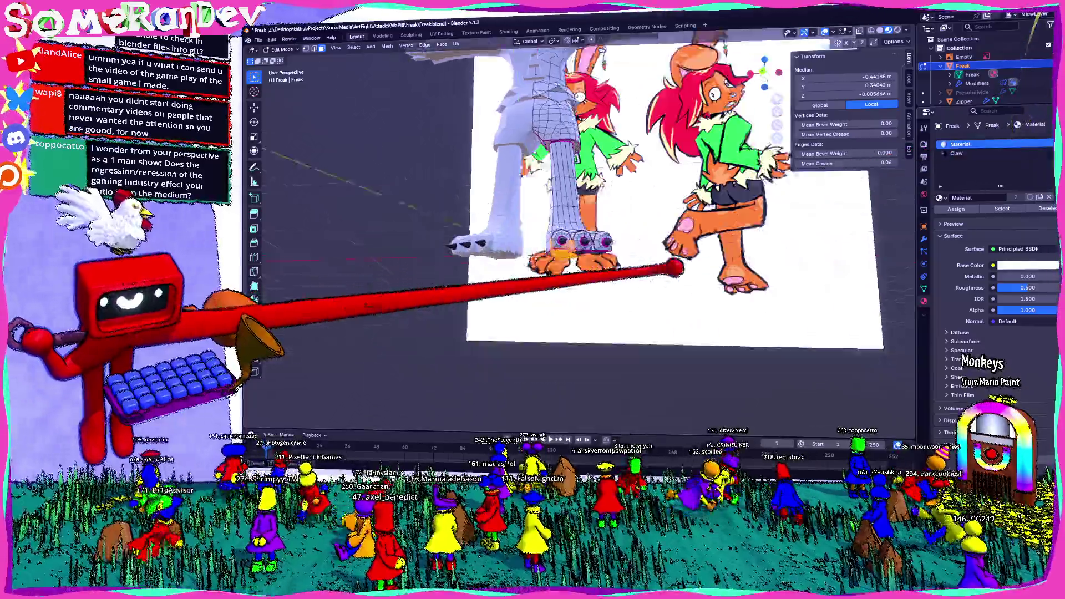
{"action": "scroll", "coordinate": [539, 246], "scroll_direction": "up", "scroll_amount": 2}
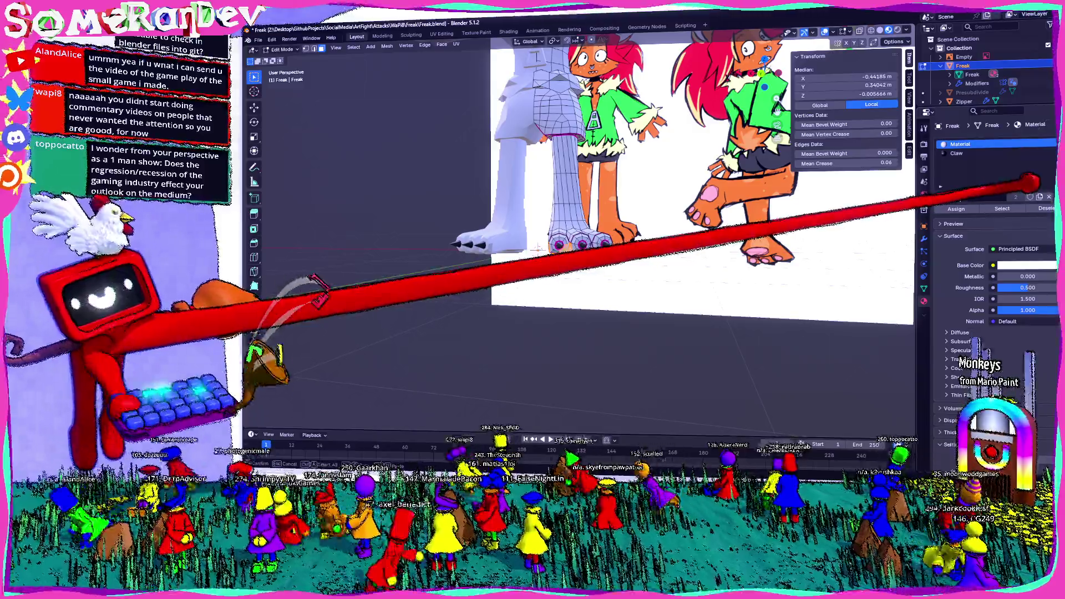
{"action": "left_click", "coordinate": [1023, 265]}
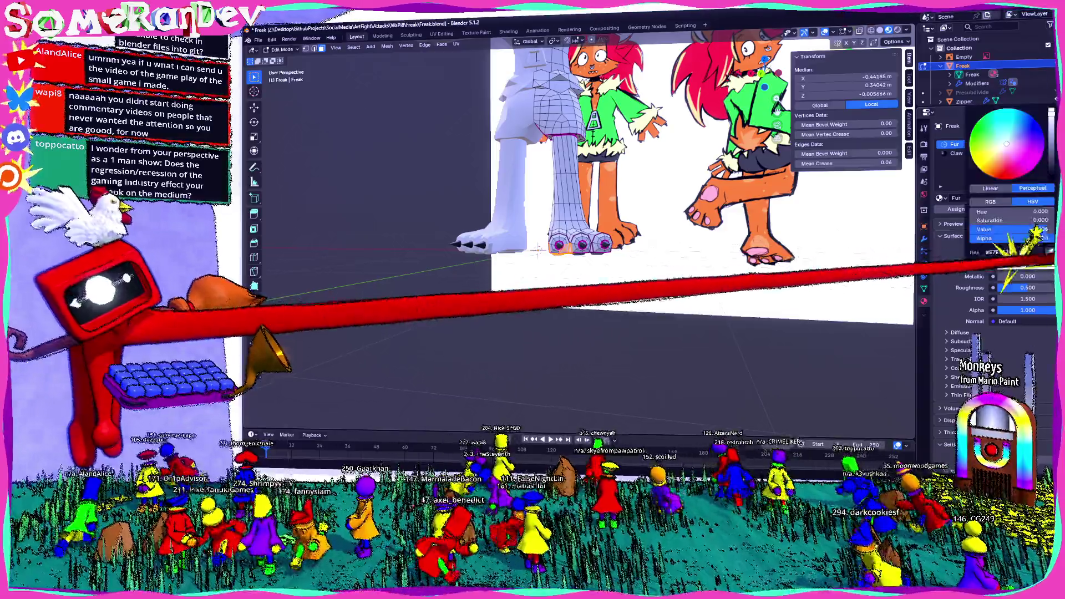
{"action": "left_click_drag", "start_coordinate": [1007, 142], "coordinate": [990, 166]}
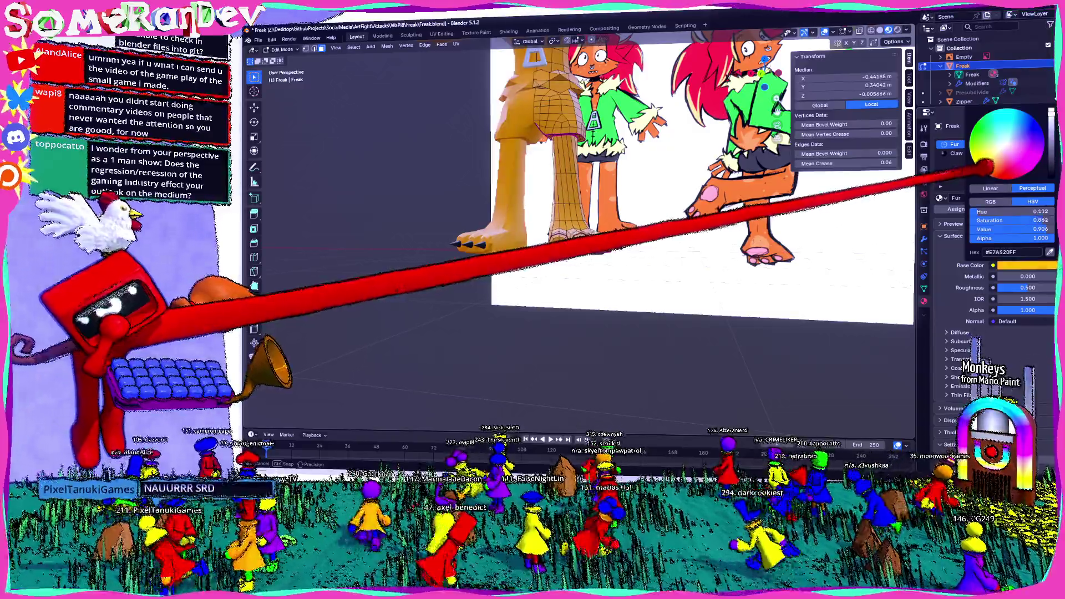
{"action": "key", "text": "Tab"}
{"action": "scroll", "coordinate": [539, 250], "scroll_direction": "up", "scroll_amount": 3}
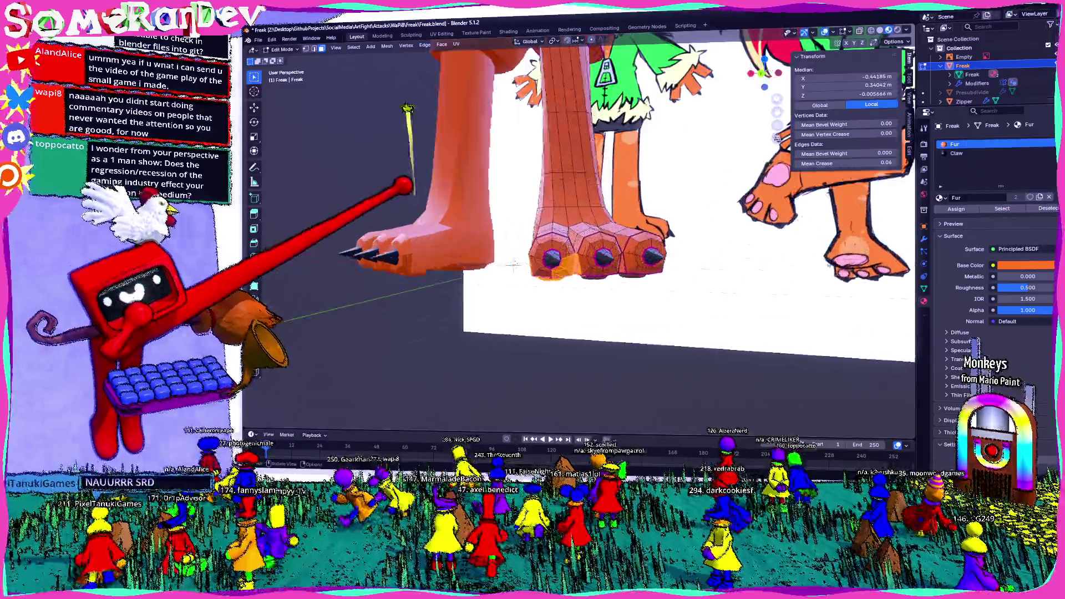
{"action": "scroll", "coordinate": [539, 249], "scroll_direction": "up", "scroll_amount": 2}
{"action": "middle_click_drag", "start_coordinate": [538, 250], "coordinate": [455, 408]}
Step: Select both toe-pad spheres under the foot and add a third material slot
{"action": "key", "text": "Tab"}
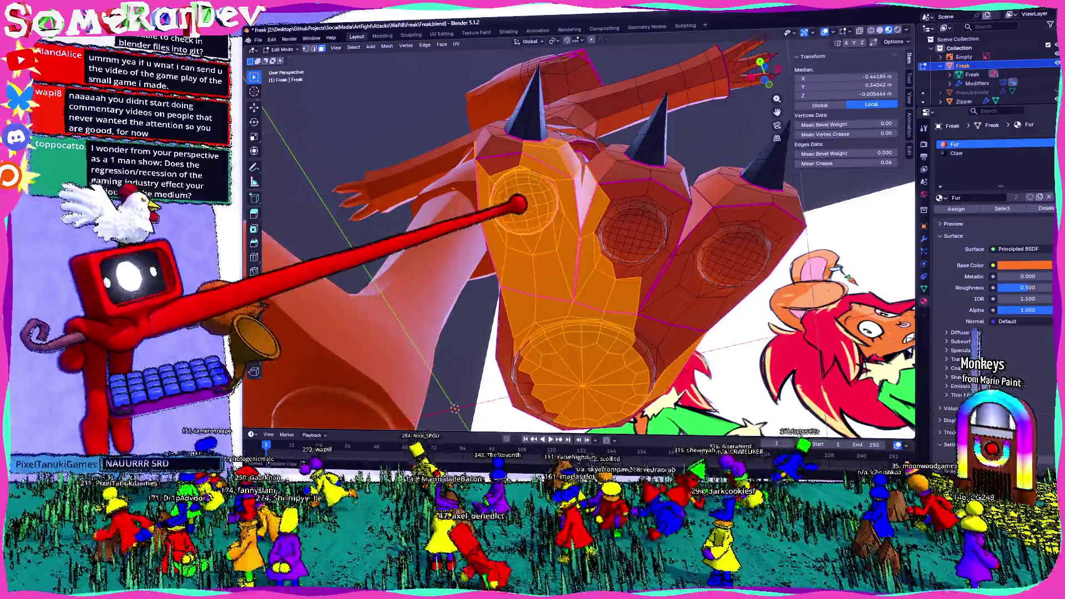
{"action": "mouse_move", "coordinate": [522, 198]}
{"action": "middle_mouse_down"}
{"action": "mouse_move", "coordinate": [523, 285]}
{"action": "mouse_move", "coordinate": [518, 261]}
{"action": "mouse_move", "coordinate": [535, 254]}
{"action": "middle_mouse_up"}
{"action": "key", "text": "alt+a"}
{"action": "scroll", "coordinate": [521, 261], "scroll_direction": "up", "scroll_amount": 3}
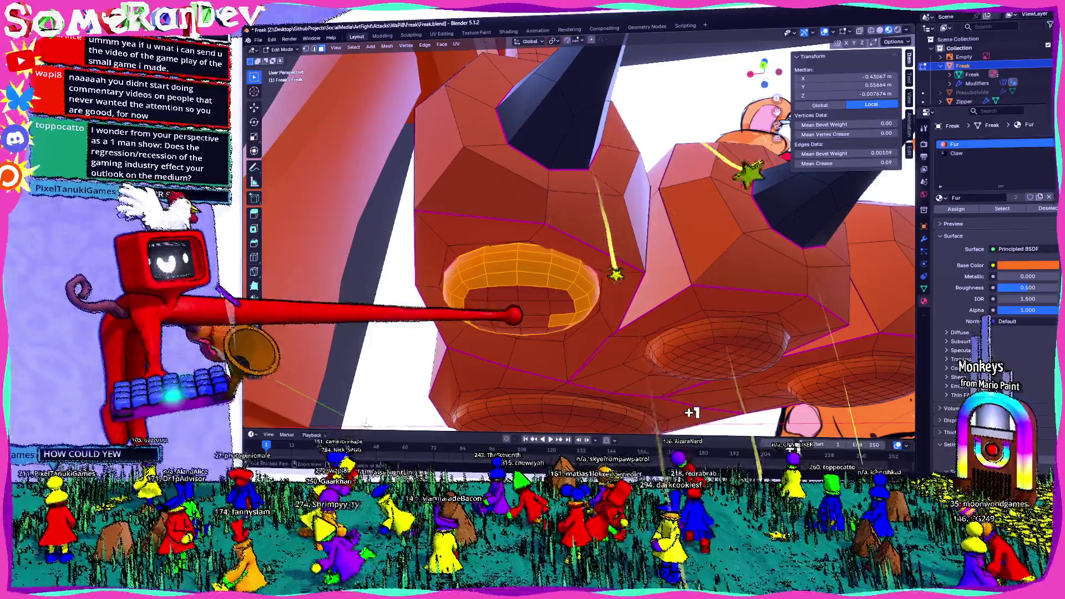
{"action": "middle_click_drag", "start_coordinate": [559, 218], "coordinate": [591, 132]}
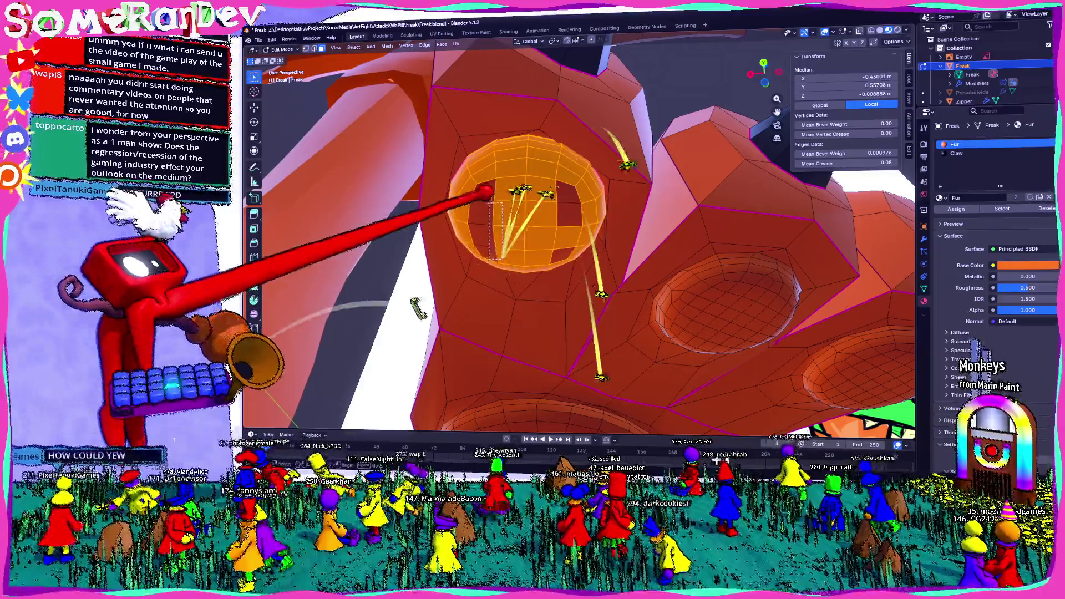
{"action": "left_click", "coordinate": [516, 275], "text": "shift"}
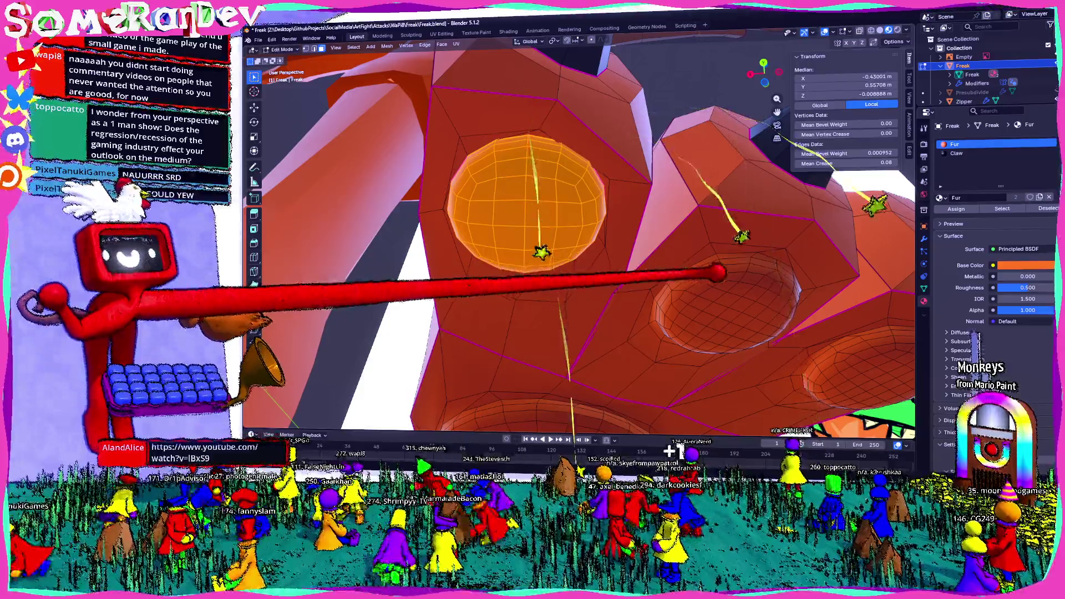
{"action": "key", "text": "ctrl+l"}
{"action": "middle_click_drag", "start_coordinate": [583, 250], "coordinate": [532, 275]}
{"action": "key", "text": "ctrl+z"}
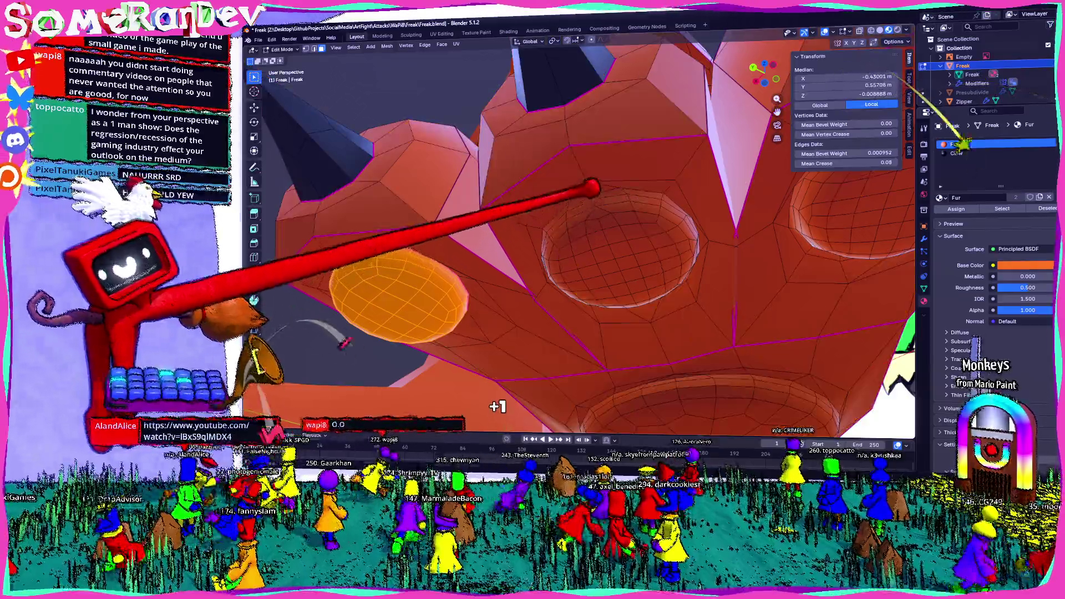
{"action": "mouse_move", "coordinate": [591, 237]}
{"action": "middle_mouse_down"}
{"action": "mouse_move", "coordinate": [653, 309]}
{"action": "mouse_move", "coordinate": [673, 278]}
{"action": "middle_mouse_up"}
{"action": "left_click", "coordinate": [666, 279], "text": "alt+shift"}
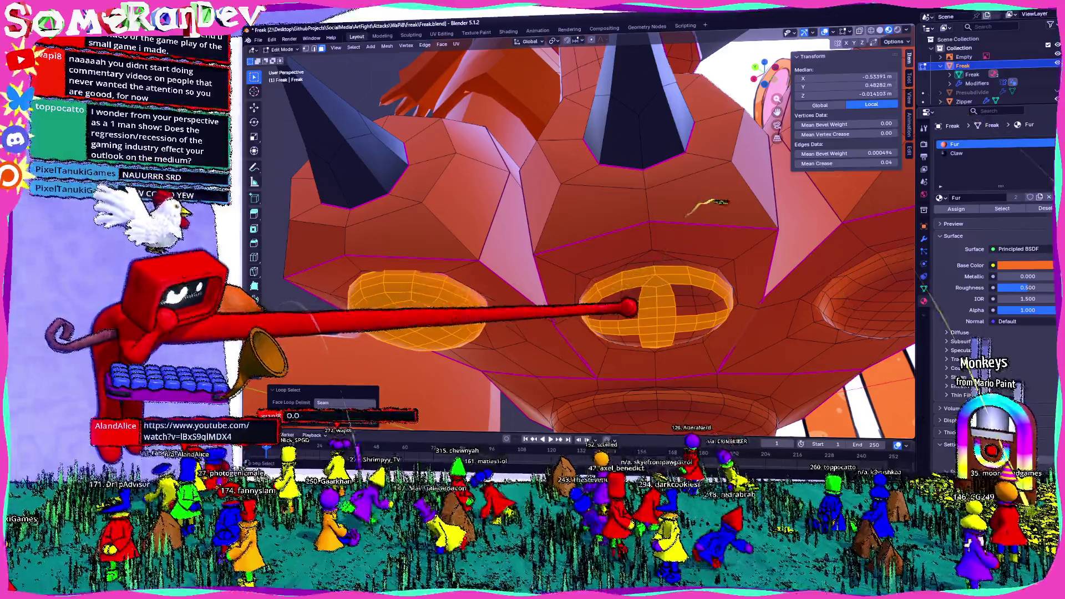
{"action": "mouse_move", "coordinate": [671, 242]}
{"action": "middle_mouse_down"}
{"action": "mouse_move", "coordinate": [637, 302]}
{"action": "mouse_move", "coordinate": [649, 197]}
{"action": "mouse_move", "coordinate": [632, 100]}
{"action": "mouse_move", "coordinate": [636, 207]}
{"action": "mouse_move", "coordinate": [782, 141]}
{"action": "middle_mouse_up"}
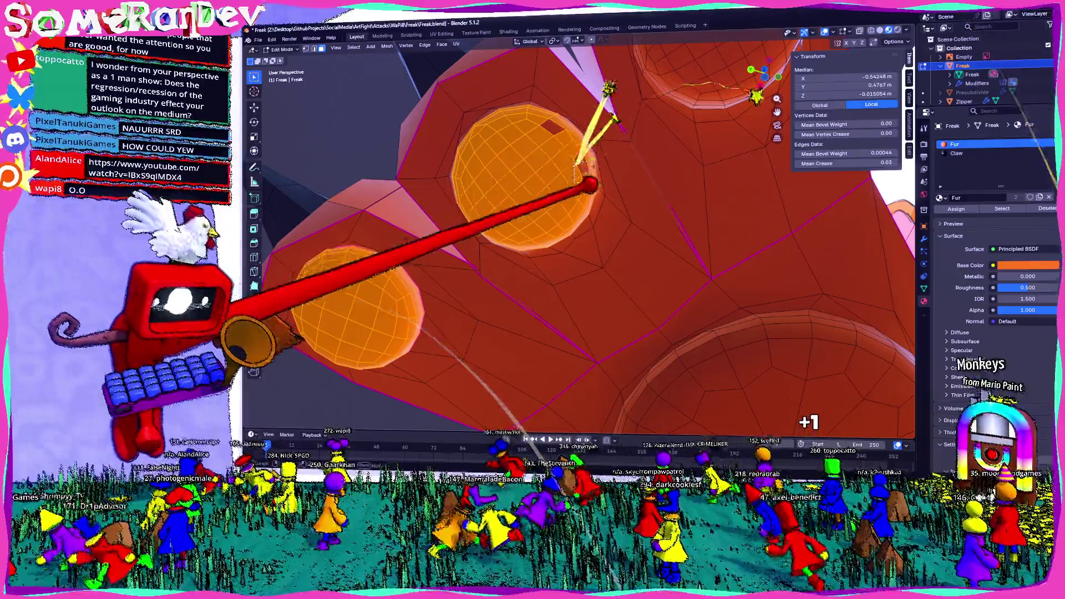
{"action": "left_click", "coordinate": [1050, 145]}
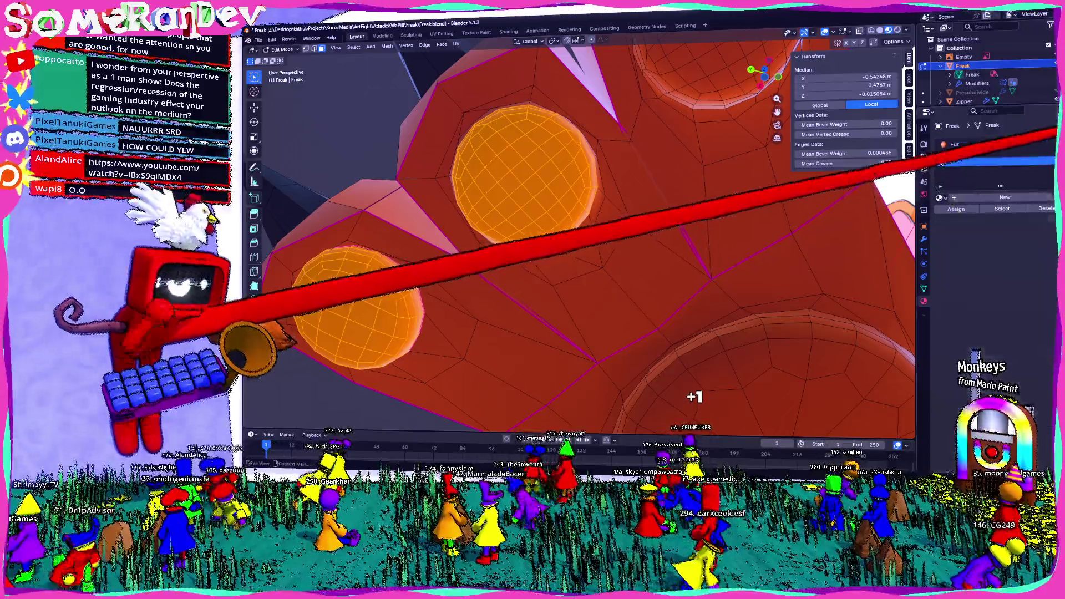
Step: Create a pink ToeBeans material, assign it to the toe pads, then select the ring around another paw opening
{"action": "left_click", "coordinate": [995, 198]}
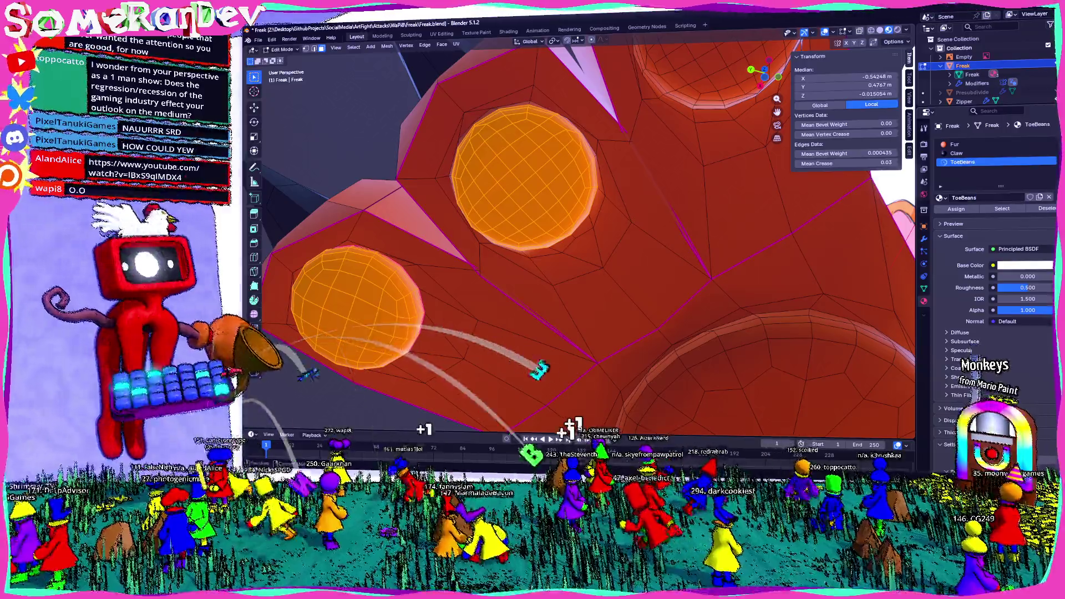
{"action": "left_click", "coordinate": [1023, 266]}
{"action": "left_click", "coordinate": [999, 151]}
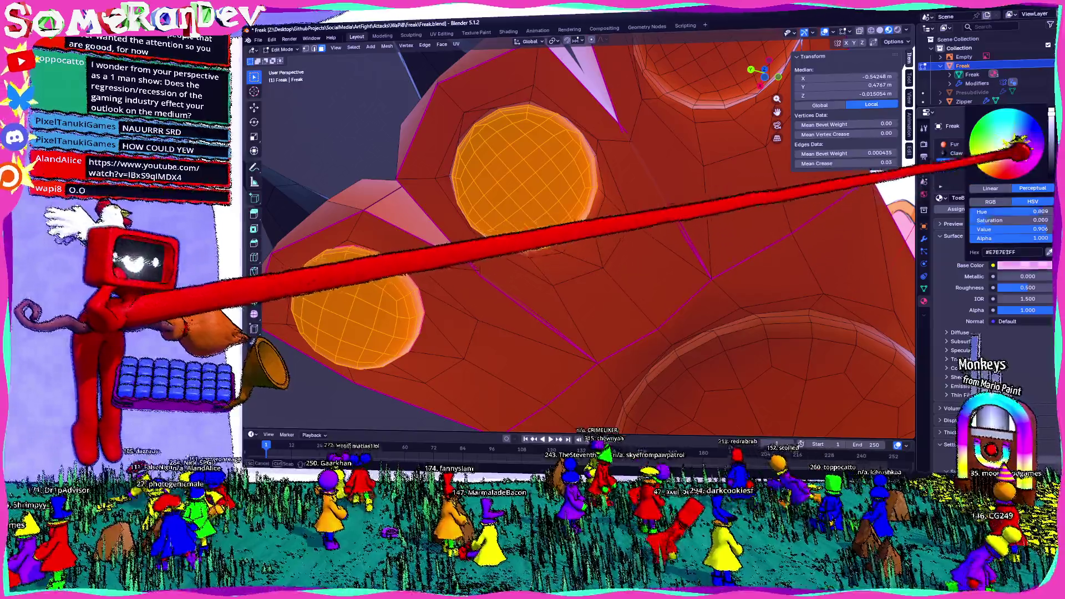
{"action": "left_click", "coordinate": [956, 208]}
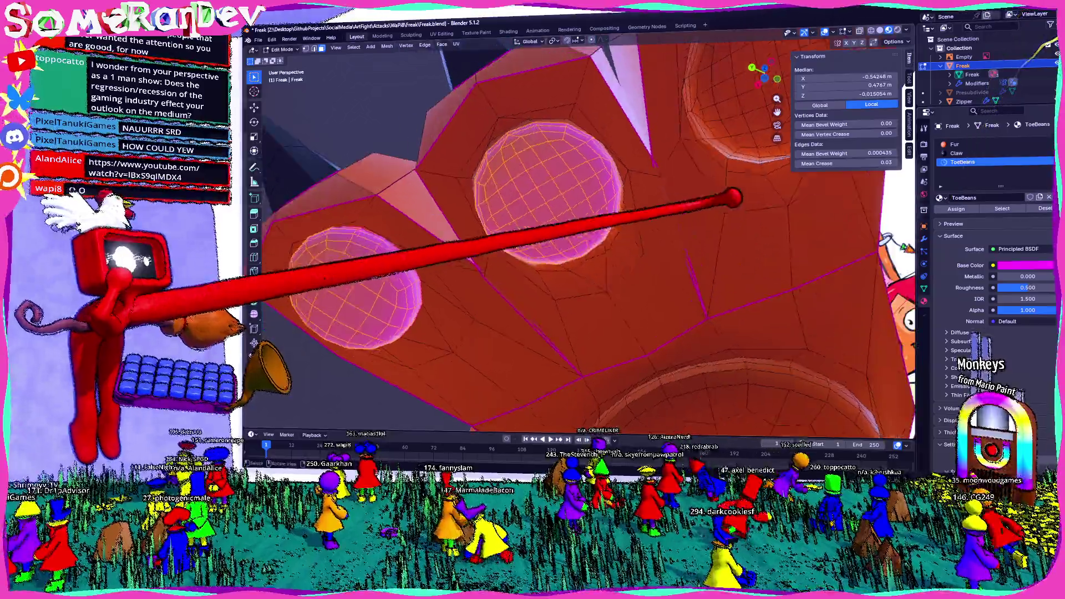
{"action": "middle_click_drag", "start_coordinate": [583, 250], "coordinate": [395, 380]}
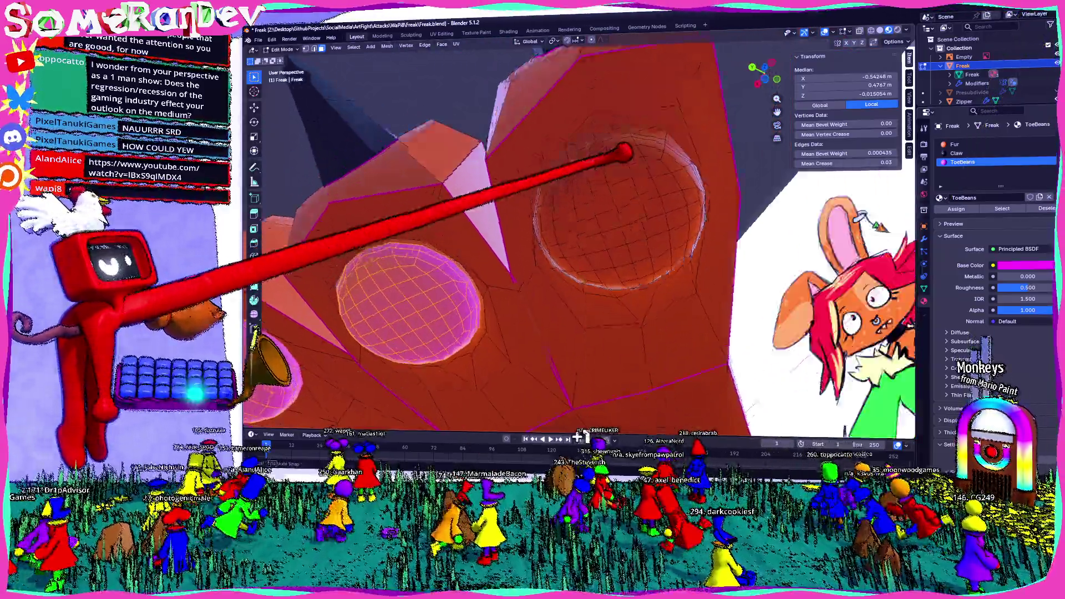
{"action": "middle_click_drag", "start_coordinate": [623, 155], "coordinate": [678, 357]}
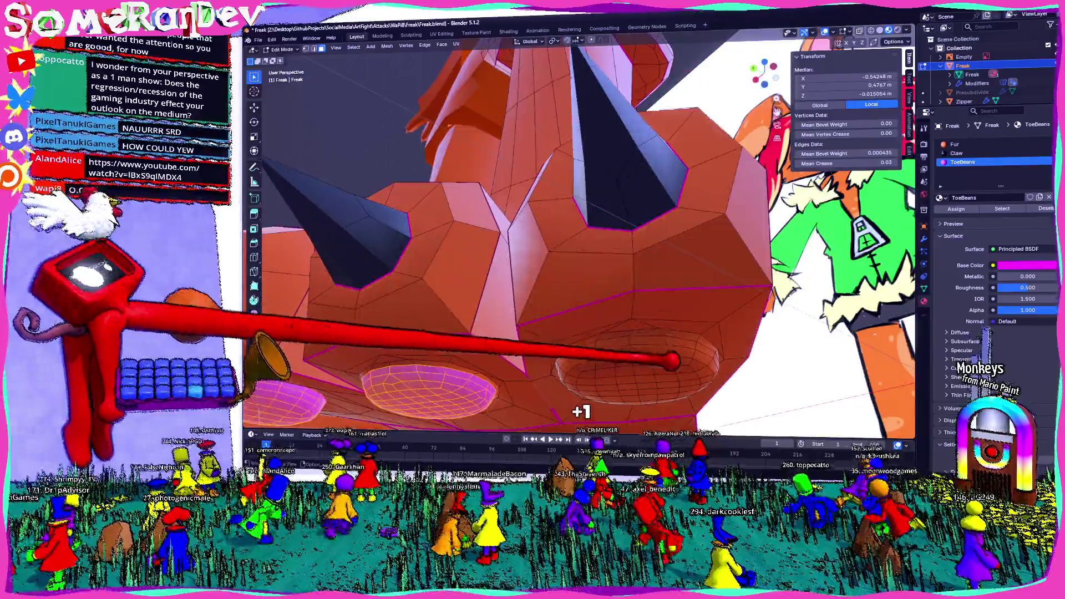
{"action": "left_click", "coordinate": [669, 357], "text": "alt"}
{"action": "left_click", "coordinate": [632, 366], "text": "alt"}
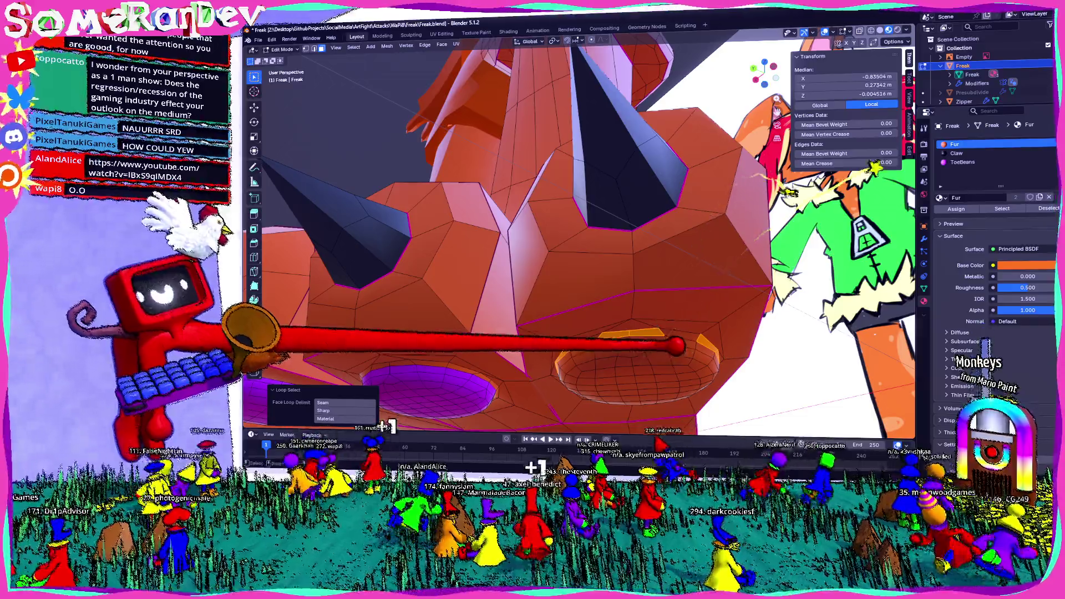
Step: Inspect the paw pads from below and make ToeBeans the active material
{"action": "middle_click_drag", "start_coordinate": [485, 416], "coordinate": [368, 366]}
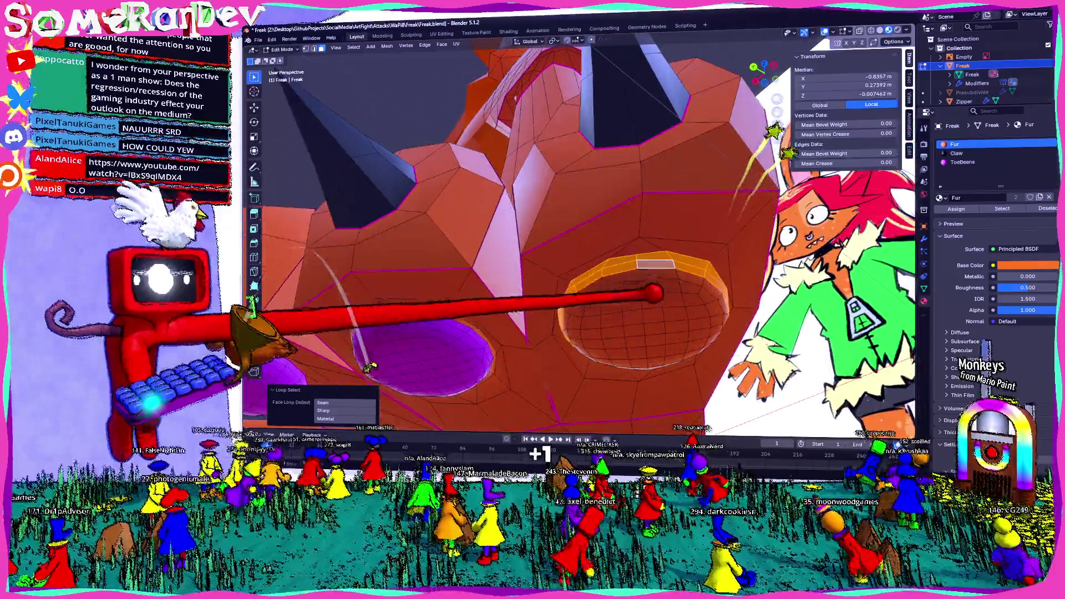
{"action": "middle_click_drag", "start_coordinate": [636, 275], "coordinate": [645, 262]}
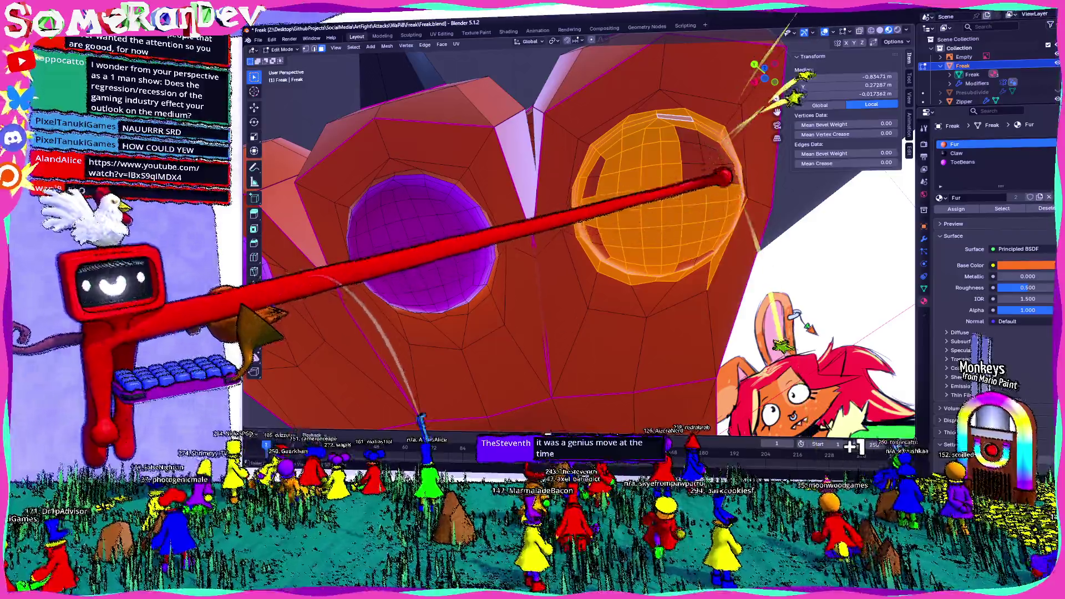
{"action": "middle_click_drag", "start_coordinate": [725, 155], "coordinate": [654, 189]}
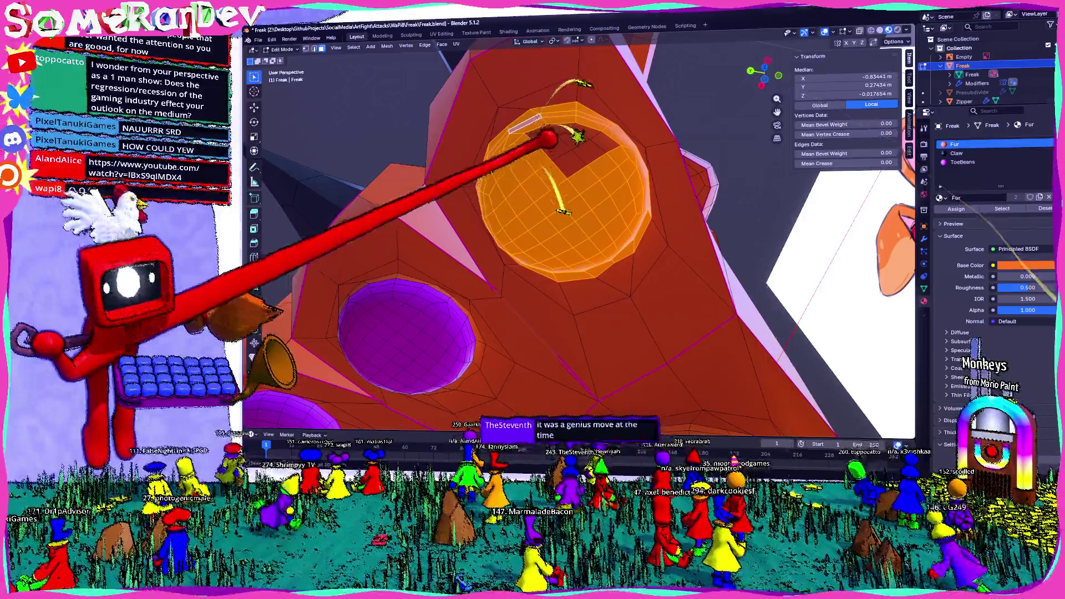
{"action": "middle_click_drag", "start_coordinate": [562, 144], "coordinate": [532, 199]}
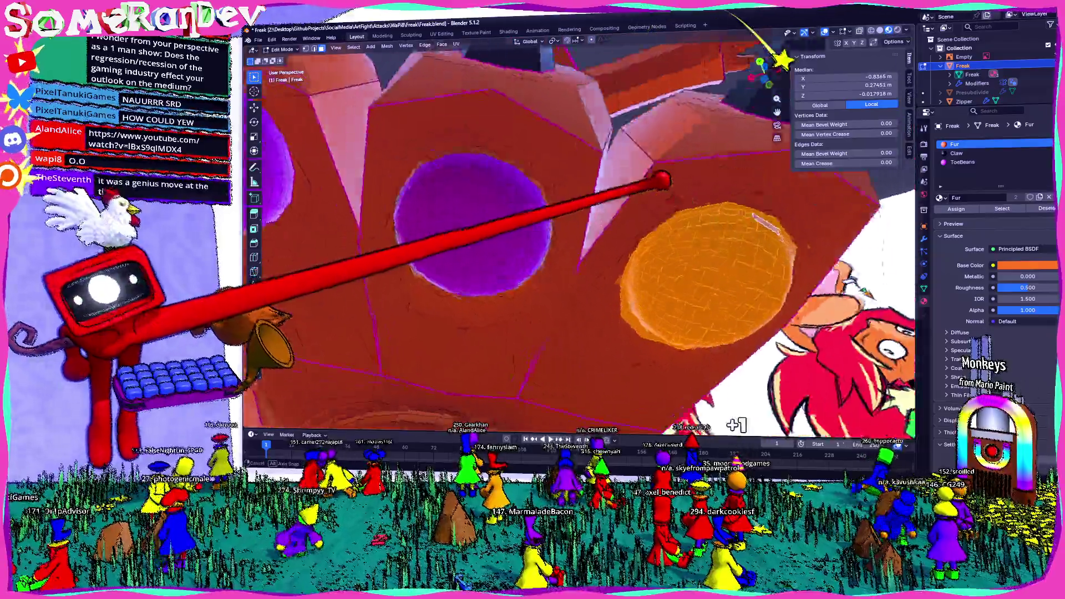
{"action": "scroll", "coordinate": [533, 199], "scroll_direction": "up", "scroll_amount": 4}
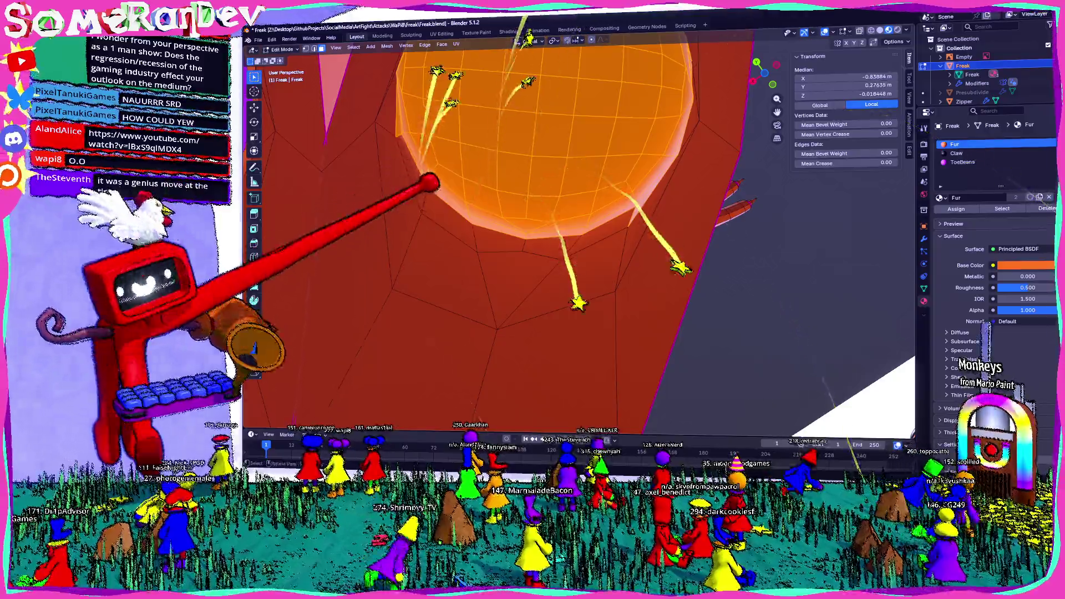
{"action": "mouse_move", "coordinate": [533, 200]}
{"action": "middle_mouse_down"}
{"action": "mouse_move", "coordinate": [499, 233]}
{"action": "mouse_move", "coordinate": [499, 249]}
{"action": "middle_mouse_up"}
{"action": "scroll", "coordinate": [533, 233], "scroll_direction": "down", "scroll_amount": 4}
{"action": "scroll", "coordinate": [499, 250], "scroll_direction": "up", "scroll_amount": 3}
{"action": "scroll", "coordinate": [582, 233], "scroll_direction": "down", "scroll_amount": 3}
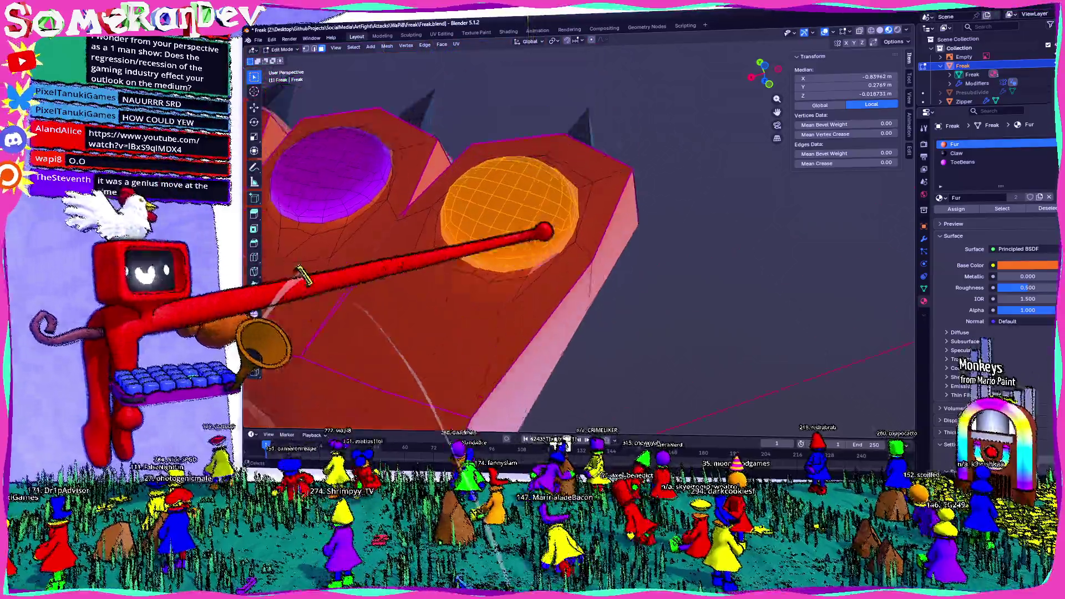
{"action": "middle_click_drag", "start_coordinate": [582, 233], "coordinate": [549, 317]}
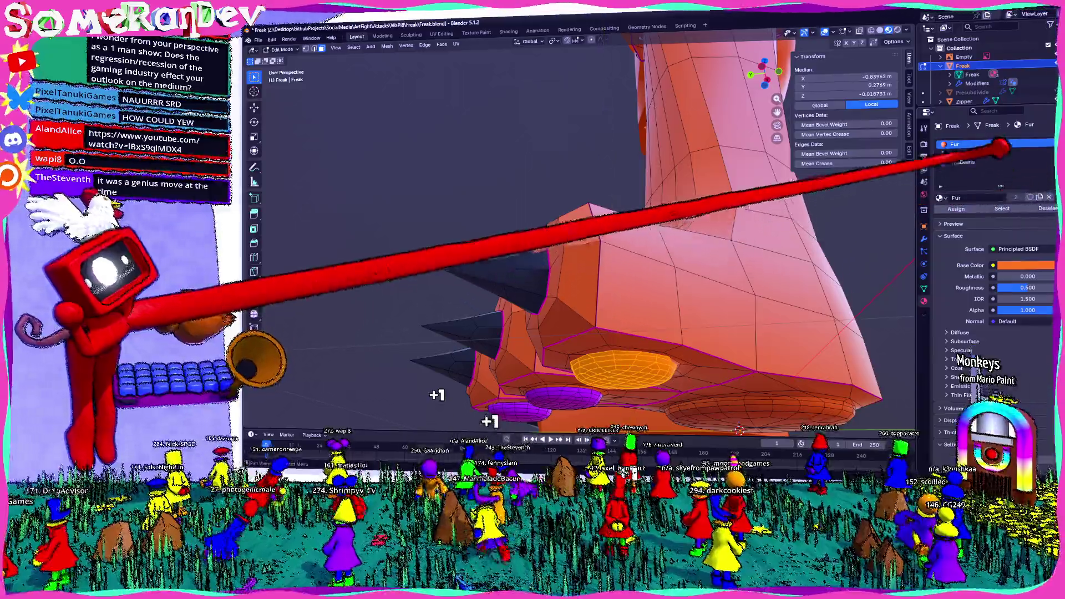
{"action": "left_click", "coordinate": [963, 162]}
{"action": "scroll", "coordinate": [637, 281], "scroll_direction": "up", "scroll_amount": 3}
{"action": "middle_click_drag", "start_coordinate": [583, 250], "coordinate": [566, 291]}
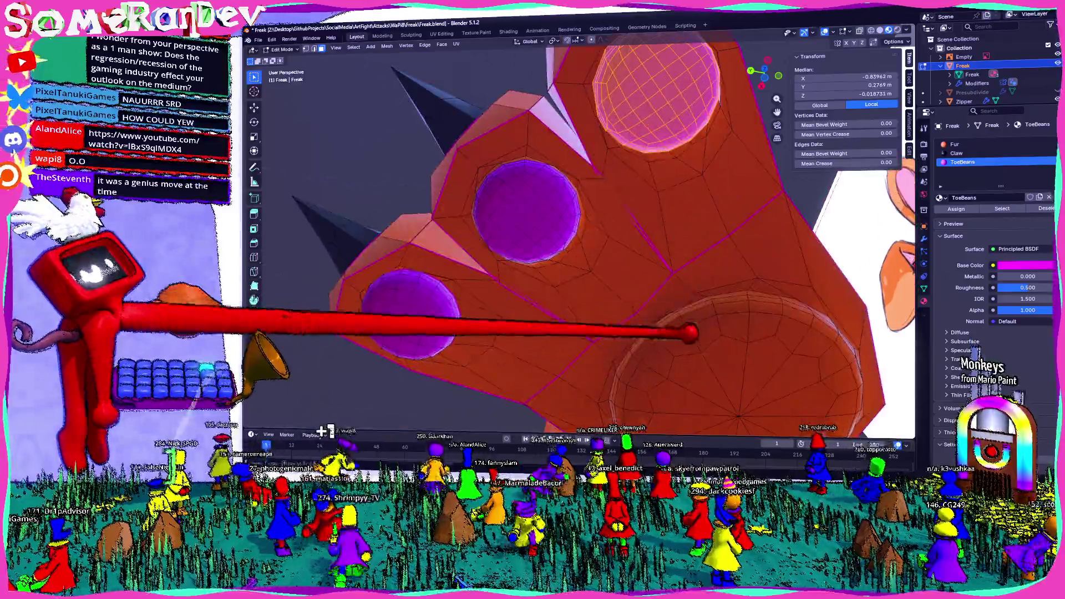
{"action": "mouse_move", "coordinate": [582, 250]}
{"action": "middle_mouse_down"}
{"action": "mouse_move", "coordinate": [549, 317]}
{"action": "mouse_move", "coordinate": [583, 349]}
{"action": "middle_mouse_up"}
{"action": "mouse_move", "coordinate": [599, 391]}
{"action": "middle_mouse_down"}
{"action": "mouse_move", "coordinate": [541, 366]}
{"action": "mouse_move", "coordinate": [483, 375]}
{"action": "mouse_move", "coordinate": [443, 400]}
{"action": "middle_mouse_up"}
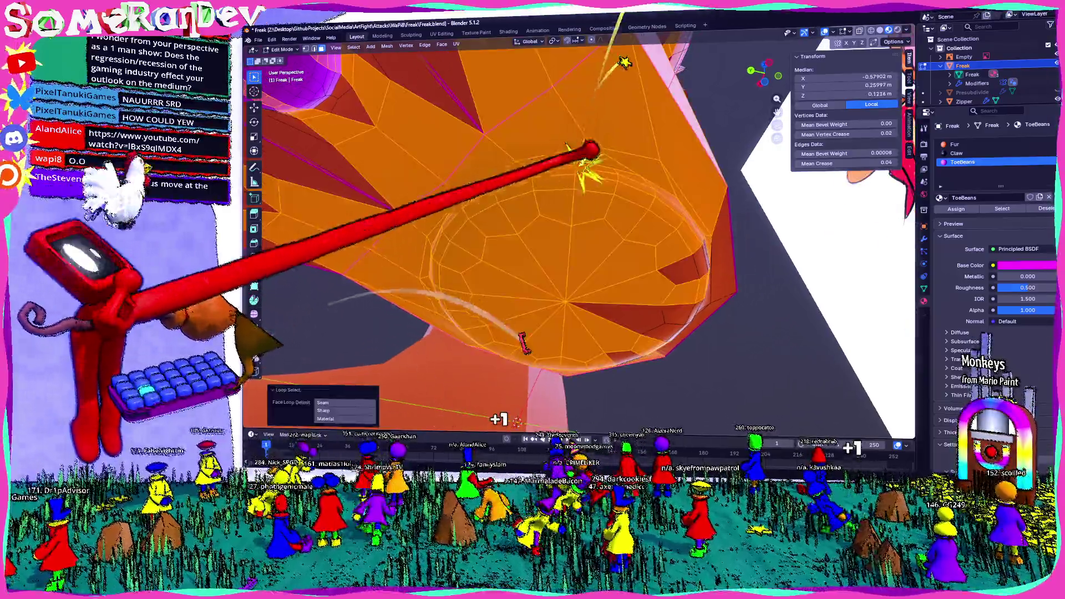
Step: Select the whole palm pad disc, assign ToeBeans to it, and return to Object Mode
{"action": "left_click", "coordinate": [332, 277], "text": "alt"}
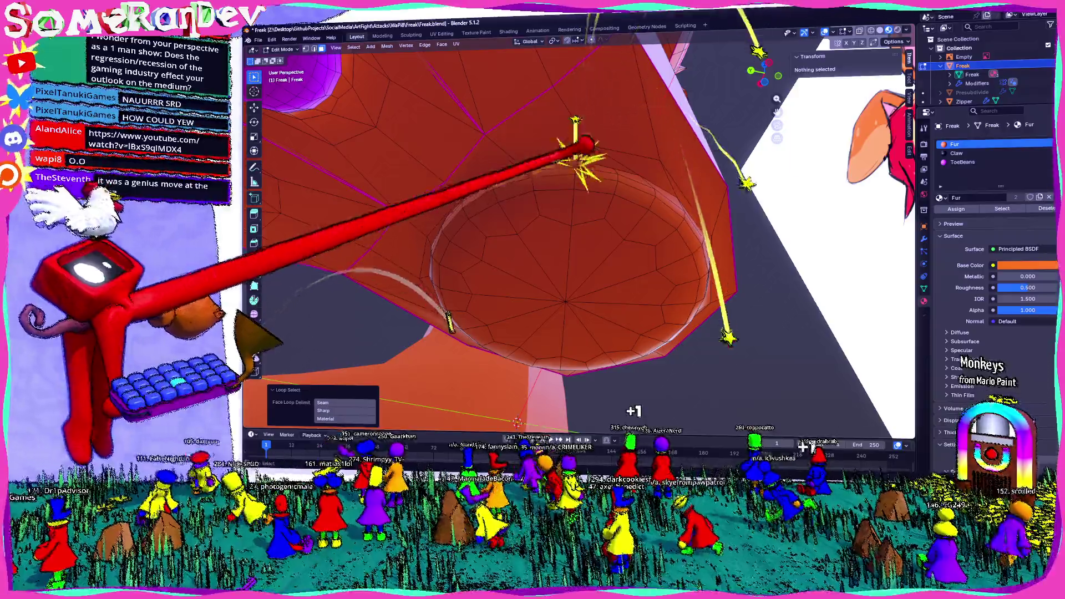
{"action": "left_click", "coordinate": [582, 166], "text": "alt"}
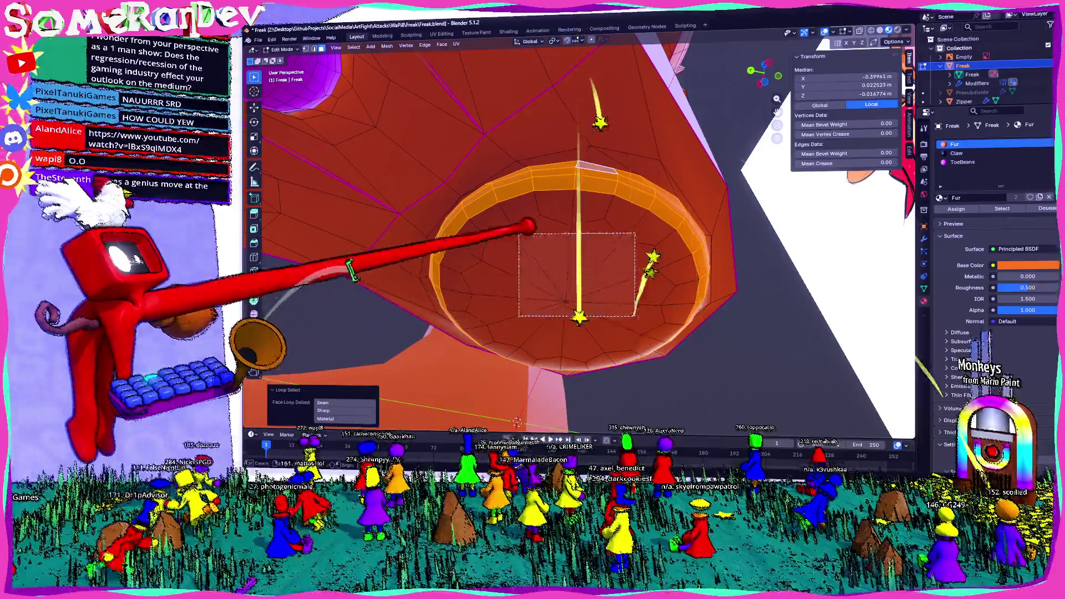
{"action": "key", "text": "ctrl+l"}
{"action": "middle_click_drag", "start_coordinate": [582, 250], "coordinate": [582, 208]}
{"action": "key", "text": "ctrl+l"}
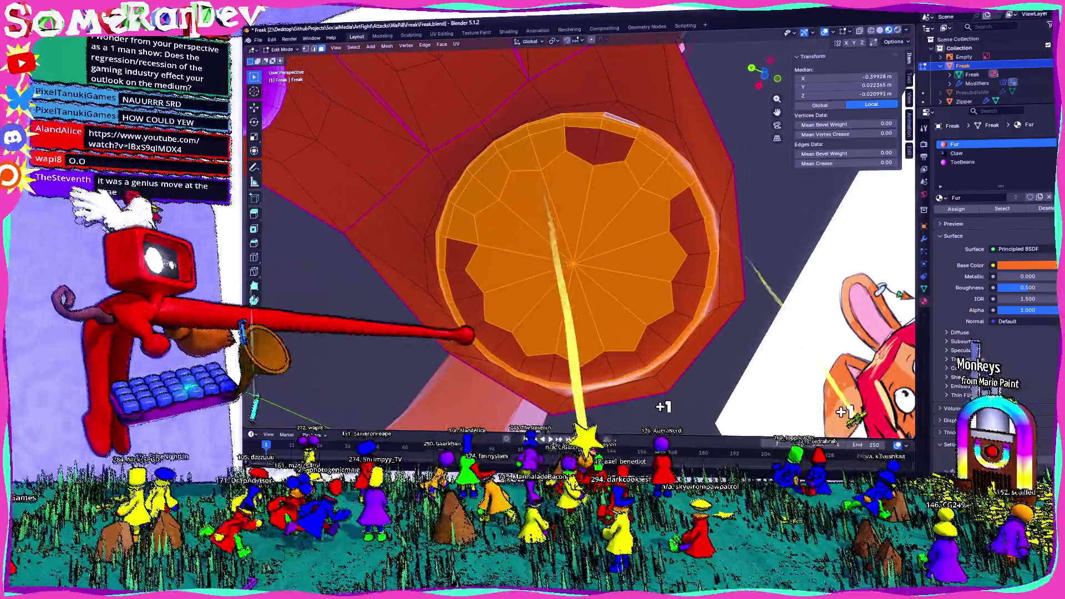
{"action": "middle_click_drag", "start_coordinate": [606, 125], "coordinate": [582, 208]}
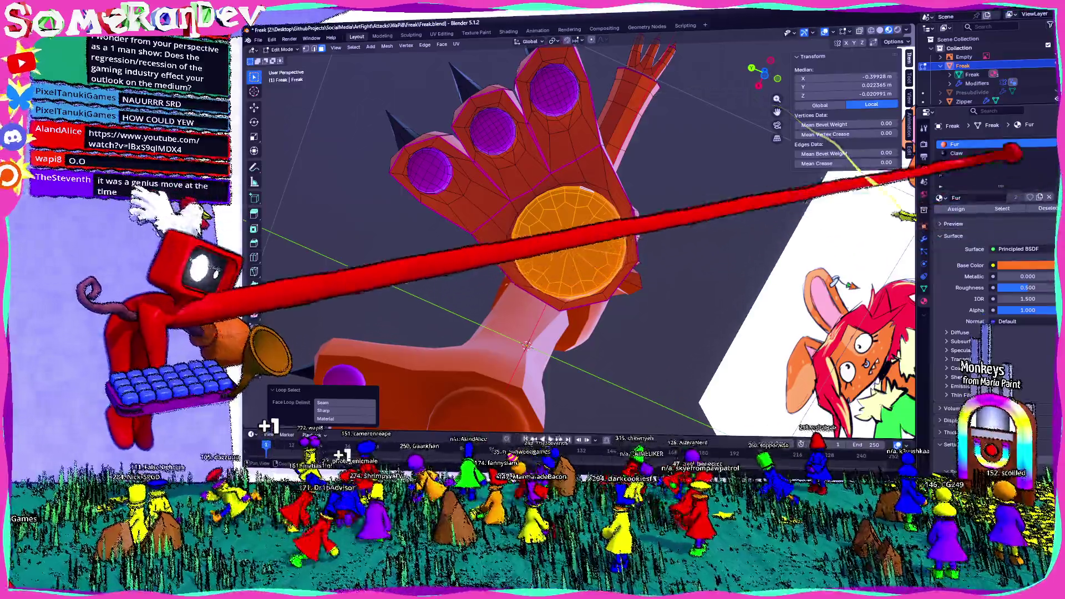
{"action": "left_click", "coordinate": [965, 162]}
{"action": "left_click", "coordinate": [1002, 209]}
{"action": "key", "text": "Tab"}
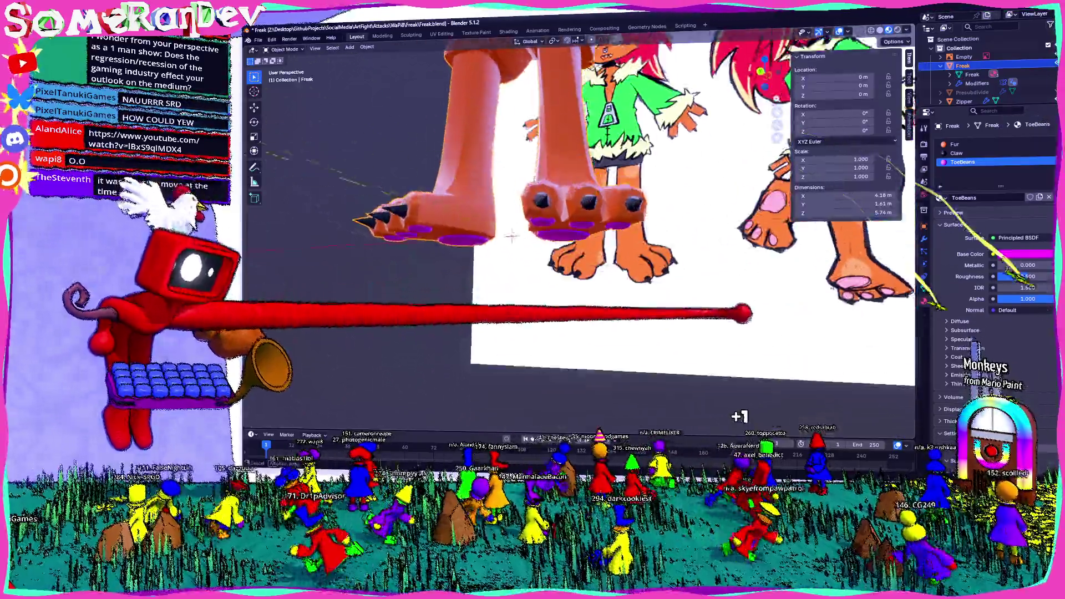
{"action": "mouse_move", "coordinate": [526, 346]}
{"action": "middle_mouse_down"}
{"action": "mouse_move", "coordinate": [504, 231]}
{"action": "mouse_move", "coordinate": [583, 208]}
{"action": "middle_mouse_up"}
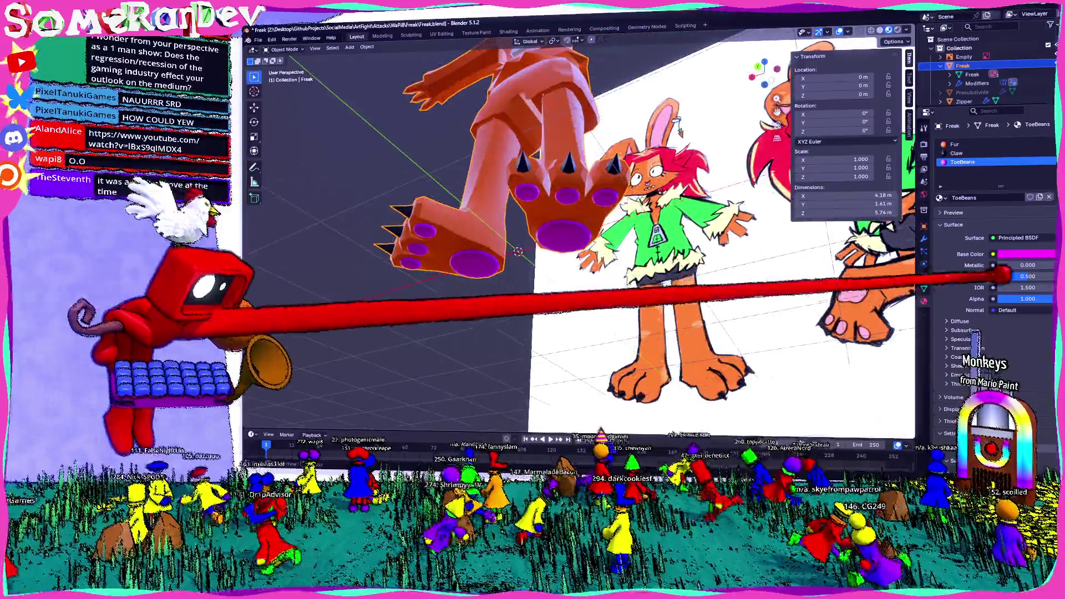
{"action": "left_click", "coordinate": [1024, 254]}
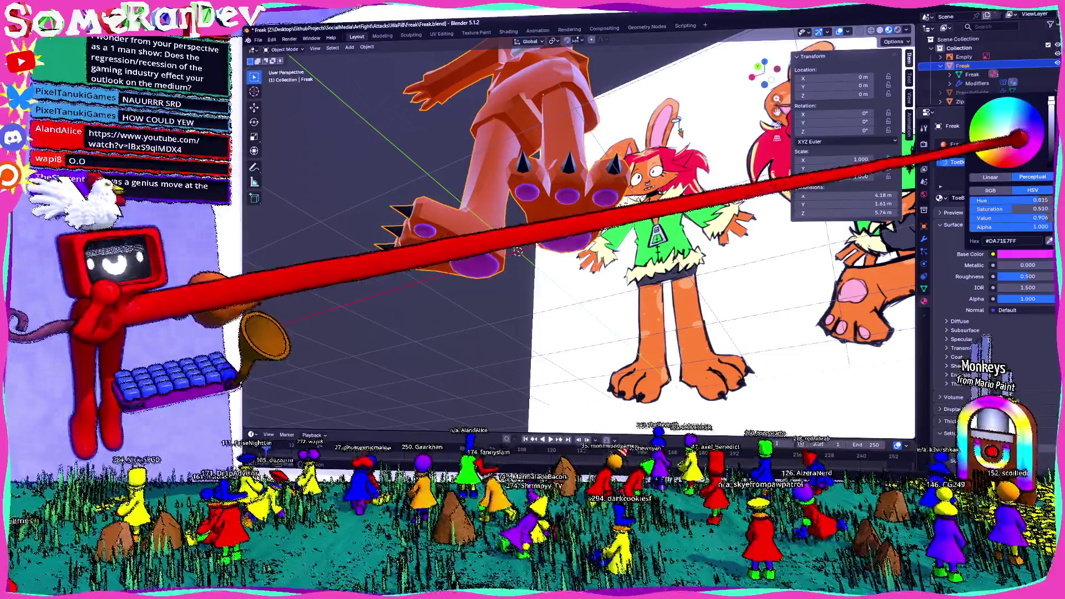
{"action": "mouse_move", "coordinate": [517, 250]}
{"action": "middle_mouse_down"}
{"action": "mouse_move", "coordinate": [541, 249]}
{"action": "mouse_move", "coordinate": [570, 297]}
{"action": "mouse_move", "coordinate": [574, 333]}
{"action": "middle_mouse_up"}
{"action": "key", "text": "Tab"}
{"action": "key", "text": "Tab"}
{"action": "key", "text": "n"}
{"action": "scroll", "coordinate": [542, 249], "scroll_direction": "up", "scroll_amount": 5}
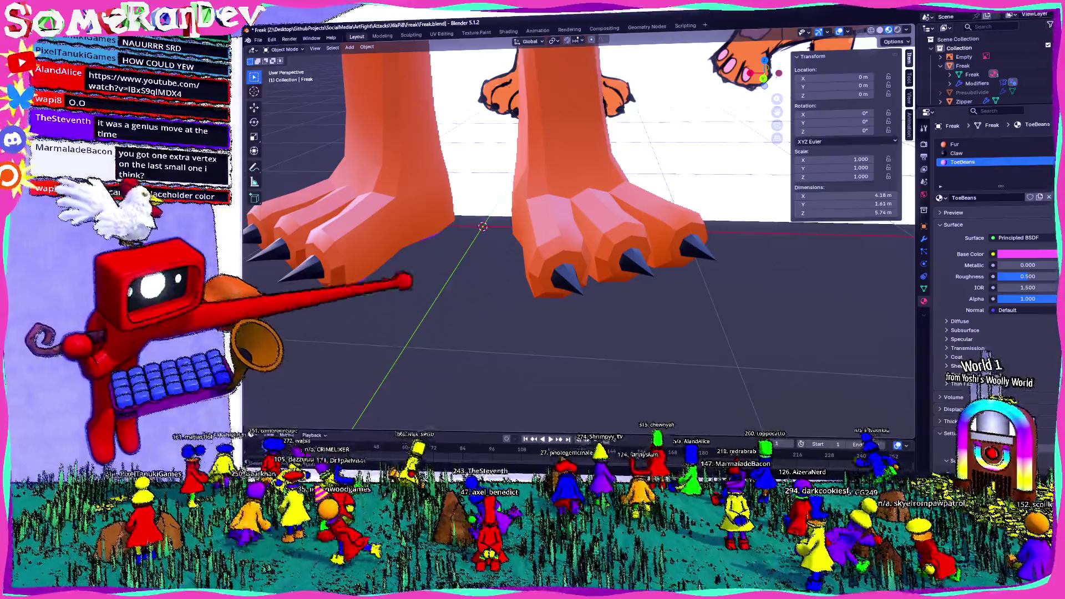
Step: Orbit around the feet and whole model, then enter Edit Mode on the character
{"action": "middle_click_drag", "start_coordinate": [583, 249], "coordinate": [582, 283]}
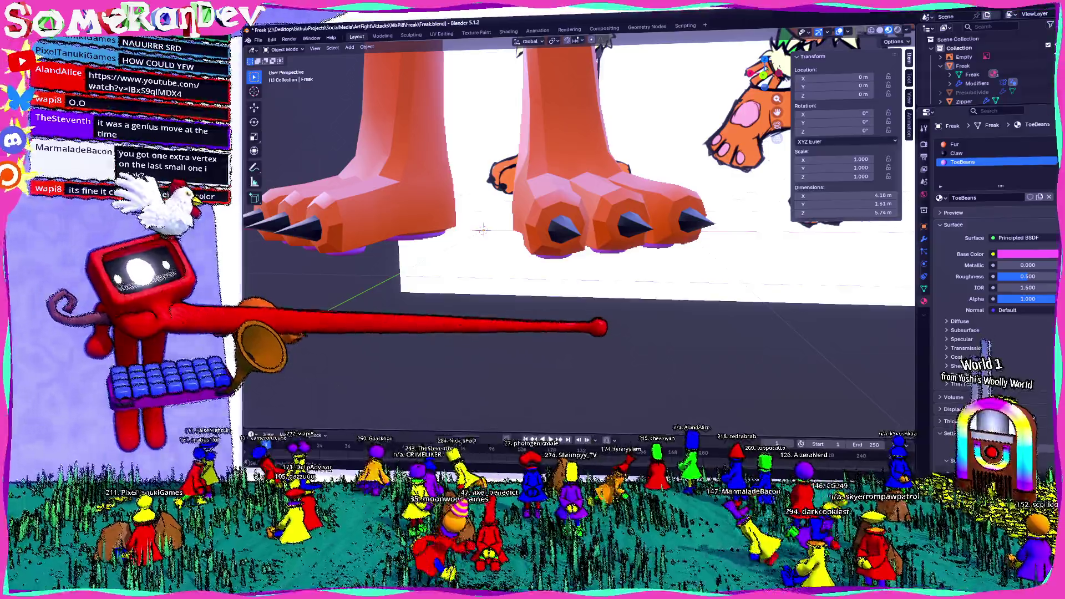
{"action": "middle_click_drag", "start_coordinate": [532, 208], "coordinate": [583, 191]}
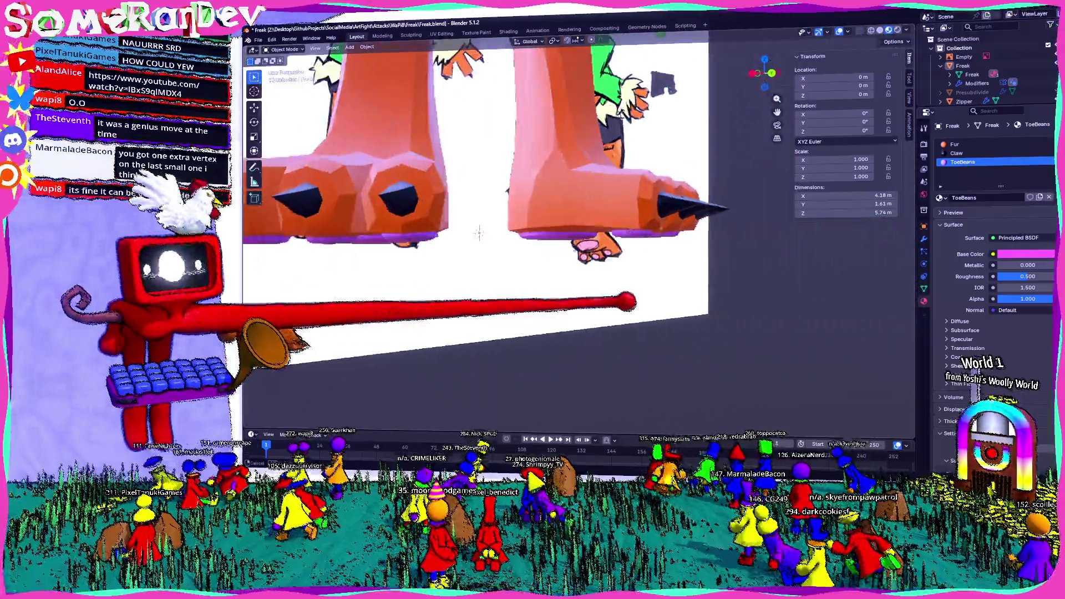
{"action": "mouse_move", "coordinate": [640, 290]}
{"action": "middle_mouse_down"}
{"action": "mouse_move", "coordinate": [563, 245]}
{"action": "mouse_move", "coordinate": [583, 250]}
{"action": "mouse_move", "coordinate": [554, 325]}
{"action": "mouse_move", "coordinate": [566, 283]}
{"action": "mouse_move", "coordinate": [518, 298]}
{"action": "mouse_move", "coordinate": [614, 263]}
{"action": "mouse_move", "coordinate": [611, 241]}
{"action": "middle_mouse_up"}
{"action": "scroll", "coordinate": [565, 283], "scroll_direction": "down", "scroll_amount": 5}
{"action": "scroll", "coordinate": [611, 241], "scroll_direction": "up", "scroll_amount": 2}
{"action": "scroll", "coordinate": [623, 184], "scroll_direction": "up", "scroll_amount": 3}
{"action": "scroll", "coordinate": [646, 304], "scroll_direction": "up", "scroll_amount": 2}
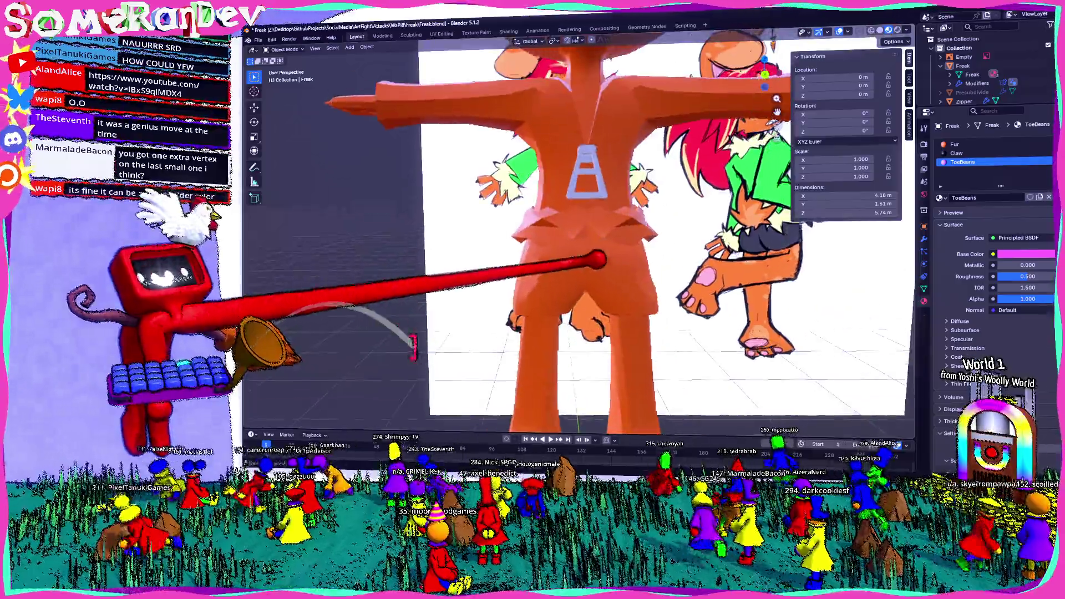
{"action": "scroll", "coordinate": [637, 309], "scroll_direction": "up", "scroll_amount": 2}
{"action": "scroll", "coordinate": [637, 281], "scroll_direction": "down", "scroll_amount": 3}
{"action": "mouse_move", "coordinate": [534, 274]}
{"action": "middle_mouse_down"}
{"action": "mouse_move", "coordinate": [583, 281]}
{"action": "mouse_move", "coordinate": [571, 297]}
{"action": "mouse_move", "coordinate": [518, 171]}
{"action": "mouse_move", "coordinate": [541, 188]}
{"action": "middle_mouse_up"}
{"action": "key", "text": "Tab"}
{"action": "scroll", "coordinate": [570, 297], "scroll_direction": "up", "scroll_amount": 3}
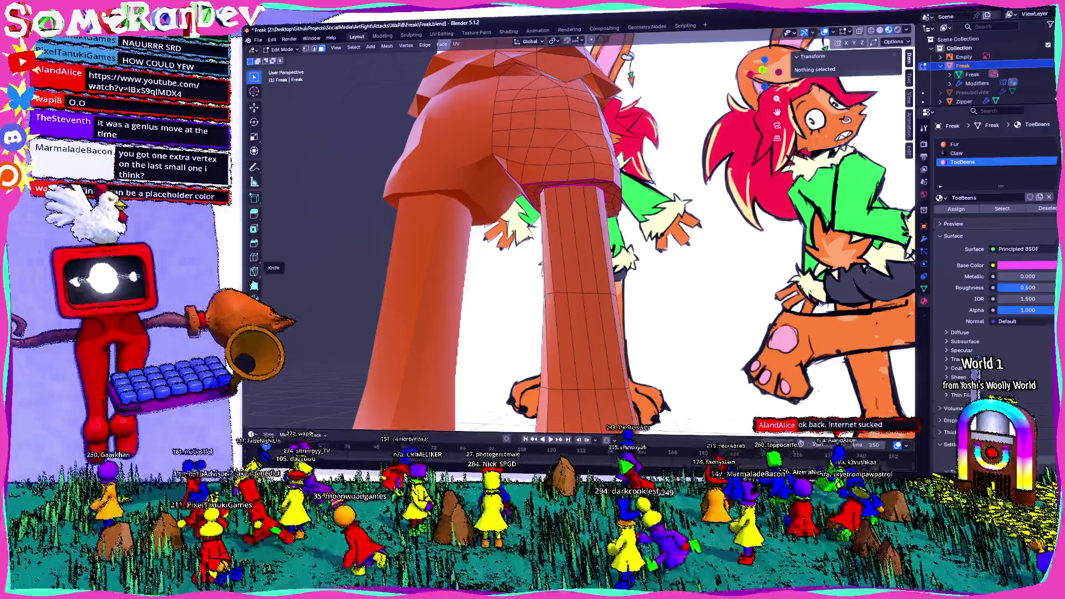
Step: Locate the small extra face under the shorts hem and toggle X-ray to see hidden edges
{"action": "mouse_move", "coordinate": [391, 229]}
{"action": "middle_mouse_down"}
{"action": "mouse_move", "coordinate": [506, 135]}
{"action": "mouse_move", "coordinate": [488, 237]}
{"action": "mouse_move", "coordinate": [571, 161]}
{"action": "mouse_move", "coordinate": [555, 177]}
{"action": "mouse_move", "coordinate": [519, 171]}
{"action": "mouse_move", "coordinate": [528, 200]}
{"action": "mouse_move", "coordinate": [511, 178]}
{"action": "middle_mouse_up"}
{"action": "middle_click_drag", "start_coordinate": [513, 126], "coordinate": [528, 119]}
{"action": "left_click", "coordinate": [552, 155]}
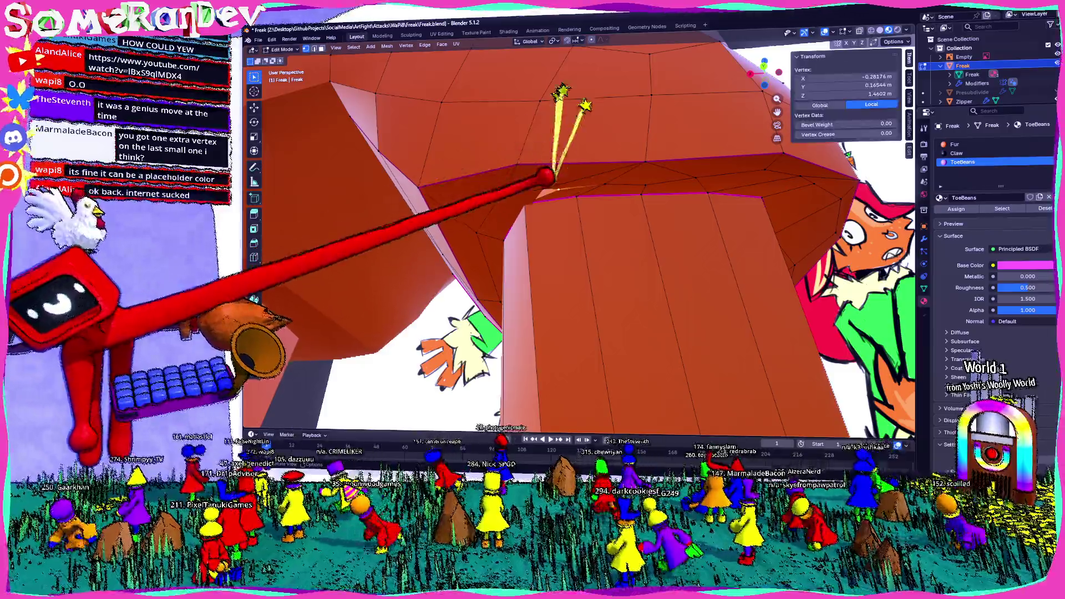
{"action": "middle_click_drag", "start_coordinate": [559, 178], "coordinate": [530, 184]}
{"action": "scroll", "coordinate": [423, 193], "scroll_direction": "up", "scroll_amount": 2}
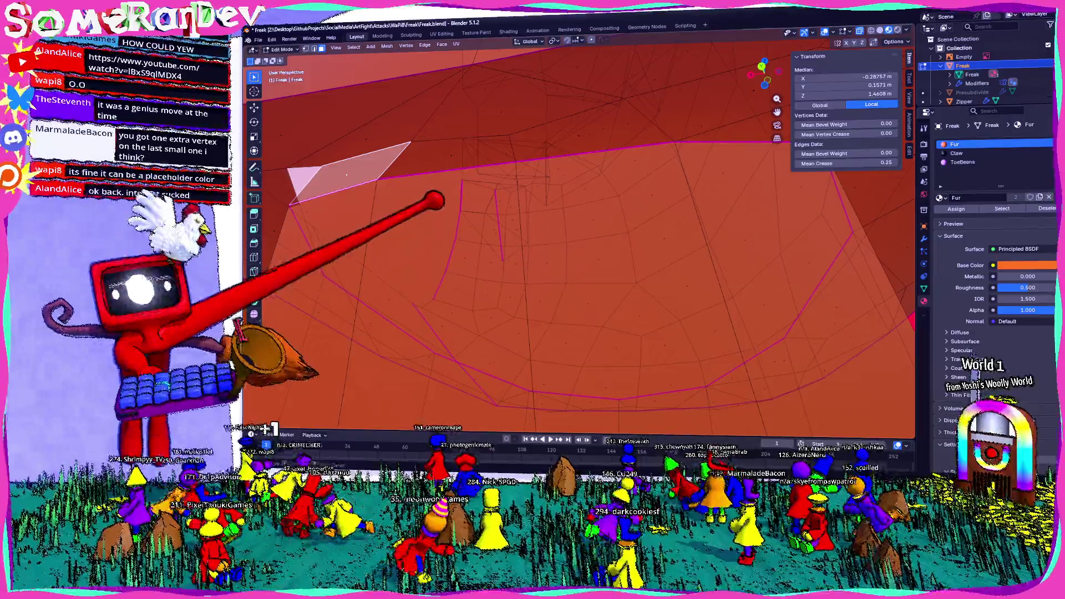
{"action": "mouse_move", "coordinate": [435, 200]}
{"action": "middle_mouse_down"}
{"action": "mouse_move", "coordinate": [512, 198]}
{"action": "mouse_move", "coordinate": [536, 221]}
{"action": "middle_mouse_up"}
{"action": "left_click", "coordinate": [566, 208]}
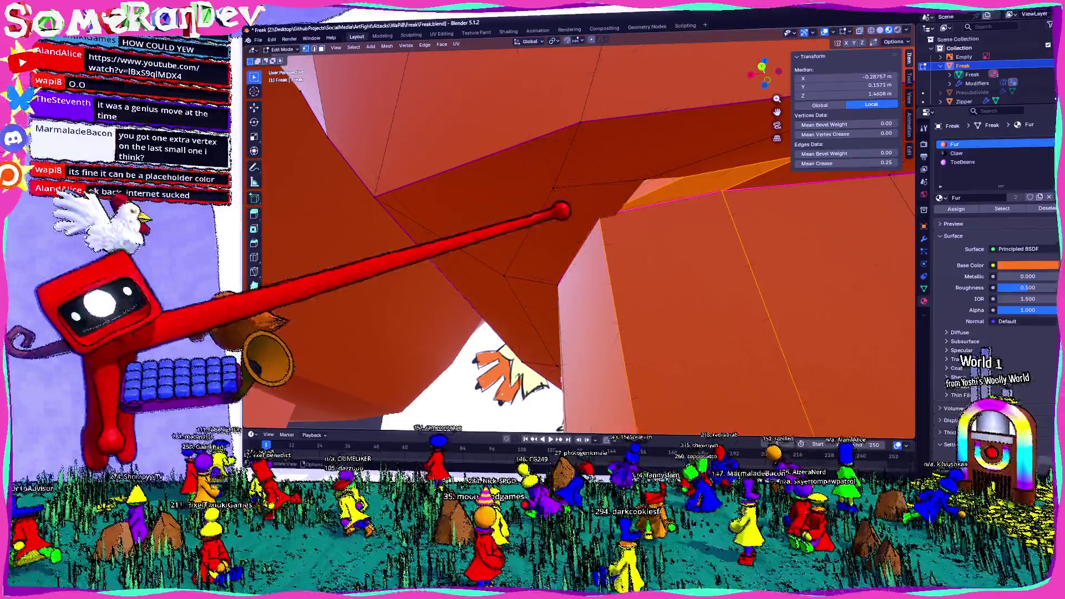
{"action": "left_click", "coordinate": [563, 220]}
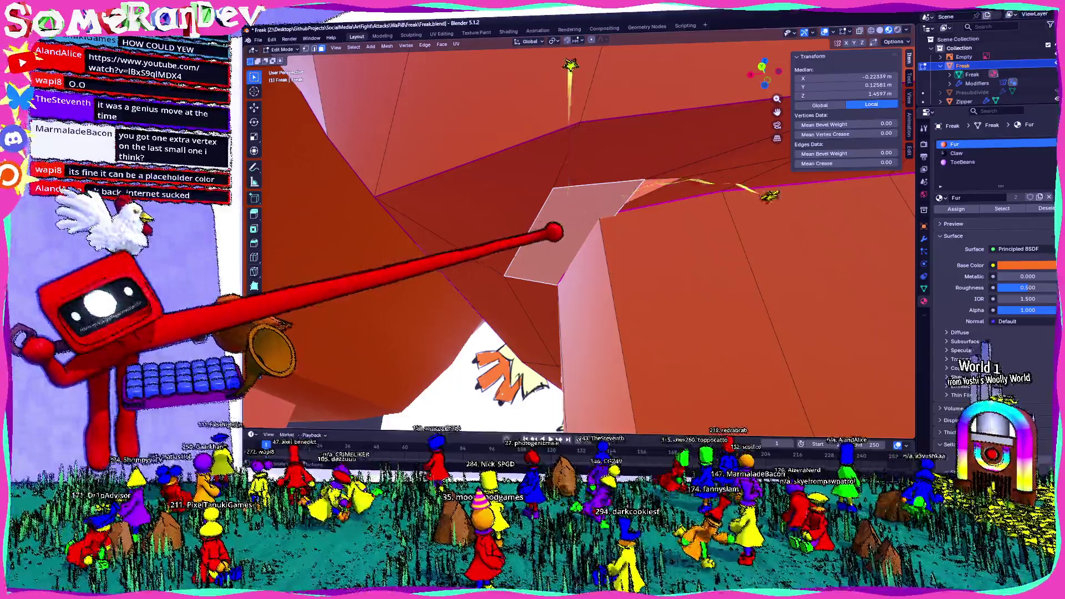
{"action": "key", "text": "alt+z"}
{"action": "mouse_move", "coordinate": [553, 234]}
{"action": "middle_mouse_down"}
{"action": "mouse_move", "coordinate": [598, 234]}
{"action": "mouse_move", "coordinate": [571, 226]}
{"action": "middle_mouse_up"}
Step: Merge the extra hem vertex onto its neighbour using Merge At Last
{"action": "left_click", "coordinate": [542, 226]}
{"action": "left_click", "coordinate": [573, 202], "text": "shift"}
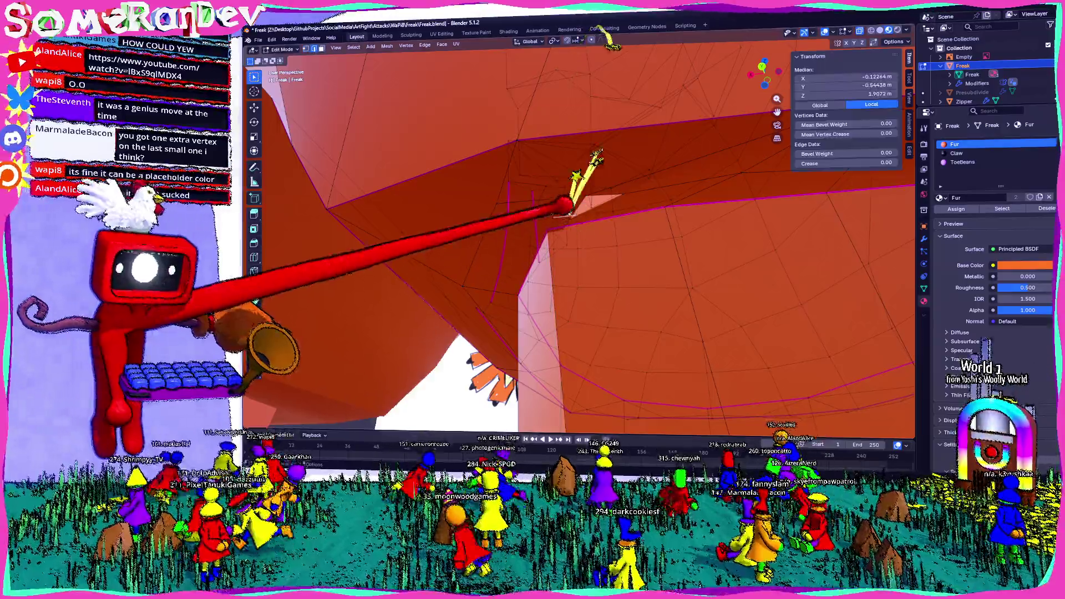
{"action": "right_click", "coordinate": [571, 193]}
{"action": "left_click", "coordinate": [552, 221]}
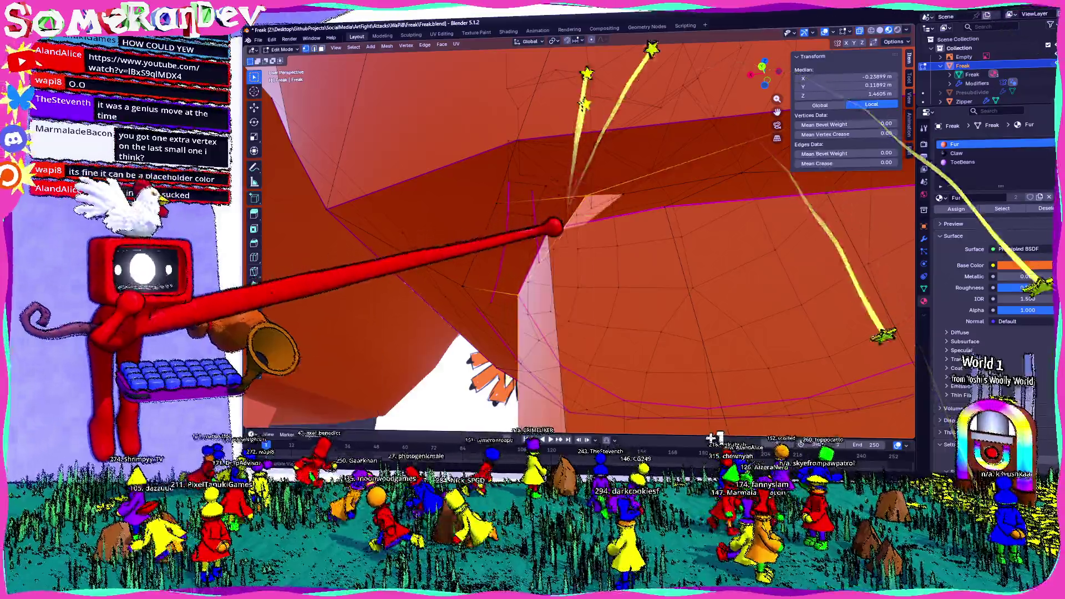
{"action": "mouse_move", "coordinate": [563, 195]}
{"action": "middle_mouse_down"}
{"action": "mouse_move", "coordinate": [519, 244]}
{"action": "mouse_move", "coordinate": [533, 238]}
{"action": "mouse_move", "coordinate": [525, 207]}
{"action": "middle_mouse_up"}
{"action": "left_click", "coordinate": [526, 207]}
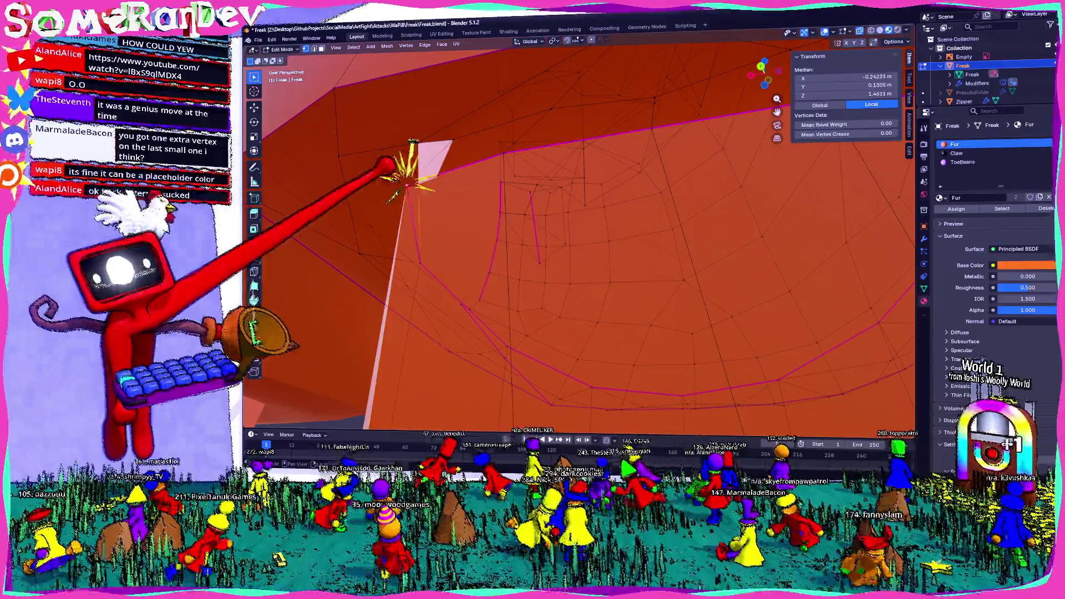
{"action": "left_click", "coordinate": [370, 222]}
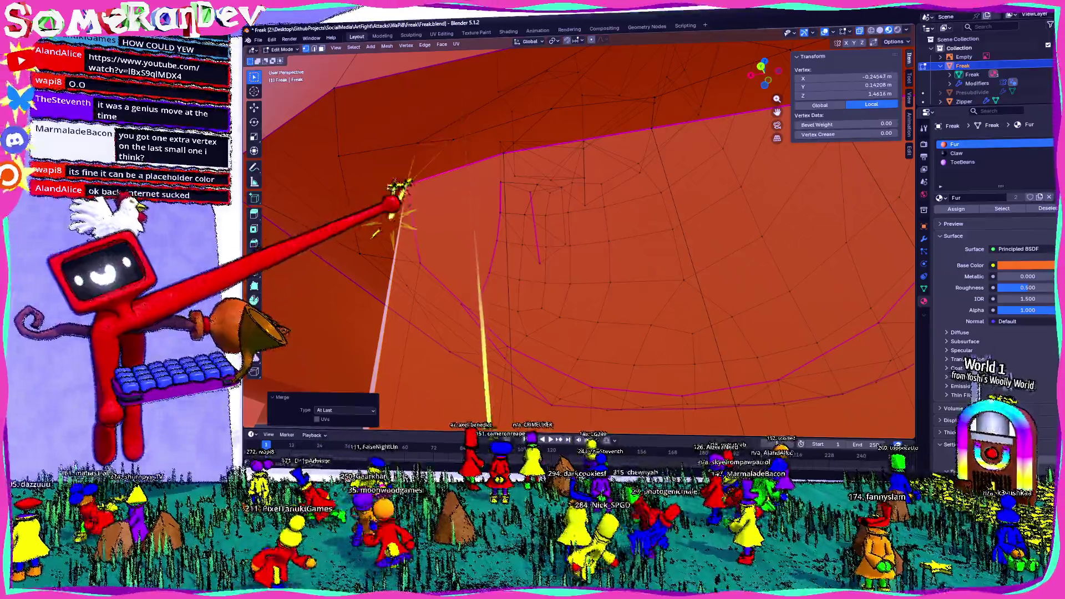
{"action": "scroll", "coordinate": [426, 181], "scroll_direction": "down", "scroll_amount": 4}
{"action": "scroll", "coordinate": [464, 225], "scroll_direction": "down", "scroll_amount": 3}
{"action": "scroll", "coordinate": [519, 278], "scroll_direction": "down", "scroll_amount": 3}
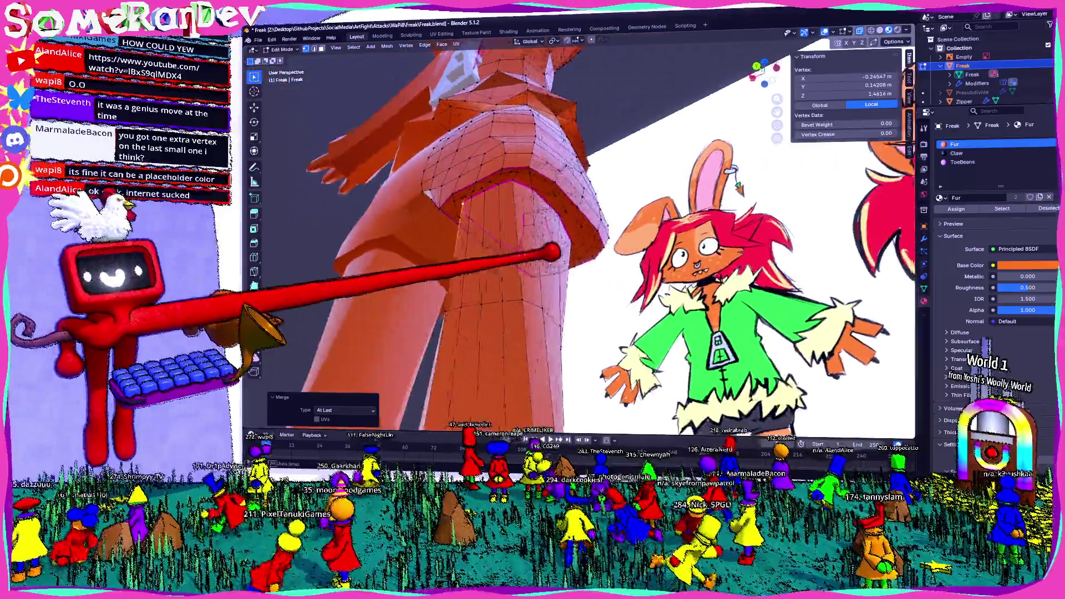
{"action": "scroll", "coordinate": [547, 234], "scroll_direction": "down", "scroll_amount": 2}
{"action": "scroll", "coordinate": [507, 240], "scroll_direction": "up", "scroll_amount": 3}
{"action": "scroll", "coordinate": [546, 225], "scroll_direction": "up", "scroll_amount": 2}
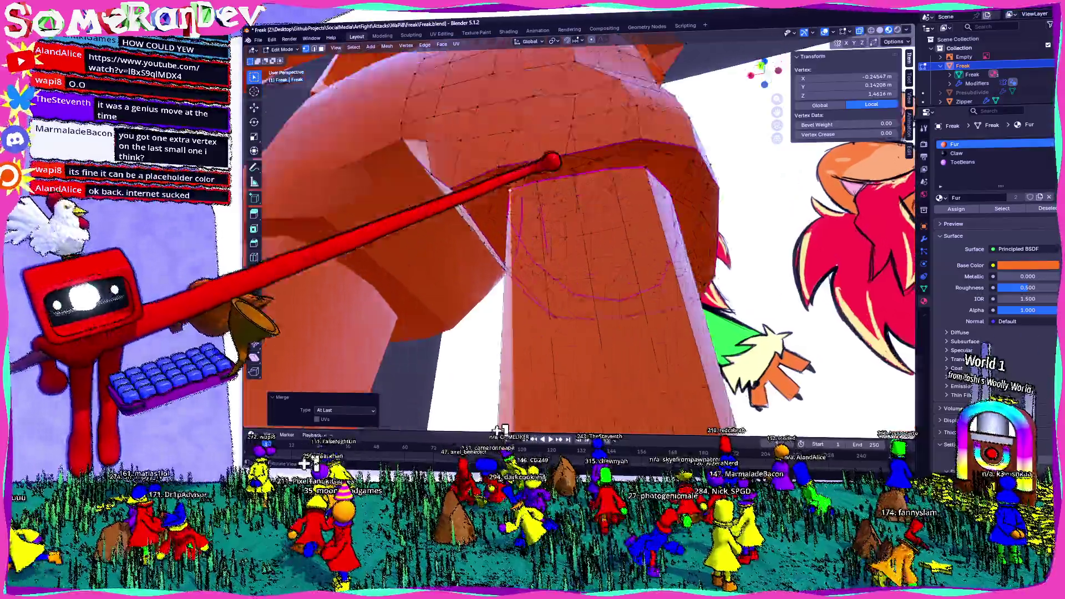
{"action": "scroll", "coordinate": [537, 161], "scroll_direction": "up", "scroll_amount": 2}
Step: Select the hem triangle, upper shorts faces and the face ring around the shorts
{"action": "key", "text": "alt+a"}
{"action": "mouse_move", "coordinate": [528, 143]}
{"action": "middle_mouse_down"}
{"action": "mouse_move", "coordinate": [474, 155]}
{"action": "mouse_move", "coordinate": [527, 303]}
{"action": "middle_mouse_up"}
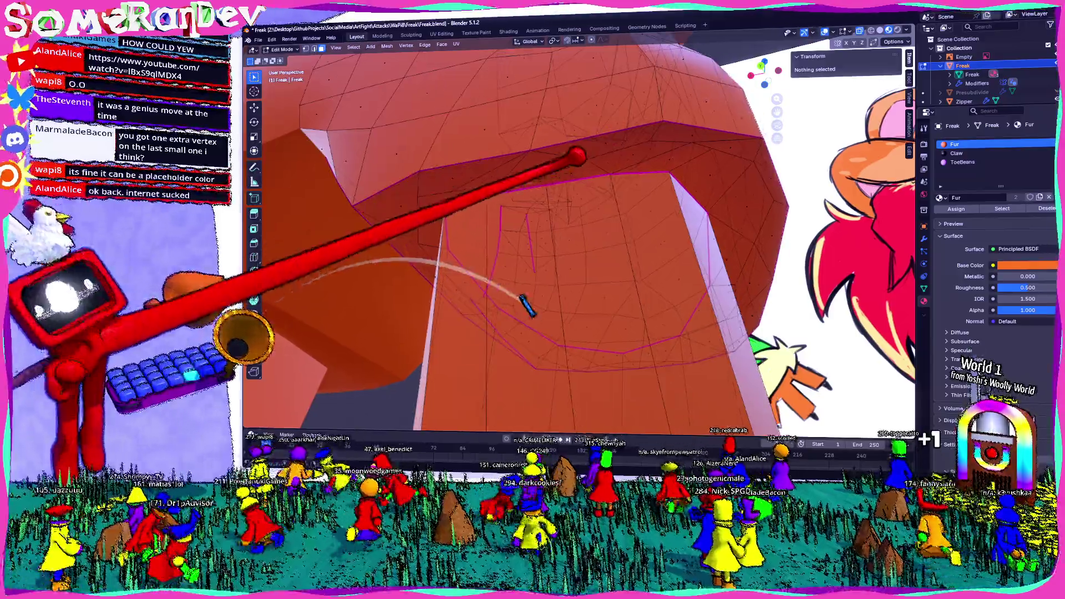
{"action": "left_click_drag", "start_coordinate": [460, 171], "coordinate": [453, 175]}
{"action": "mouse_move", "coordinate": [454, 173]}
{"action": "middle_mouse_down"}
{"action": "mouse_move", "coordinate": [511, 142]}
{"action": "mouse_move", "coordinate": [638, 166]}
{"action": "mouse_move", "coordinate": [516, 185]}
{"action": "middle_mouse_up"}
{"action": "left_click_drag", "start_coordinate": [516, 185], "coordinate": [571, 73]}
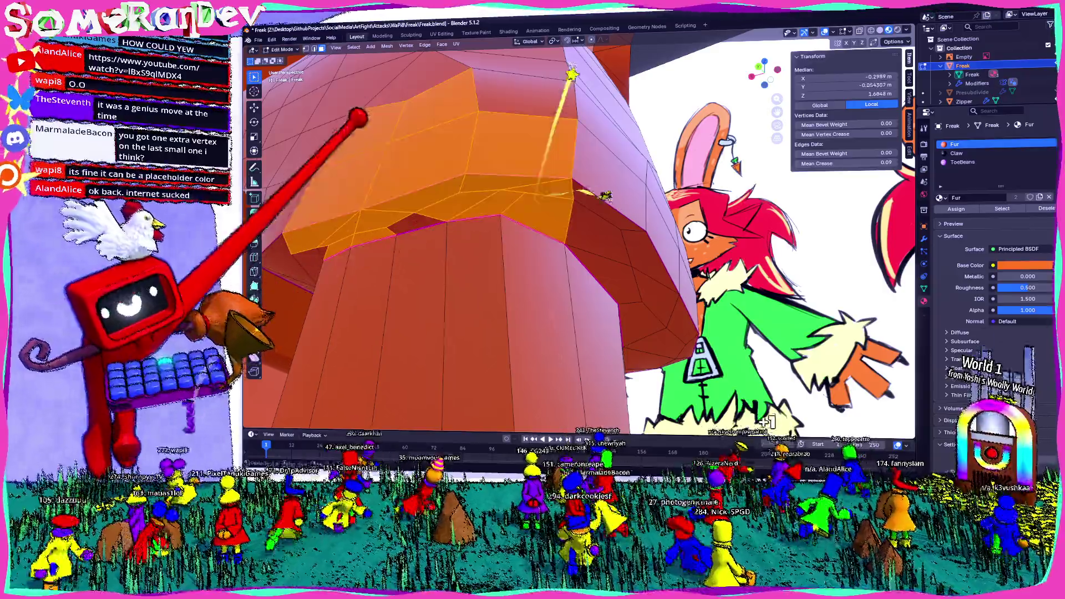
{"action": "left_click_drag", "start_coordinate": [415, 115], "coordinate": [524, 177]}
{"action": "mouse_move", "coordinate": [525, 178]}
{"action": "middle_mouse_down"}
{"action": "mouse_move", "coordinate": [602, 222]}
{"action": "mouse_move", "coordinate": [375, 388]}
{"action": "mouse_move", "coordinate": [641, 208]}
{"action": "mouse_move", "coordinate": [488, 167]}
{"action": "middle_mouse_up"}
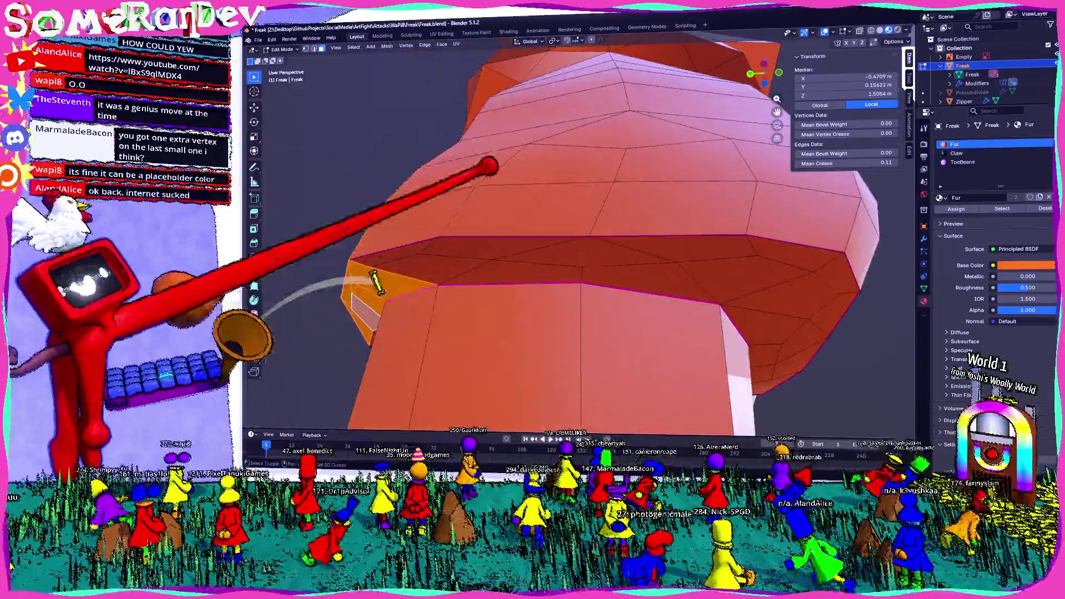
{"action": "left_click", "coordinate": [644, 257], "text": "alt"}
{"action": "mouse_move", "coordinate": [644, 257]}
{"action": "middle_mouse_down"}
{"action": "mouse_move", "coordinate": [657, 252]}
{"action": "mouse_move", "coordinate": [500, 225]}
{"action": "mouse_move", "coordinate": [487, 179]}
{"action": "middle_mouse_up"}
Step: Orbit around the waist to inspect the spiky fur-trim ring above the shorts
{"action": "middle_click_drag", "start_coordinate": [646, 293], "coordinate": [638, 273]}
{"action": "mouse_move", "coordinate": [609, 170]}
{"action": "middle_mouse_down"}
{"action": "mouse_move", "coordinate": [708, 96]}
{"action": "mouse_move", "coordinate": [820, 362]}
{"action": "mouse_move", "coordinate": [468, 238]}
{"action": "mouse_move", "coordinate": [532, 188]}
{"action": "mouse_move", "coordinate": [571, 72]}
{"action": "middle_mouse_up"}
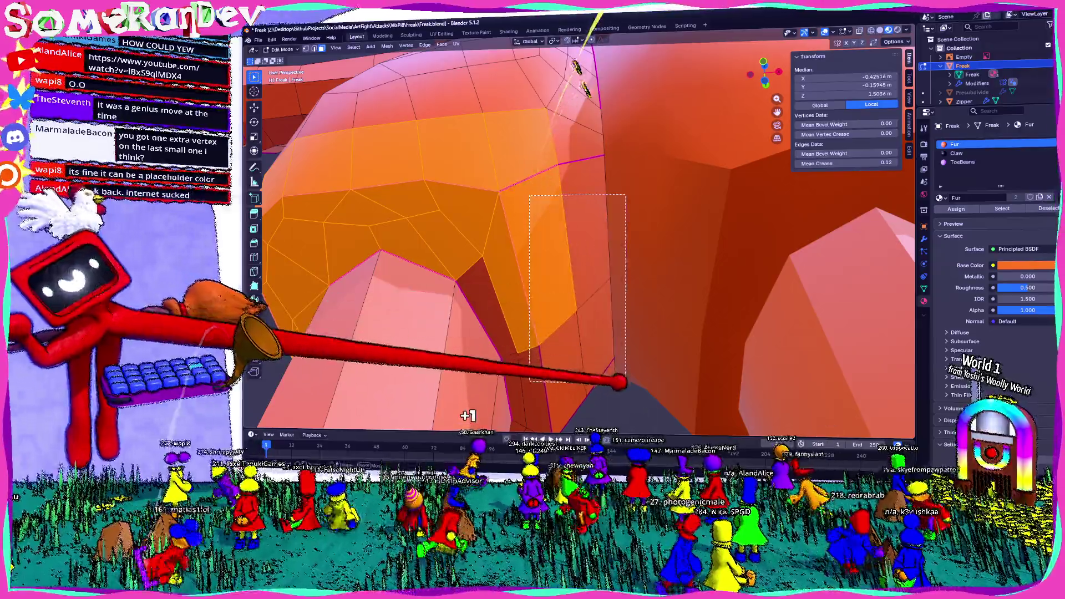
{"action": "middle_click_drag", "start_coordinate": [701, 238], "coordinate": [603, 187]}
{"action": "middle_click_drag", "start_coordinate": [499, 292], "coordinate": [524, 238]}
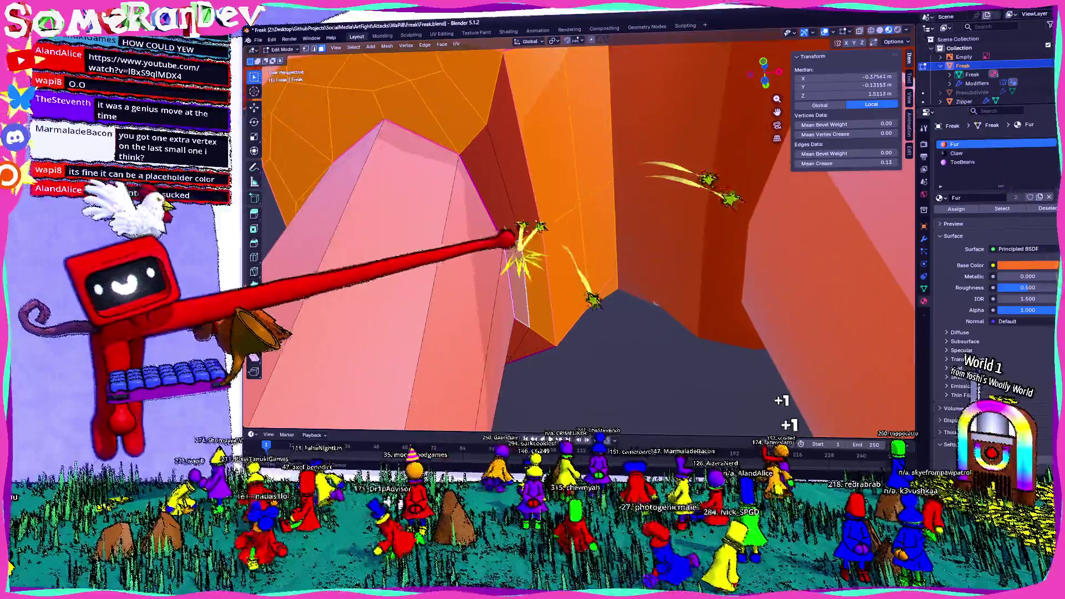
{"action": "mouse_move", "coordinate": [654, 303]}
{"action": "middle_mouse_down"}
{"action": "mouse_move", "coordinate": [582, 250]}
{"action": "mouse_move", "coordinate": [639, 164]}
{"action": "middle_mouse_up"}
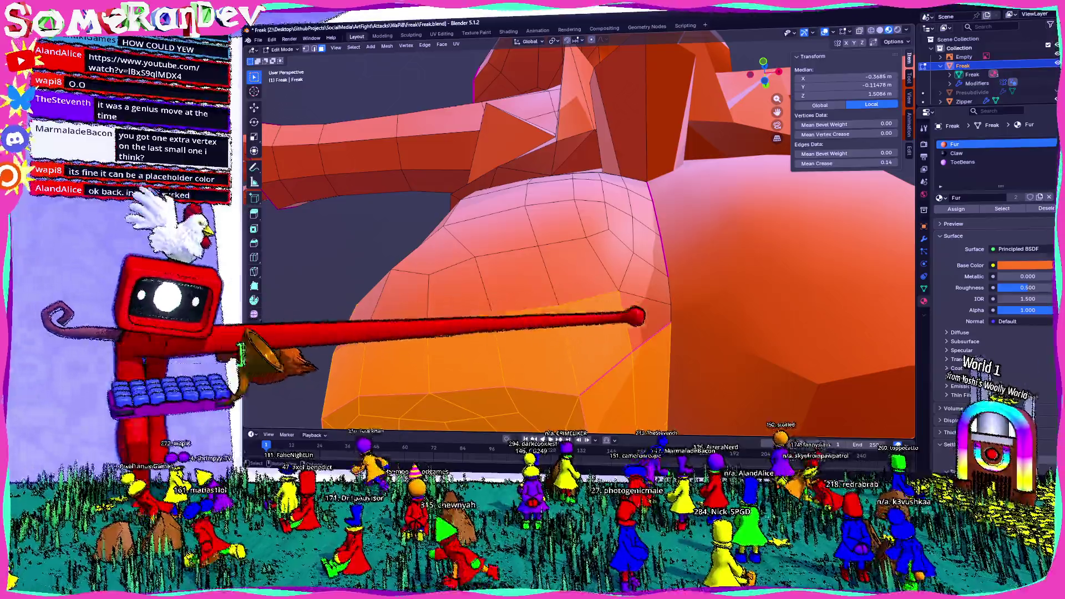
{"action": "mouse_move", "coordinate": [641, 285]}
{"action": "middle_mouse_down"}
{"action": "mouse_move", "coordinate": [672, 261]}
{"action": "mouse_move", "coordinate": [705, 387]}
{"action": "mouse_move", "coordinate": [666, 333]}
{"action": "mouse_move", "coordinate": [672, 231]}
{"action": "middle_mouse_up"}
{"action": "middle_click_drag", "start_coordinate": [576, 256], "coordinate": [652, 239]}
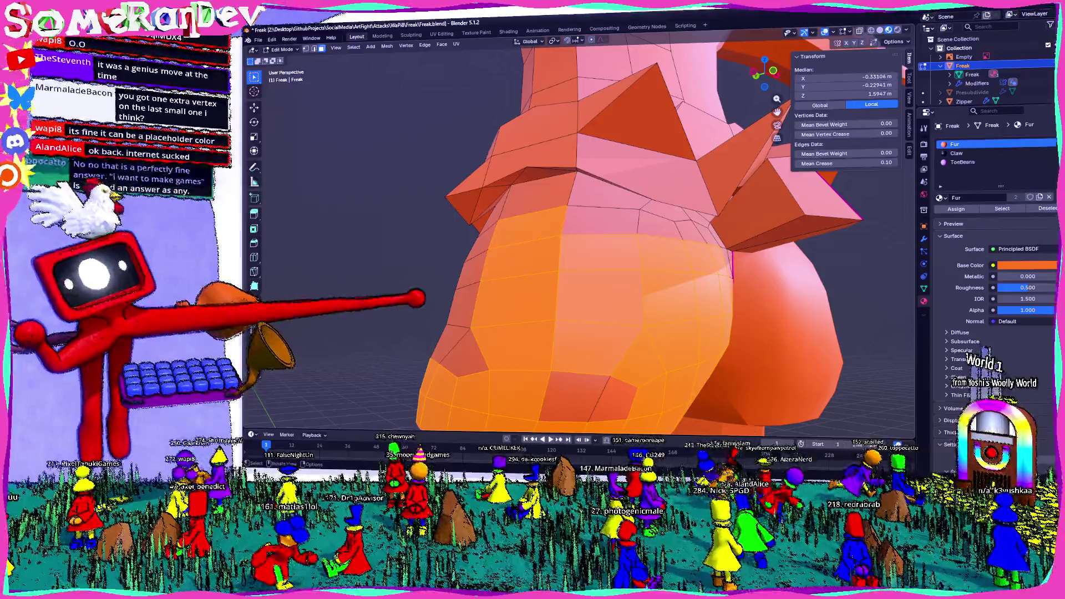
{"action": "mouse_move", "coordinate": [515, 324]}
{"action": "middle_mouse_down"}
{"action": "mouse_move", "coordinate": [566, 263]}
{"action": "mouse_move", "coordinate": [690, 321]}
{"action": "mouse_move", "coordinate": [633, 329]}
{"action": "middle_mouse_up"}
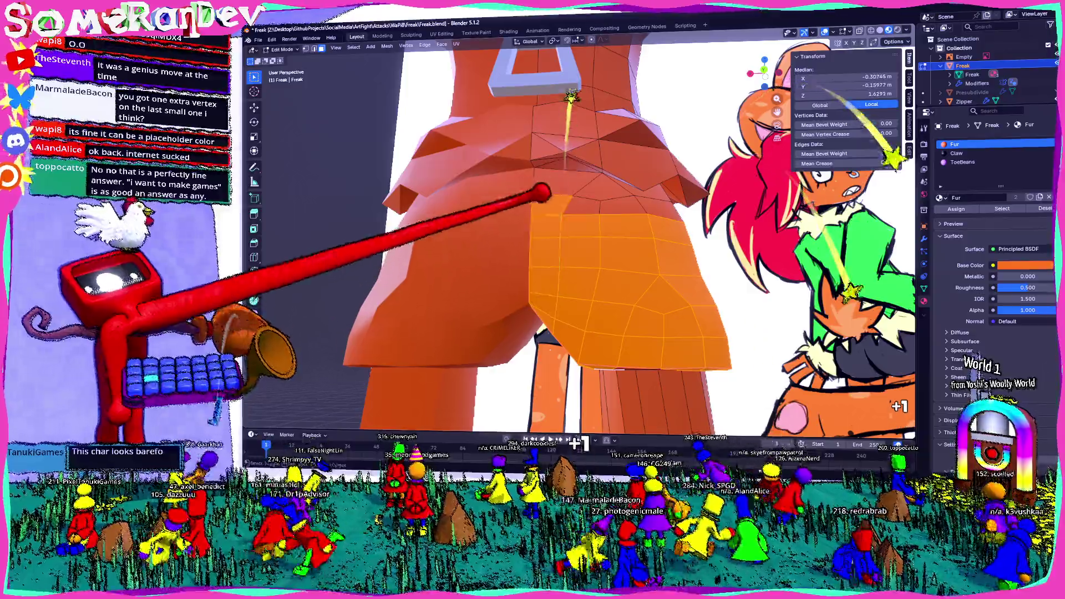
Step: Nudge the shorts vertices above the leg slightly into new positions
{"action": "left_click_drag", "start_coordinate": [541, 191], "coordinate": [603, 223]}
{"action": "mouse_move", "coordinate": [603, 224]}
{"action": "middle_mouse_down"}
{"action": "mouse_move", "coordinate": [614, 177]}
{"action": "mouse_move", "coordinate": [515, 173]}
{"action": "mouse_move", "coordinate": [507, 161]}
{"action": "middle_mouse_up"}
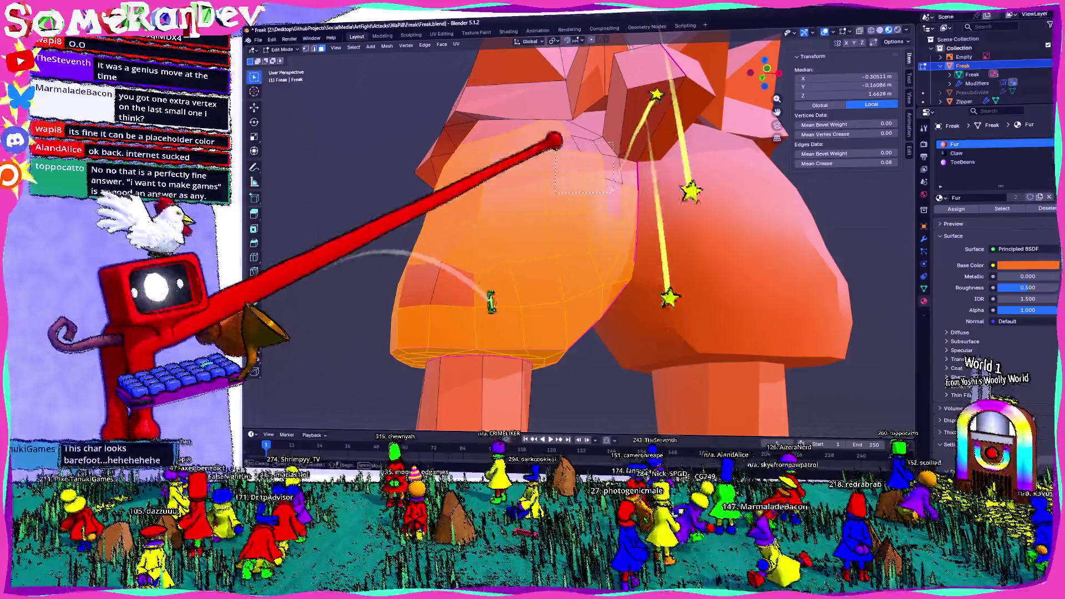
{"action": "mouse_move", "coordinate": [590, 172]}
{"action": "middle_mouse_down"}
{"action": "mouse_move", "coordinate": [578, 132]}
{"action": "mouse_move", "coordinate": [624, 193]}
{"action": "middle_mouse_up"}
{"action": "key", "text": "g"}
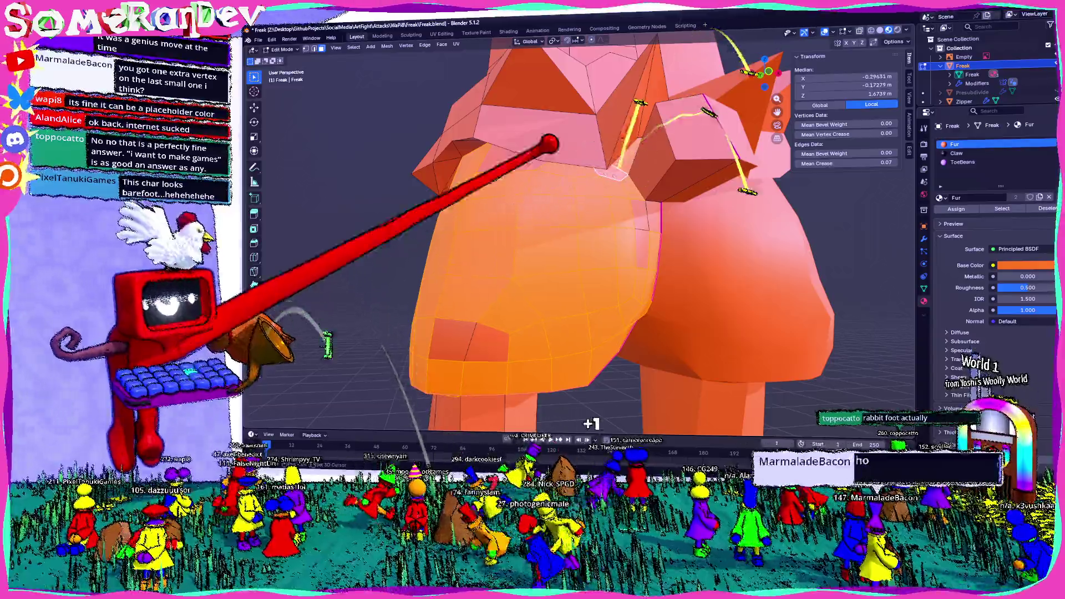
{"action": "left_click", "coordinate": [611, 190]}
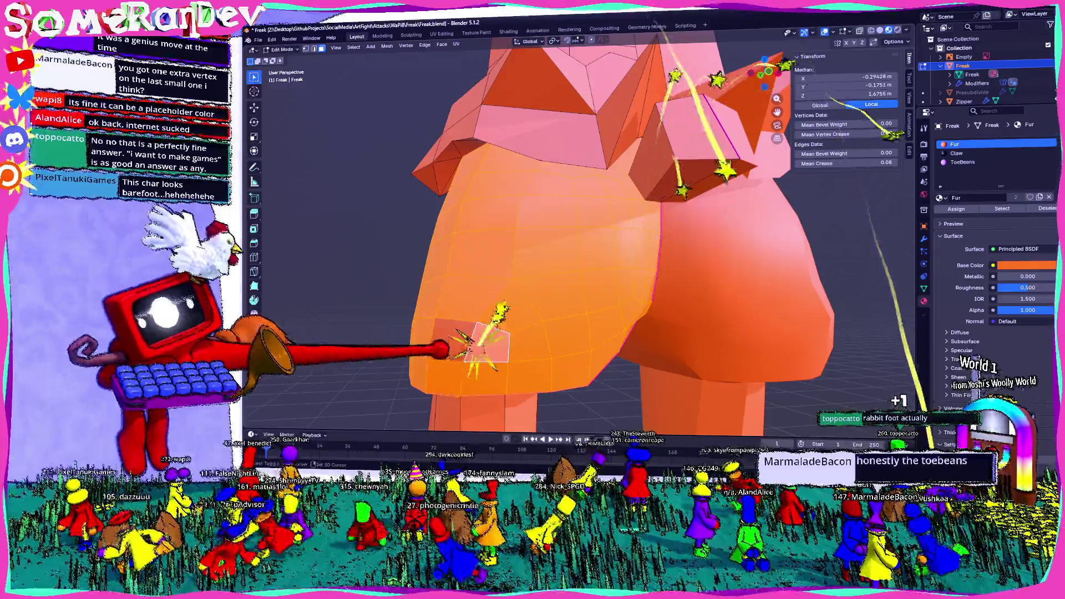
Step: Pick a lower shorts face and return to a front view framing the model with its reference
{"action": "left_click", "coordinate": [440, 349]}
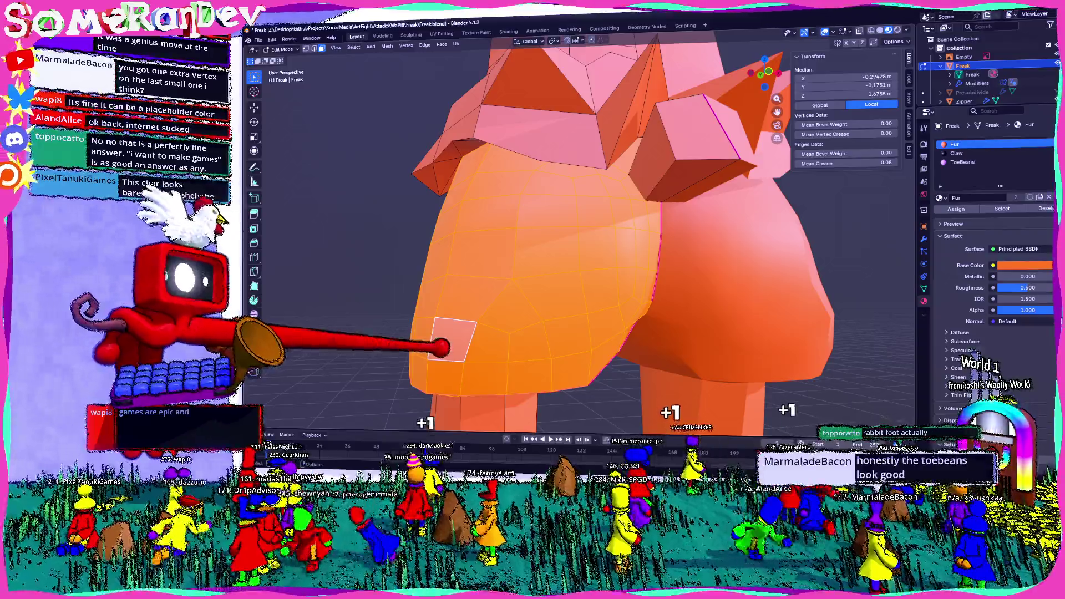
{"action": "mouse_move", "coordinate": [491, 297]}
{"action": "middle_mouse_down"}
{"action": "mouse_move", "coordinate": [613, 271]}
{"action": "mouse_move", "coordinate": [630, 244]}
{"action": "mouse_move", "coordinate": [637, 257]}
{"action": "middle_mouse_up"}
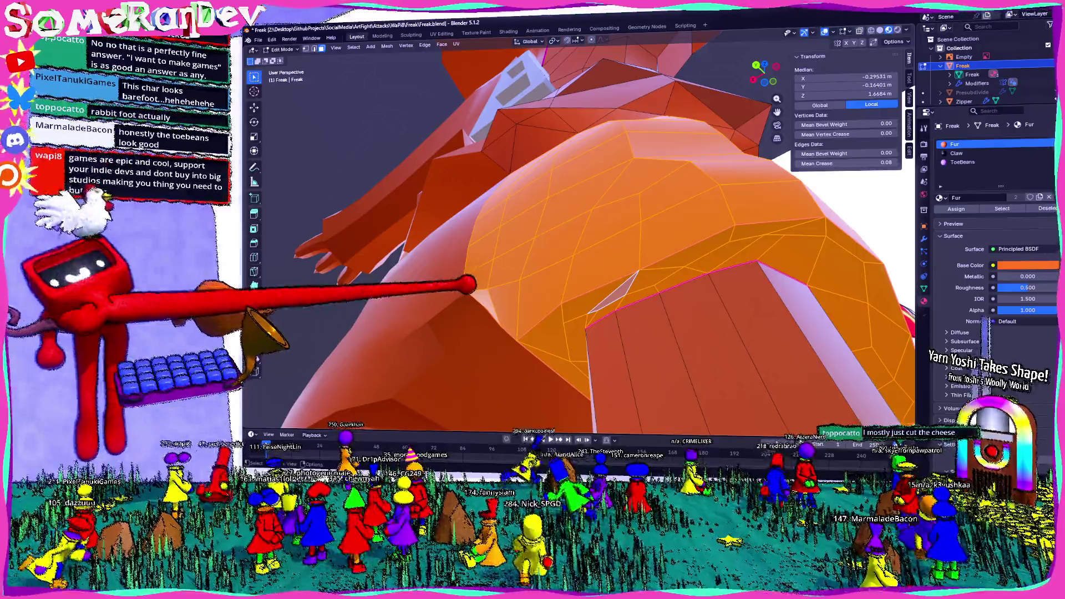
{"action": "mouse_move", "coordinate": [470, 286]}
{"action": "middle_mouse_down"}
{"action": "mouse_move", "coordinate": [455, 290]}
{"action": "mouse_move", "coordinate": [547, 305]}
{"action": "mouse_move", "coordinate": [551, 341]}
{"action": "mouse_move", "coordinate": [488, 341]}
{"action": "mouse_move", "coordinate": [605, 352]}
{"action": "mouse_move", "coordinate": [521, 320]}
{"action": "middle_mouse_up"}
{"action": "scroll", "coordinate": [606, 350], "scroll_direction": "down", "scroll_amount": 5}
{"action": "scroll", "coordinate": [583, 354], "scroll_direction": "up", "scroll_amount": 2}
{"action": "scroll", "coordinate": [594, 344], "scroll_direction": "up", "scroll_amount": 3}
{"action": "middle_click_drag", "start_coordinate": [399, 316], "coordinate": [566, 408]}
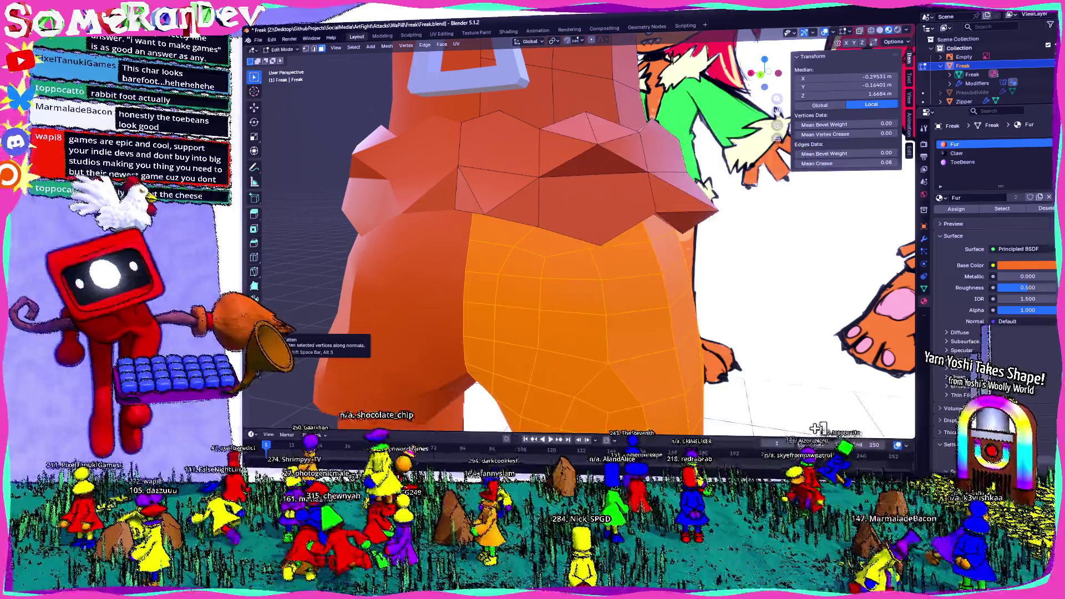
{"action": "scroll", "coordinate": [583, 250], "scroll_direction": "down", "scroll_amount": 2}
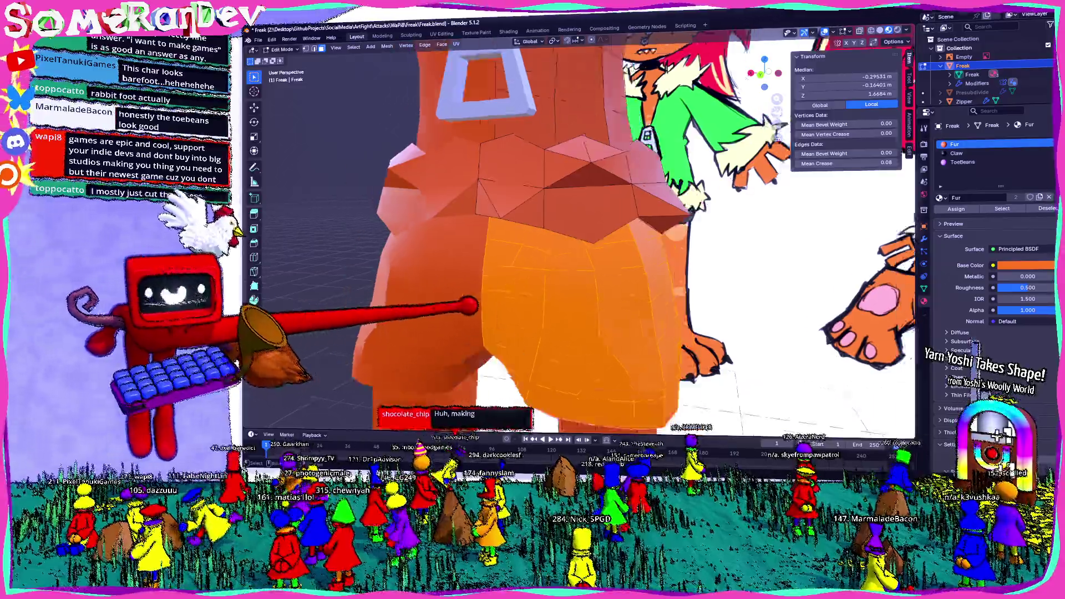
{"action": "scroll", "coordinate": [582, 249], "scroll_direction": "down", "scroll_amount": 3}
{"action": "scroll", "coordinate": [583, 249], "scroll_direction": "down", "scroll_amount": 3}
{"action": "scroll", "coordinate": [583, 249], "scroll_direction": "down", "scroll_amount": 2}
{"action": "key", "text": "KP_1"}
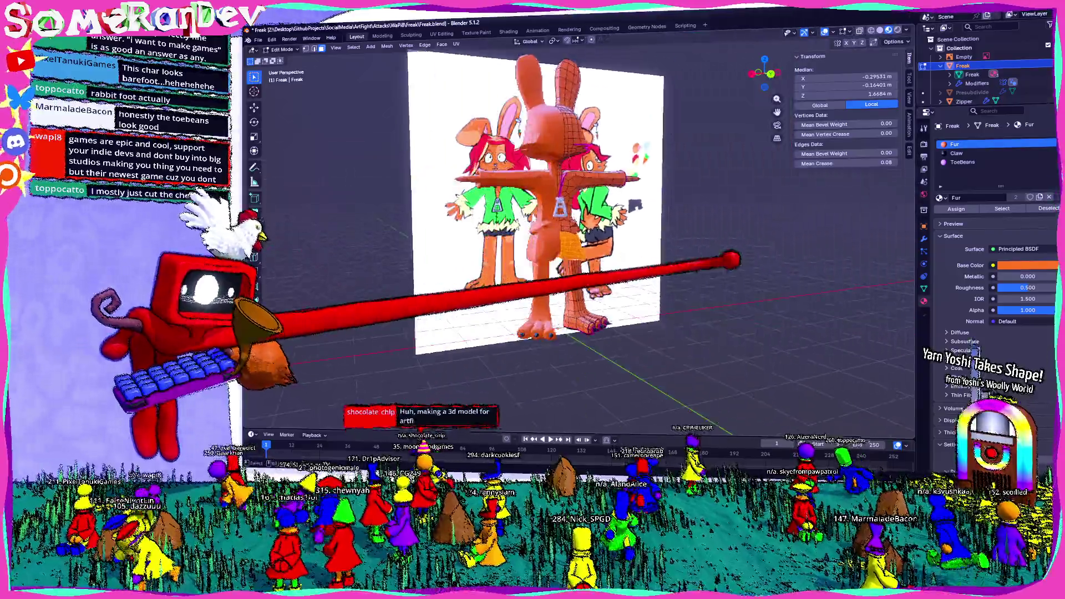
{"action": "scroll", "coordinate": [582, 233], "scroll_direction": "up", "scroll_amount": 3}
{"action": "scroll", "coordinate": [582, 233], "scroll_direction": "up", "scroll_amount": 3}
{"action": "scroll", "coordinate": [582, 233], "scroll_direction": "up", "scroll_amount": 4}
{"action": "scroll", "coordinate": [583, 233], "scroll_direction": "down", "scroll_amount": 5}
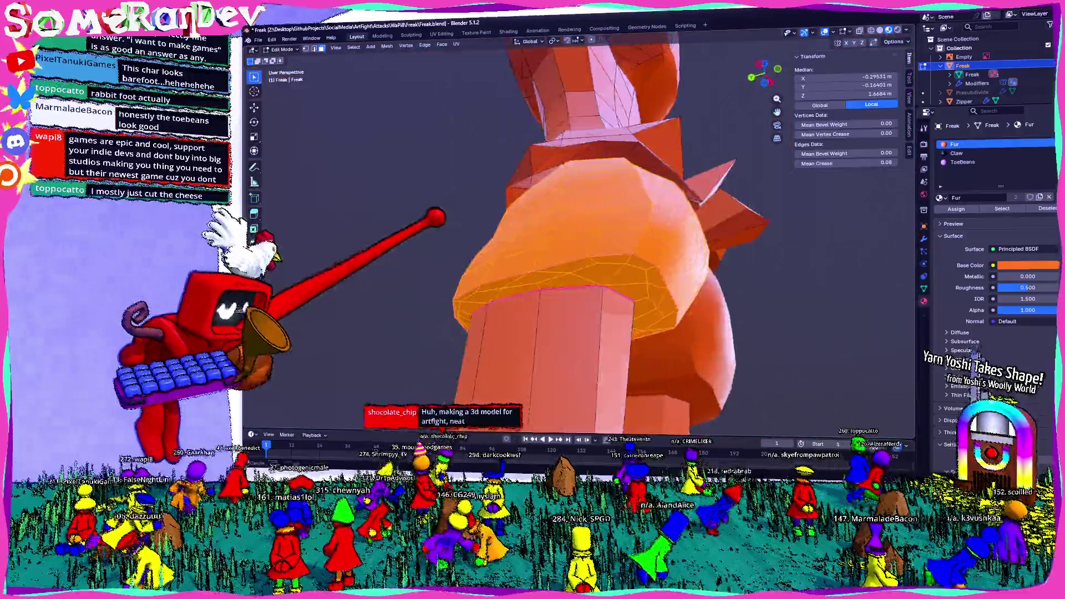
{"action": "mouse_move", "coordinate": [583, 233]}
{"action": "middle_mouse_down"}
{"action": "mouse_move", "coordinate": [465, 217]}
{"action": "mouse_move", "coordinate": [450, 250]}
{"action": "mouse_move", "coordinate": [541, 217]}
{"action": "middle_mouse_up"}
{"action": "scroll", "coordinate": [582, 233], "scroll_direction": "down", "scroll_amount": 4}
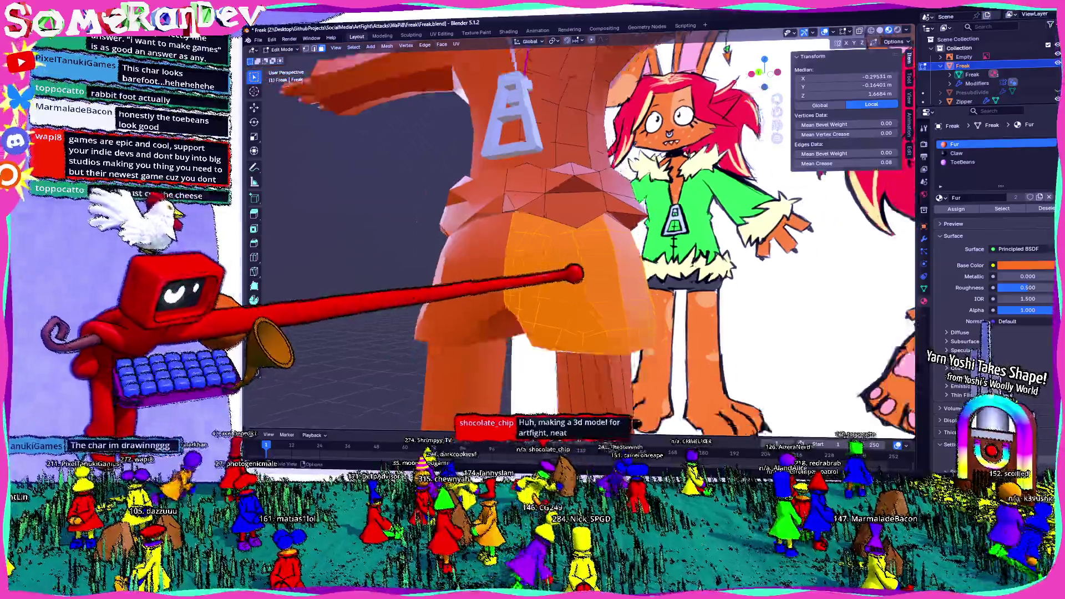
{"action": "scroll", "coordinate": [582, 233], "scroll_direction": "down", "scroll_amount": 3}
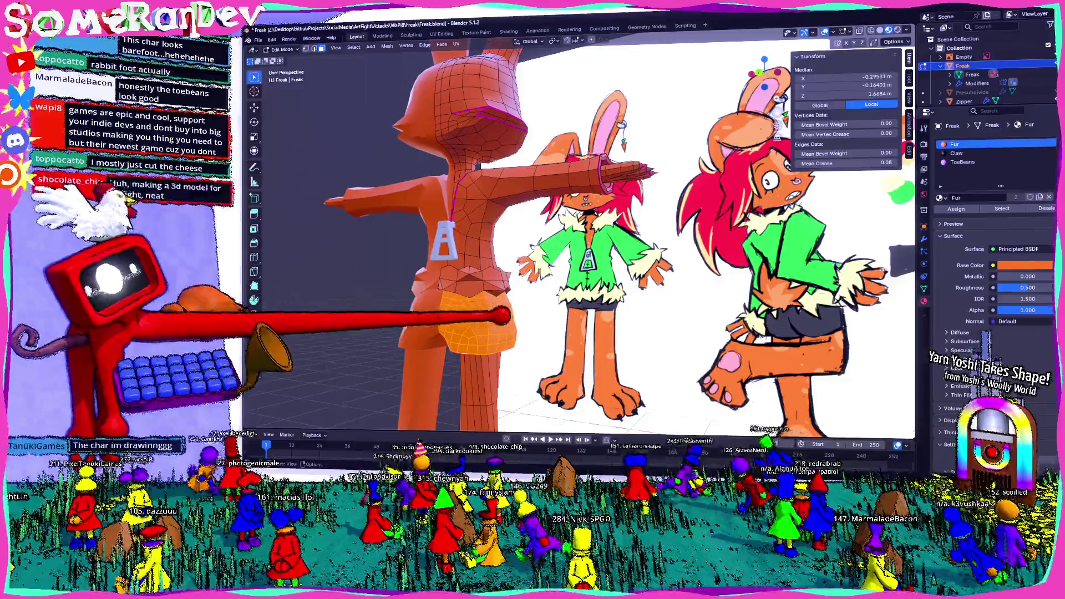
{"action": "scroll", "coordinate": [583, 233], "scroll_direction": "up", "scroll_amount": 3}
{"action": "scroll", "coordinate": [583, 233], "scroll_direction": "down", "scroll_amount": 3}
{"action": "middle_click_drag", "start_coordinate": [583, 233], "coordinate": [516, 233]}
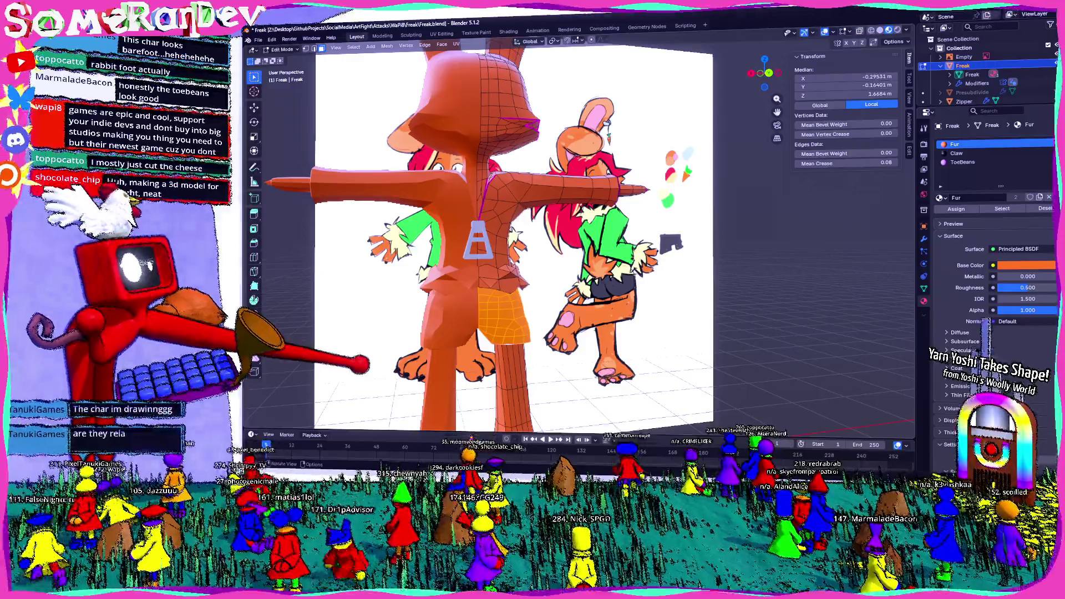
{"action": "scroll", "coordinate": [582, 241], "scroll_direction": "up", "scroll_amount": 1}
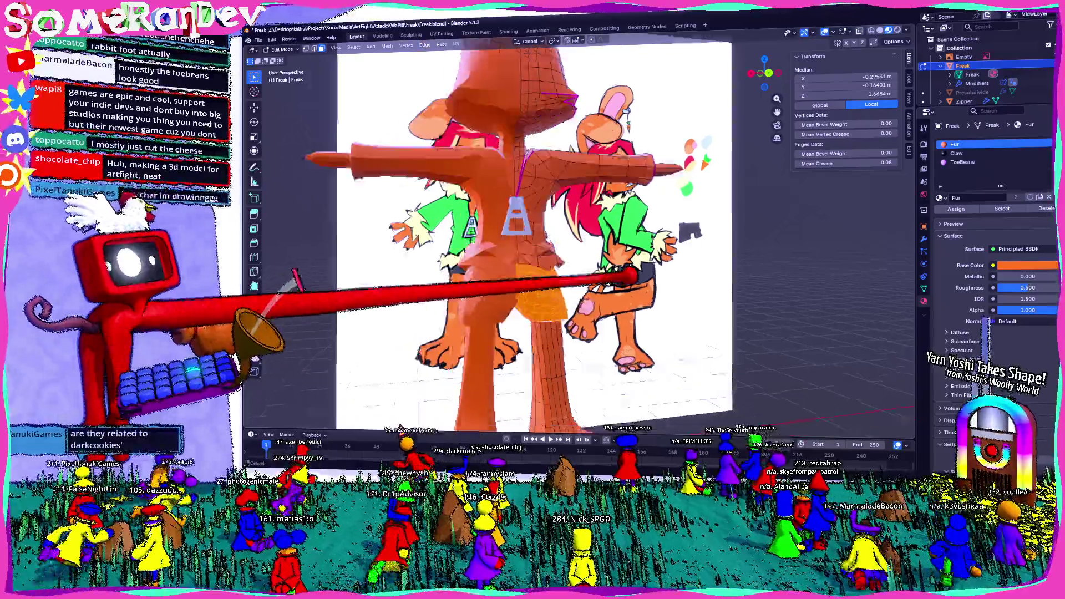
{"action": "scroll", "coordinate": [582, 241], "scroll_direction": "up", "scroll_amount": 3}
{"action": "scroll", "coordinate": [582, 242], "scroll_direction": "up", "scroll_amount": 2}
{"action": "left_click", "coordinate": [1050, 144]}
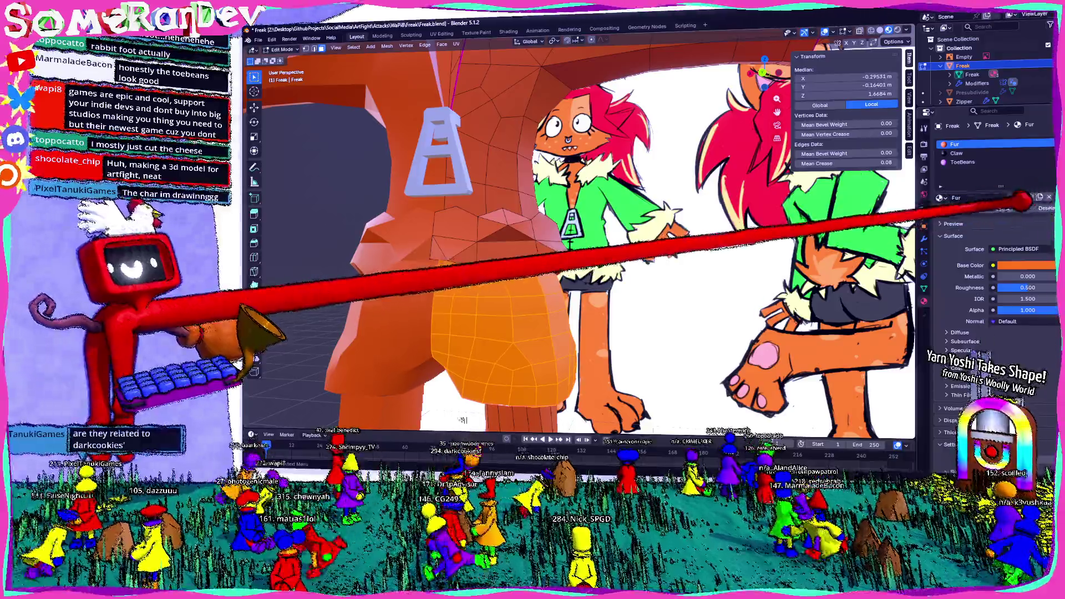
Step: Create a dark grey Pants material and assign it to the selected shorts faces
{"action": "left_click", "coordinate": [1003, 197]}
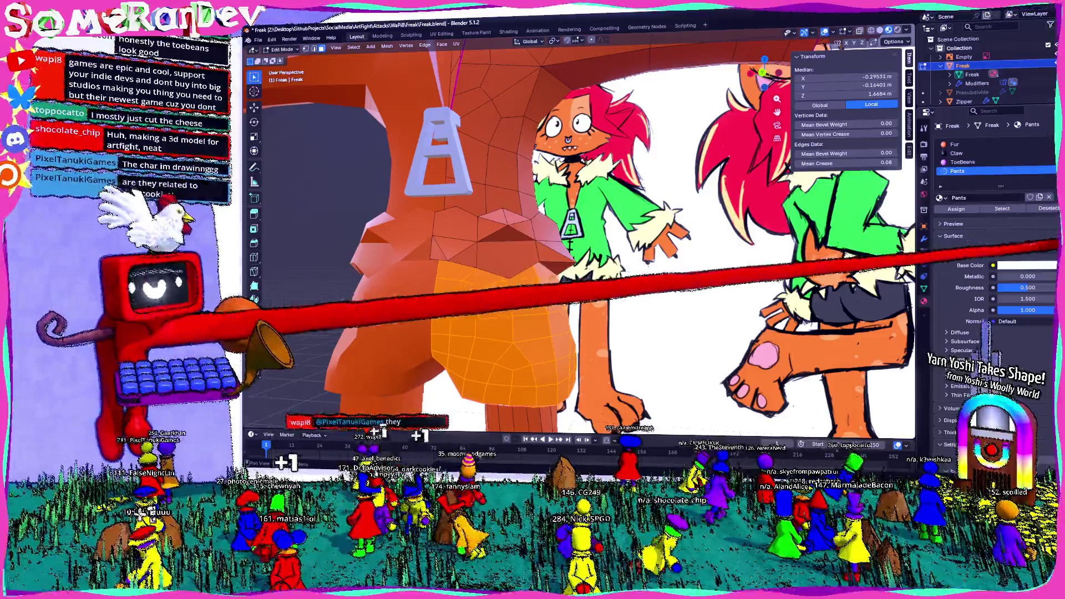
{"action": "left_click", "coordinate": [1026, 265]}
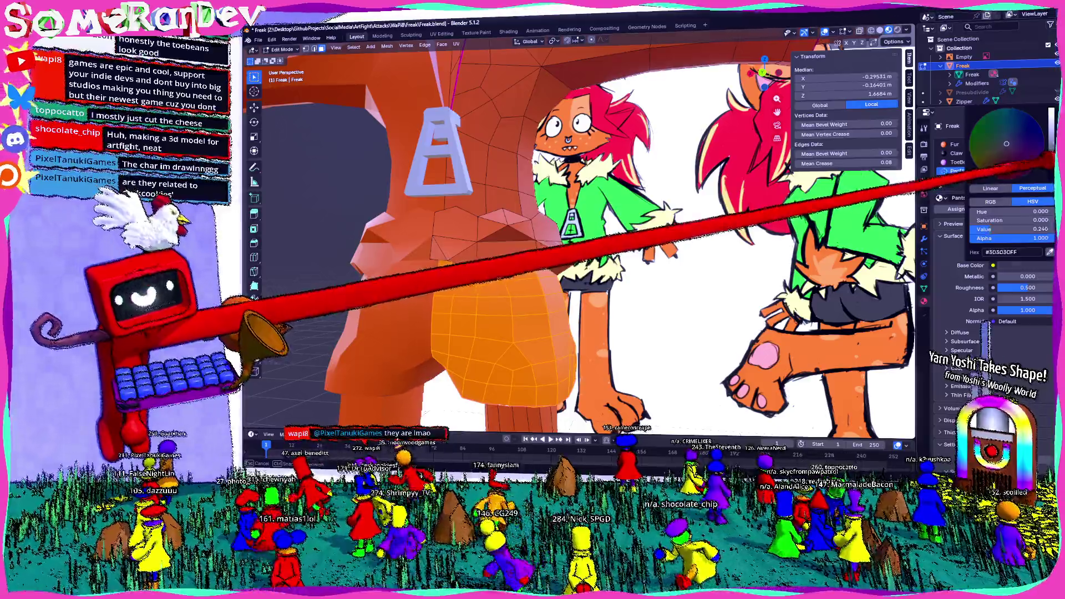
{"action": "left_click", "coordinate": [956, 208]}
{"action": "scroll", "coordinate": [583, 233], "scroll_direction": "down", "scroll_amount": 3}
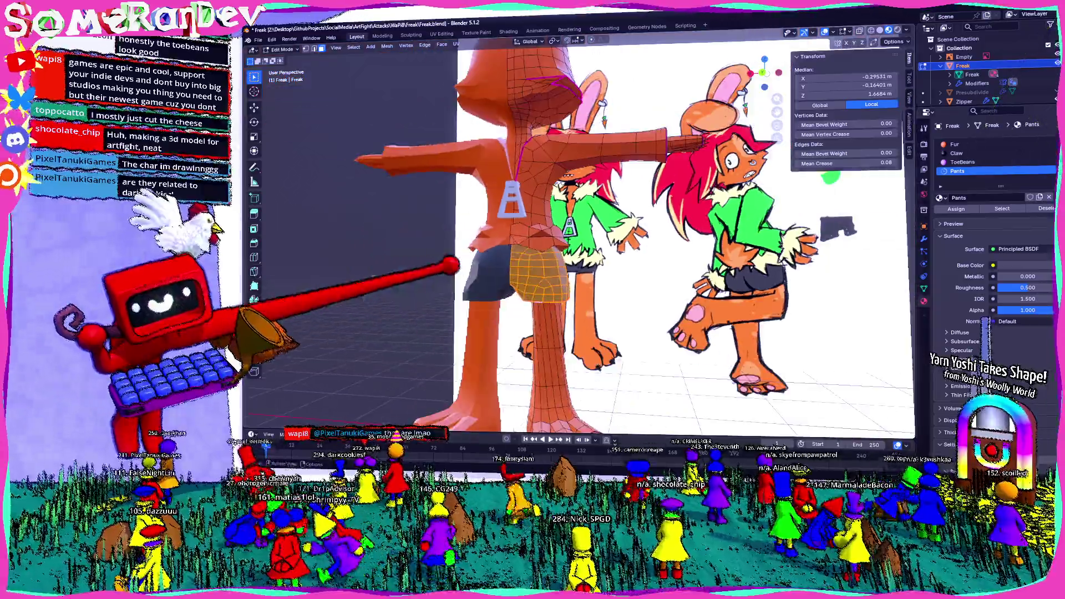
Step: Deselect, review the shorts in Object Mode, then select the pant-leg hem edge loop
{"action": "key", "text": "alt+a"}
{"action": "middle_click_drag", "start_coordinate": [582, 233], "coordinate": [632, 241]}
{"action": "scroll", "coordinate": [582, 233], "scroll_direction": "up", "scroll_amount": 2}
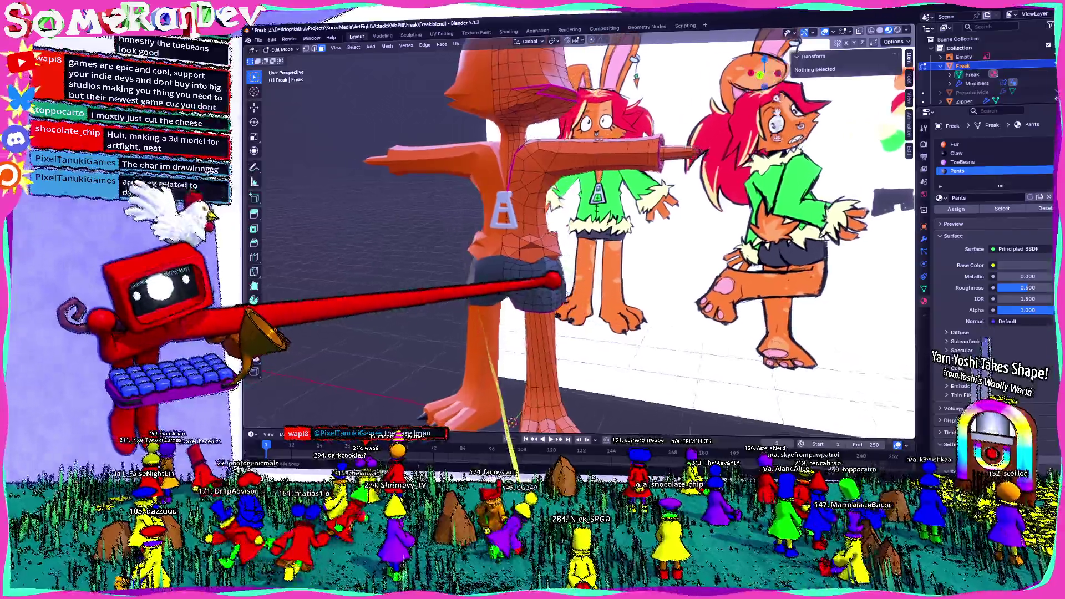
{"action": "scroll", "coordinate": [583, 234], "scroll_direction": "up", "scroll_amount": 2}
{"action": "scroll", "coordinate": [583, 233], "scroll_direction": "down", "scroll_amount": 2}
{"action": "scroll", "coordinate": [616, 262], "scroll_direction": "up", "scroll_amount": 2}
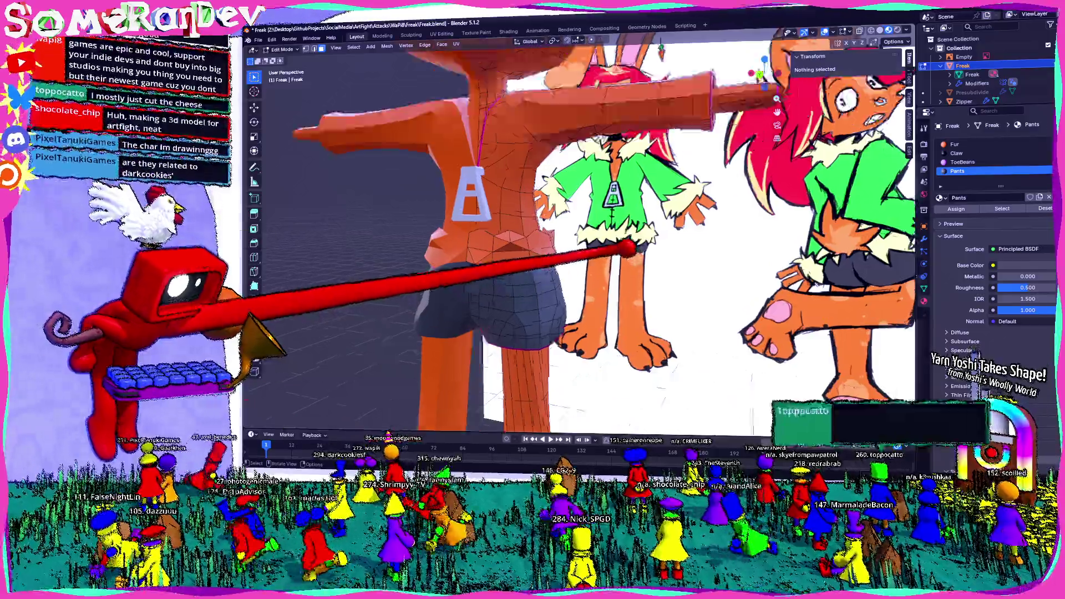
{"action": "scroll", "coordinate": [657, 256], "scroll_direction": "up", "scroll_amount": 1}
{"action": "scroll", "coordinate": [620, 256], "scroll_direction": "down", "scroll_amount": 3}
{"action": "scroll", "coordinate": [608, 292], "scroll_direction": "up", "scroll_amount": 2}
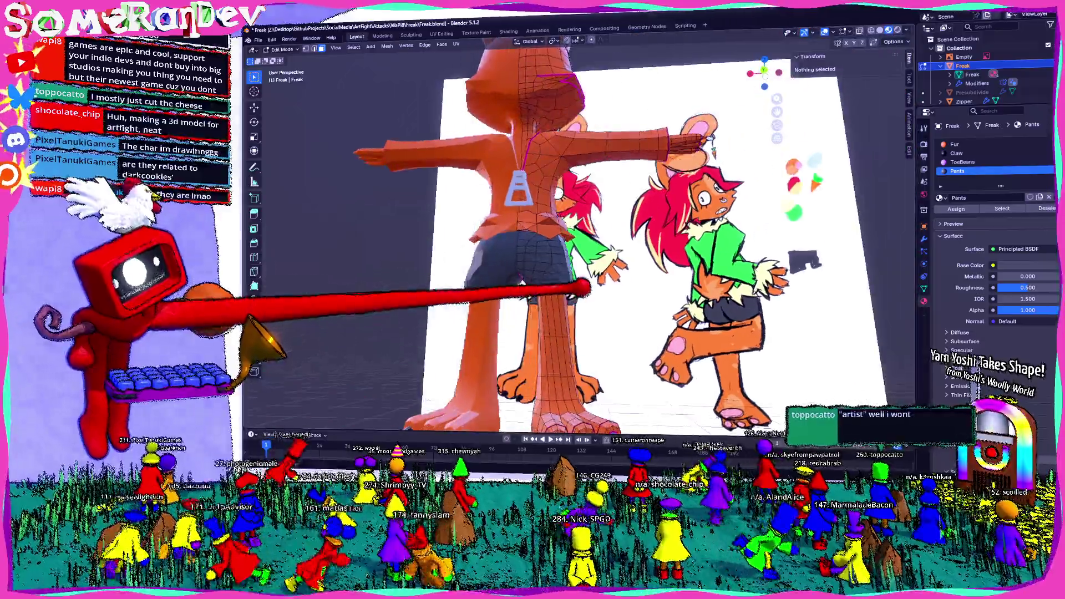
{"action": "key", "text": "Tab"}
{"action": "scroll", "coordinate": [592, 322], "scroll_direction": "up", "scroll_amount": 1}
{"action": "key", "text": "Tab"}
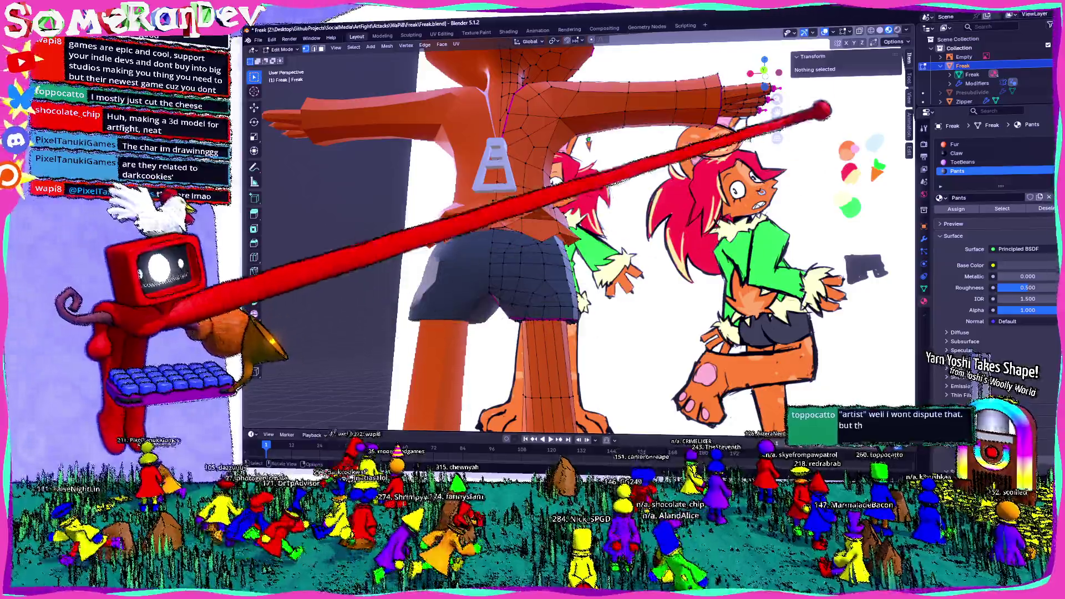
{"action": "scroll", "coordinate": [565, 360], "scroll_direction": "down", "scroll_amount": 2}
{"action": "scroll", "coordinate": [565, 359], "scroll_direction": "up", "scroll_amount": 2}
{"action": "scroll", "coordinate": [574, 241], "scroll_direction": "up", "scroll_amount": 2}
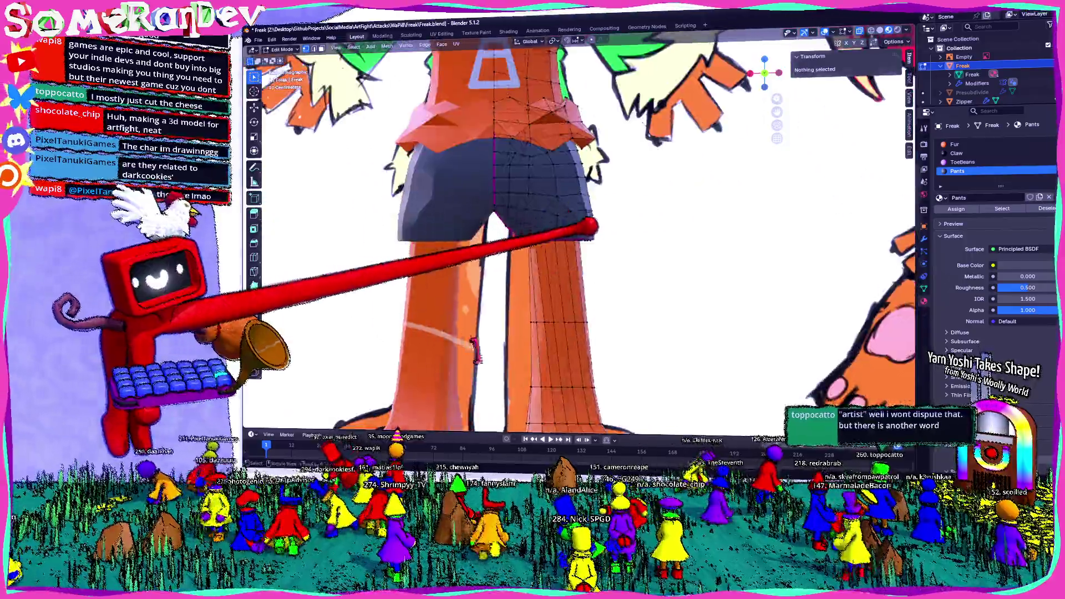
{"action": "scroll", "coordinate": [583, 250], "scroll_direction": "up", "scroll_amount": 1}
{"action": "left_click", "coordinate": [612, 425], "text": "alt"}
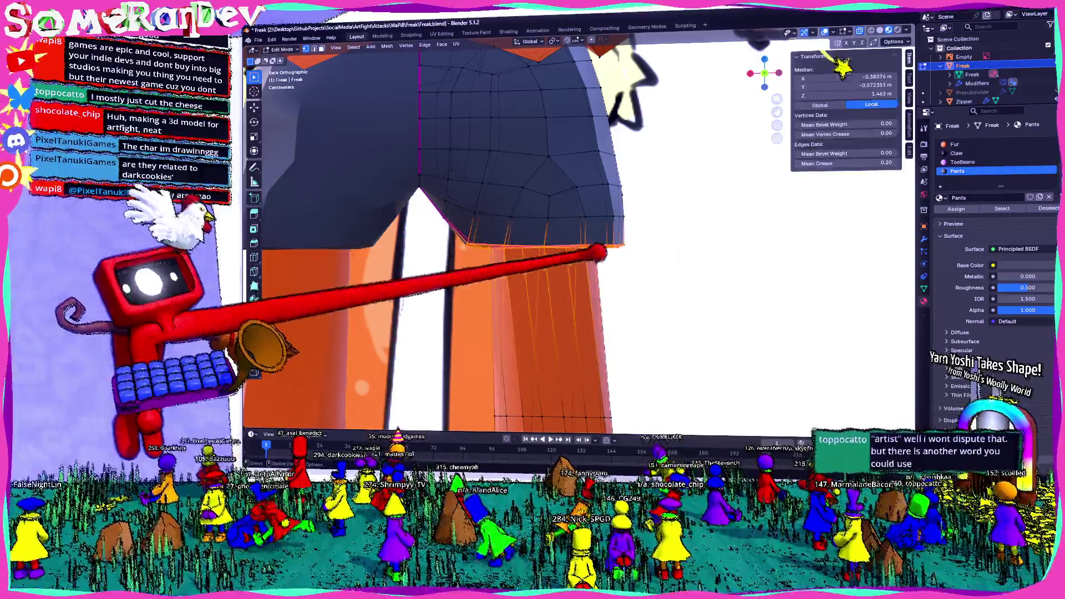
Step: Raise the hem edge loop and the loop below it slightly along Z
{"action": "left_click", "coordinate": [560, 268], "text": "alt"}
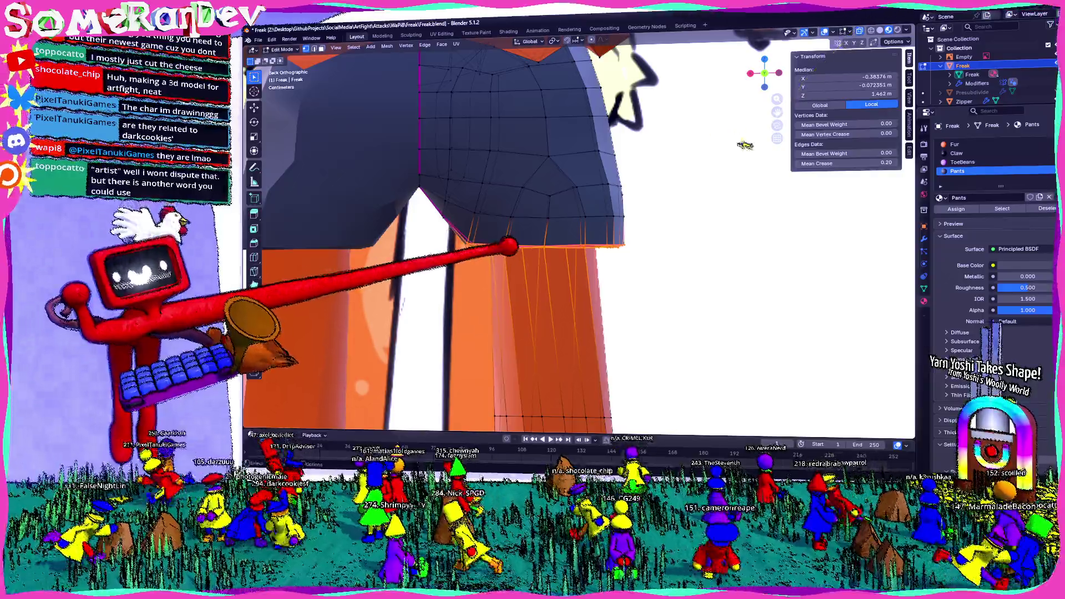
{"action": "key", "text": "g"}
{"action": "key", "text": "z"}
{"action": "key", "text": "Return"}
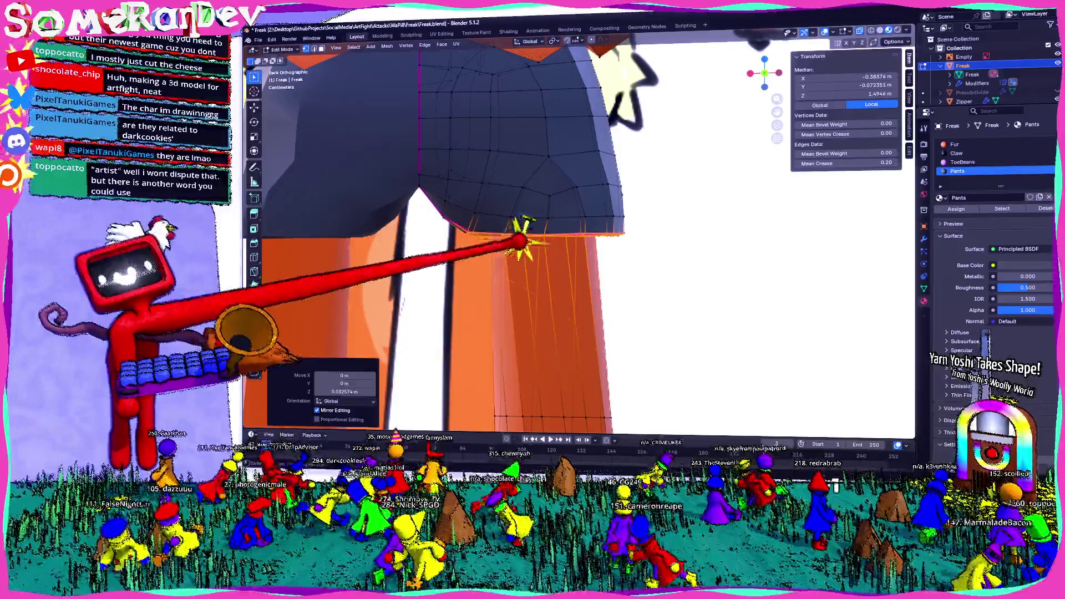
{"action": "left_click", "coordinate": [582, 223], "text": "alt"}
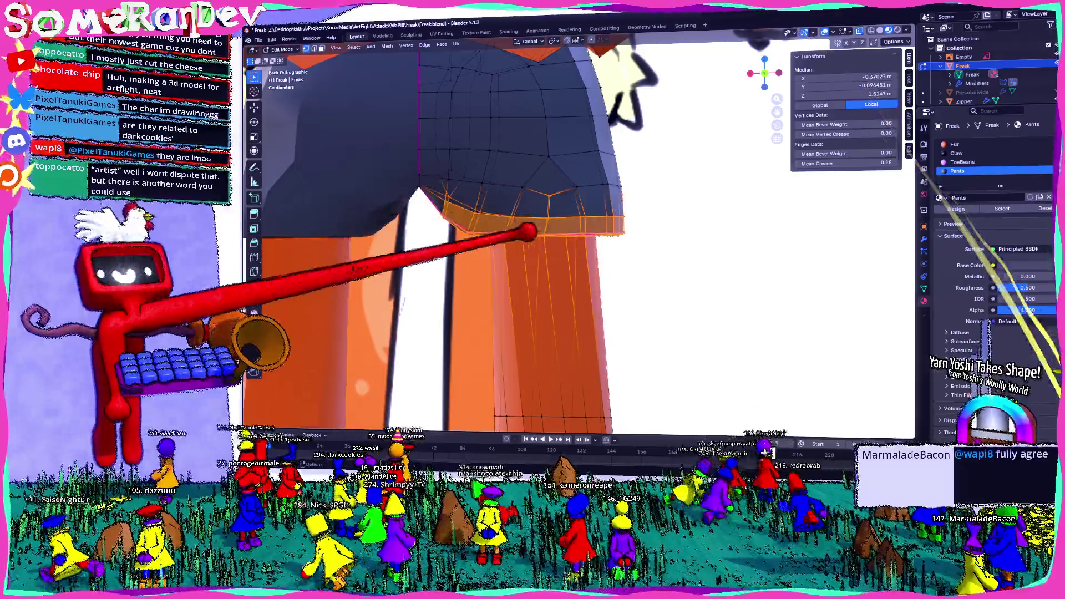
{"action": "key", "text": "g"}
{"action": "key", "text": "z"}
{"action": "key", "text": "Return"}
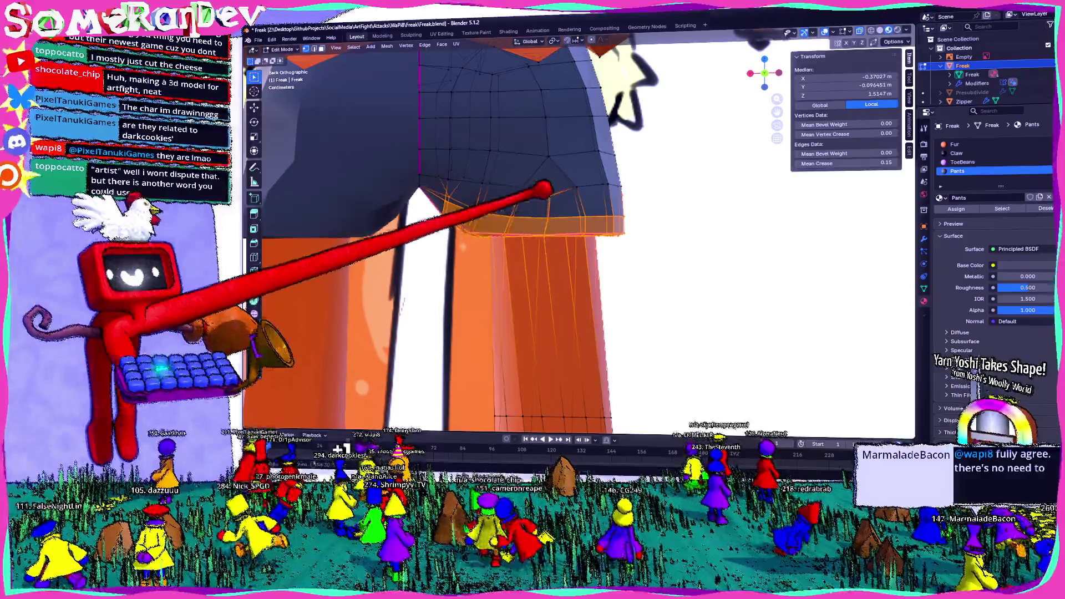
Step: From a back view, raise another shorts edge loop slightly along Z
{"action": "mouse_move", "coordinate": [583, 250]}
{"action": "middle_mouse_down"}
{"action": "mouse_move", "coordinate": [632, 233]}
{"action": "mouse_move", "coordinate": [623, 210]}
{"action": "middle_mouse_up"}
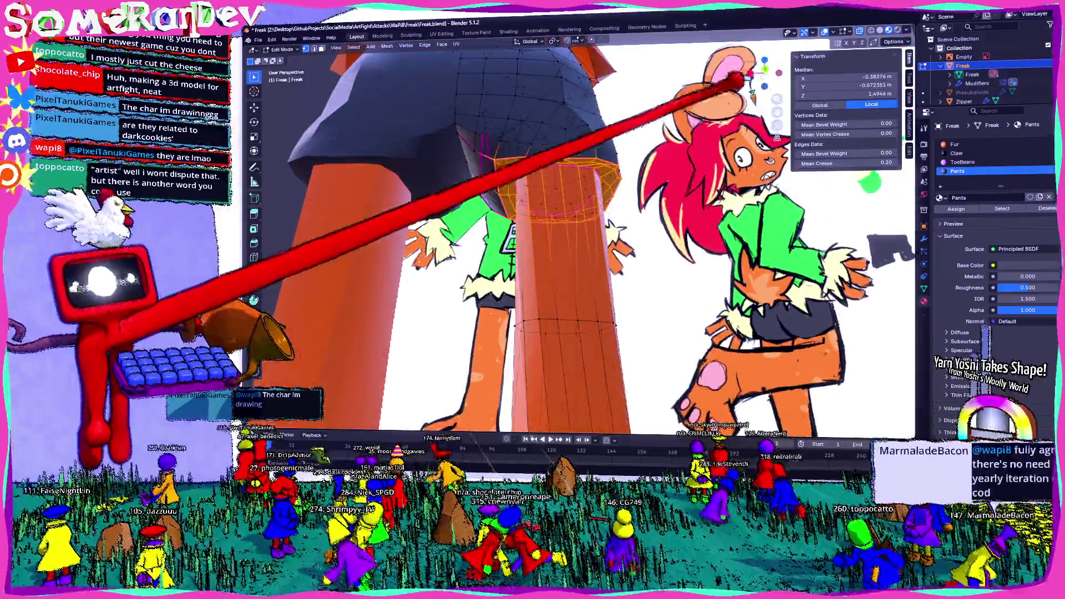
{"action": "key", "text": "ctrl+KP_1"}
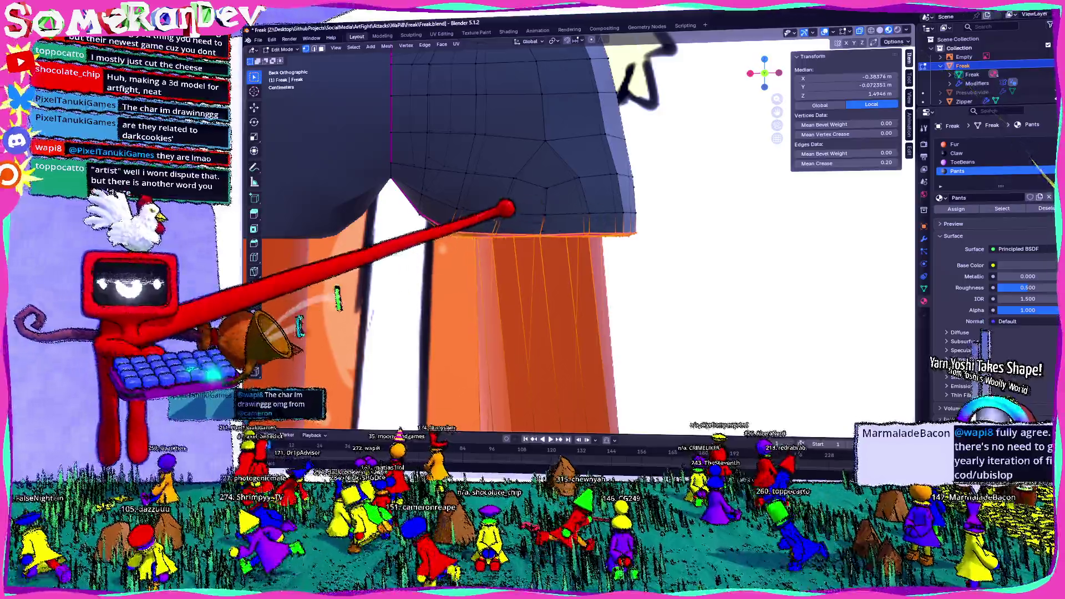
{"action": "left_click", "coordinate": [417, 201], "text": "alt"}
{"action": "left_click", "coordinate": [350, 412]}
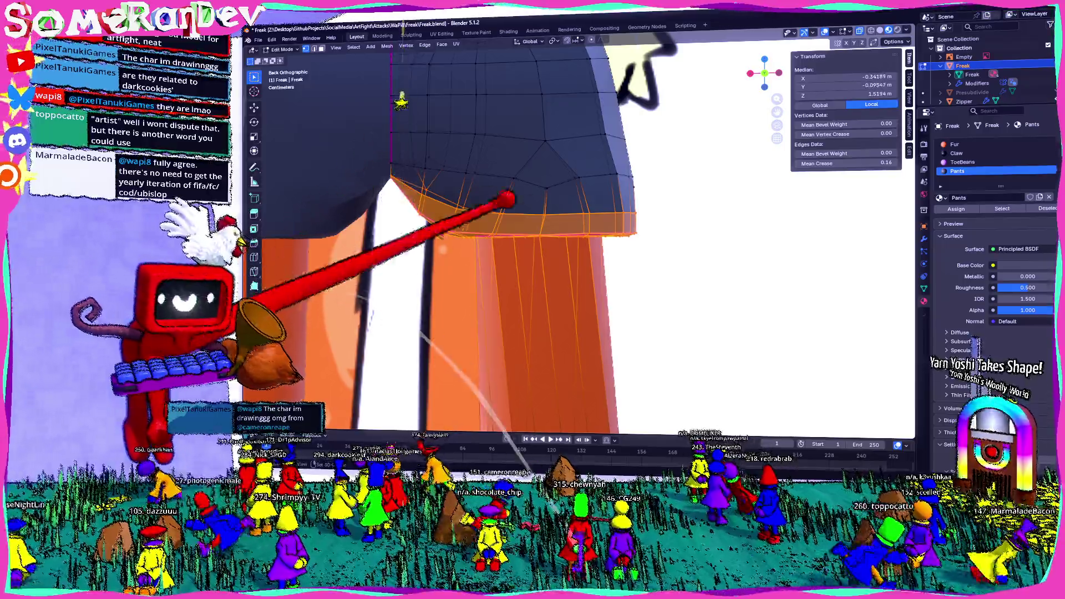
{"action": "key", "text": "g"}
{"action": "key", "text": "z"}
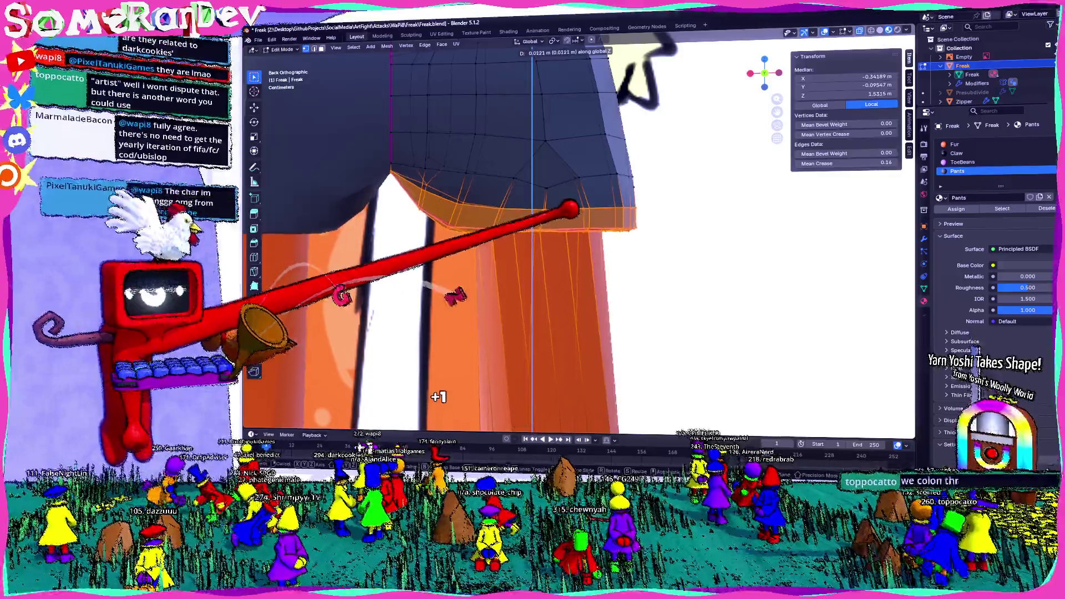
{"action": "key", "text": "Return"}
{"action": "scroll", "coordinate": [577, 114], "scroll_direction": "down", "scroll_amount": 5}
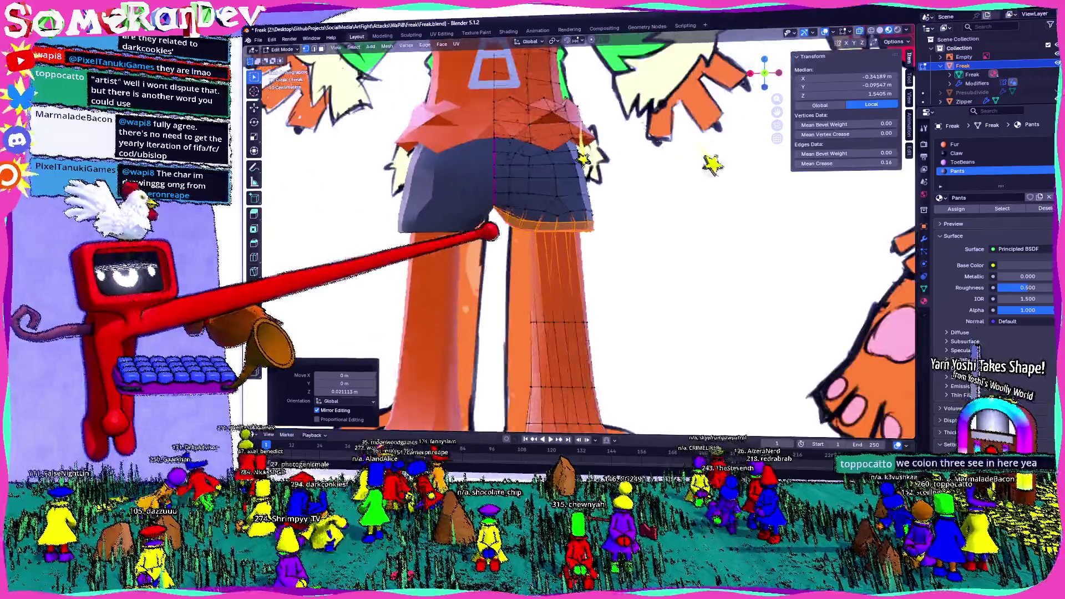
{"action": "scroll", "coordinate": [583, 297], "scroll_direction": "up", "scroll_amount": 3}
{"action": "scroll", "coordinate": [583, 298], "scroll_direction": "up", "scroll_amount": 2}
Step: Grow the hem vertex selection and inspect the shorts from several angles and the back view
{"action": "middle_click_drag", "start_coordinate": [582, 297], "coordinate": [622, 421]}
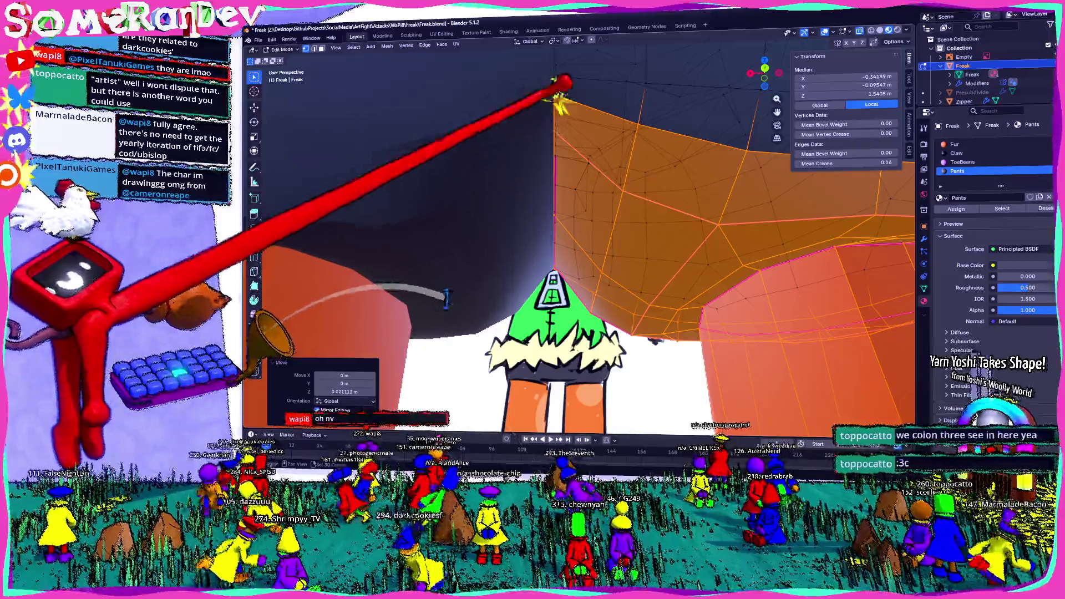
{"action": "key", "text": "ctrl+KP_Add"}
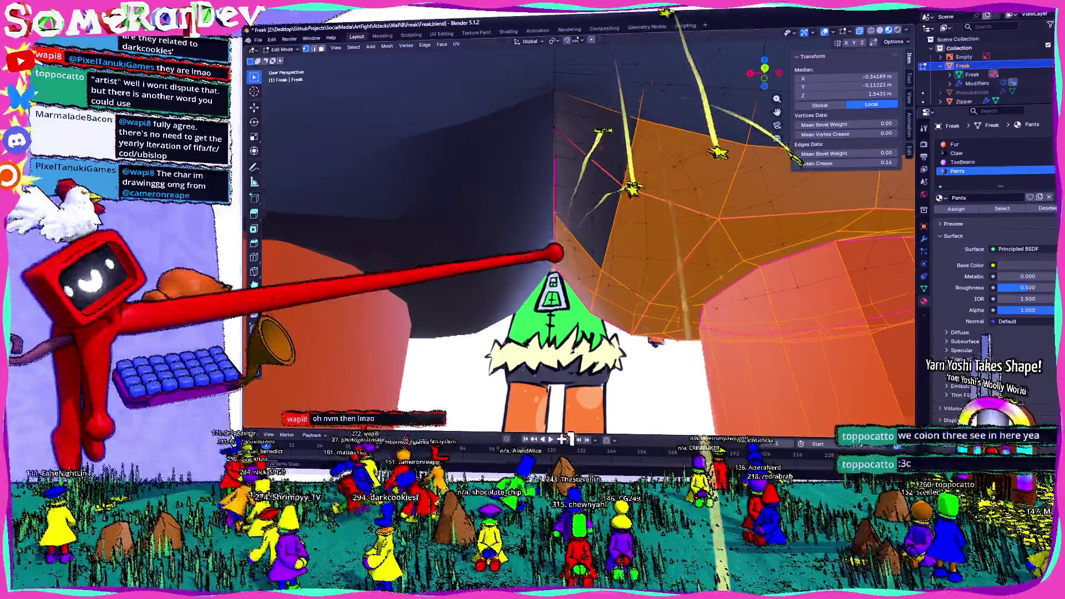
{"action": "mouse_move", "coordinate": [551, 250]}
{"action": "middle_mouse_down"}
{"action": "mouse_move", "coordinate": [642, 241]}
{"action": "mouse_move", "coordinate": [630, 278]}
{"action": "mouse_move", "coordinate": [592, 266]}
{"action": "middle_mouse_up"}
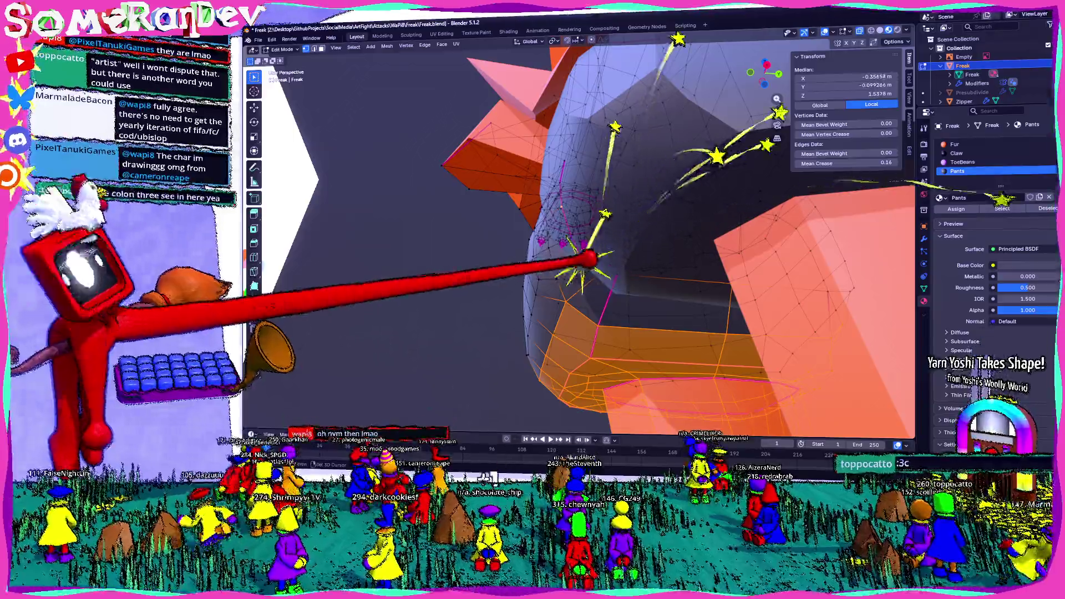
{"action": "mouse_move", "coordinate": [594, 219]}
{"action": "middle_mouse_down"}
{"action": "mouse_move", "coordinate": [642, 286]}
{"action": "mouse_move", "coordinate": [558, 309]}
{"action": "mouse_move", "coordinate": [761, 306]}
{"action": "middle_mouse_up"}
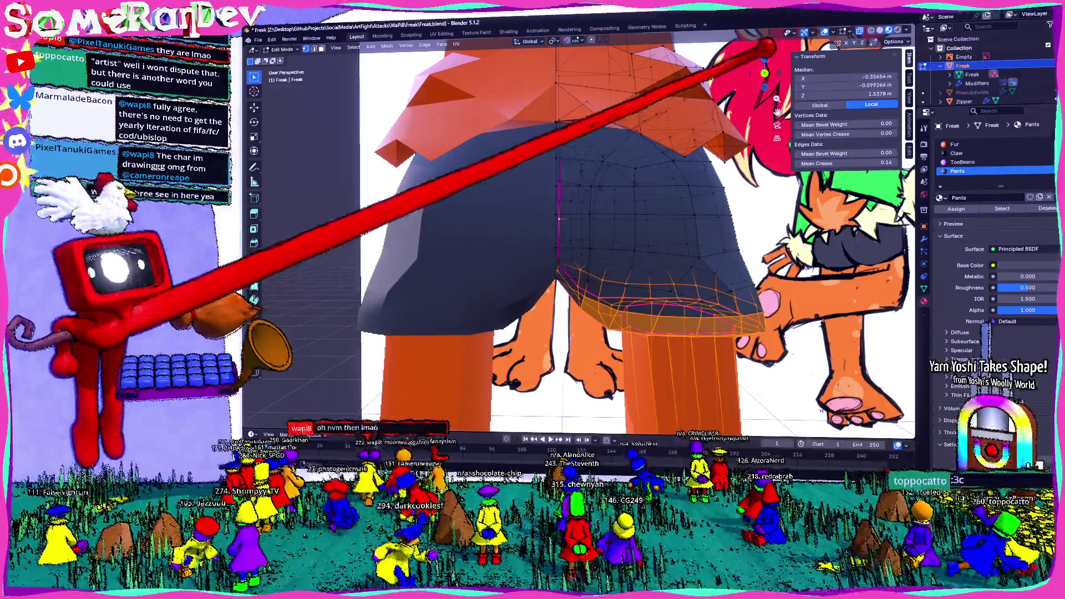
{"action": "key", "text": "ctrl+KP_1"}
{"action": "scroll", "coordinate": [583, 250], "scroll_direction": "up", "scroll_amount": 3}
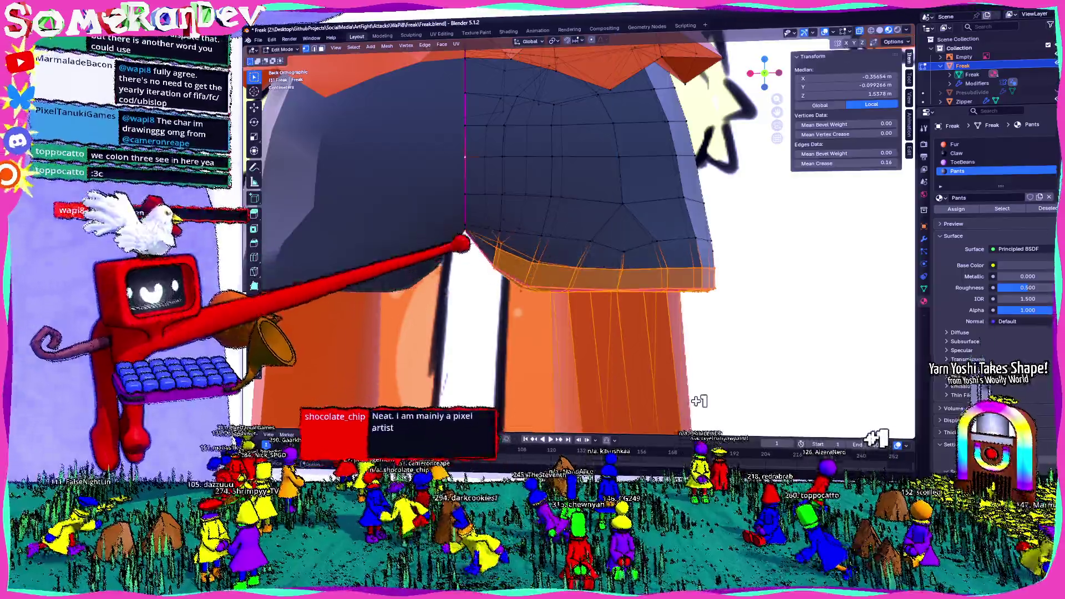
Step: Nudge individual hem vertices vertically to refine the tapered hem shape
{"action": "middle_click_drag", "start_coordinate": [698, 400], "coordinate": [657, 366]}
{"action": "mouse_move", "coordinate": [487, 131]}
{"action": "middle_mouse_down"}
{"action": "mouse_move", "coordinate": [507, 161]}
{"action": "mouse_move", "coordinate": [677, 177]}
{"action": "mouse_move", "coordinate": [665, 171]}
{"action": "mouse_move", "coordinate": [641, 178]}
{"action": "mouse_move", "coordinate": [712, 233]}
{"action": "mouse_move", "coordinate": [697, 239]}
{"action": "mouse_move", "coordinate": [570, 167]}
{"action": "mouse_move", "coordinate": [611, 223]}
{"action": "mouse_move", "coordinate": [583, 199]}
{"action": "mouse_move", "coordinate": [541, 250]}
{"action": "mouse_move", "coordinate": [532, 233]}
{"action": "middle_mouse_up"}
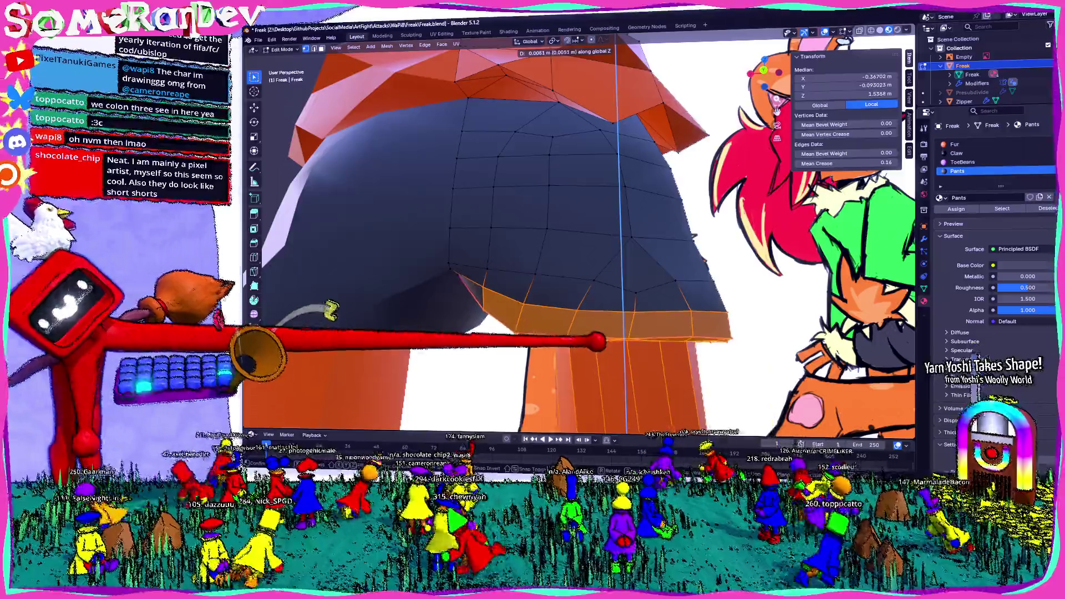
{"action": "key", "text": "Return"}
{"action": "mouse_move", "coordinate": [532, 233]}
{"action": "middle_mouse_down"}
{"action": "mouse_move", "coordinate": [499, 225]}
{"action": "mouse_move", "coordinate": [532, 232]}
{"action": "mouse_move", "coordinate": [599, 208]}
{"action": "middle_mouse_up"}
{"action": "left_click", "coordinate": [726, 297]}
{"action": "middle_click_drag", "start_coordinate": [727, 297], "coordinate": [805, 430]}
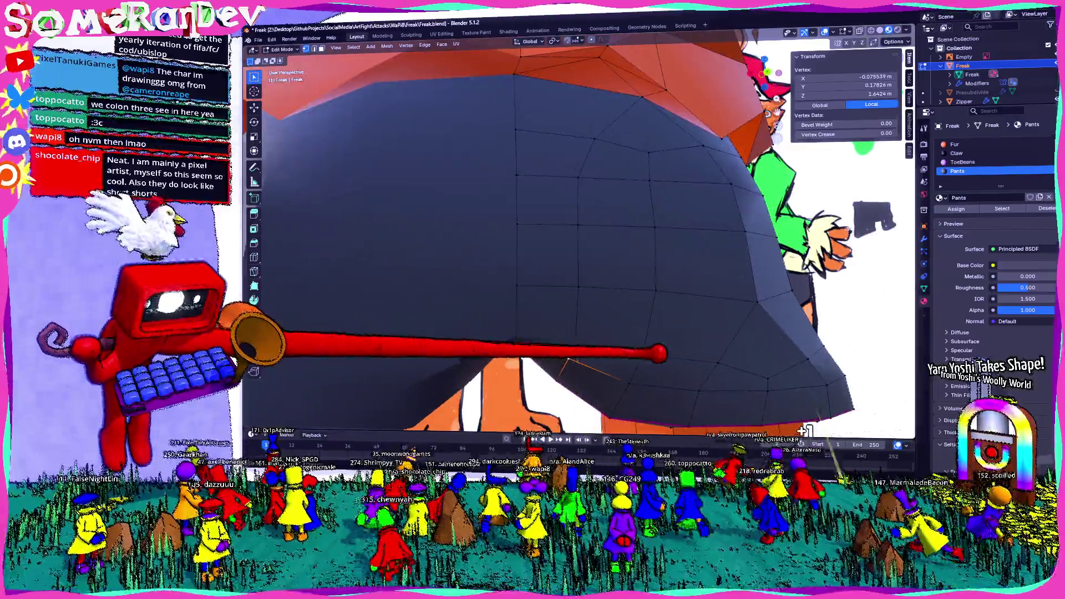
{"action": "key", "text": "Return"}
{"action": "scroll", "coordinate": [616, 381], "scroll_direction": "down", "scroll_amount": 5}
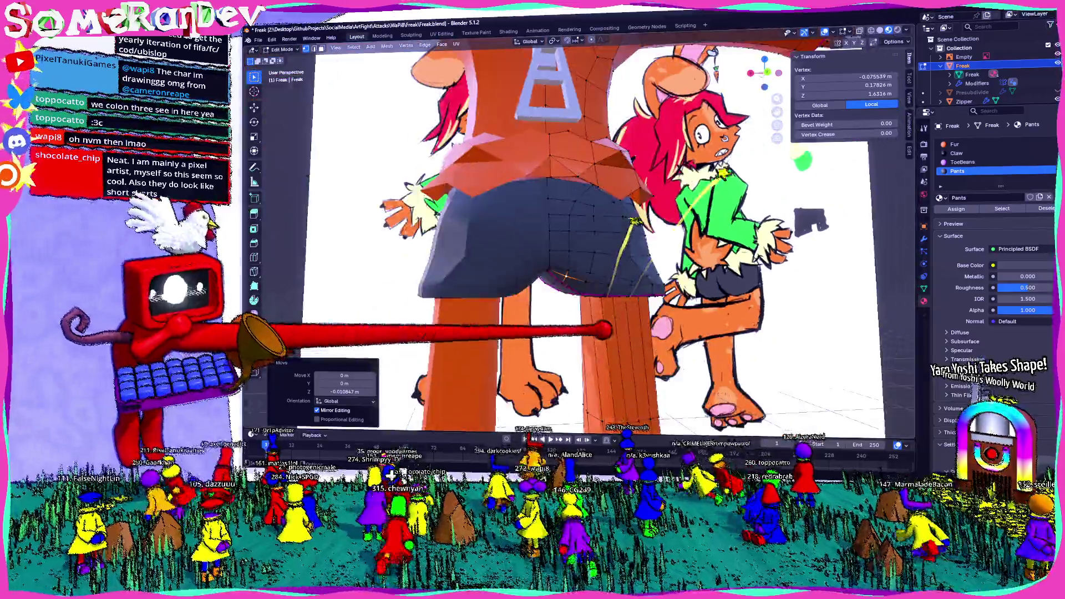
Step: Deselect, review the shorts in Object Mode, then return to Edit Mode and inspect under the shorts
{"action": "mouse_move", "coordinate": [615, 381]}
{"action": "middle_mouse_down"}
{"action": "mouse_move", "coordinate": [582, 333]}
{"action": "mouse_move", "coordinate": [532, 385]}
{"action": "mouse_move", "coordinate": [583, 333]}
{"action": "middle_mouse_up"}
{"action": "key", "text": "alt+a"}
{"action": "key", "text": "Tab"}
{"action": "scroll", "coordinate": [532, 385], "scroll_direction": "up", "scroll_amount": 3}
{"action": "key", "text": "Tab"}
{"action": "mouse_move", "coordinate": [582, 250]}
{"action": "middle_mouse_down"}
{"action": "mouse_move", "coordinate": [583, 217]}
{"action": "mouse_move", "coordinate": [599, 233]}
{"action": "mouse_move", "coordinate": [640, 213]}
{"action": "middle_mouse_up"}
{"action": "mouse_move", "coordinate": [516, 416]}
{"action": "middle_mouse_down"}
{"action": "mouse_move", "coordinate": [547, 406]}
{"action": "mouse_move", "coordinate": [551, 418]}
{"action": "middle_mouse_up"}
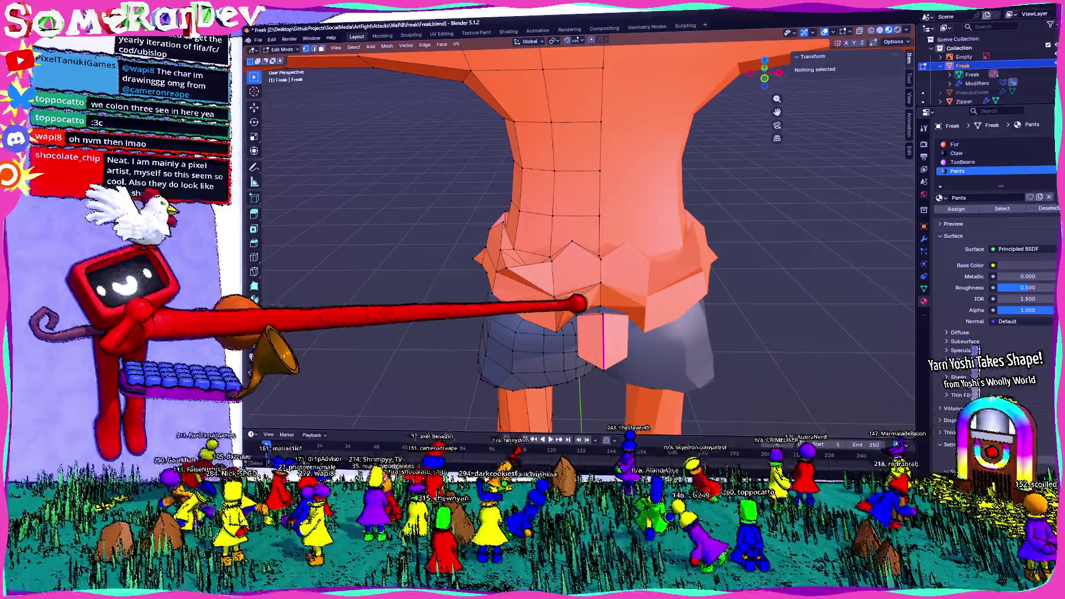
Step: Pick a waist fur face and box-select more of the ring from below
{"action": "left_click", "coordinate": [533, 420]}
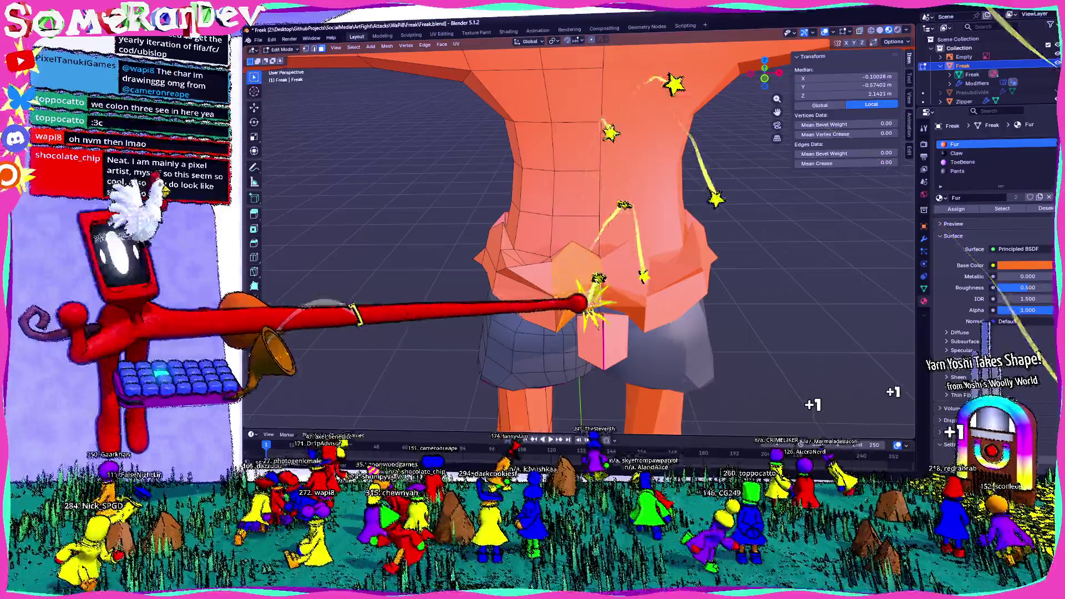
{"action": "mouse_move", "coordinate": [550, 416]}
{"action": "middle_mouse_down"}
{"action": "mouse_move", "coordinate": [608, 391]}
{"action": "mouse_move", "coordinate": [588, 437]}
{"action": "middle_mouse_up"}
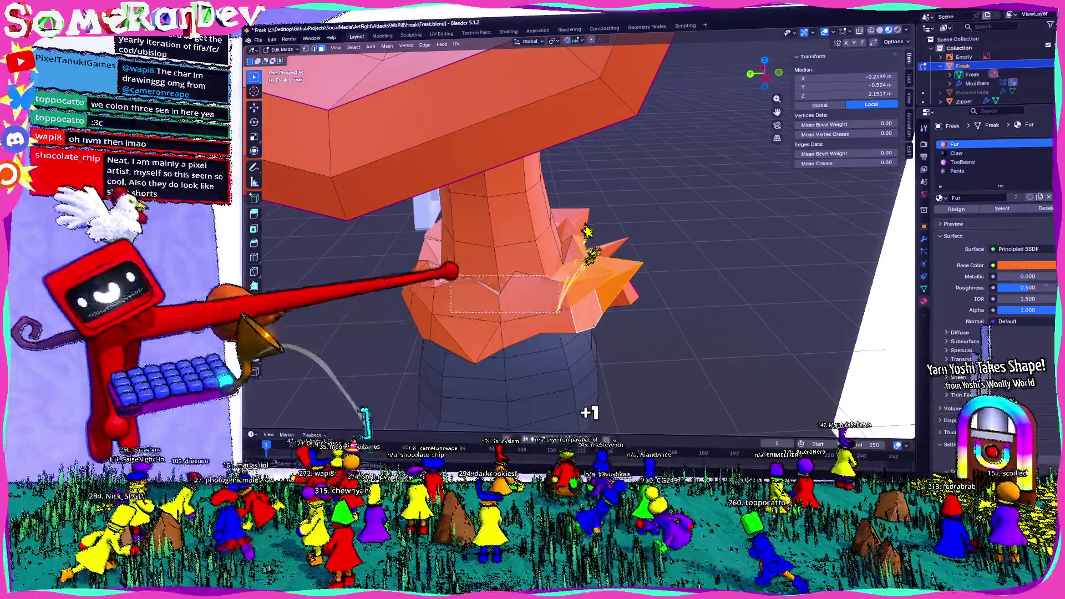
{"action": "middle_click_drag", "start_coordinate": [363, 421], "coordinate": [380, 287]}
{"action": "middle_click_drag", "start_coordinate": [525, 412], "coordinate": [295, 333]}
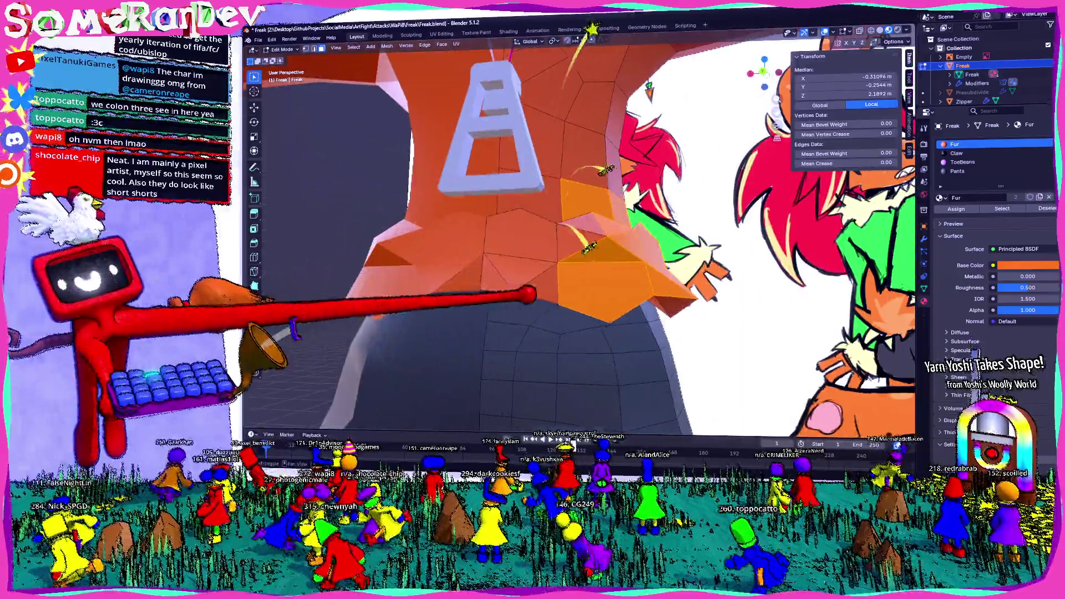
{"action": "left_click_drag", "start_coordinate": [504, 195], "coordinate": [569, 407]}
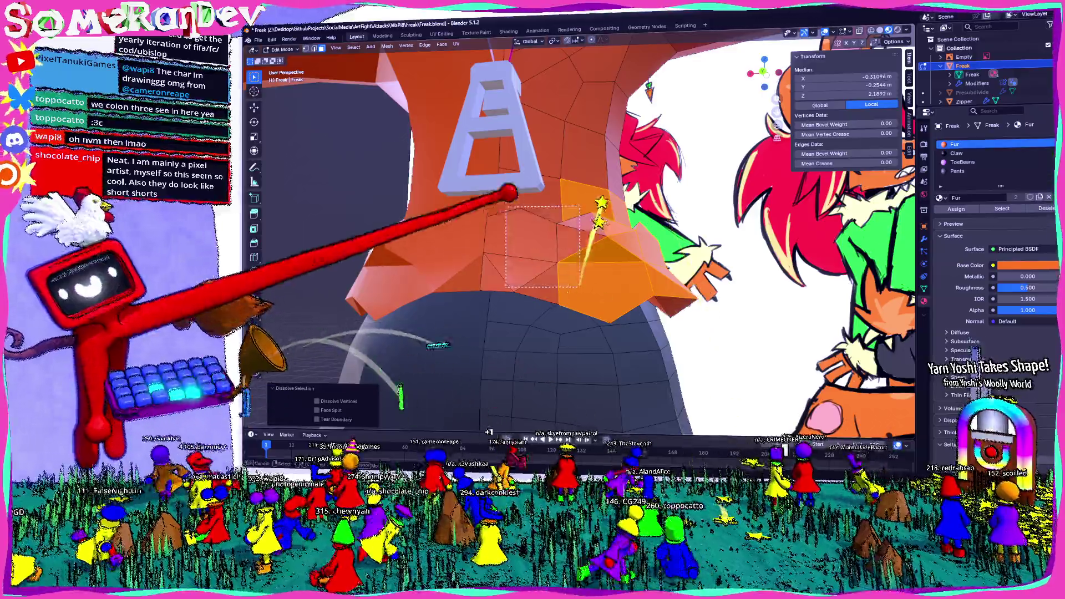
Step: Adjust the fur ring face selection from angled views under the waist
{"action": "mouse_move", "coordinate": [583, 274]}
{"action": "middle_mouse_down"}
{"action": "mouse_move", "coordinate": [562, 92]}
{"action": "mouse_move", "coordinate": [552, 114]}
{"action": "mouse_move", "coordinate": [445, 185]}
{"action": "mouse_move", "coordinate": [523, 199]}
{"action": "mouse_move", "coordinate": [579, 250]}
{"action": "mouse_move", "coordinate": [589, 336]}
{"action": "mouse_move", "coordinate": [569, 251]}
{"action": "middle_mouse_up"}
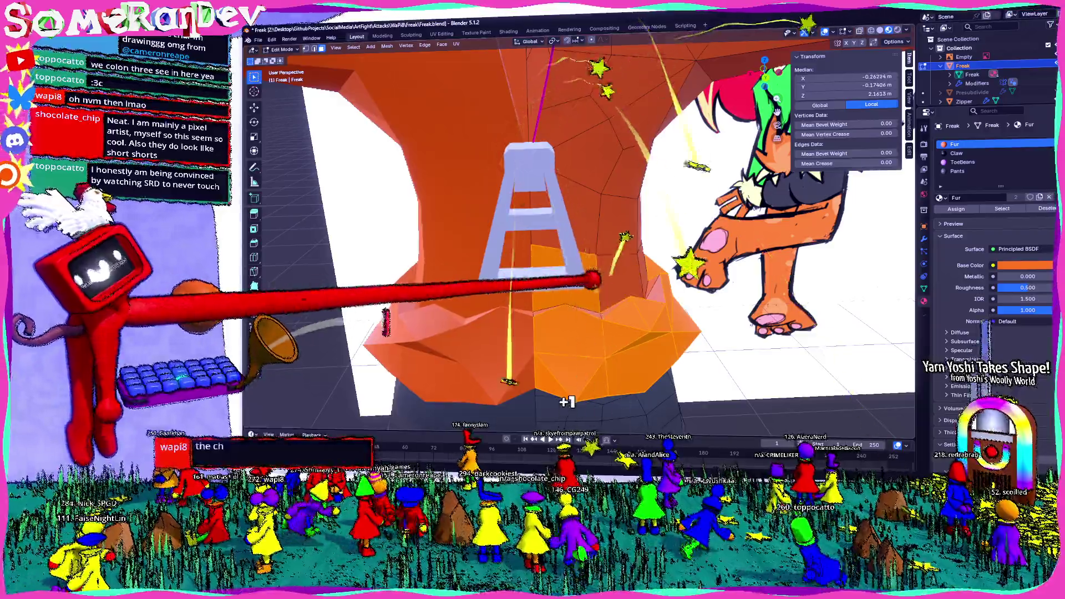
{"action": "middle_click_drag", "start_coordinate": [569, 251], "coordinate": [491, 359]}
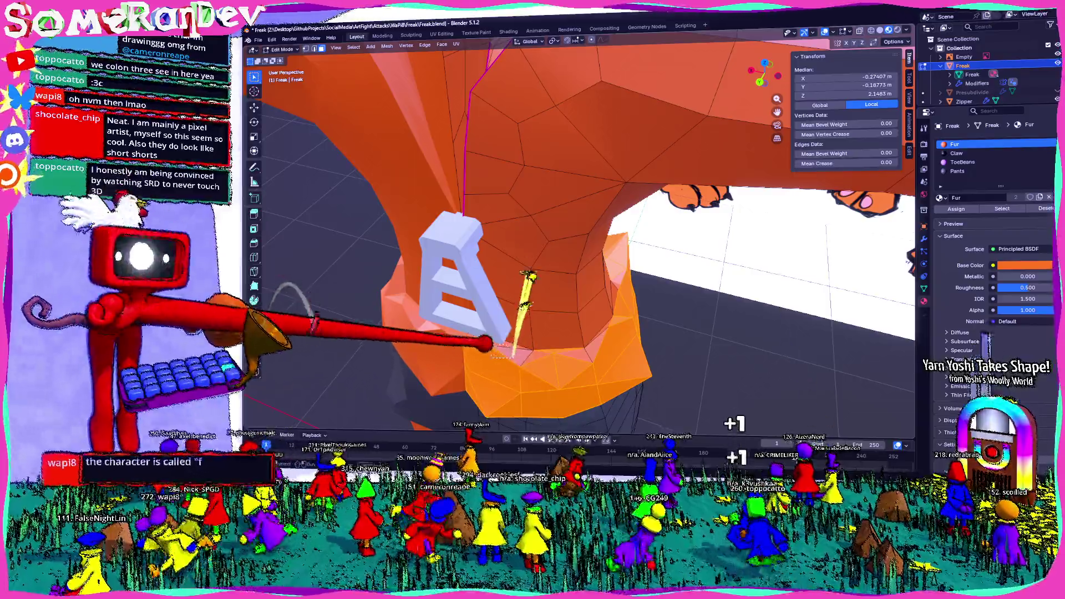
{"action": "left_click", "coordinate": [597, 353], "text": "shift"}
{"action": "middle_click_drag", "start_coordinate": [598, 352], "coordinate": [583, 323]}
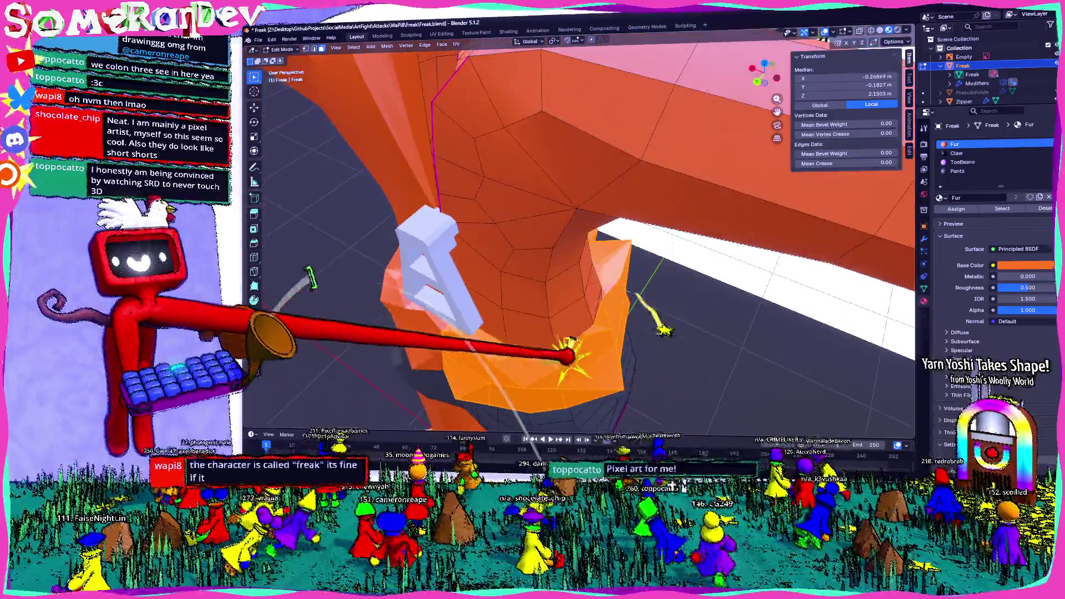
{"action": "left_click", "coordinate": [505, 375], "text": "shift"}
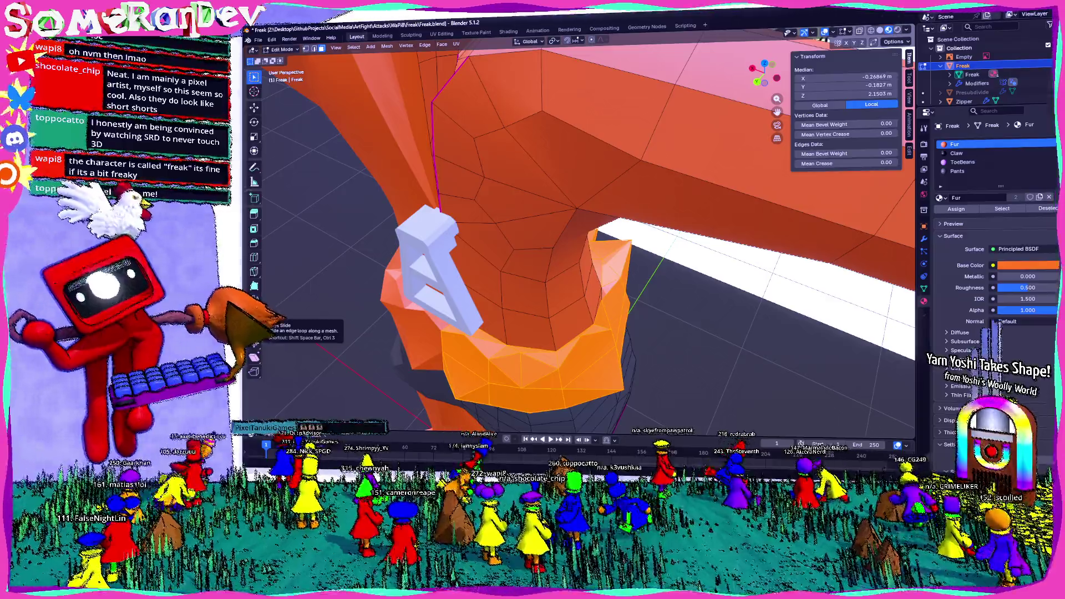
Step: Orbit around and under the waist fur ring to check the selection
{"action": "middle_click_drag", "start_coordinate": [582, 250], "coordinate": [583, 167]}
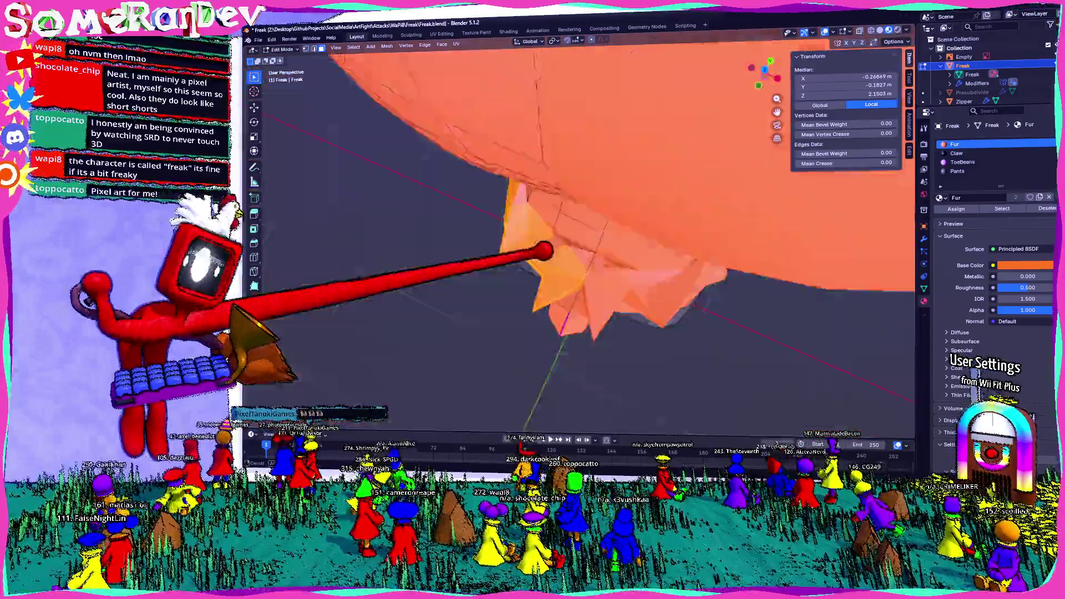
{"action": "mouse_move", "coordinate": [582, 249]}
{"action": "middle_mouse_down"}
{"action": "mouse_move", "coordinate": [549, 283]}
{"action": "mouse_move", "coordinate": [733, 403]}
{"action": "middle_mouse_up"}
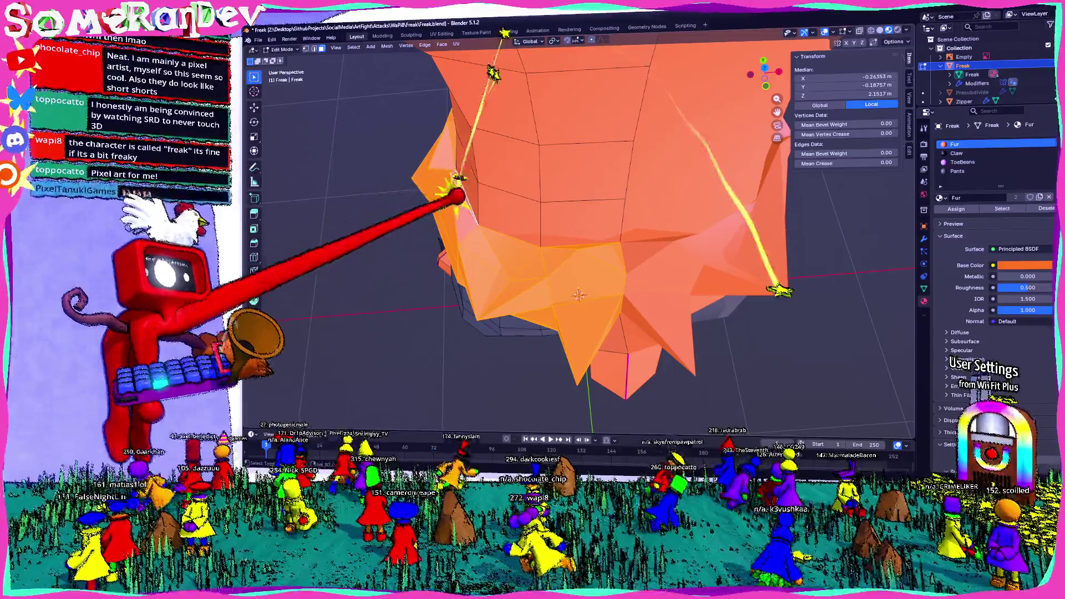
{"action": "middle_click_drag", "start_coordinate": [583, 251], "coordinate": [633, 282]}
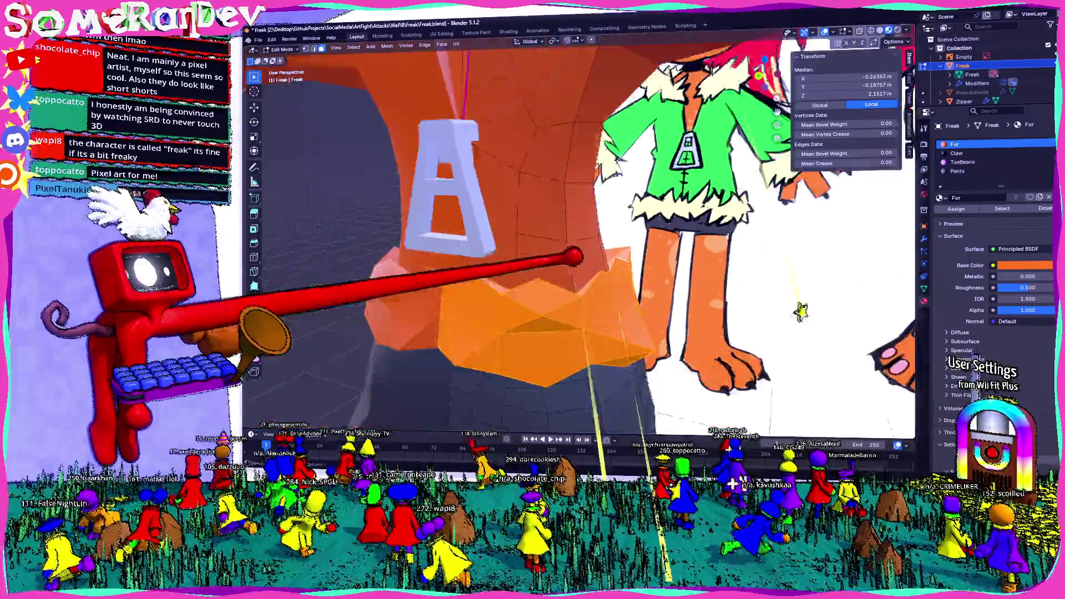
{"action": "scroll", "coordinate": [577, 242], "scroll_direction": "down", "scroll_amount": 5}
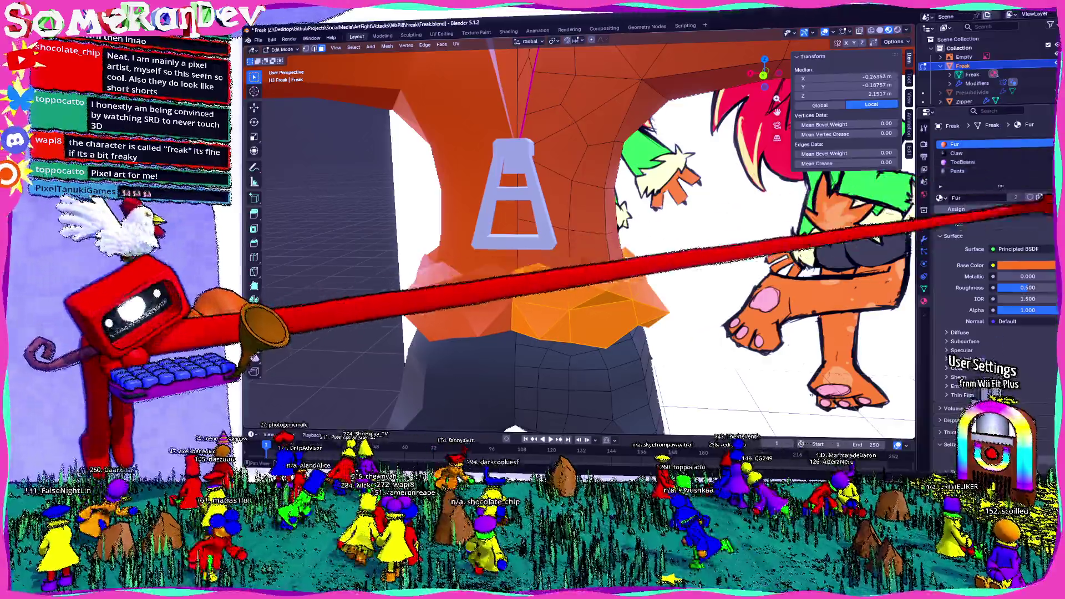
Step: Create a pale yellow ClothingFur material for the waist fur ring and view it in Object Mode
{"action": "left_click", "coordinate": [1050, 146]}
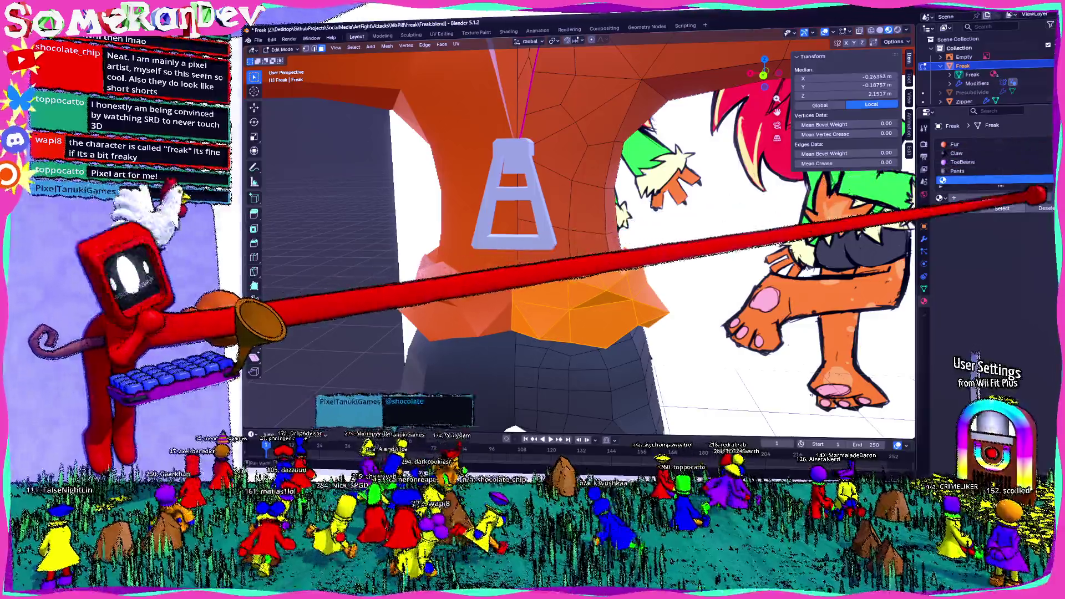
{"action": "left_click", "coordinate": [998, 198]}
{"action": "double_click", "coordinate": [974, 197]}
{"action": "type", "text": "ClothingF"}
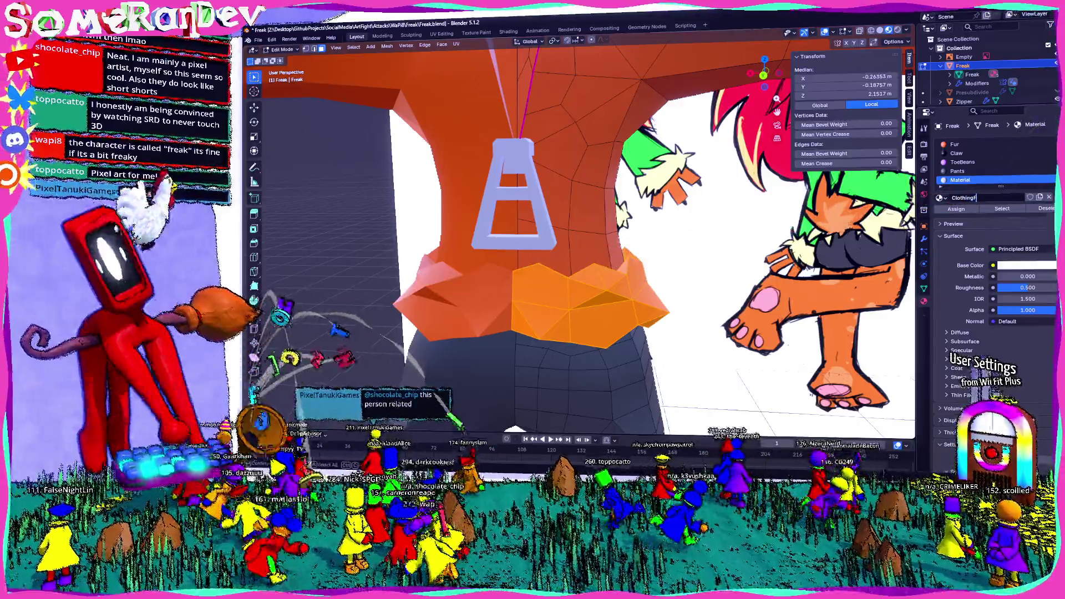
{"action": "key", "text": "Return"}
{"action": "left_click", "coordinate": [1025, 265]}
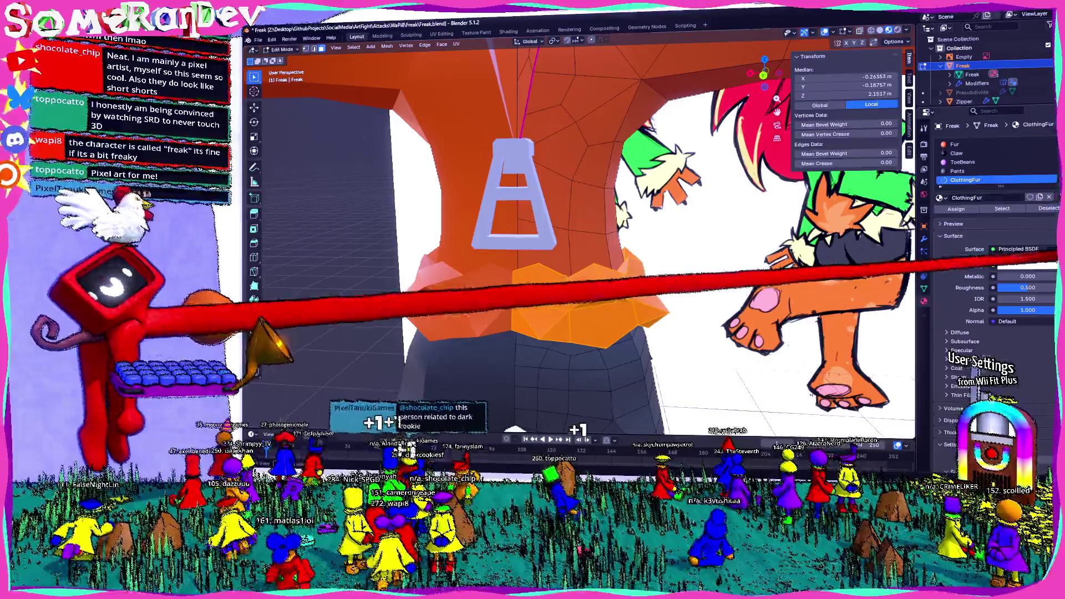
{"action": "left_click", "coordinate": [990, 149]}
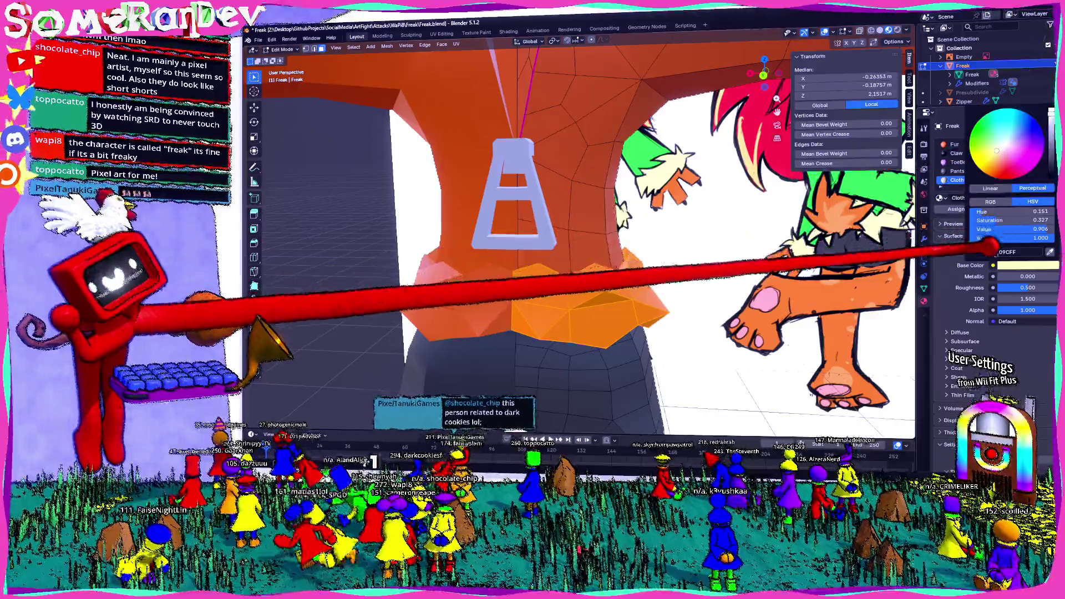
{"action": "key", "text": "Tab"}
{"action": "scroll", "coordinate": [583, 233], "scroll_direction": "down", "scroll_amount": 2}
{"action": "scroll", "coordinate": [583, 233], "scroll_direction": "down", "scroll_amount": 2}
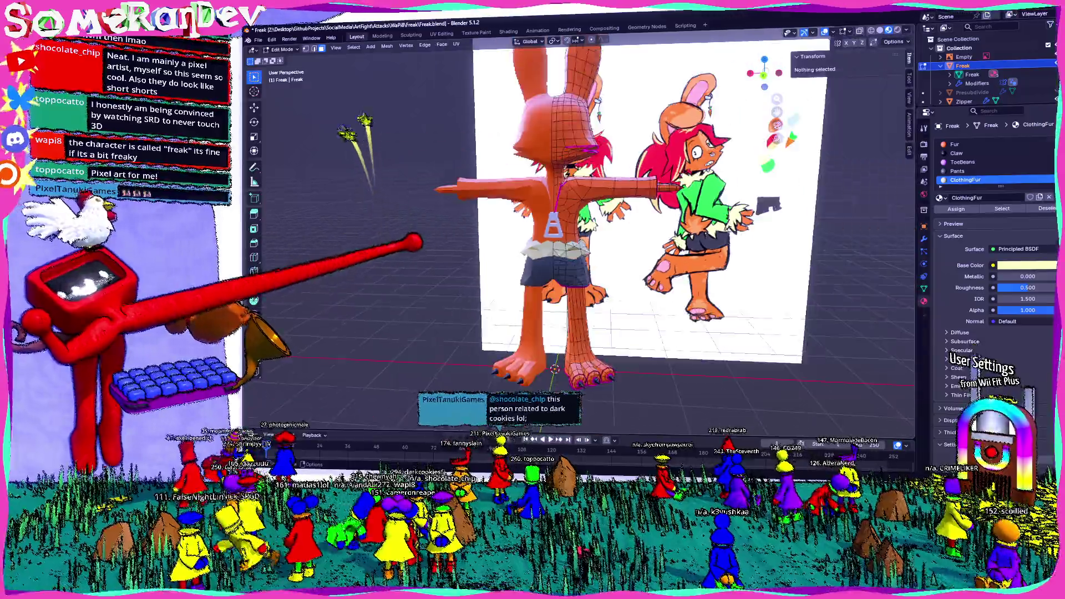
{"action": "scroll", "coordinate": [583, 233], "scroll_direction": "up", "scroll_amount": 5}
{"action": "scroll", "coordinate": [582, 232], "scroll_direction": "up", "scroll_amount": 3}
{"action": "scroll", "coordinate": [582, 233], "scroll_direction": "down", "scroll_amount": 3}
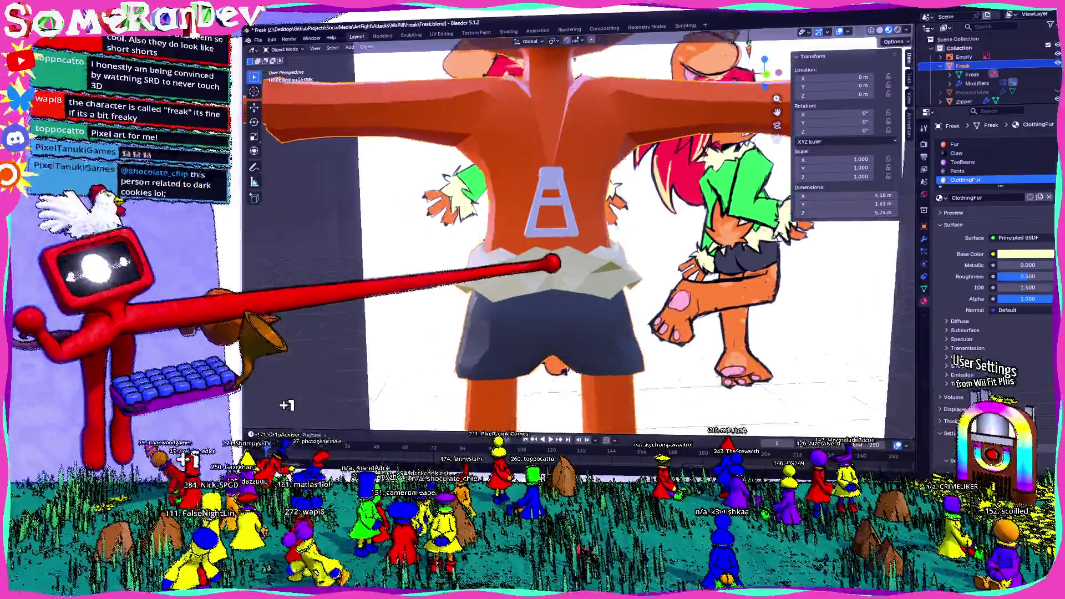
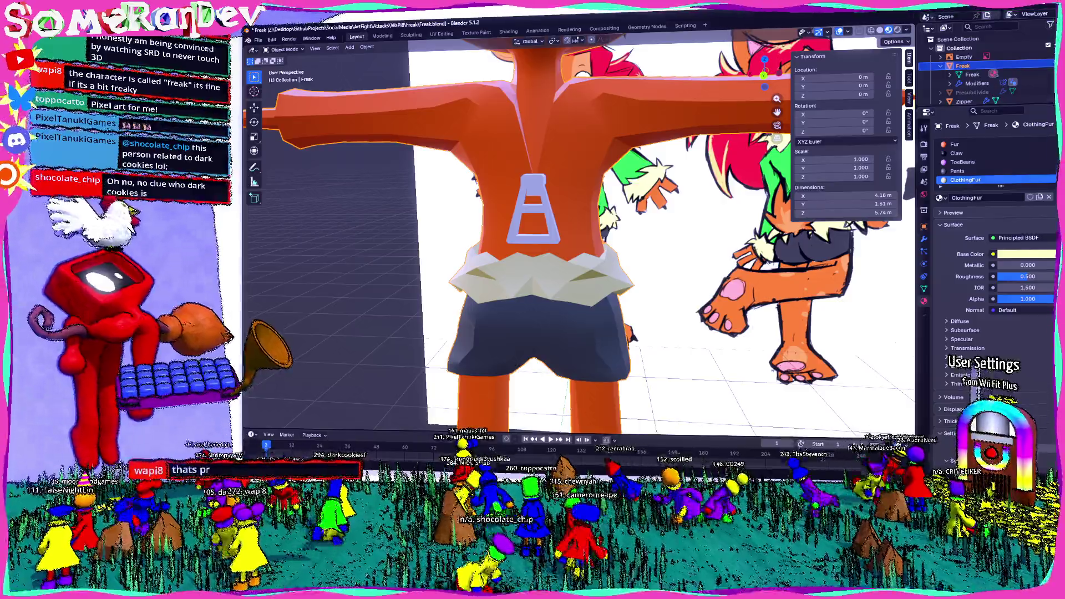
{"action": "scroll", "coordinate": [582, 250], "scroll_direction": "down", "scroll_amount": 3}
Step: Orbit around the rabbit to inspect its back and sides
{"action": "mouse_move", "coordinate": [583, 250]}
{"action": "middle_mouse_down"}
{"action": "mouse_move", "coordinate": [632, 249]}
{"action": "mouse_move", "coordinate": [516, 250]}
{"action": "middle_mouse_up"}
{"action": "scroll", "coordinate": [582, 250], "scroll_direction": "up", "scroll_amount": 3}
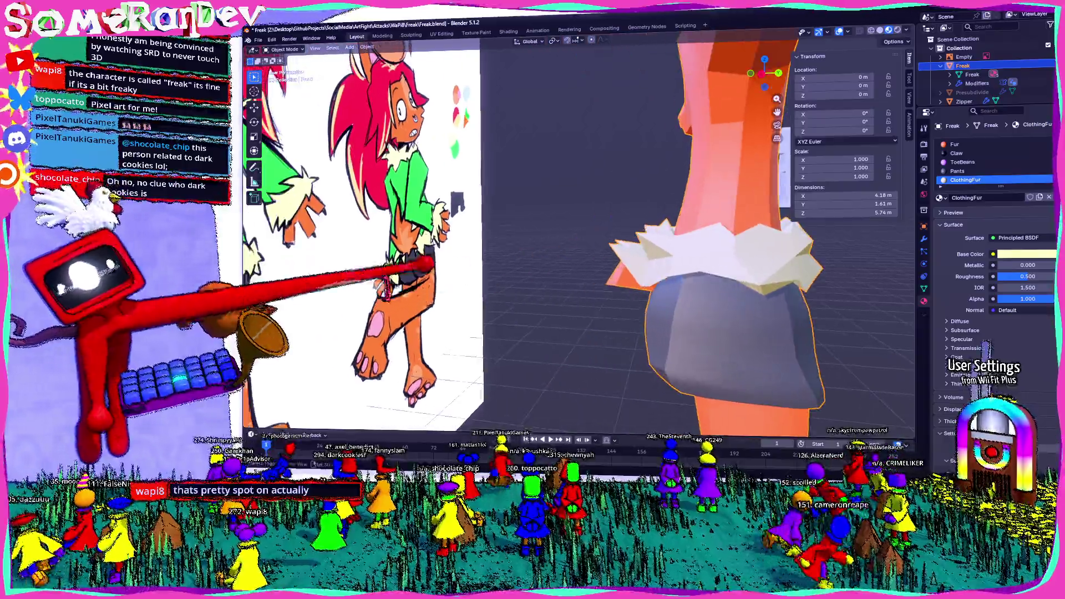
{"action": "scroll", "coordinate": [699, 249], "scroll_direction": "down", "scroll_amount": 3}
{"action": "mouse_move", "coordinate": [699, 250]}
{"action": "middle_mouse_down"}
{"action": "mouse_move", "coordinate": [533, 250]}
{"action": "mouse_move", "coordinate": [499, 267]}
{"action": "middle_mouse_up"}
{"action": "scroll", "coordinate": [532, 250], "scroll_direction": "up", "scroll_amount": 2}
{"action": "scroll", "coordinate": [353, 318], "scroll_direction": "down", "scroll_amount": 2}
{"action": "middle_click_drag", "start_coordinate": [354, 319], "coordinate": [516, 383]}
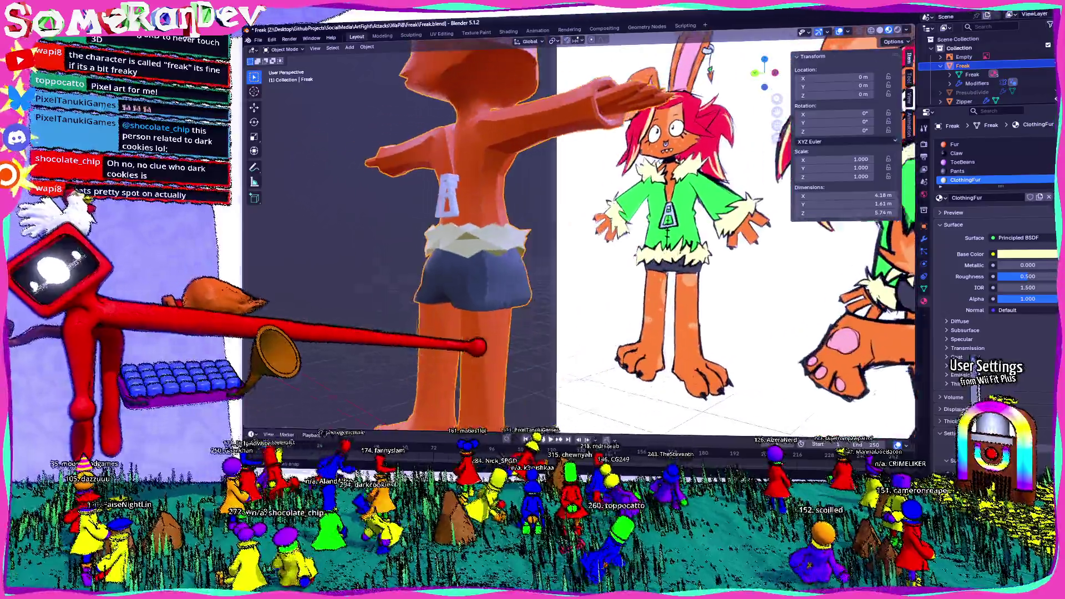
{"action": "middle_click_drag", "start_coordinate": [598, 289], "coordinate": [728, 277]}
{"action": "middle_click_drag", "start_coordinate": [571, 297], "coordinate": [533, 300]}
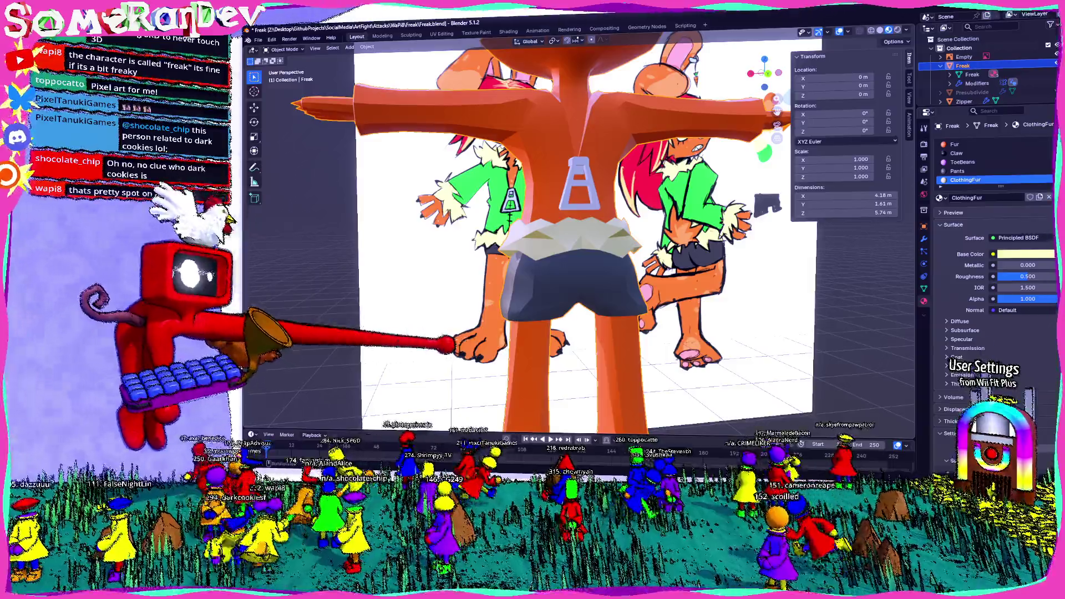
{"action": "mouse_move", "coordinate": [450, 345]}
{"action": "middle_mouse_down"}
{"action": "mouse_move", "coordinate": [417, 352]}
{"action": "mouse_move", "coordinate": [450, 306]}
{"action": "middle_mouse_up"}
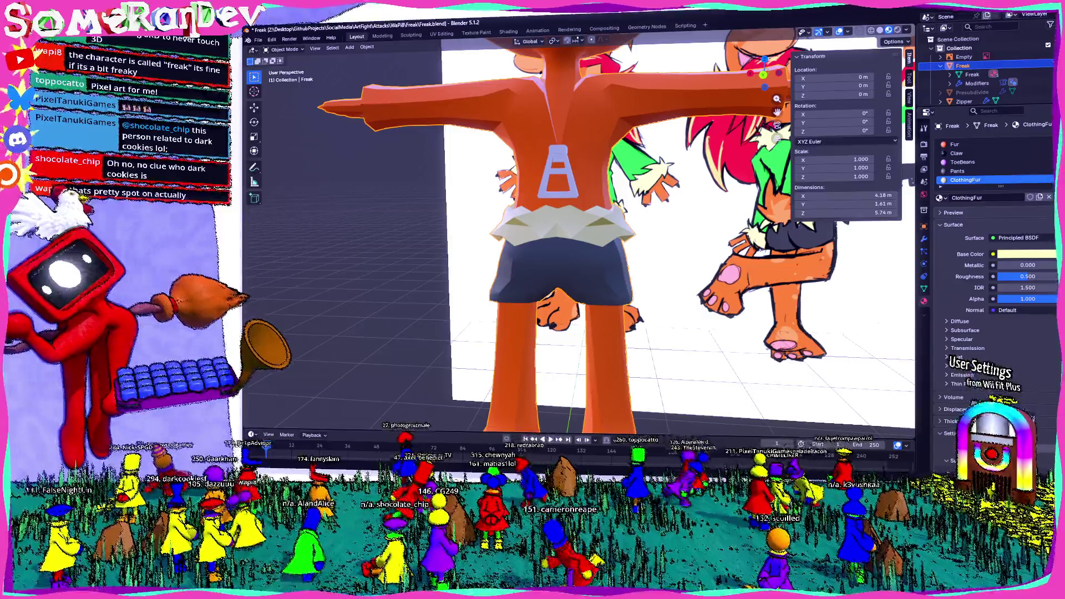
{"action": "mouse_move", "coordinate": [583, 250]}
{"action": "middle_mouse_down"}
{"action": "mouse_move", "coordinate": [499, 250]}
{"action": "mouse_move", "coordinate": [583, 249]}
{"action": "mouse_move", "coordinate": [516, 250]}
{"action": "middle_mouse_up"}
{"action": "scroll", "coordinate": [583, 233], "scroll_direction": "down", "scroll_amount": 2}
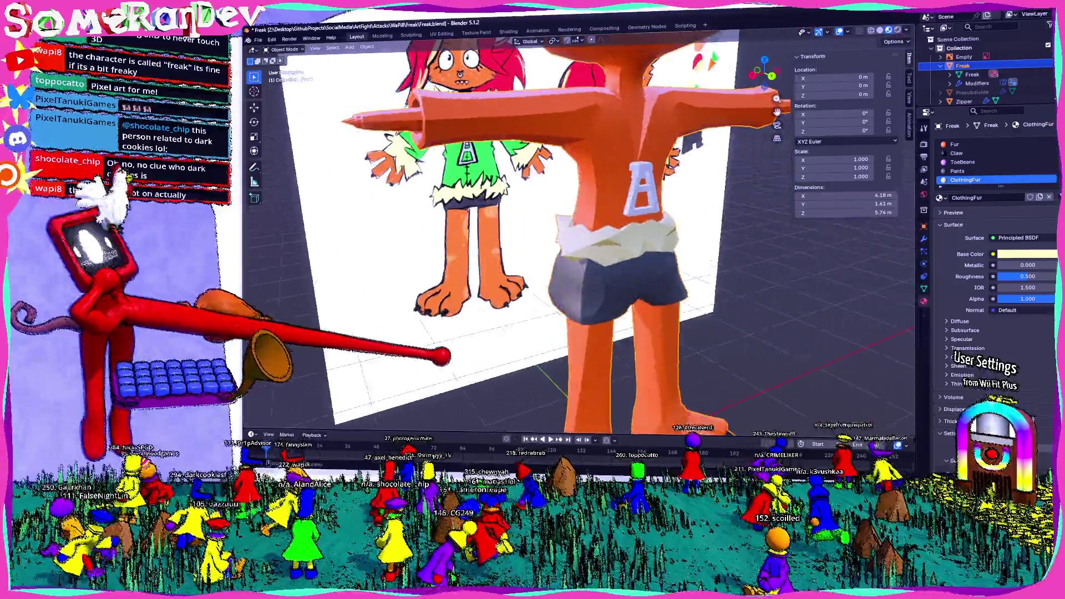
{"action": "scroll", "coordinate": [582, 233], "scroll_direction": "down", "scroll_amount": 3}
{"action": "scroll", "coordinate": [583, 233], "scroll_direction": "up", "scroll_amount": 2}
{"action": "scroll", "coordinate": [583, 233], "scroll_direction": "up", "scroll_amount": 2}
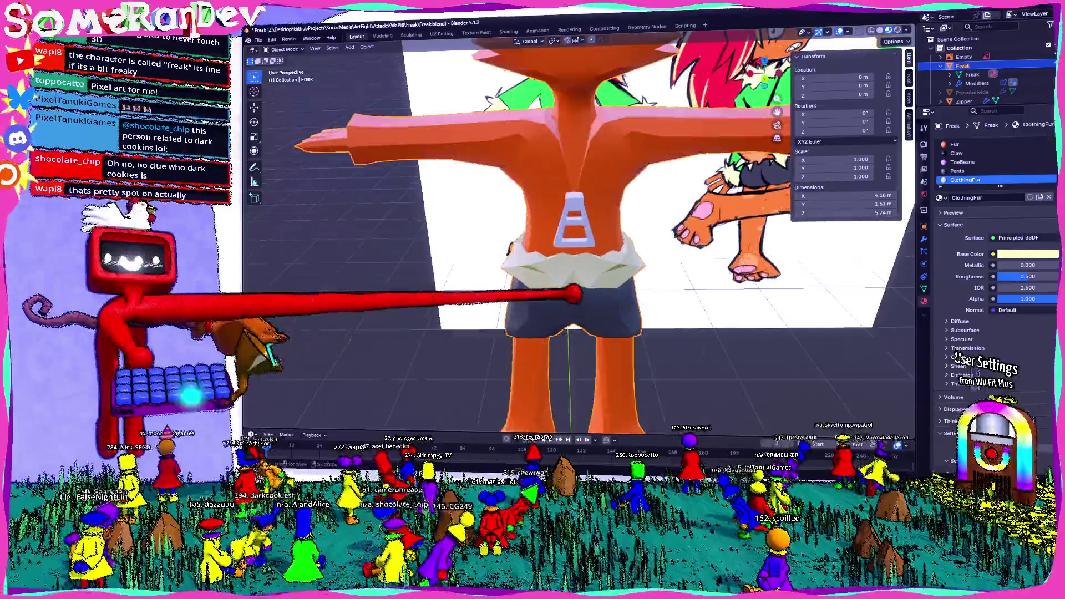
{"action": "scroll", "coordinate": [583, 233], "scroll_direction": "up", "scroll_amount": 2}
{"action": "scroll", "coordinate": [583, 233], "scroll_direction": "up", "scroll_amount": 2}
{"action": "scroll", "coordinate": [583, 234], "scroll_direction": "down", "scroll_amount": 4}
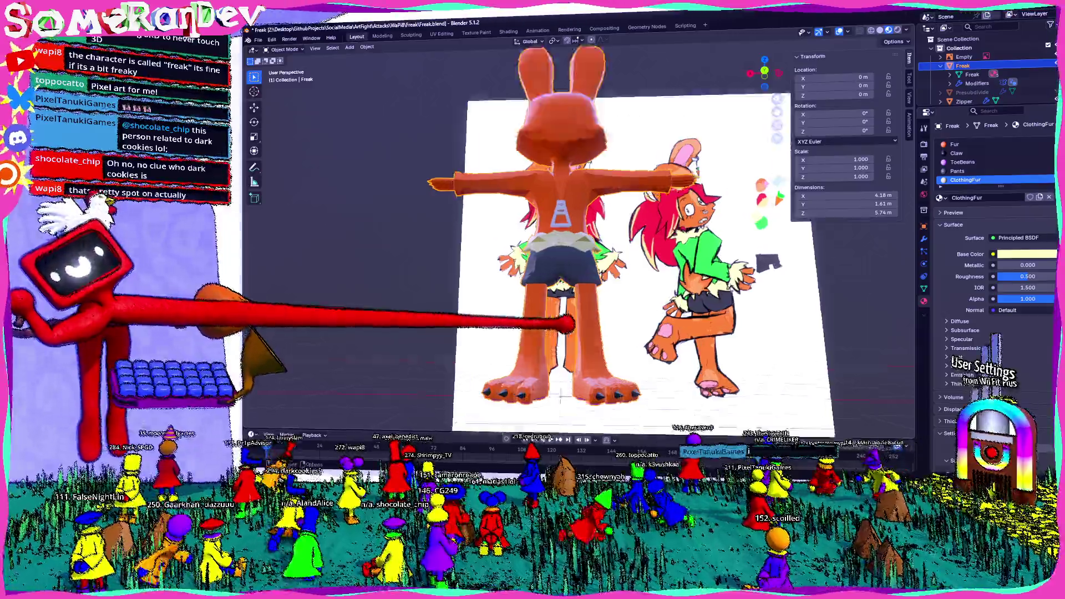
{"action": "scroll", "coordinate": [583, 233], "scroll_direction": "up", "scroll_amount": 4}
{"action": "scroll", "coordinate": [583, 233], "scroll_direction": "up", "scroll_amount": 1}
{"action": "scroll", "coordinate": [582, 233], "scroll_direction": "down", "scroll_amount": 4}
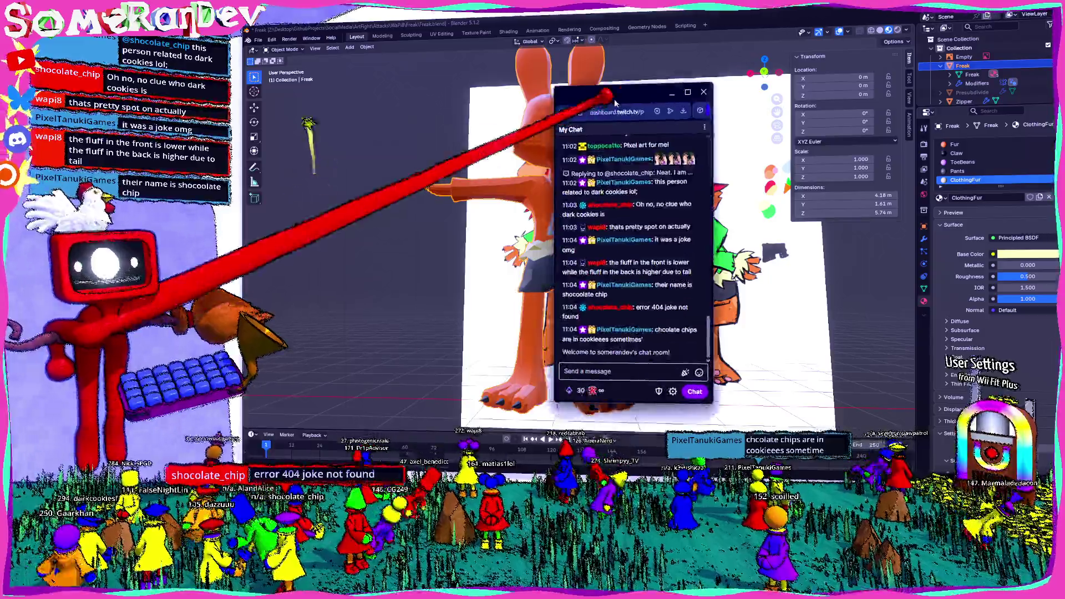
{"action": "scroll", "coordinate": [553, 316], "scroll_direction": "up", "scroll_amount": 3}
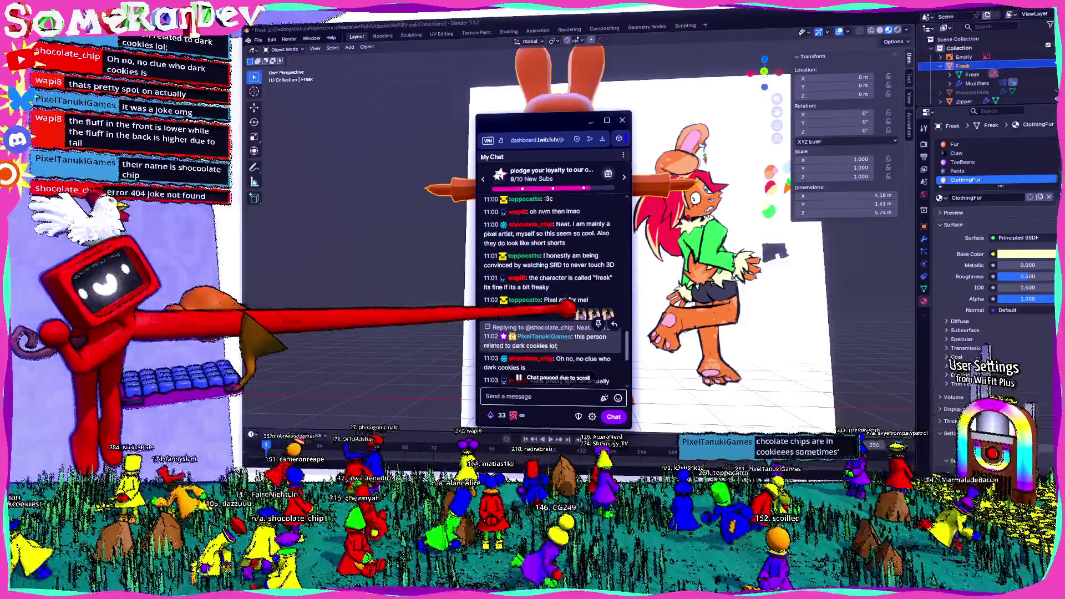
{"action": "scroll", "coordinate": [553, 291], "scroll_direction": "up", "scroll_amount": 3}
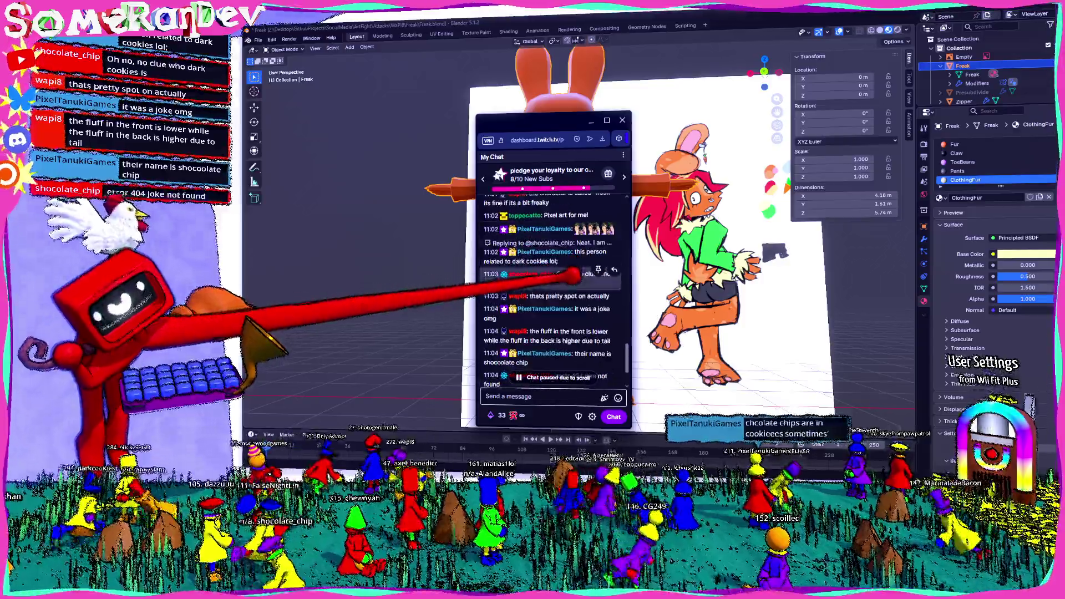
{"action": "scroll", "coordinate": [554, 291], "scroll_direction": "up", "scroll_amount": 3}
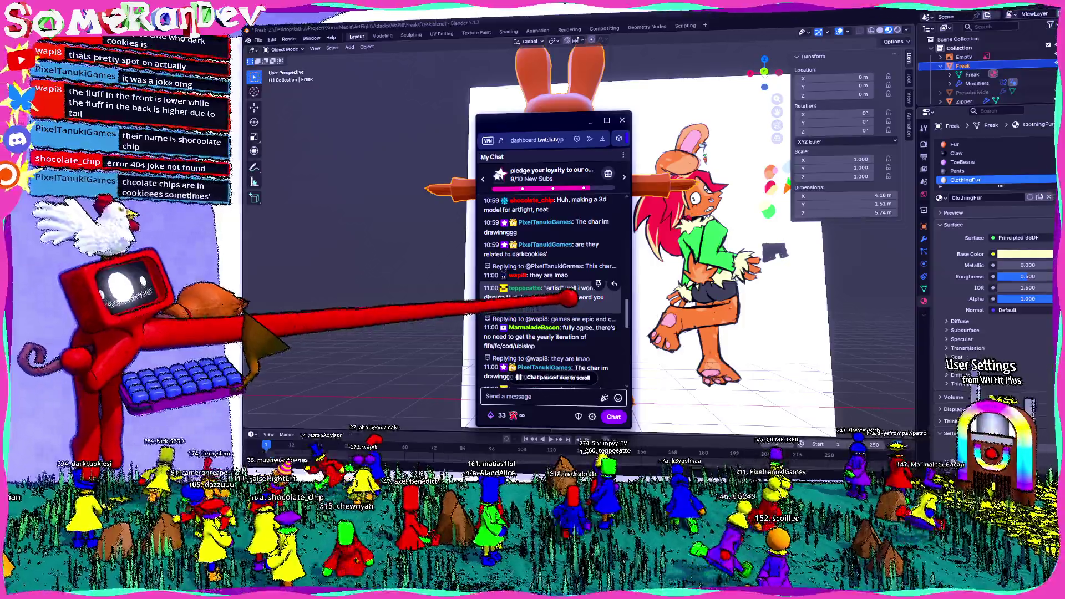
{"action": "scroll", "coordinate": [572, 283], "scroll_direction": "up", "scroll_amount": 2}
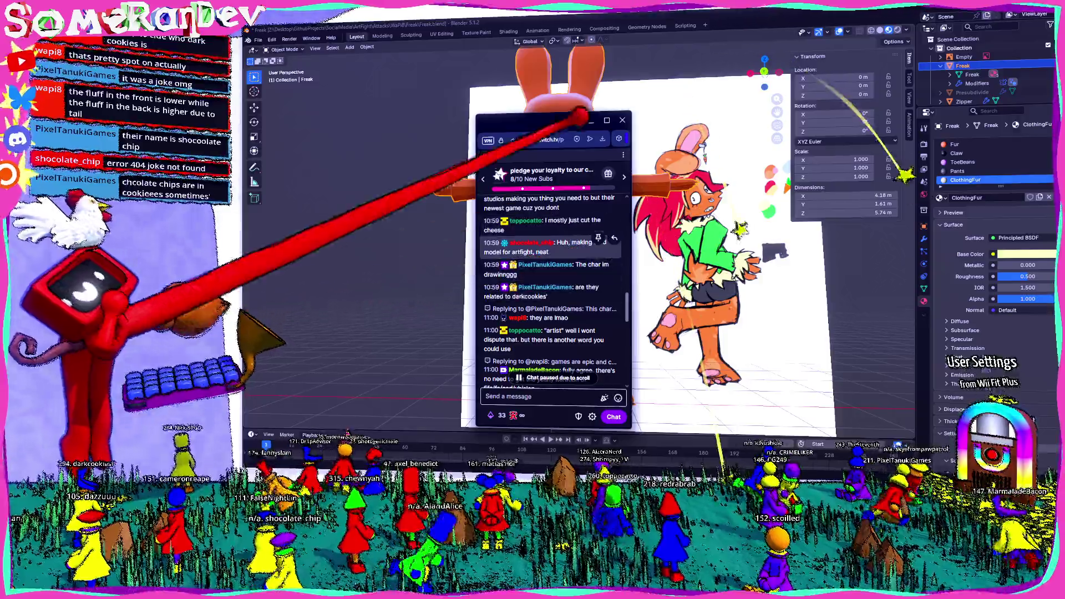
Step: Close the Twitch chat popup and return to viewing the rabbit beside its reference
{"action": "left_click", "coordinate": [767, 403]}
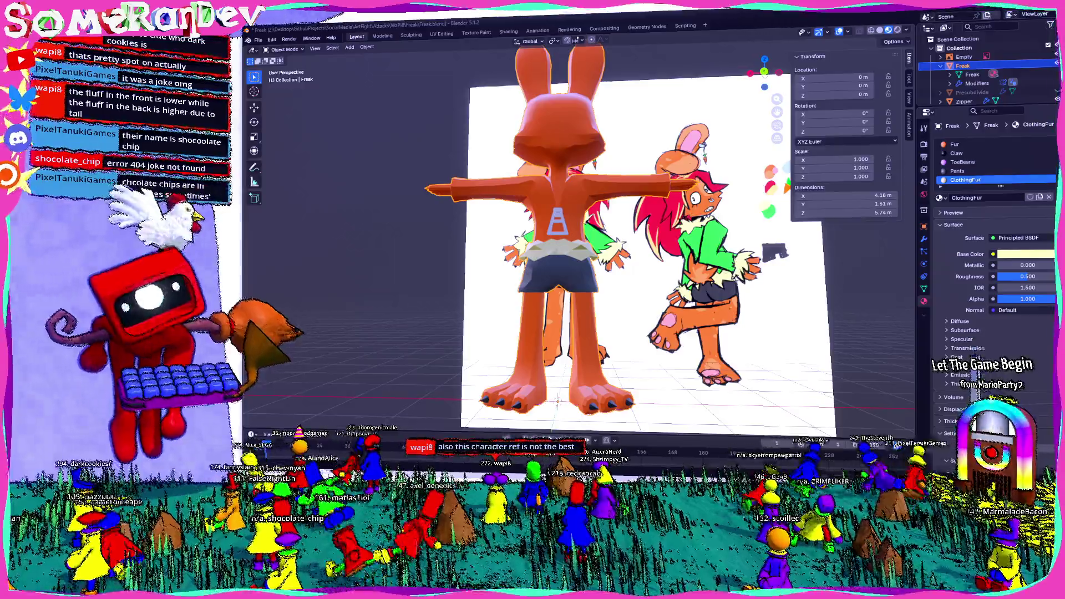
{"action": "mouse_move", "coordinate": [479, 290]}
{"action": "middle_mouse_down"}
{"action": "mouse_move", "coordinate": [591, 337]}
{"action": "mouse_move", "coordinate": [534, 238]}
{"action": "middle_mouse_up"}
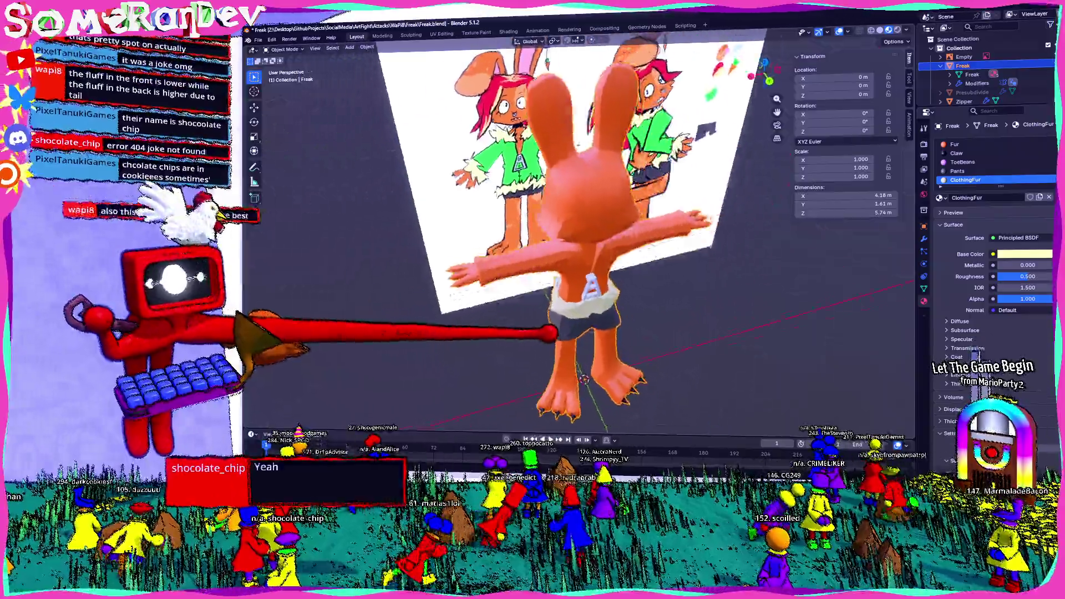
{"action": "scroll", "coordinate": [546, 238], "scroll_direction": "up", "scroll_amount": 5}
Step: Enter Edit Mode, view from behind, select the torso faces and make the Fur slot current
{"action": "key", "text": "Tab"}
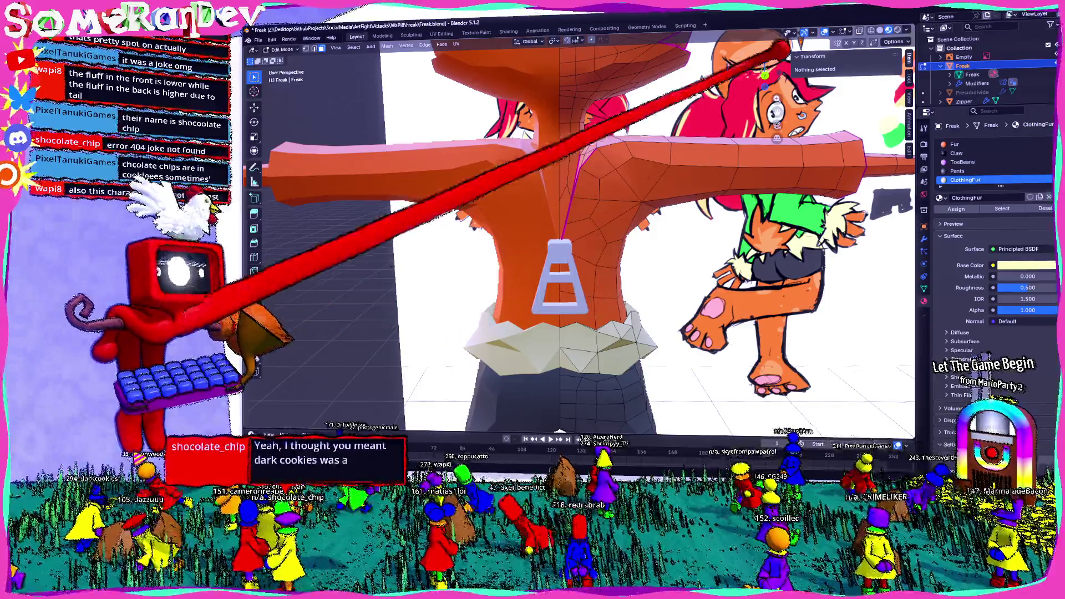
{"action": "middle_click_drag", "start_coordinate": [598, 309], "coordinate": [855, 47]}
{"action": "key", "text": "ctrl+KP_1"}
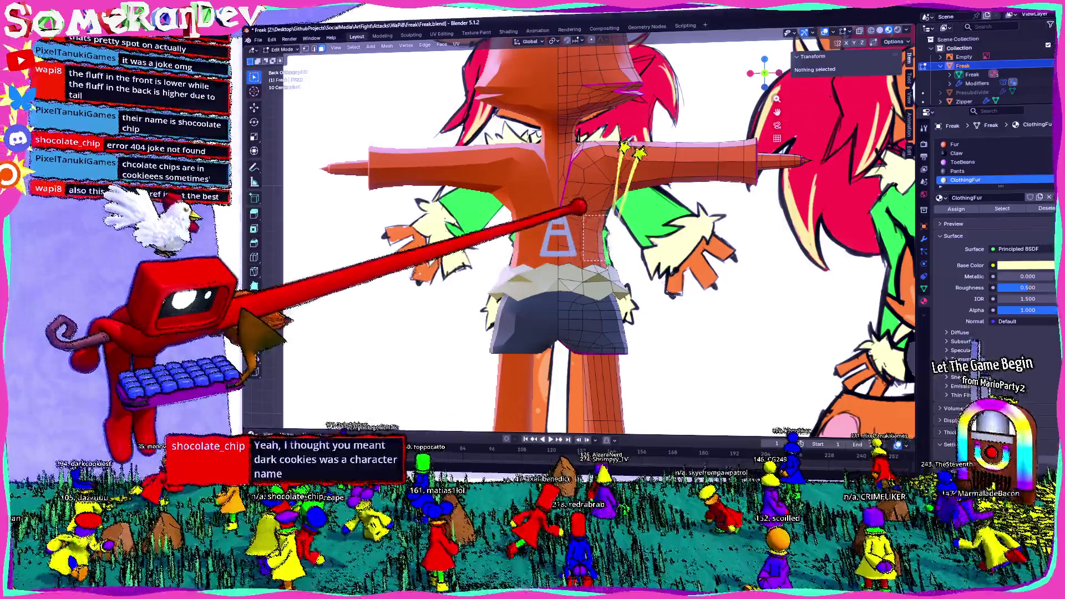
{"action": "left_click", "coordinate": [571, 178]}
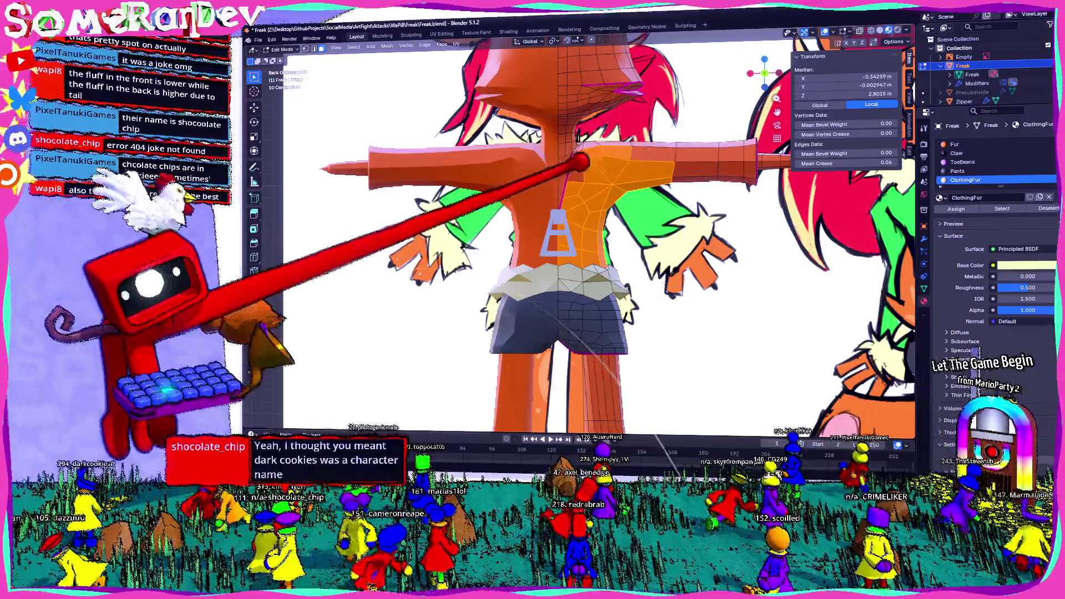
{"action": "left_click", "coordinate": [955, 144]}
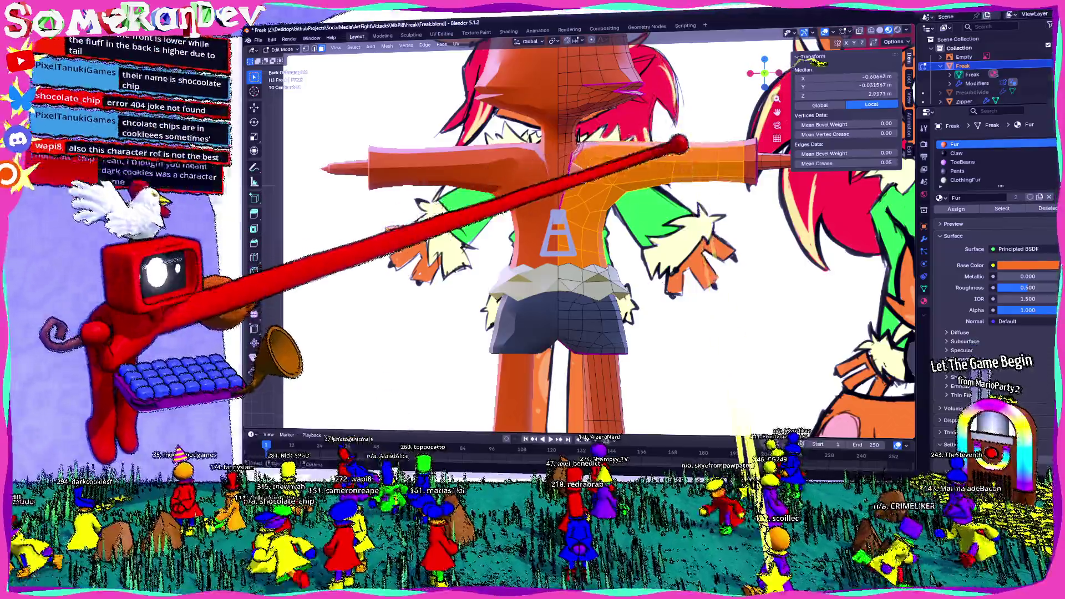
Step: Add the face loops along the arm to the jacket selection
{"action": "middle_click_drag", "start_coordinate": [582, 250], "coordinate": [532, 249]}
{"action": "scroll", "coordinate": [582, 250], "scroll_direction": "up", "scroll_amount": 2}
{"action": "left_click", "coordinate": [733, 137], "text": "alt"}
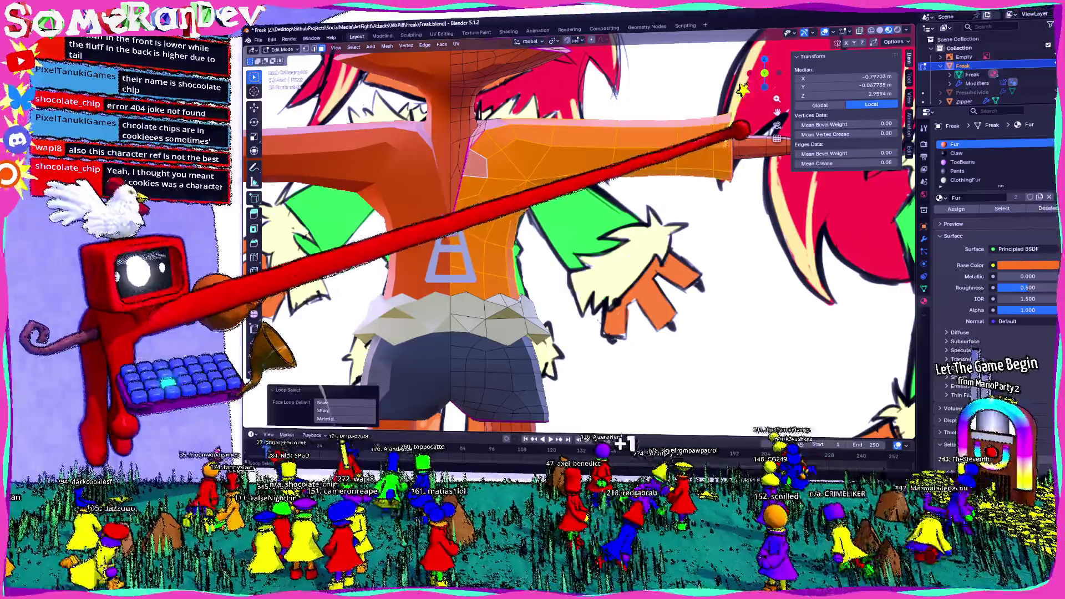
{"action": "middle_click_drag", "start_coordinate": [732, 137], "coordinate": [504, 150]}
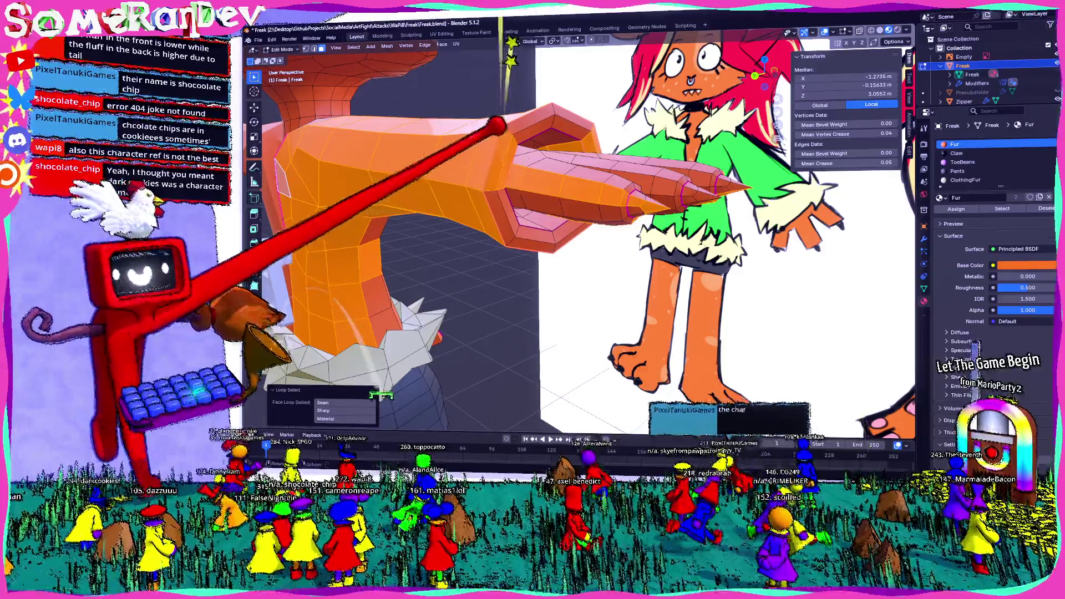
{"action": "left_click", "coordinate": [516, 141], "text": "alt"}
{"action": "mouse_move", "coordinate": [516, 125]}
{"action": "middle_mouse_down"}
{"action": "mouse_move", "coordinate": [474, 92]}
{"action": "mouse_move", "coordinate": [512, 163]}
{"action": "mouse_move", "coordinate": [475, 141]}
{"action": "mouse_move", "coordinate": [582, 155]}
{"action": "middle_mouse_up"}
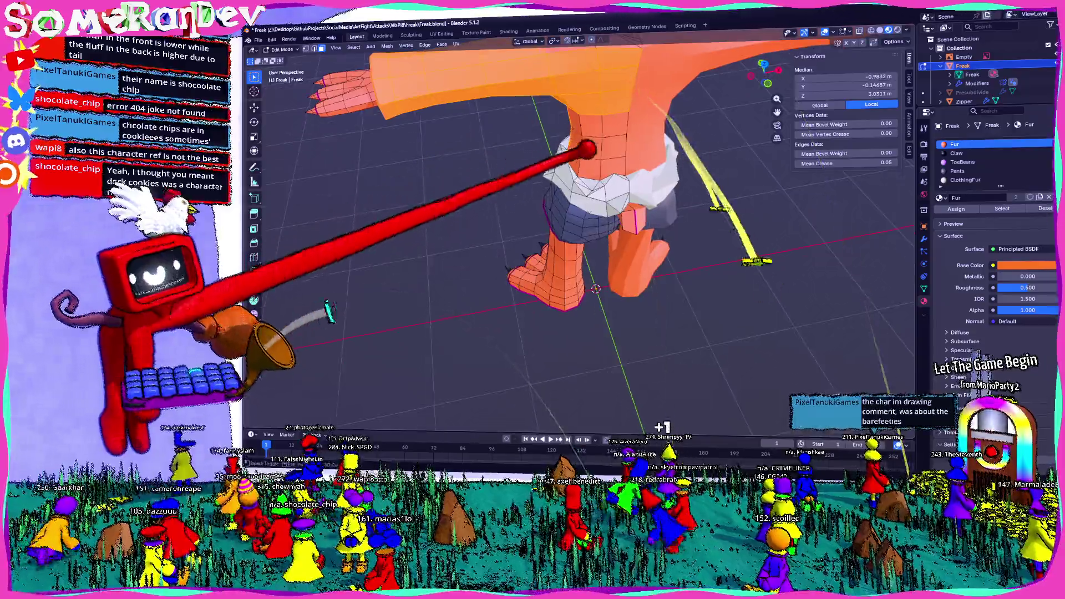
{"action": "scroll", "coordinate": [595, 112], "scroll_direction": "up", "scroll_amount": 2}
Step: Orbit around the neck, arm and body to check the selected jacket area
{"action": "middle_click_drag", "start_coordinate": [634, 83], "coordinate": [526, 223]}
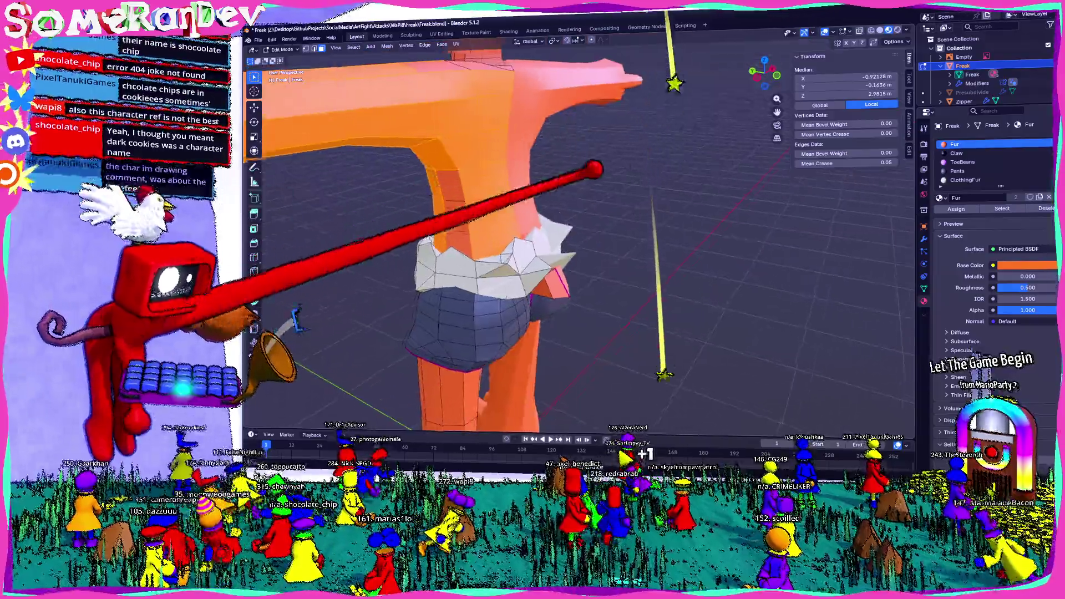
{"action": "middle_click_drag", "start_coordinate": [549, 99], "coordinate": [560, 250]}
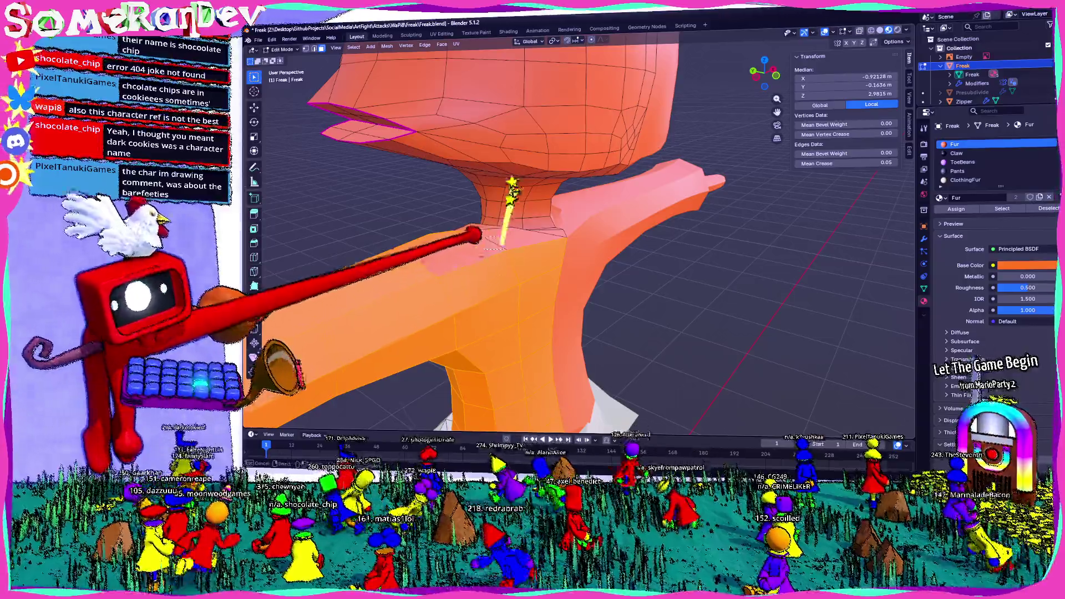
{"action": "middle_click_drag", "start_coordinate": [546, 127], "coordinate": [584, 163]}
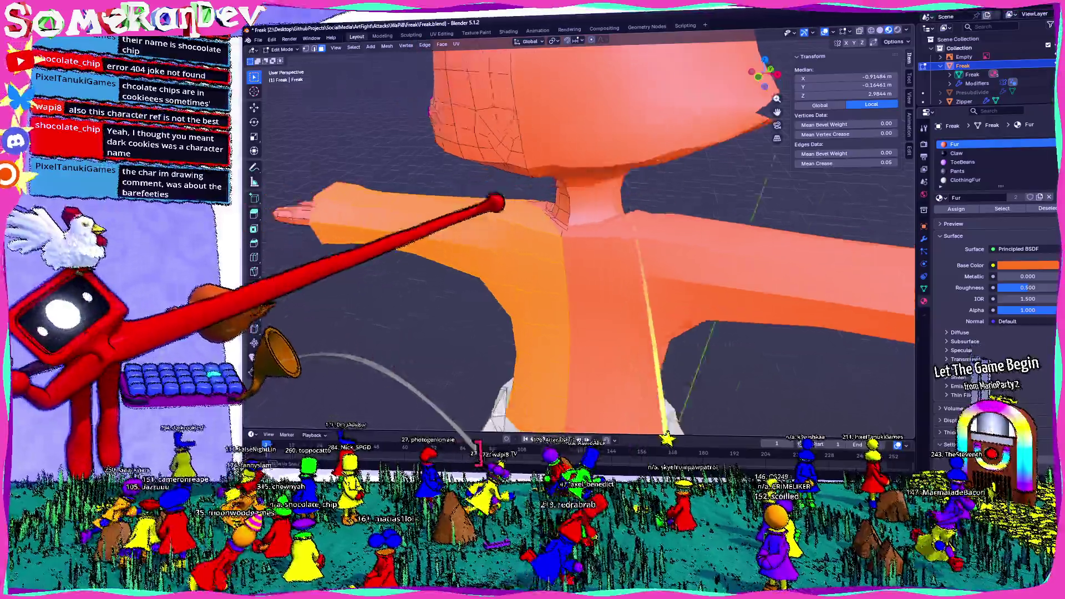
{"action": "mouse_move", "coordinate": [574, 350]}
{"action": "middle_mouse_down"}
{"action": "mouse_move", "coordinate": [551, 386]}
{"action": "mouse_move", "coordinate": [788, 423]}
{"action": "middle_mouse_up"}
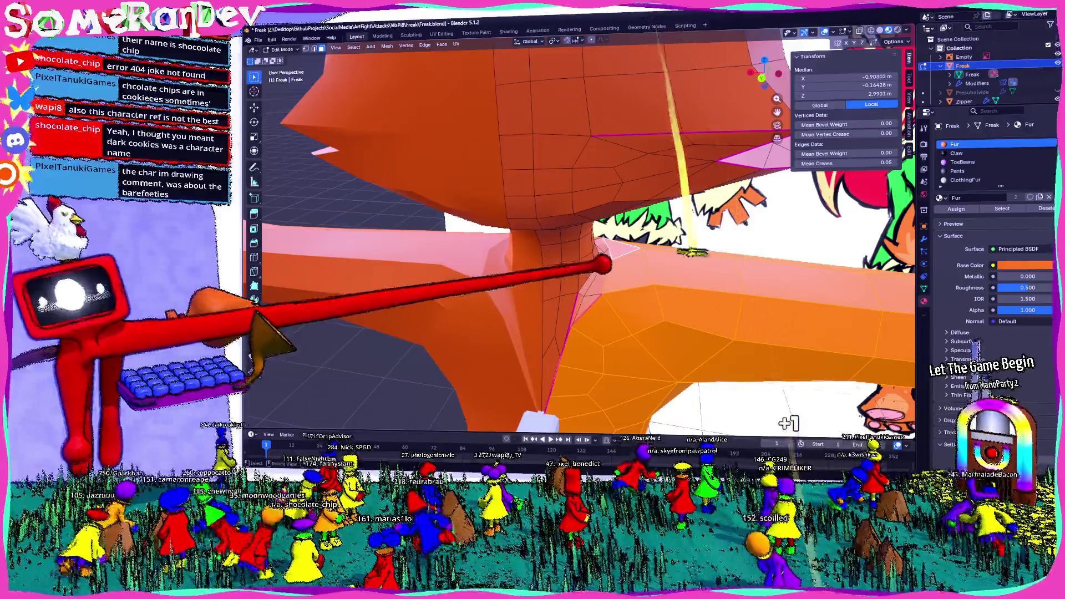
{"action": "mouse_move", "coordinate": [671, 310]}
{"action": "middle_mouse_down"}
{"action": "mouse_move", "coordinate": [614, 300]}
{"action": "mouse_move", "coordinate": [492, 311]}
{"action": "mouse_move", "coordinate": [488, 263]}
{"action": "mouse_move", "coordinate": [448, 242]}
{"action": "middle_mouse_up"}
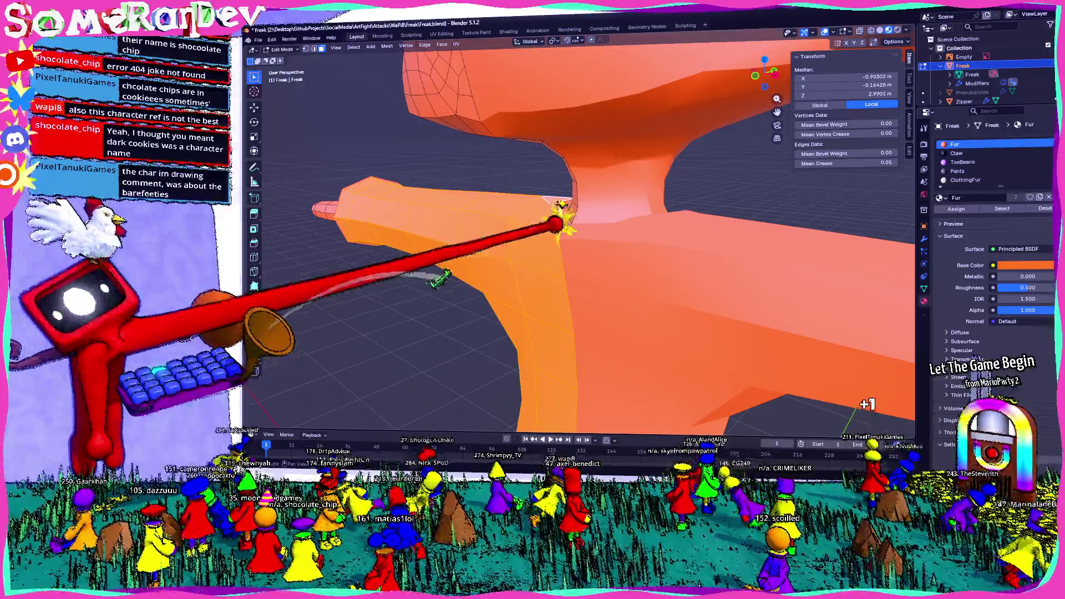
{"action": "mouse_move", "coordinate": [555, 223]}
{"action": "middle_mouse_down"}
{"action": "mouse_move", "coordinate": [696, 235]}
{"action": "mouse_move", "coordinate": [724, 269]}
{"action": "mouse_move", "coordinate": [644, 322]}
{"action": "middle_mouse_up"}
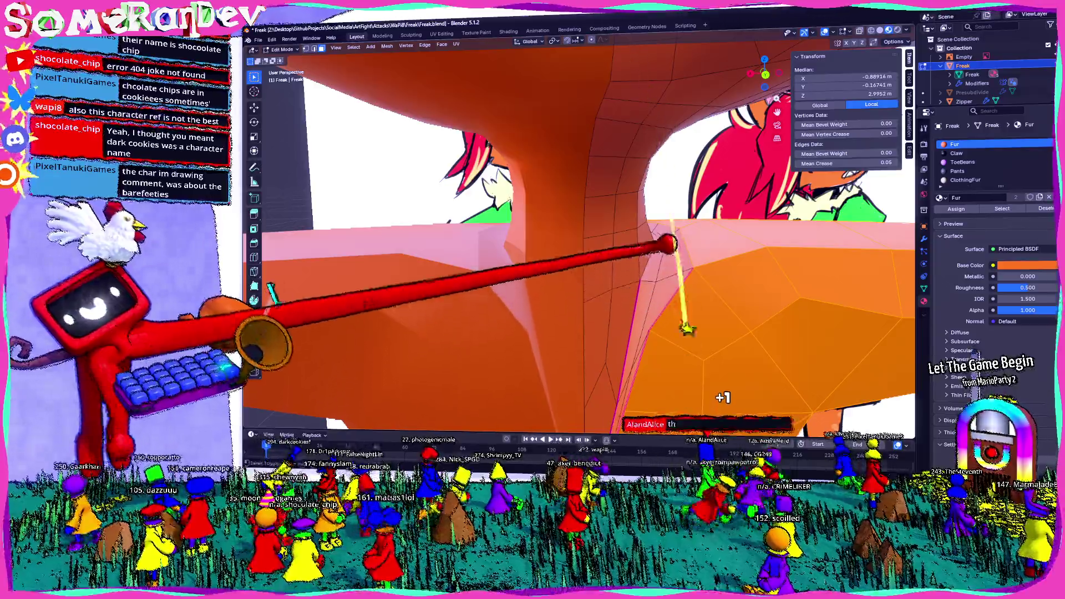
{"action": "mouse_move", "coordinate": [694, 247]}
{"action": "middle_mouse_down"}
{"action": "mouse_move", "coordinate": [654, 269]}
{"action": "mouse_move", "coordinate": [511, 280]}
{"action": "mouse_move", "coordinate": [673, 244]}
{"action": "middle_mouse_up"}
{"action": "scroll", "coordinate": [674, 245], "scroll_direction": "down", "scroll_amount": 2}
{"action": "scroll", "coordinate": [671, 294], "scroll_direction": "down", "scroll_amount": 2}
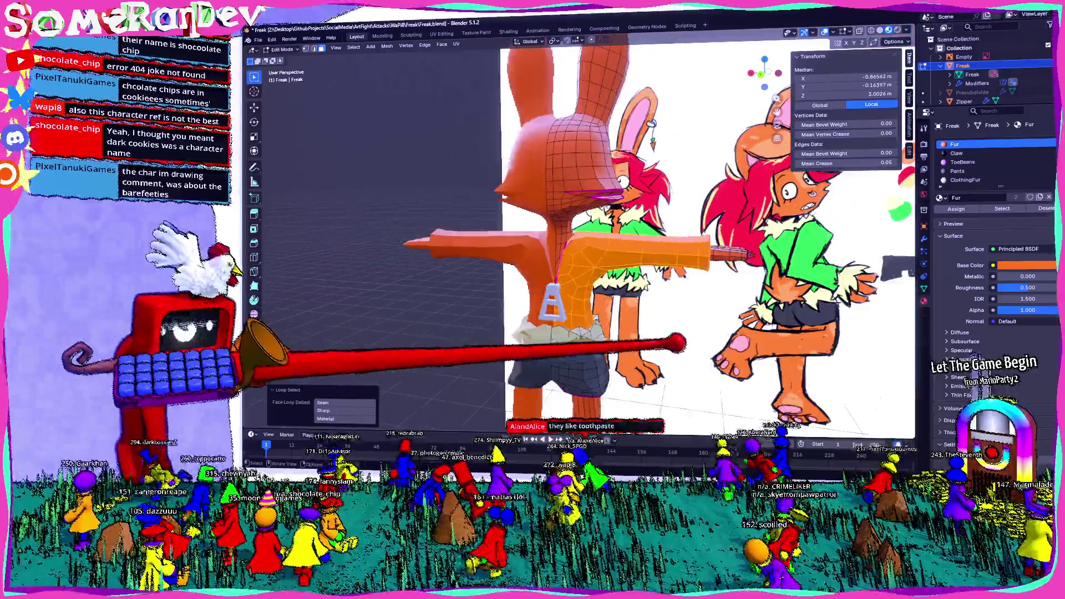
Step: Add a new Jacket material slot with a green base colour
{"action": "middle_click_drag", "start_coordinate": [641, 362], "coordinate": [1022, 224]}
{"action": "left_click", "coordinate": [1049, 144]}
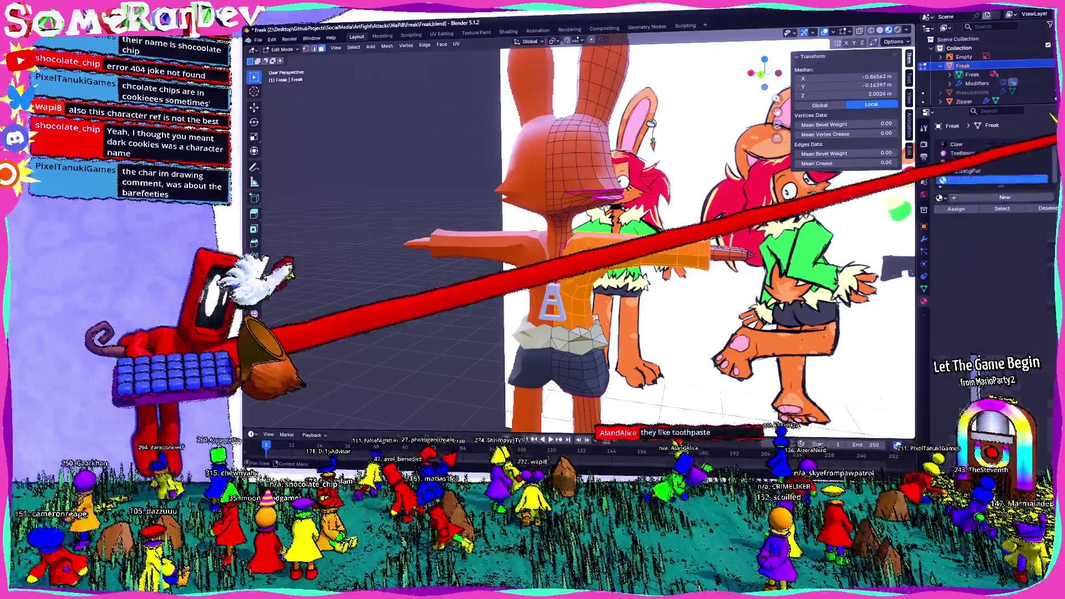
{"action": "left_click", "coordinate": [994, 194]}
{"action": "type", "text": "Jacket"}
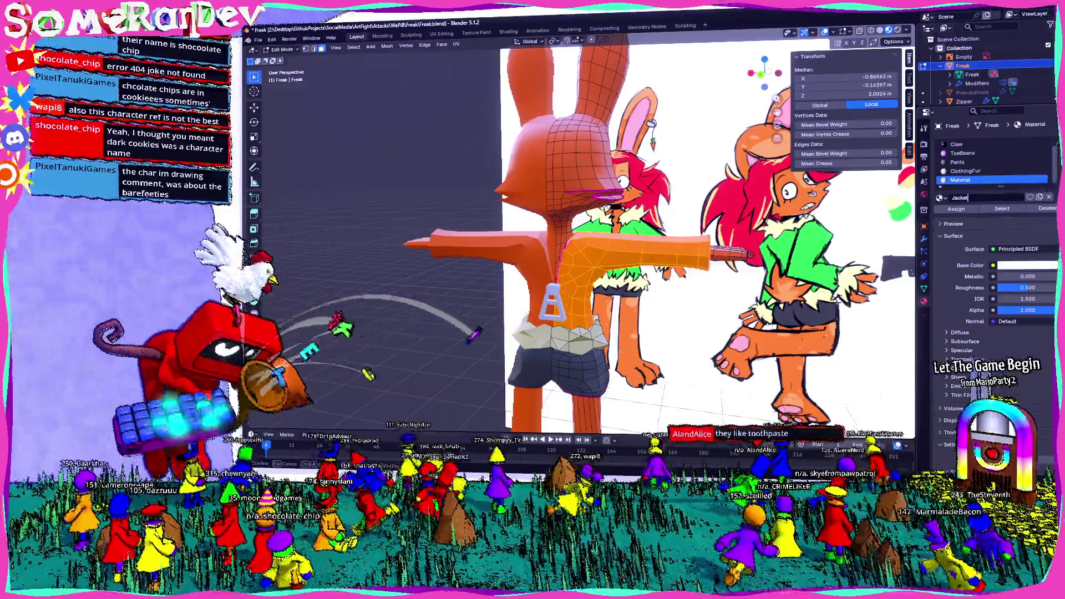
{"action": "left_click", "coordinate": [1023, 264]}
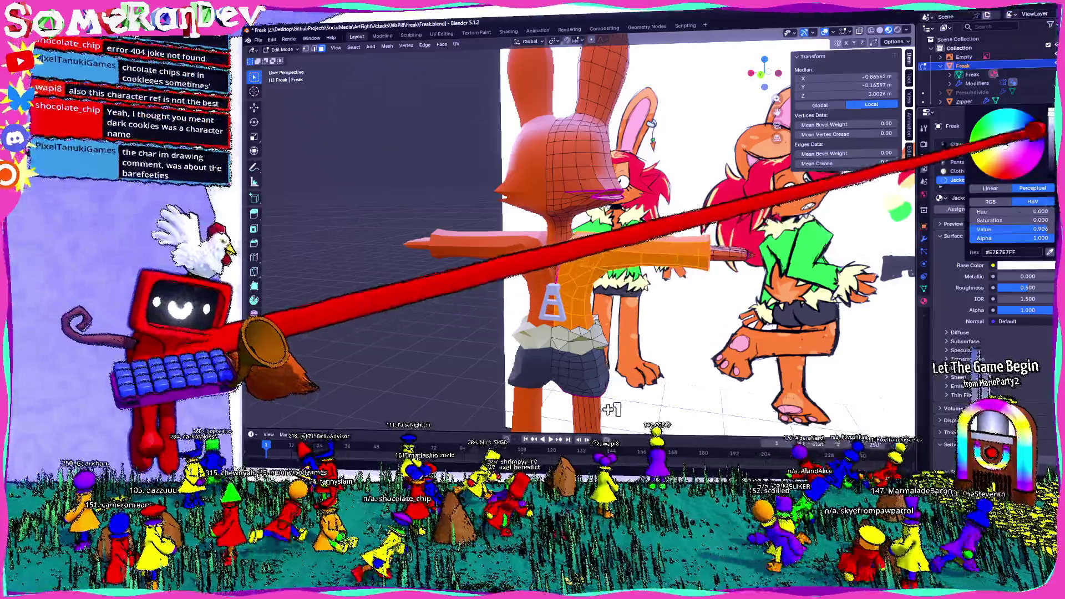
{"action": "left_click_drag", "start_coordinate": [975, 131], "coordinate": [1035, 127]}
Step: Assign Jacket to the selected faces, deepen its green, and return to Object Mode
{"action": "left_click", "coordinate": [957, 209]}
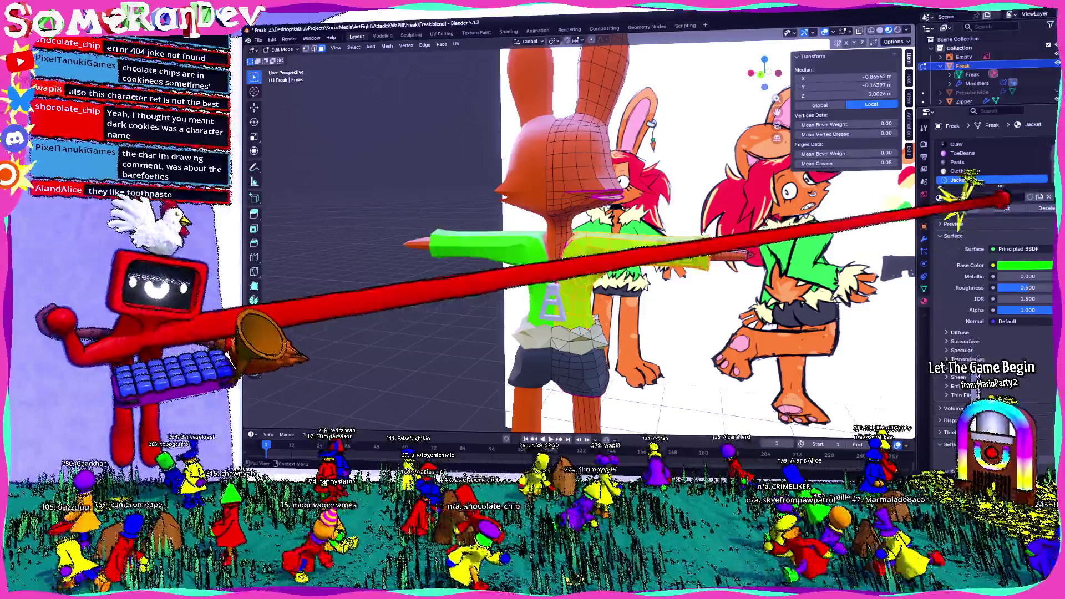
{"action": "left_click", "coordinate": [1023, 265]}
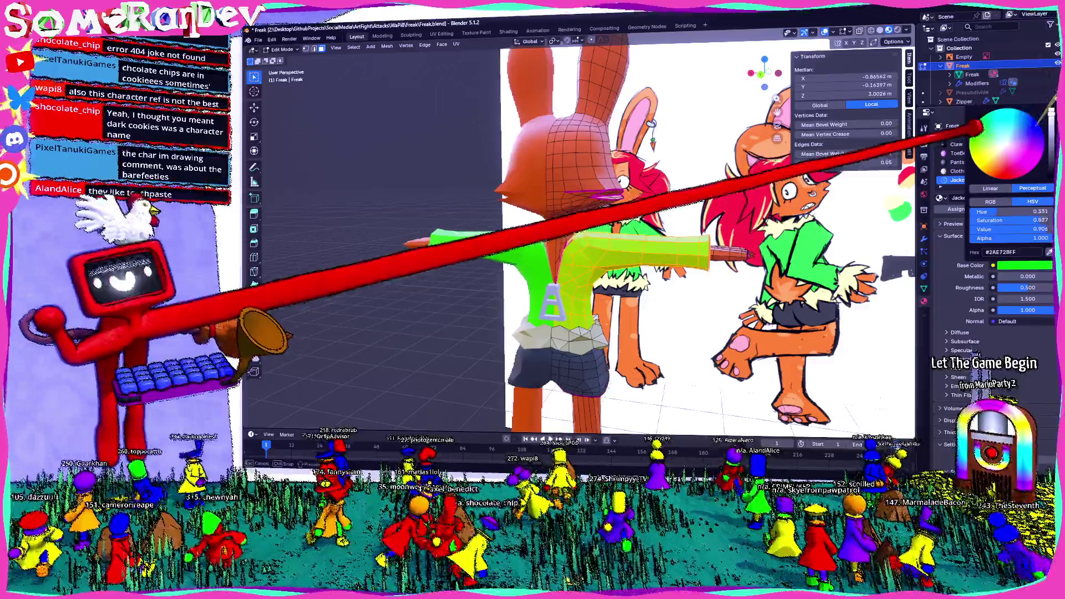
{"action": "left_click_drag", "start_coordinate": [982, 131], "coordinate": [1040, 124]}
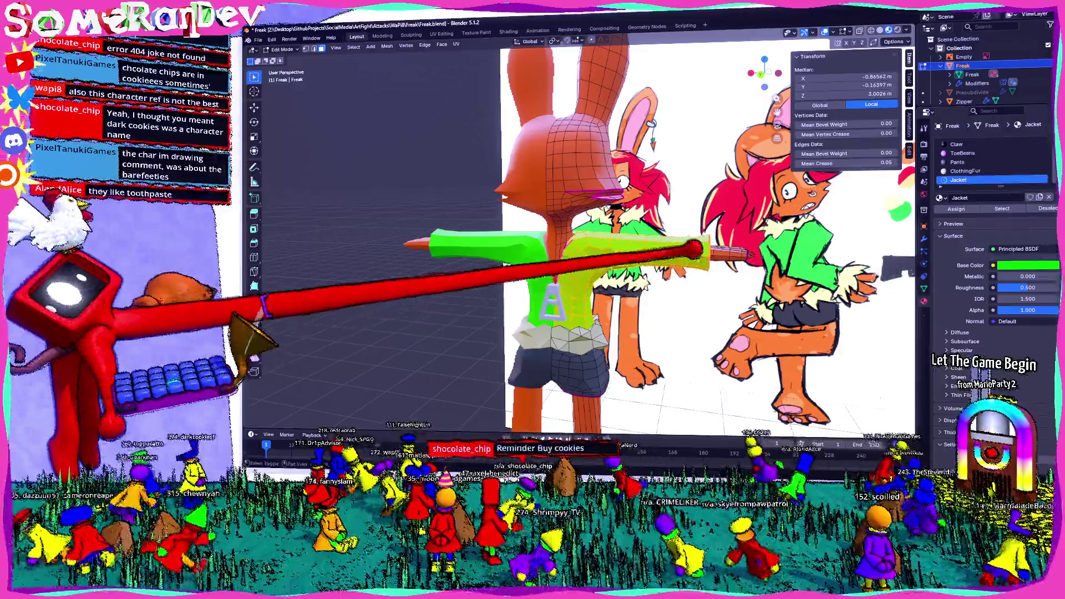
{"action": "middle_click_drag", "start_coordinate": [753, 259], "coordinate": [308, 183]}
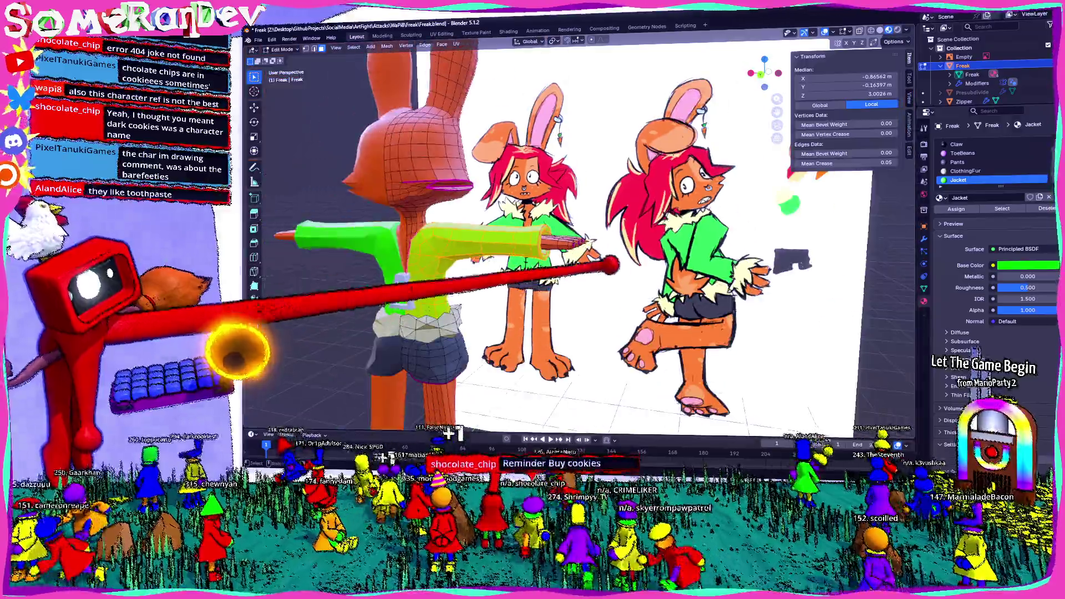
{"action": "key", "text": "Tab"}
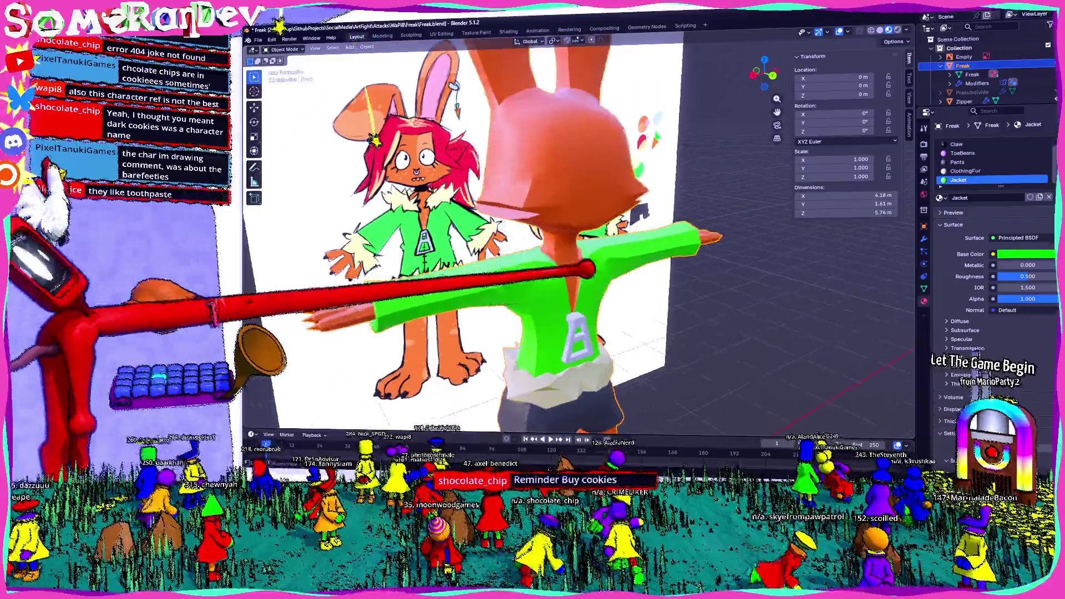
{"action": "middle_click_drag", "start_coordinate": [299, 178], "coordinate": [541, 259]}
{"action": "scroll", "coordinate": [541, 258], "scroll_direction": "down", "scroll_amount": 5}
{"action": "middle_click_drag", "start_coordinate": [623, 269], "coordinate": [587, 250]}
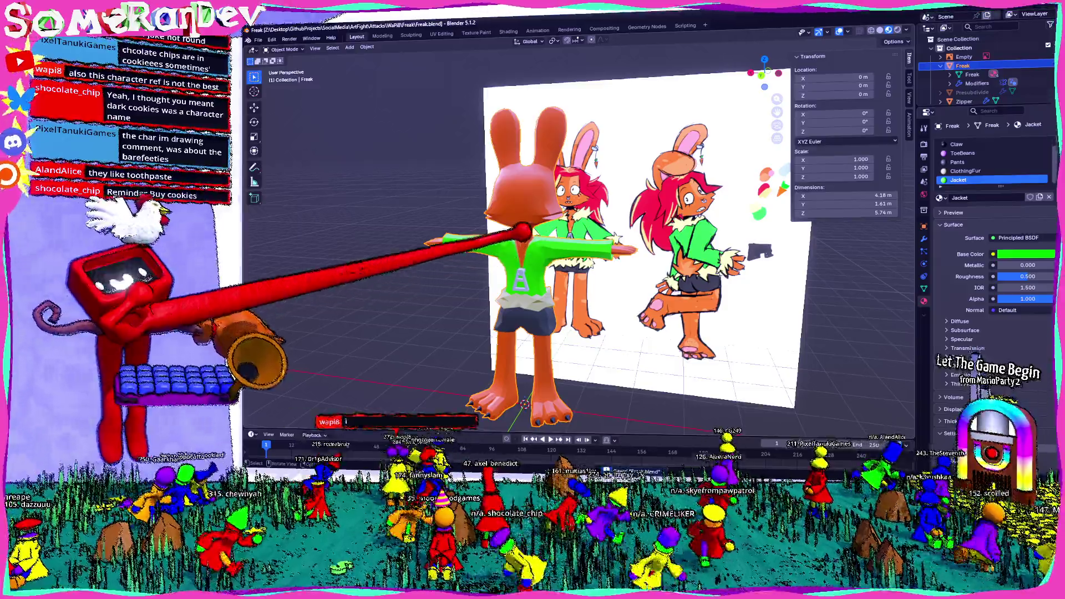
{"action": "middle_click_drag", "start_coordinate": [583, 249], "coordinate": [532, 254]}
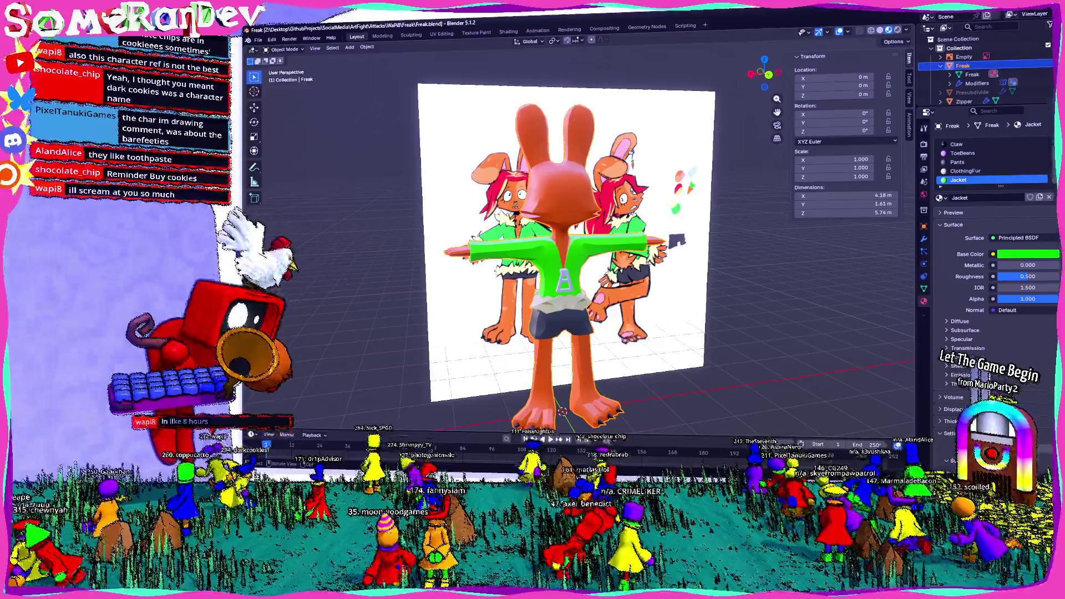
{"action": "scroll", "coordinate": [566, 241], "scroll_direction": "down", "scroll_amount": 4}
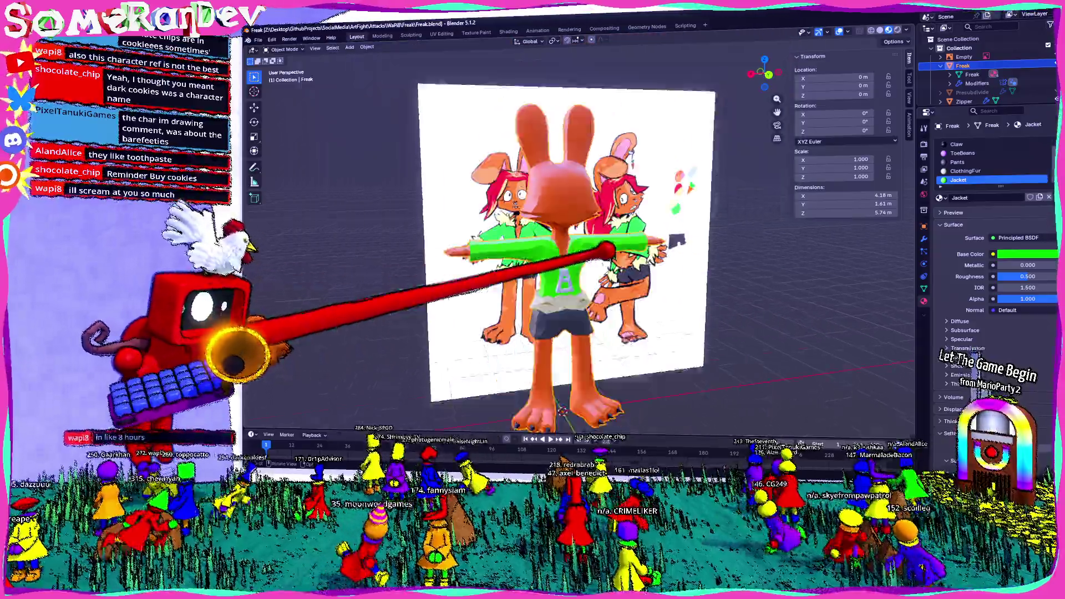
{"action": "middle_click_drag", "start_coordinate": [703, 417], "coordinate": [791, 399]}
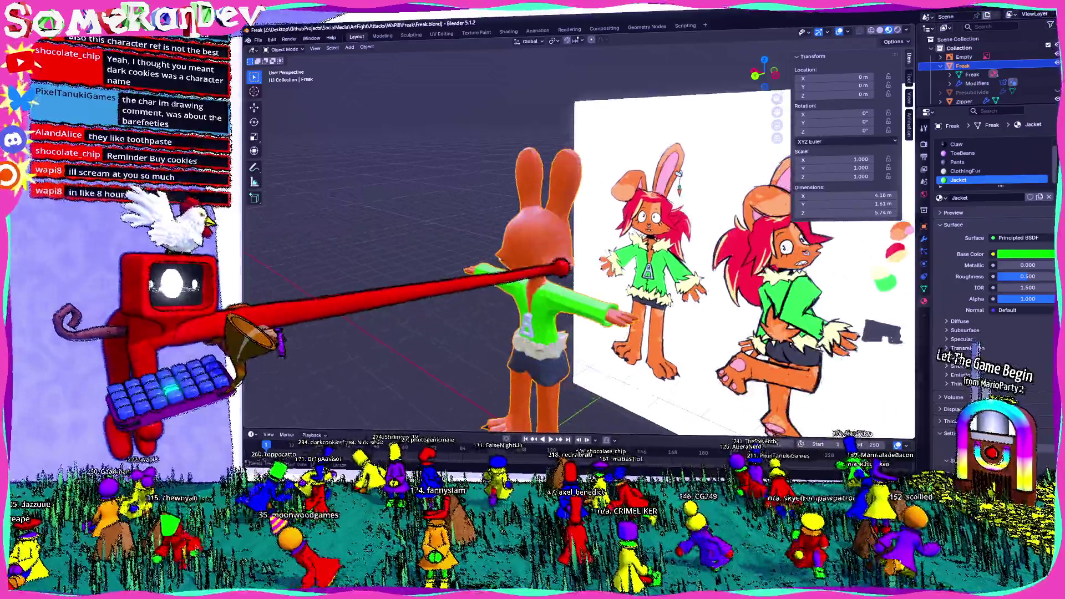
{"action": "scroll", "coordinate": [570, 238], "scroll_direction": "up", "scroll_amount": 5}
{"action": "mouse_move", "coordinate": [285, 404]}
{"action": "middle_mouse_down"}
{"action": "mouse_move", "coordinate": [583, 268]}
{"action": "mouse_move", "coordinate": [352, 305]}
{"action": "mouse_move", "coordinate": [380, 368]}
{"action": "middle_mouse_up"}
{"action": "scroll", "coordinate": [506, 231], "scroll_direction": "up", "scroll_amount": 4}
{"action": "mouse_move", "coordinate": [506, 231]}
{"action": "middle_mouse_down"}
{"action": "mouse_move", "coordinate": [742, 268]}
{"action": "mouse_move", "coordinate": [611, 281]}
{"action": "mouse_move", "coordinate": [755, 252]}
{"action": "mouse_move", "coordinate": [518, 300]}
{"action": "mouse_move", "coordinate": [529, 217]}
{"action": "mouse_move", "coordinate": [661, 380]}
{"action": "mouse_move", "coordinate": [594, 345]}
{"action": "mouse_move", "coordinate": [611, 380]}
{"action": "mouse_move", "coordinate": [593, 387]}
{"action": "mouse_move", "coordinate": [583, 249]}
{"action": "mouse_move", "coordinate": [427, 407]}
{"action": "middle_mouse_up"}
{"action": "scroll", "coordinate": [741, 271], "scroll_direction": "up", "scroll_amount": 3}
{"action": "key", "text": "Tab"}
{"action": "left_click", "coordinate": [541, 291]}
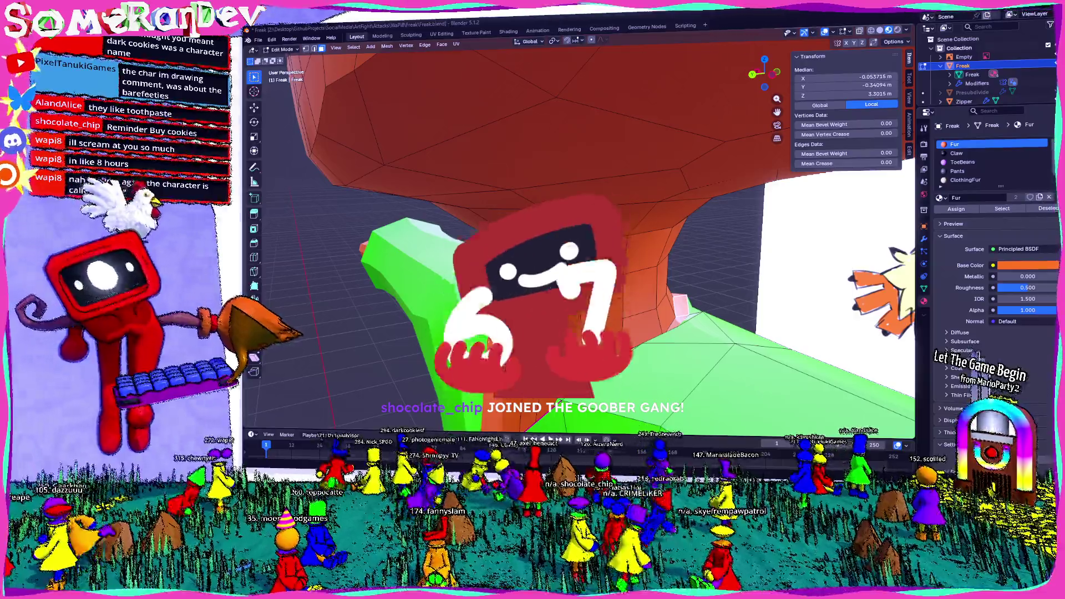
{"action": "scroll", "coordinate": [974, 167], "scroll_direction": "down", "scroll_amount": 1}
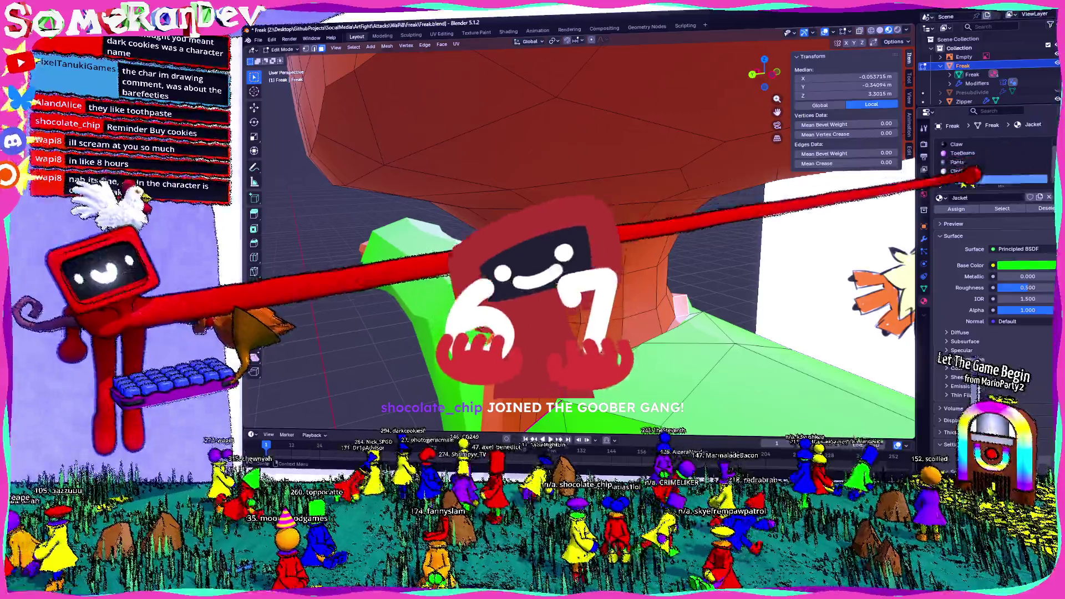
{"action": "left_click", "coordinate": [965, 181]}
{"action": "left_click_drag", "start_coordinate": [1001, 189], "coordinate": [1001, 222]}
{"action": "mouse_move", "coordinate": [583, 250]}
{"action": "middle_mouse_down"}
{"action": "mouse_move", "coordinate": [499, 292]}
{"action": "mouse_move", "coordinate": [632, 242]}
{"action": "middle_mouse_up"}
{"action": "left_click", "coordinate": [957, 145]}
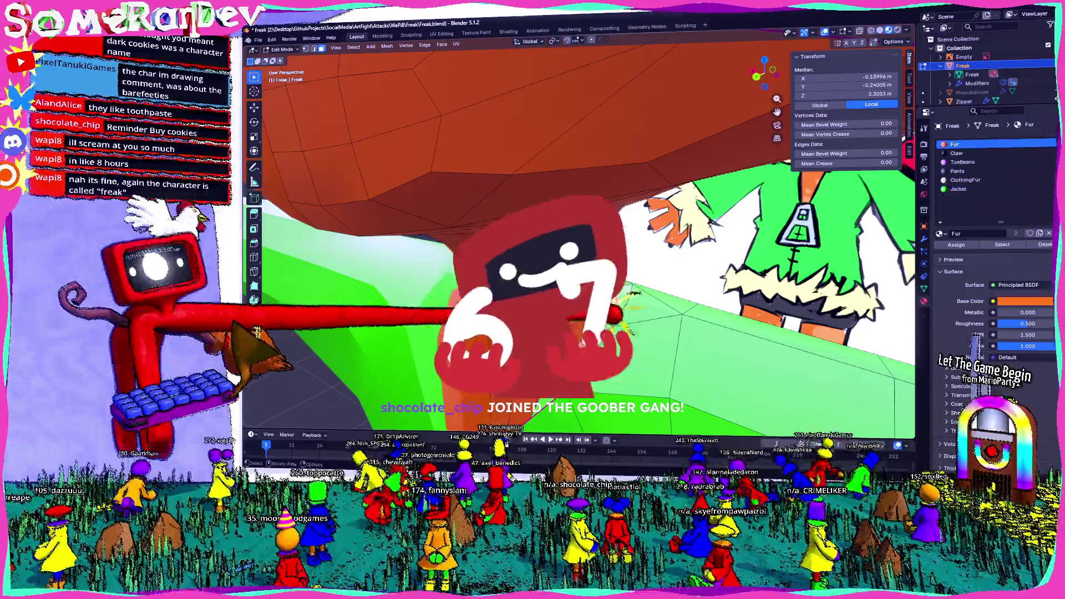
{"action": "mouse_move", "coordinate": [615, 325]}
{"action": "middle_mouse_down"}
{"action": "mouse_move", "coordinate": [713, 393]}
{"action": "mouse_move", "coordinate": [653, 236]}
{"action": "middle_mouse_up"}
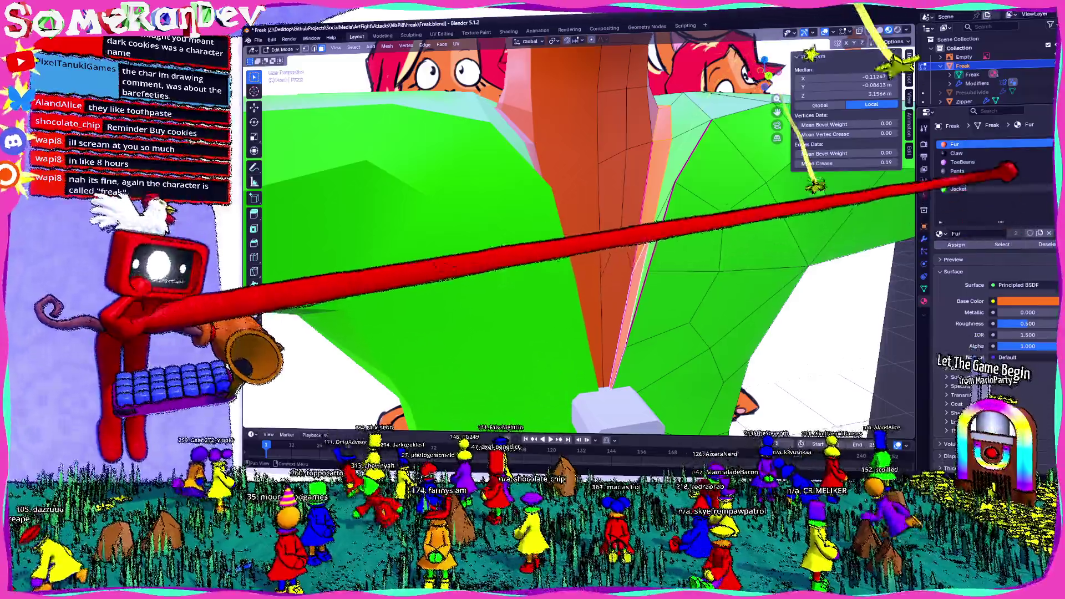
{"action": "left_click", "coordinate": [957, 189]}
{"action": "middle_click_drag", "start_coordinate": [583, 249], "coordinate": [582, 167]}
{"action": "key", "text": "Tab"}
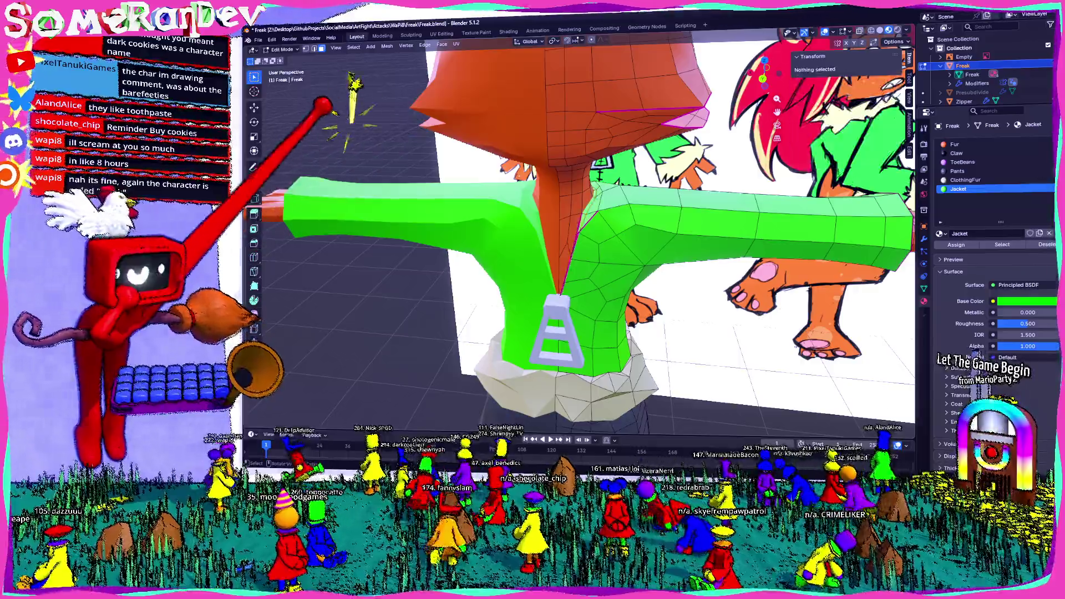
{"action": "scroll", "coordinate": [583, 250], "scroll_direction": "down", "scroll_amount": 2}
{"action": "middle_click_drag", "start_coordinate": [582, 250], "coordinate": [533, 249]}
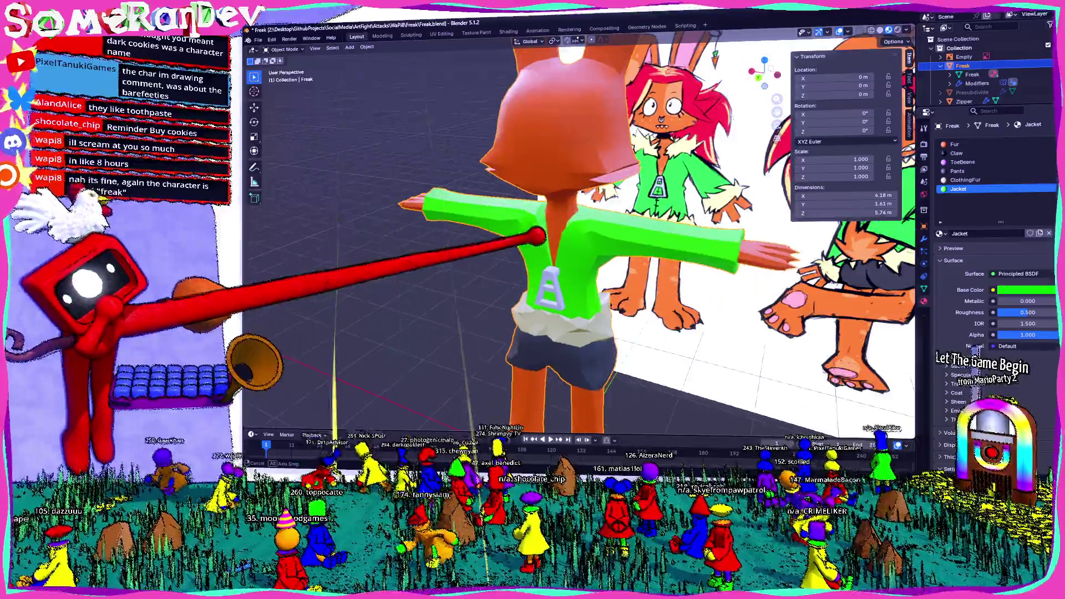
{"action": "scroll", "coordinate": [582, 250], "scroll_direction": "down", "scroll_amount": 2}
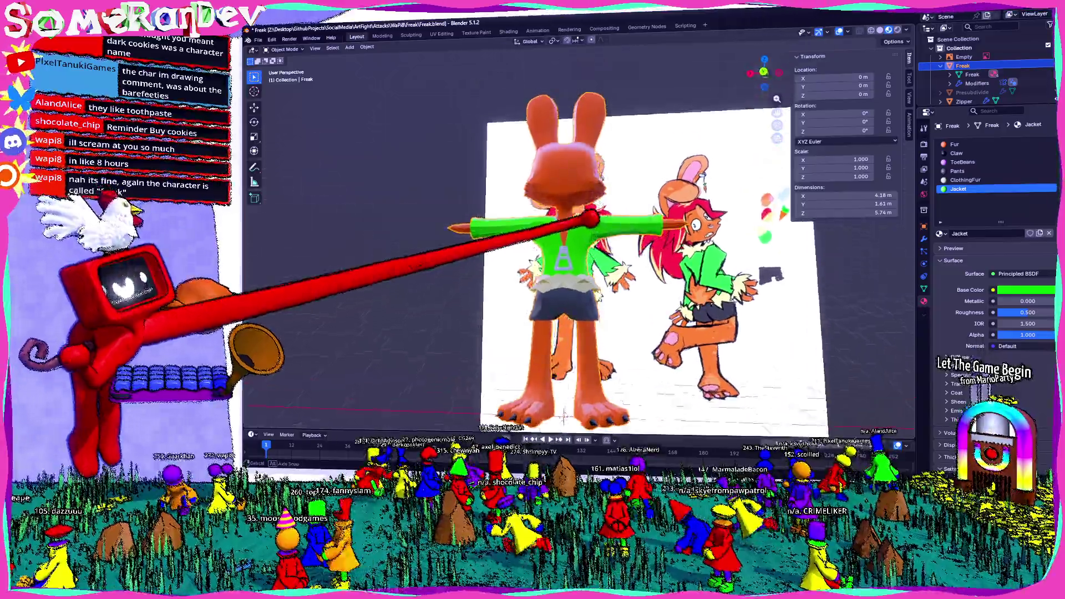
Step: Orbit around the whole character comparing it with the reference drawing
{"action": "middle_click_drag", "start_coordinate": [583, 250], "coordinate": [533, 249]}
{"action": "middle_click_drag", "start_coordinate": [555, 397], "coordinate": [499, 398]}
{"action": "scroll", "coordinate": [555, 397], "scroll_direction": "up", "scroll_amount": 2}
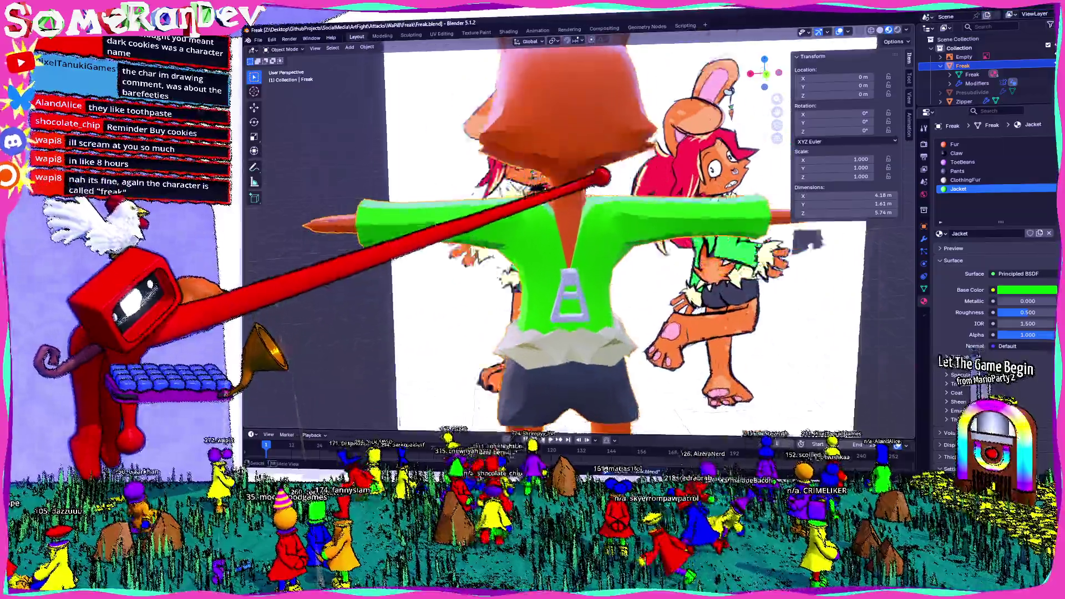
{"action": "mouse_move", "coordinate": [583, 250]}
{"action": "middle_mouse_down"}
{"action": "mouse_move", "coordinate": [549, 242]}
{"action": "mouse_move", "coordinate": [583, 250]}
{"action": "middle_mouse_up"}
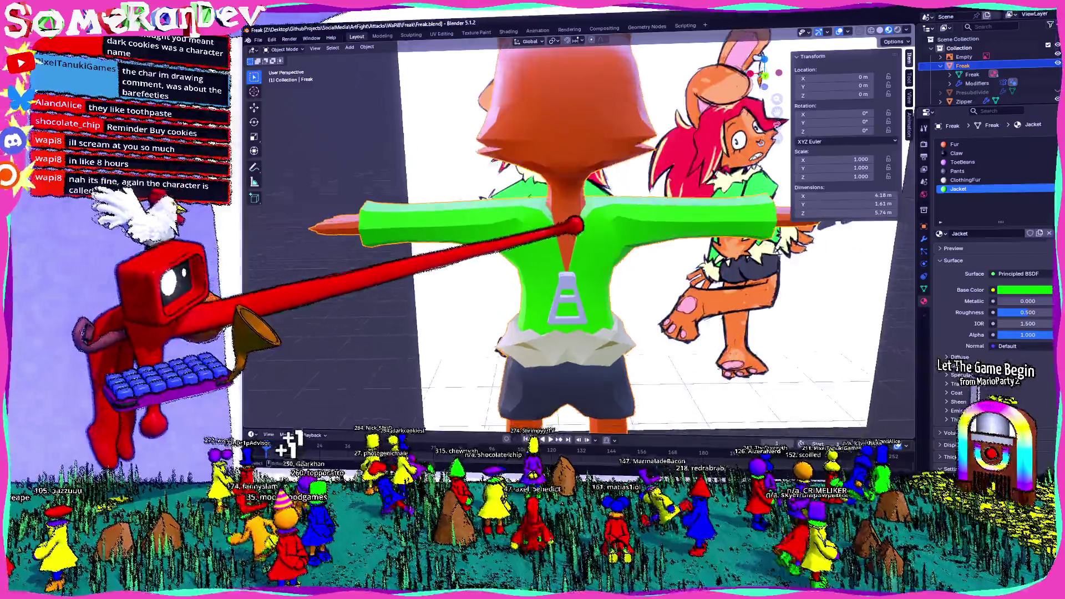
{"action": "scroll", "coordinate": [566, 250], "scroll_direction": "down", "scroll_amount": 2}
{"action": "middle_click_drag", "start_coordinate": [566, 251], "coordinate": [524, 250]}
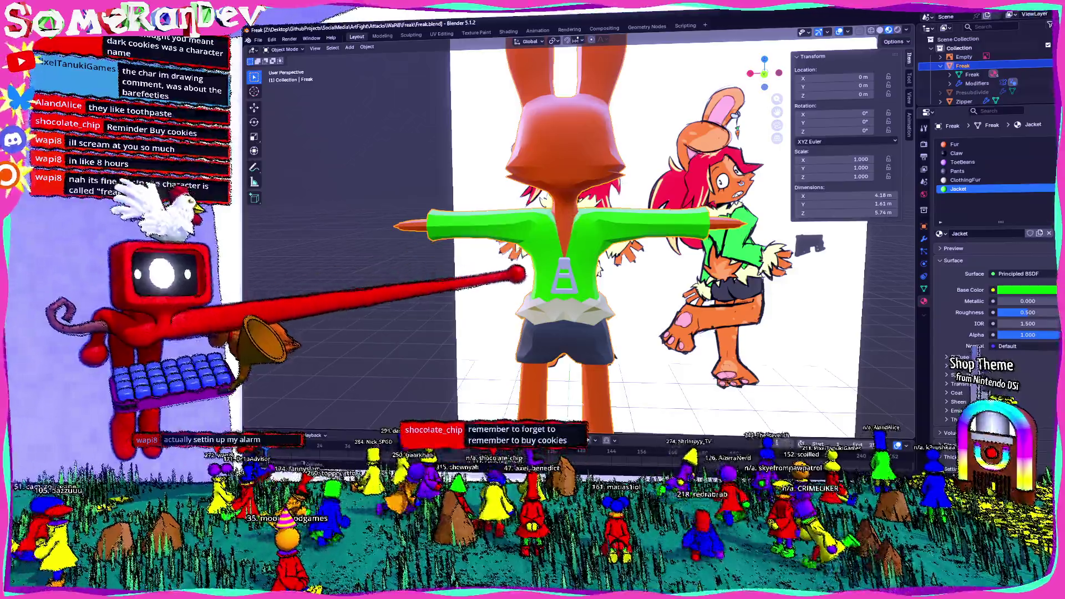
{"action": "mouse_move", "coordinate": [516, 274]}
{"action": "middle_mouse_down"}
{"action": "mouse_move", "coordinate": [487, 226]}
{"action": "mouse_move", "coordinate": [707, 349]}
{"action": "middle_mouse_up"}
{"action": "scroll", "coordinate": [714, 214], "scroll_direction": "up", "scroll_amount": 3}
{"action": "mouse_move", "coordinate": [713, 214]}
{"action": "middle_mouse_down"}
{"action": "mouse_move", "coordinate": [703, 261]}
{"action": "mouse_move", "coordinate": [629, 321]}
{"action": "mouse_move", "coordinate": [535, 218]}
{"action": "mouse_move", "coordinate": [629, 255]}
{"action": "middle_mouse_up"}
{"action": "scroll", "coordinate": [670, 332], "scroll_direction": "down", "scroll_amount": 3}
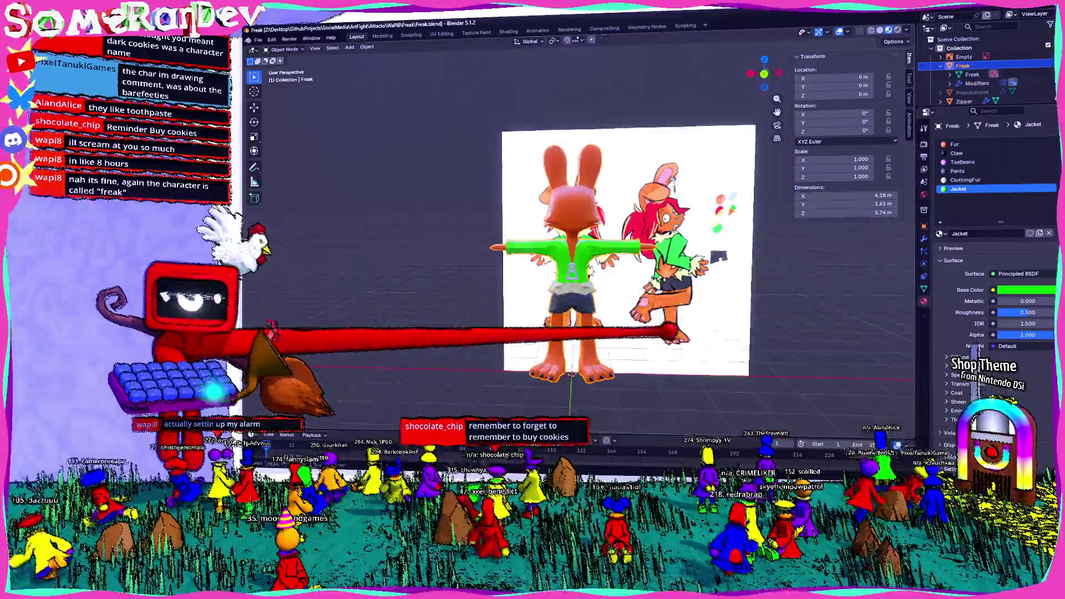
{"action": "mouse_move", "coordinate": [670, 333]}
{"action": "middle_mouse_down"}
{"action": "mouse_move", "coordinate": [630, 202]}
{"action": "mouse_move", "coordinate": [611, 256]}
{"action": "middle_mouse_up"}
{"action": "scroll", "coordinate": [617, 214], "scroll_direction": "up", "scroll_amount": 4}
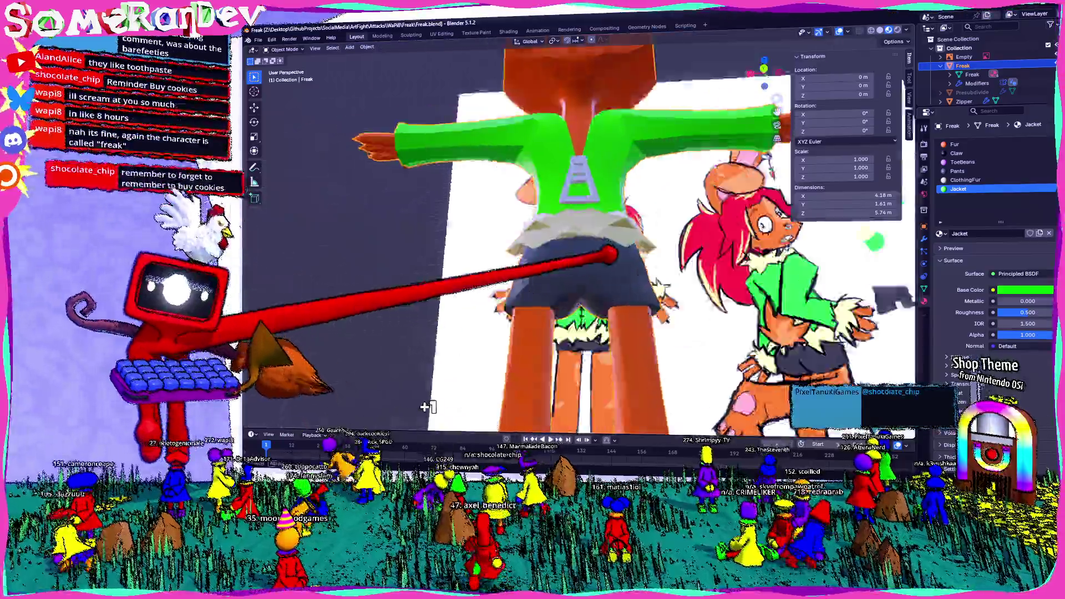
{"action": "mouse_move", "coordinate": [426, 406]}
{"action": "middle_mouse_down"}
{"action": "mouse_move", "coordinate": [500, 349]}
{"action": "mouse_move", "coordinate": [582, 333]}
{"action": "mouse_move", "coordinate": [516, 350]}
{"action": "middle_mouse_up"}
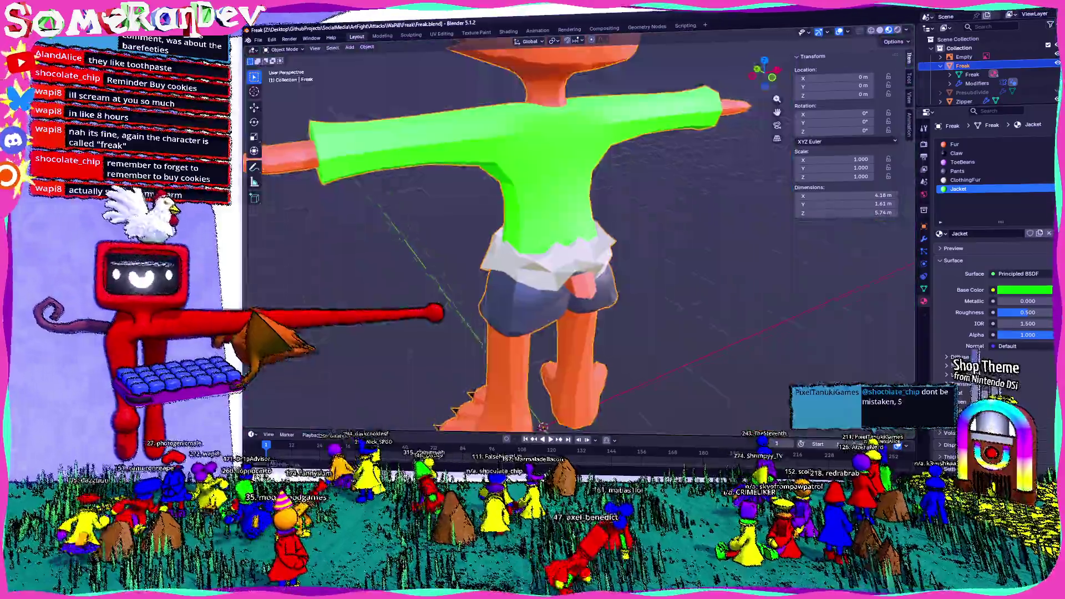
{"action": "scroll", "coordinate": [582, 250], "scroll_direction": "up", "scroll_amount": 3}
Step: Briefly inspect the shorts in Edit Mode, then orbit round the torso and arm from behind
{"action": "key", "text": "Tab"}
{"action": "scroll", "coordinate": [583, 250], "scroll_direction": "up", "scroll_amount": 2}
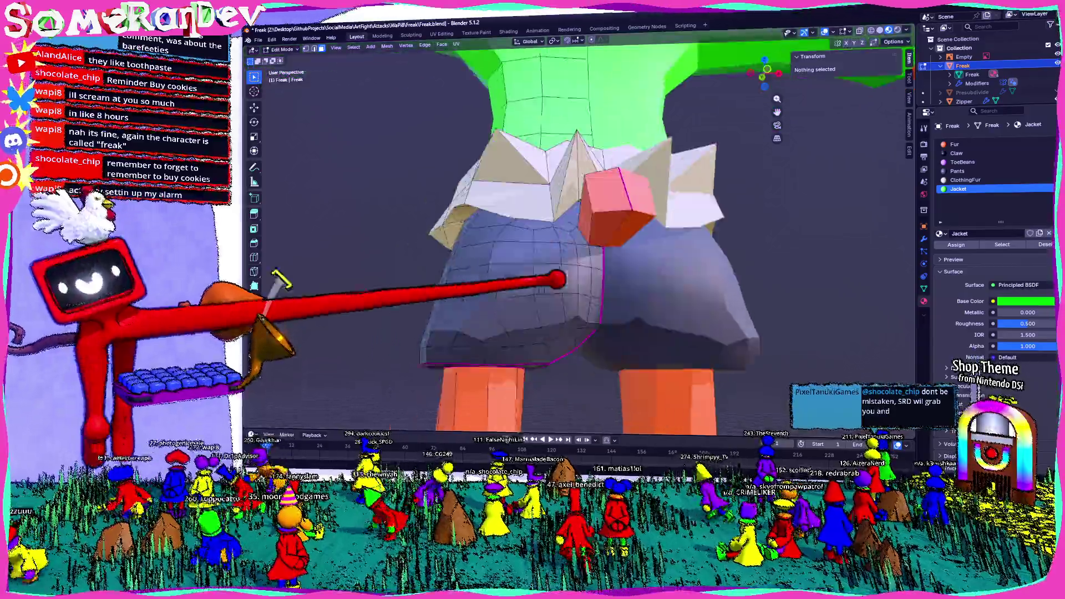
{"action": "mouse_move", "coordinate": [583, 250]}
{"action": "middle_mouse_down"}
{"action": "mouse_move", "coordinate": [532, 234]}
{"action": "mouse_move", "coordinate": [615, 258]}
{"action": "mouse_move", "coordinate": [582, 249]}
{"action": "mouse_move", "coordinate": [583, 216]}
{"action": "mouse_move", "coordinate": [599, 234]}
{"action": "mouse_move", "coordinate": [583, 291]}
{"action": "middle_mouse_up"}
{"action": "key", "text": "Tab"}
{"action": "scroll", "coordinate": [582, 249], "scroll_direction": "down", "scroll_amount": 3}
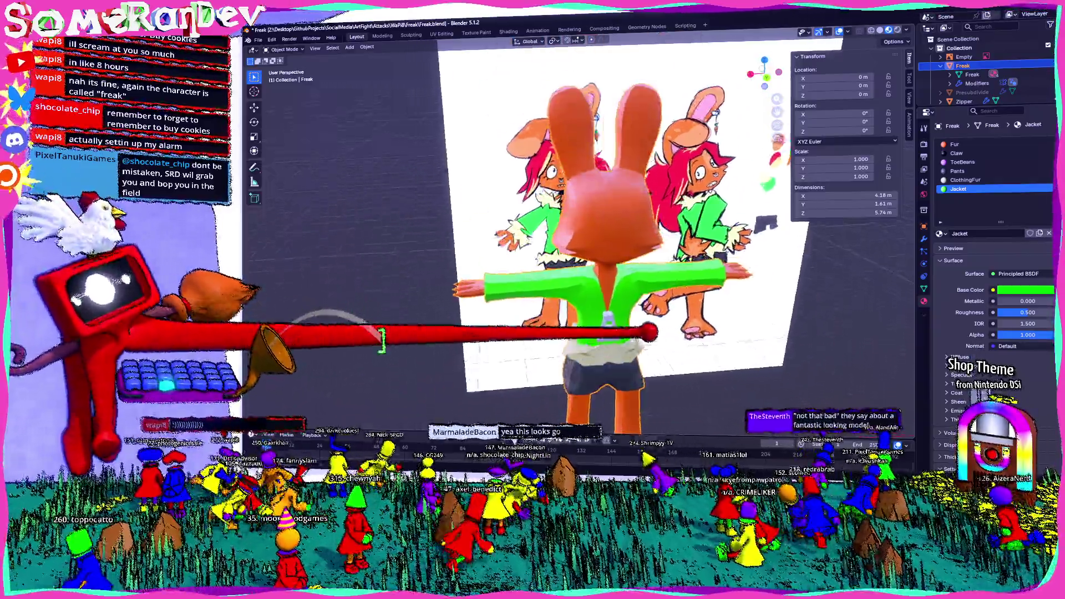
{"action": "middle_click_drag", "start_coordinate": [582, 249], "coordinate": [533, 249]}
{"action": "scroll", "coordinate": [499, 420], "scroll_direction": "up", "scroll_amount": 3}
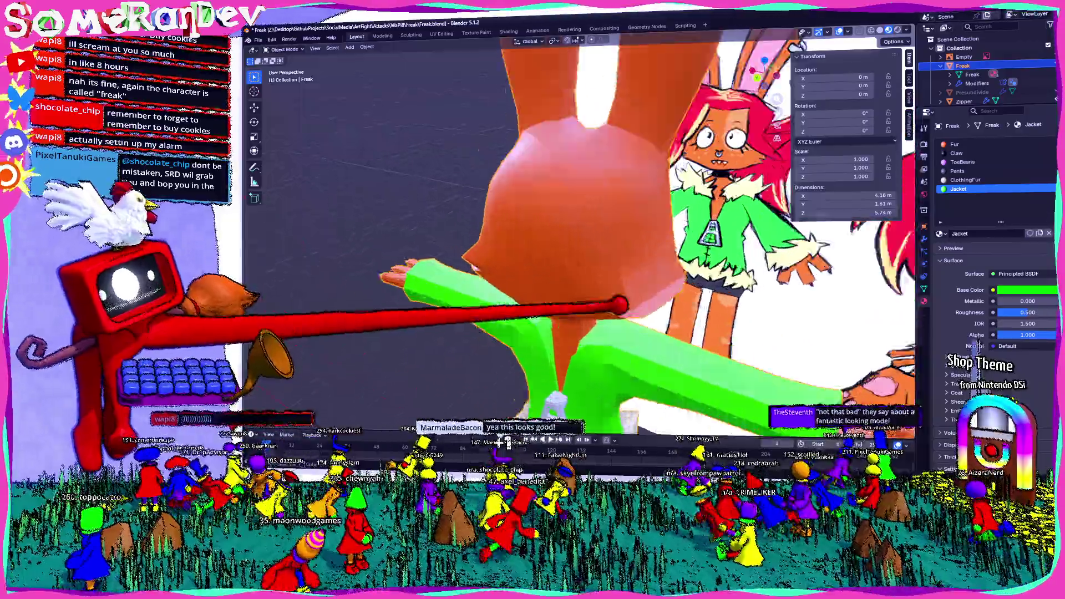
{"action": "scroll", "coordinate": [500, 420], "scroll_direction": "up", "scroll_amount": 2}
{"action": "scroll", "coordinate": [504, 421], "scroll_direction": "down", "scroll_amount": 2}
{"action": "middle_click_drag", "start_coordinate": [504, 422], "coordinate": [400, 407]}
{"action": "scroll", "coordinate": [533, 249], "scroll_direction": "down", "scroll_amount": 2}
{"action": "middle_click_drag", "start_coordinate": [532, 250], "coordinate": [400, 250]}
{"action": "scroll", "coordinate": [533, 250], "scroll_direction": "up", "scroll_amount": 3}
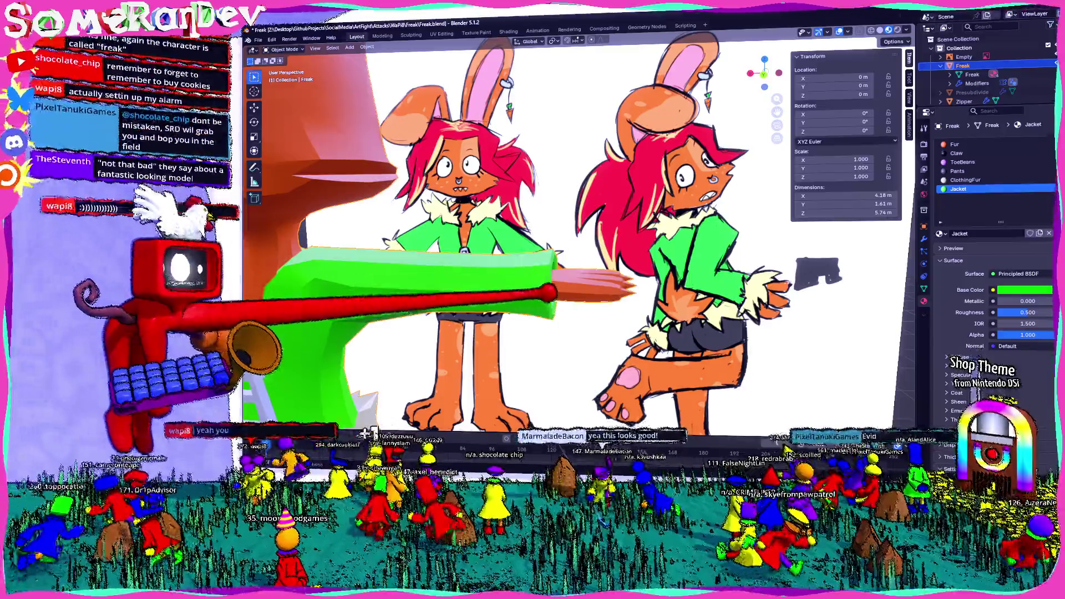
{"action": "scroll", "coordinate": [575, 241], "scroll_direction": "up", "scroll_amount": 2}
{"action": "scroll", "coordinate": [574, 242], "scroll_direction": "down", "scroll_amount": 2}
{"action": "scroll", "coordinate": [574, 241], "scroll_direction": "up", "scroll_amount": 2}
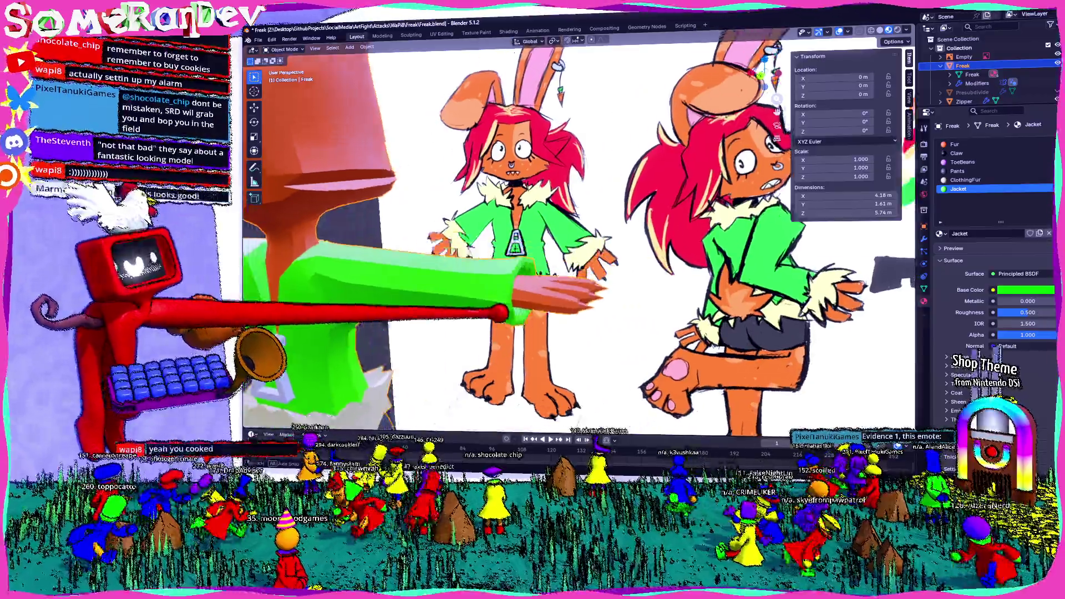
{"action": "scroll", "coordinate": [574, 242], "scroll_direction": "up", "scroll_amount": 1}
{"action": "scroll", "coordinate": [574, 241], "scroll_direction": "up", "scroll_amount": 2}
{"action": "scroll", "coordinate": [574, 241], "scroll_direction": "up", "scroll_amount": 2}
{"action": "scroll", "coordinate": [574, 242], "scroll_direction": "up", "scroll_amount": 1}
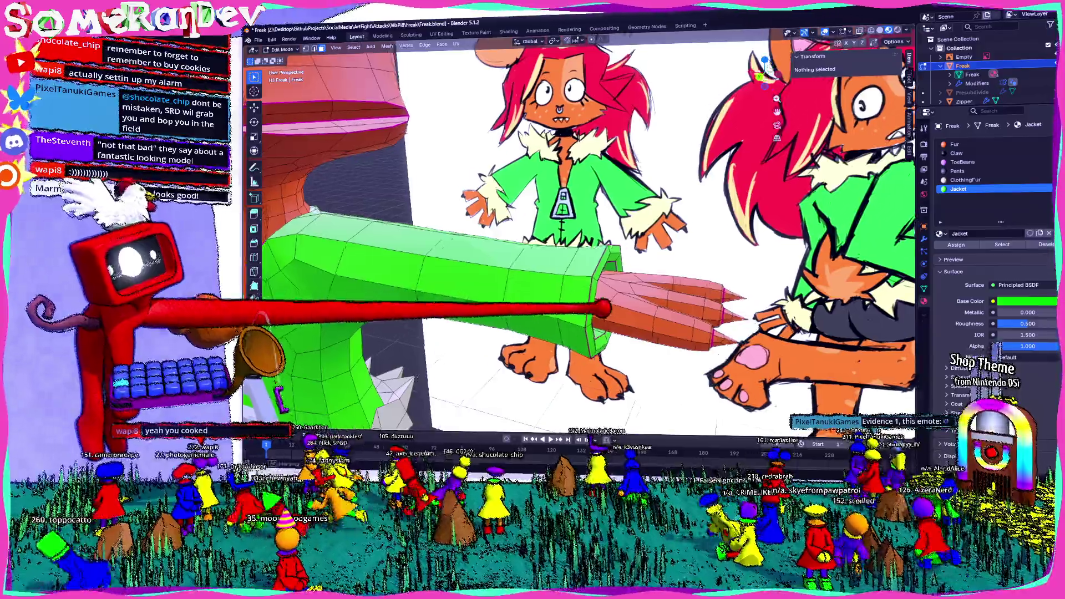
Step: In Edit Mode, select the ring of faces at the green sleeve's end beside the hand
{"action": "key", "text": "Tab"}
{"action": "mouse_move", "coordinate": [583, 250]}
{"action": "middle_mouse_down"}
{"action": "mouse_move", "coordinate": [499, 250]}
{"action": "mouse_move", "coordinate": [565, 250]}
{"action": "mouse_move", "coordinate": [549, 250]}
{"action": "mouse_move", "coordinate": [532, 275]}
{"action": "middle_mouse_up"}
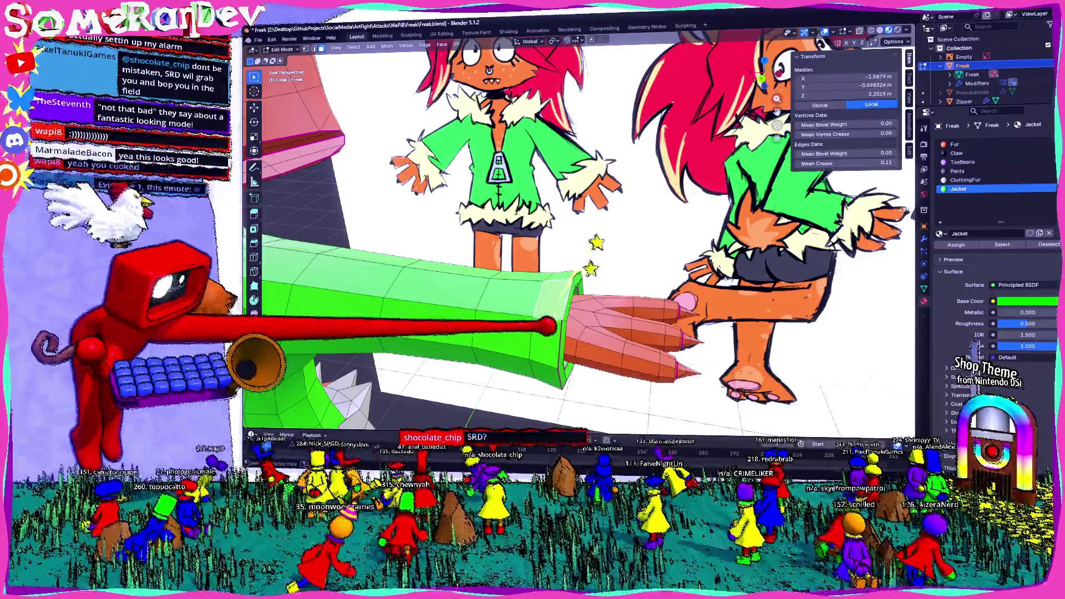
{"action": "left_click", "coordinate": [658, 411], "text": "alt"}
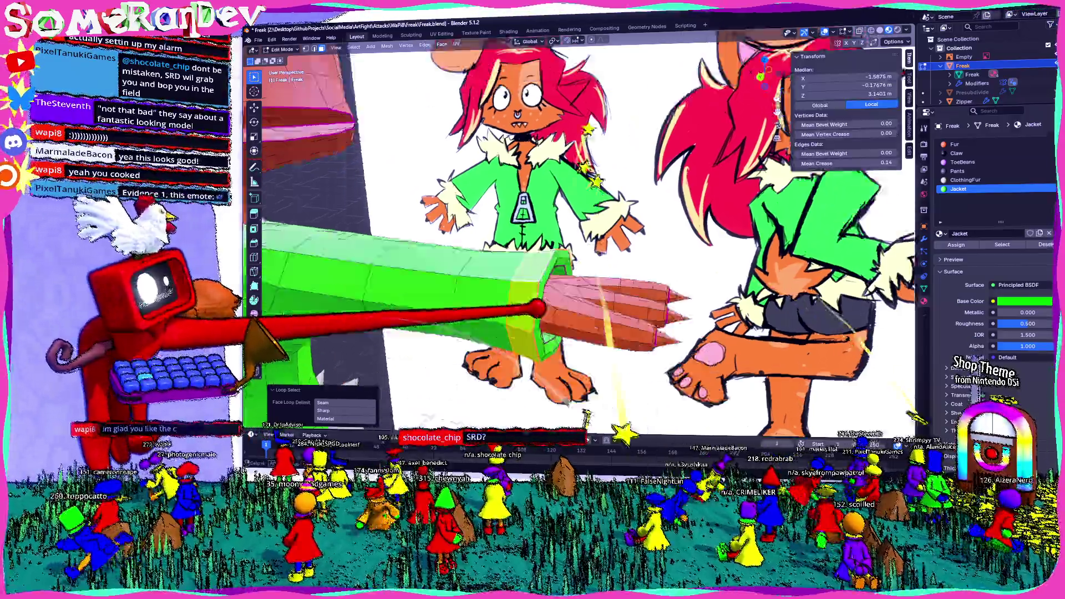
{"action": "middle_click_drag", "start_coordinate": [658, 410], "coordinate": [501, 330]}
{"action": "middle_click_drag", "start_coordinate": [648, 380], "coordinate": [621, 394]}
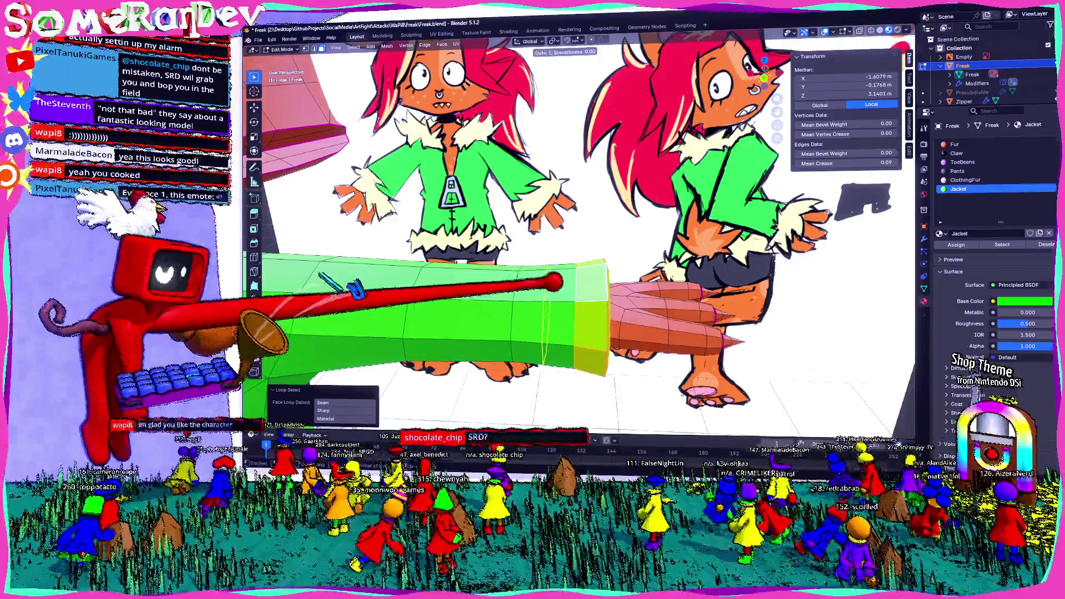
{"action": "left_click", "coordinate": [577, 268], "text": "alt"}
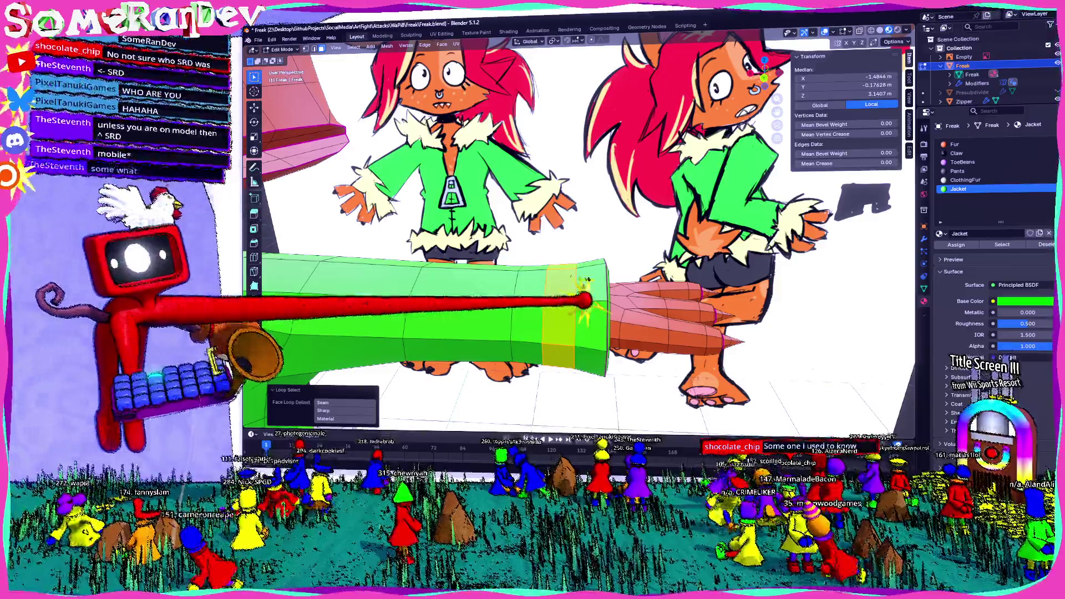
Step: Extrude the sleeve's end loop, scale it into a flared cuff ring and give it ClothingFur
{"action": "middle_click_drag", "start_coordinate": [587, 302], "coordinate": [452, 280]}
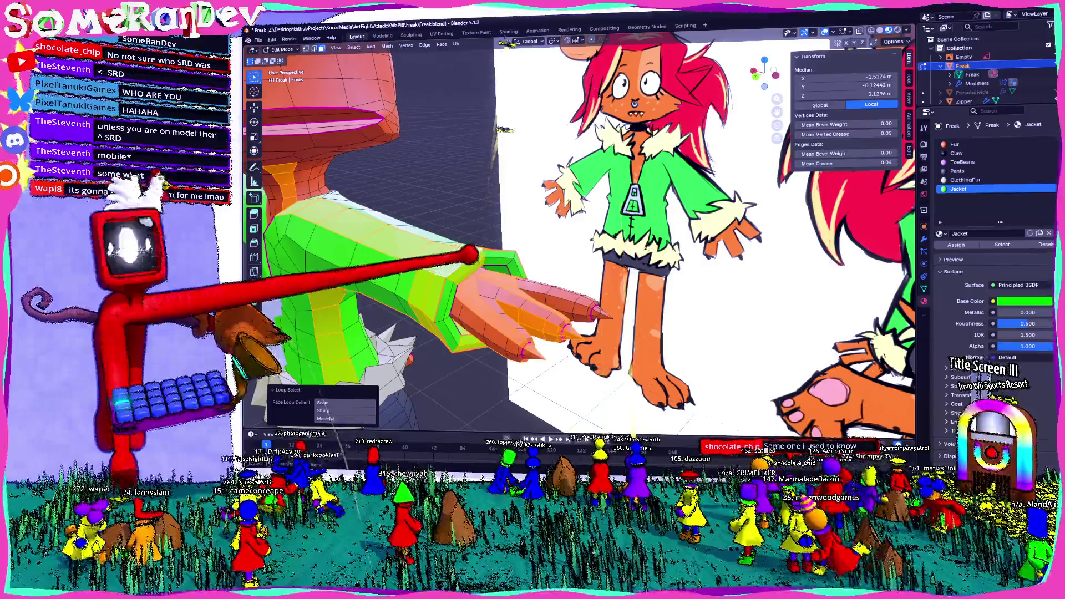
{"action": "mouse_move", "coordinate": [504, 130]}
{"action": "middle_mouse_down"}
{"action": "mouse_move", "coordinate": [466, 133]}
{"action": "mouse_move", "coordinate": [499, 234]}
{"action": "middle_mouse_up"}
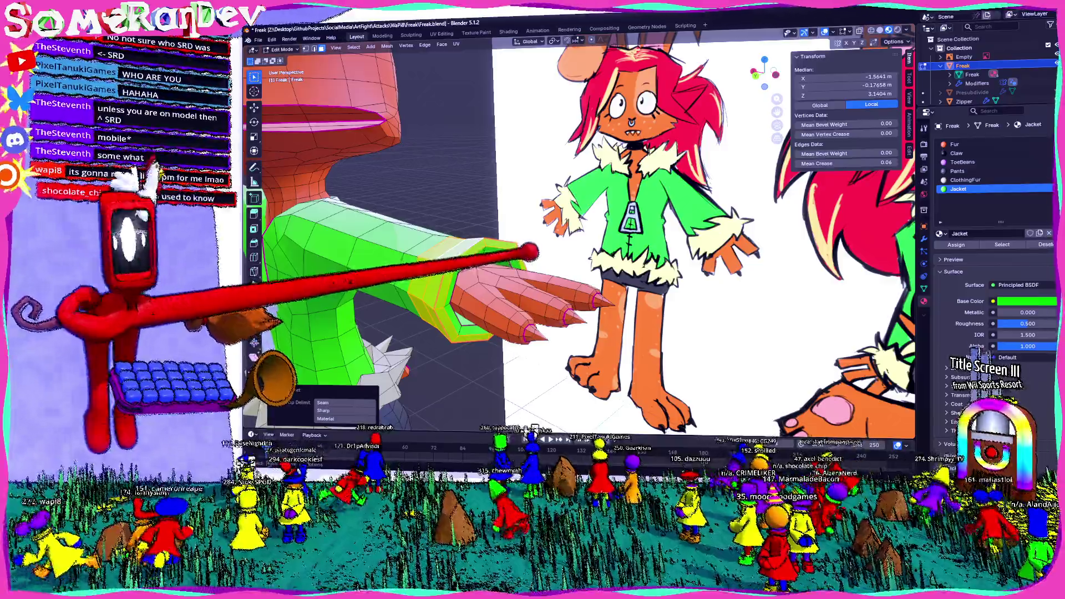
{"action": "key", "text": "e"}
{"action": "key", "text": "Escape"}
{"action": "key", "text": "s"}
{"action": "left_click", "coordinate": [532, 99]}
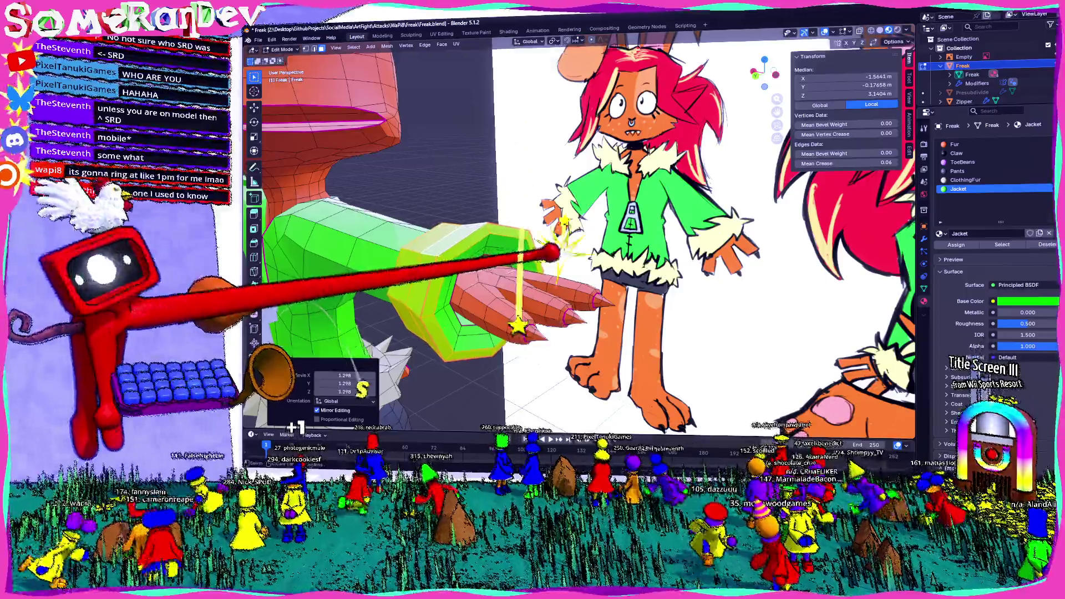
{"action": "middle_click_drag", "start_coordinate": [533, 99], "coordinate": [591, 120]}
{"action": "scroll", "coordinate": [595, 272], "scroll_direction": "up", "scroll_amount": 2}
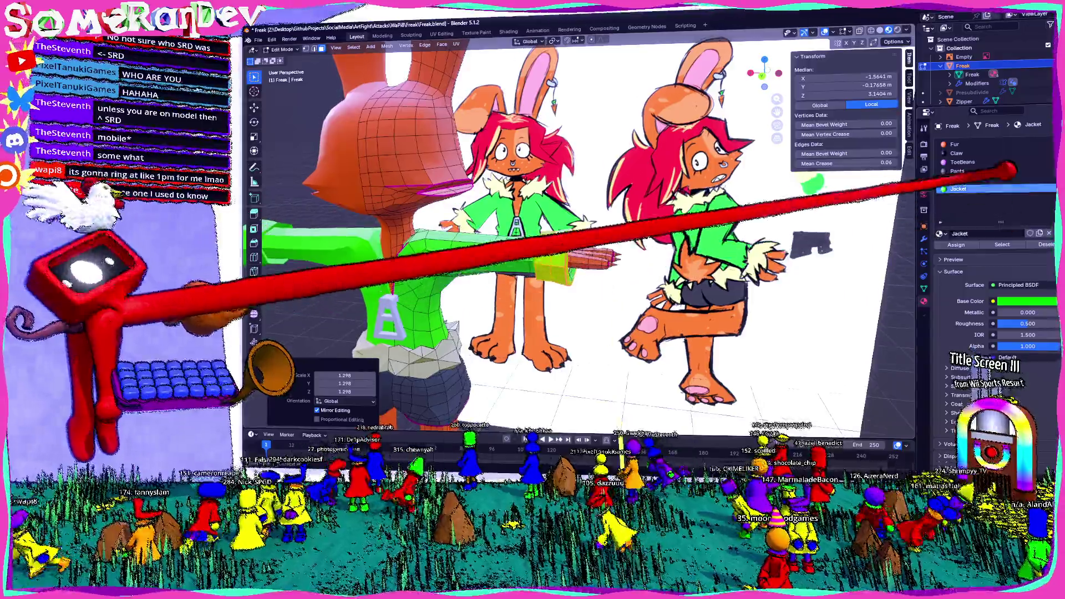
{"action": "left_click", "coordinate": [969, 180]}
Step: Orbit around the upper body and wrist to check the new fur cuff, then deselect it
{"action": "middle_click_drag", "start_coordinate": [821, 280], "coordinate": [962, 285]}
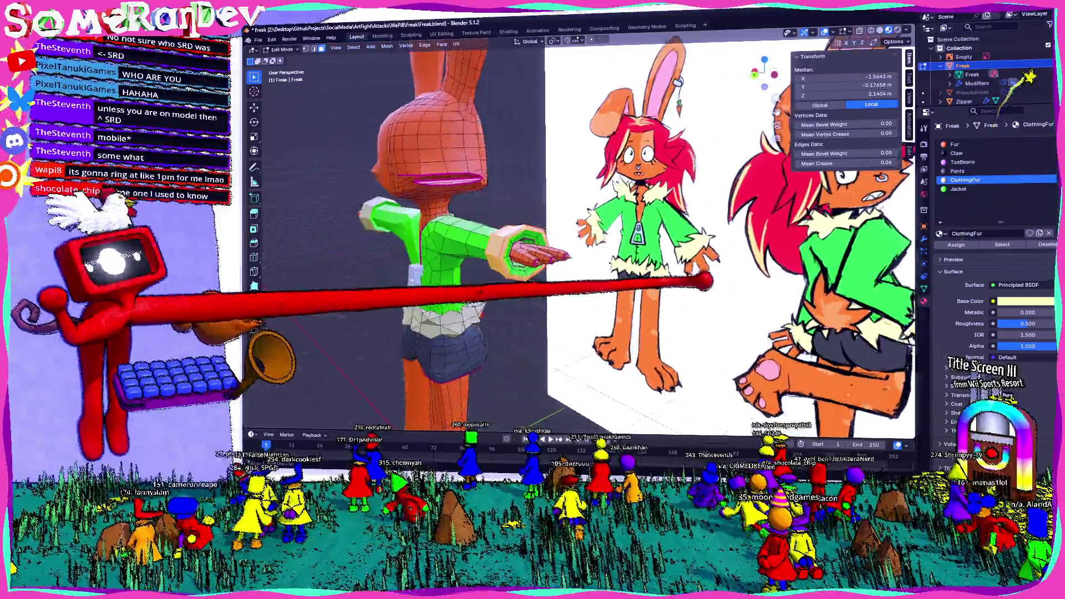
{"action": "scroll", "coordinate": [489, 329], "scroll_direction": "down", "scroll_amount": 3}
{"action": "scroll", "coordinate": [697, 281], "scroll_direction": "up", "scroll_amount": 2}
{"action": "scroll", "coordinate": [690, 257], "scroll_direction": "up", "scroll_amount": 4}
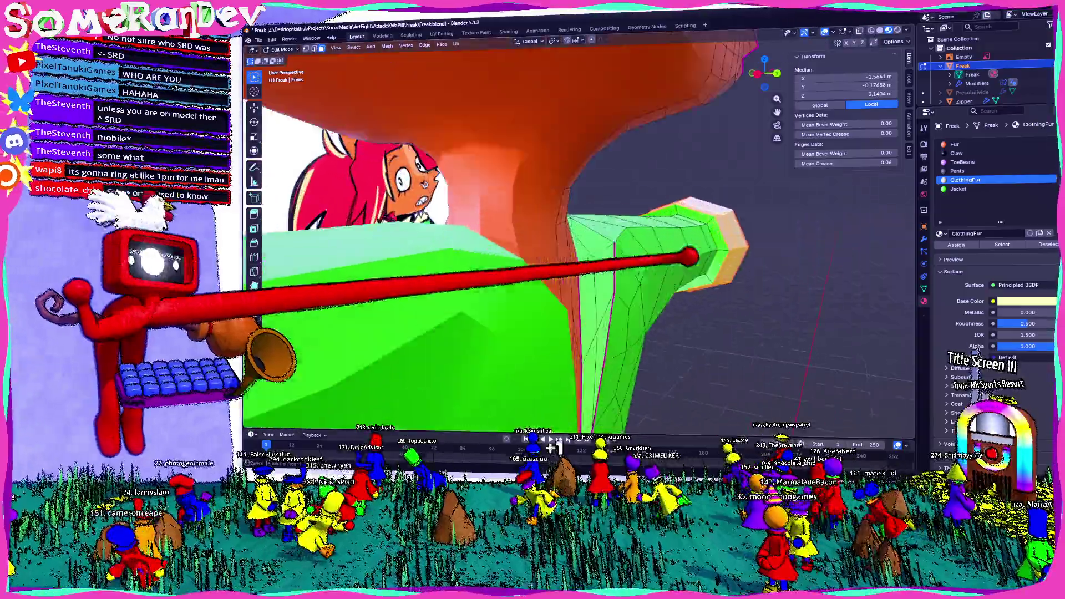
{"action": "left_click", "coordinate": [664, 233], "text": "alt"}
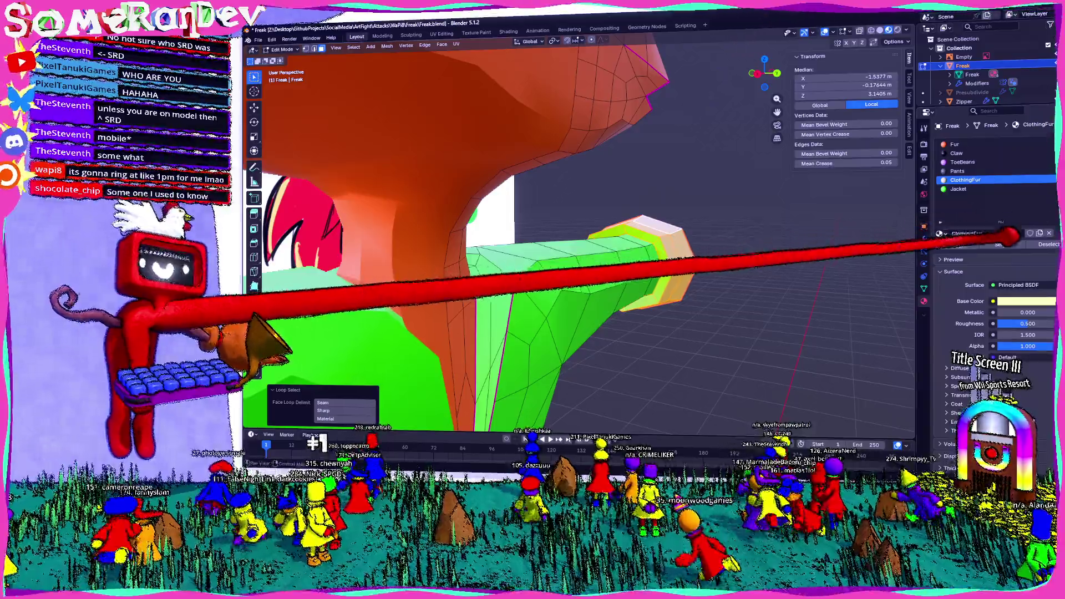
{"action": "middle_click_drag", "start_coordinate": [749, 267], "coordinate": [630, 292]}
{"action": "scroll", "coordinate": [453, 259], "scroll_direction": "down", "scroll_amount": 4}
{"action": "middle_click_drag", "start_coordinate": [500, 366], "coordinate": [431, 371]}
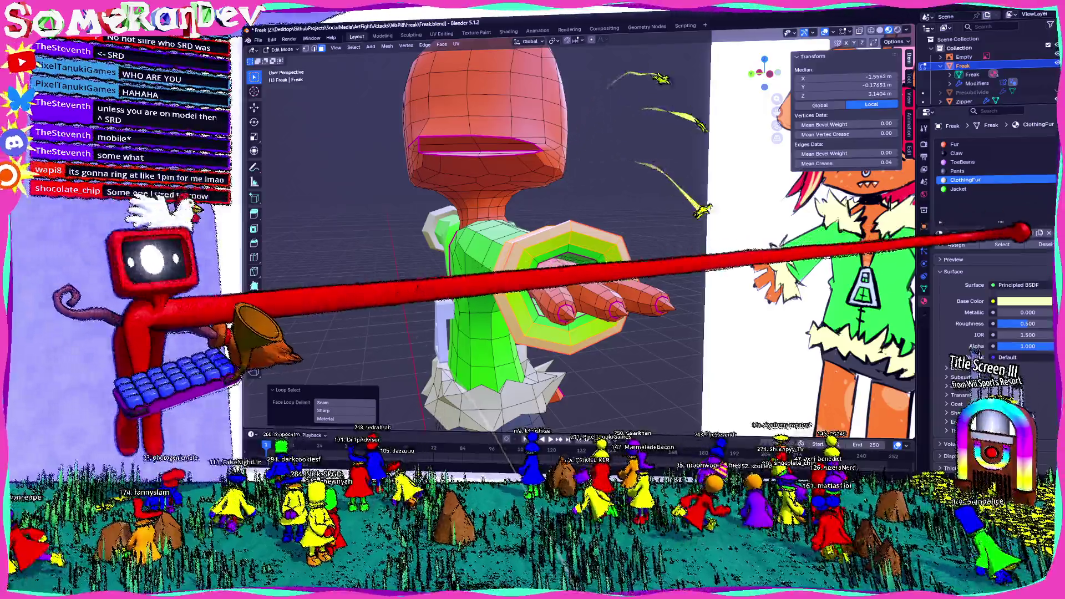
{"action": "left_click", "coordinate": [674, 159]}
{"action": "middle_click_drag", "start_coordinate": [674, 229], "coordinate": [558, 250]}
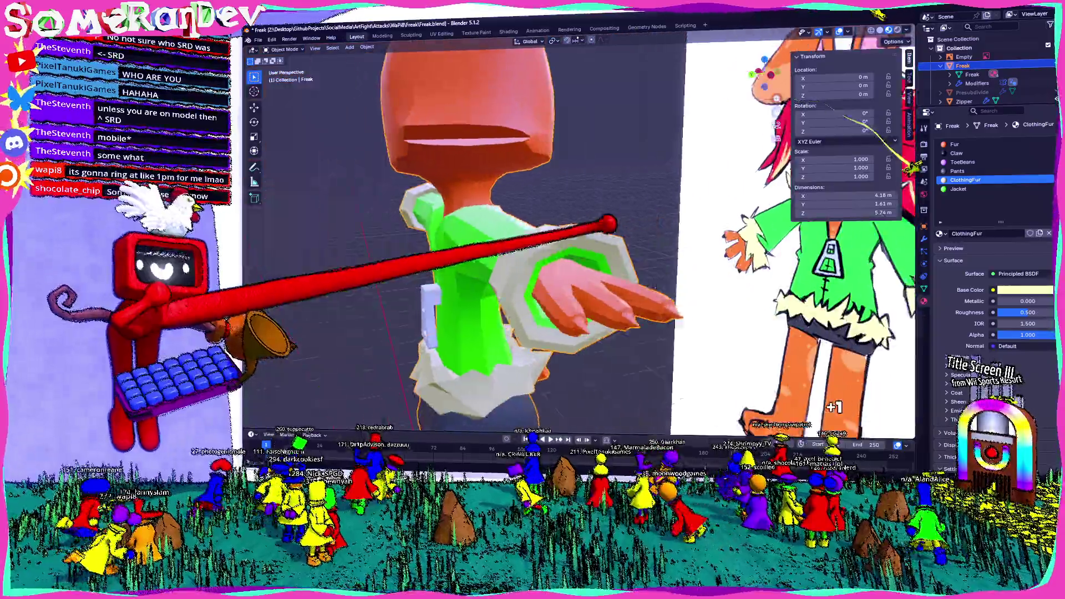
Step: Check the wrist loop in Edit Mode, orbit to the back, and re-enter Edit Mode on the torso
{"action": "key", "text": "Tab"}
{"action": "left_click", "coordinate": [559, 244], "text": "alt"}
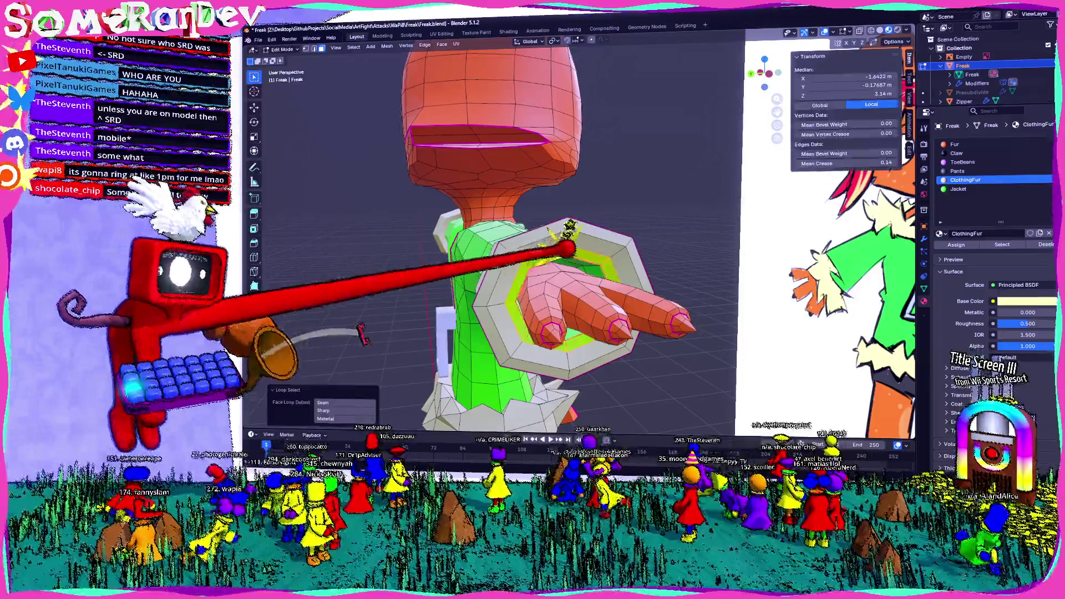
{"action": "middle_click_drag", "start_coordinate": [559, 252], "coordinate": [466, 258]}
{"action": "key", "text": "Tab"}
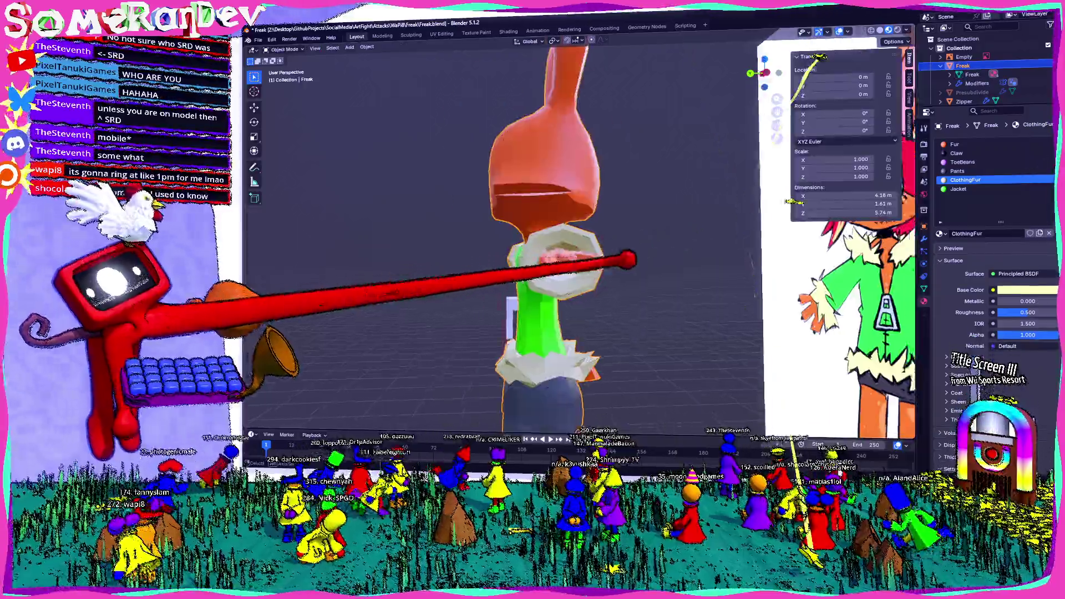
{"action": "scroll", "coordinate": [541, 250], "scroll_direction": "down", "scroll_amount": 3}
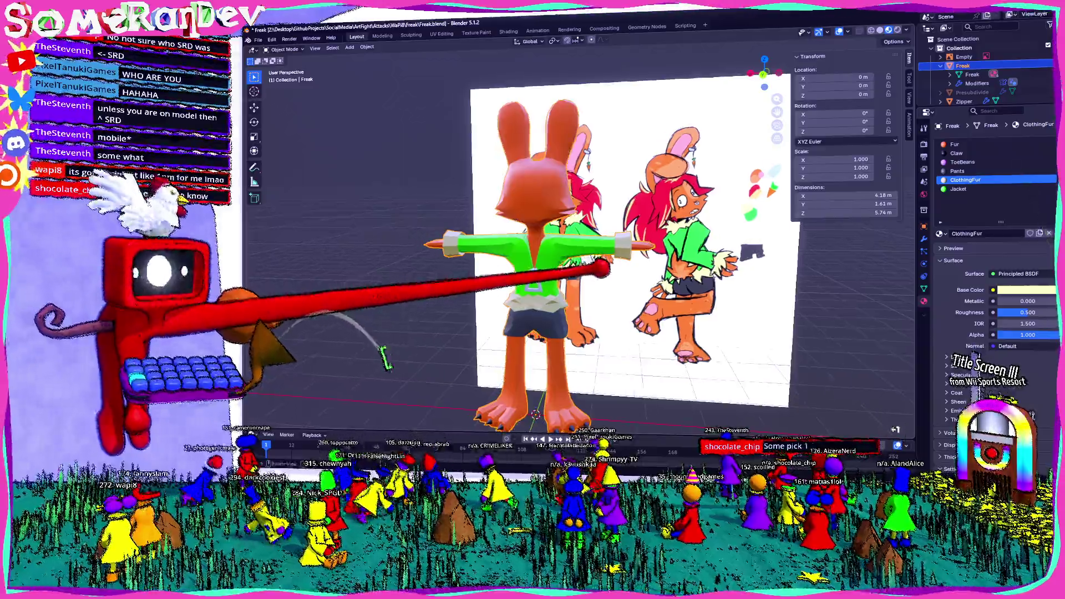
{"action": "scroll", "coordinate": [582, 250], "scroll_direction": "up", "scroll_amount": 5}
{"action": "middle_click_drag", "start_coordinate": [583, 250], "coordinate": [533, 241]}
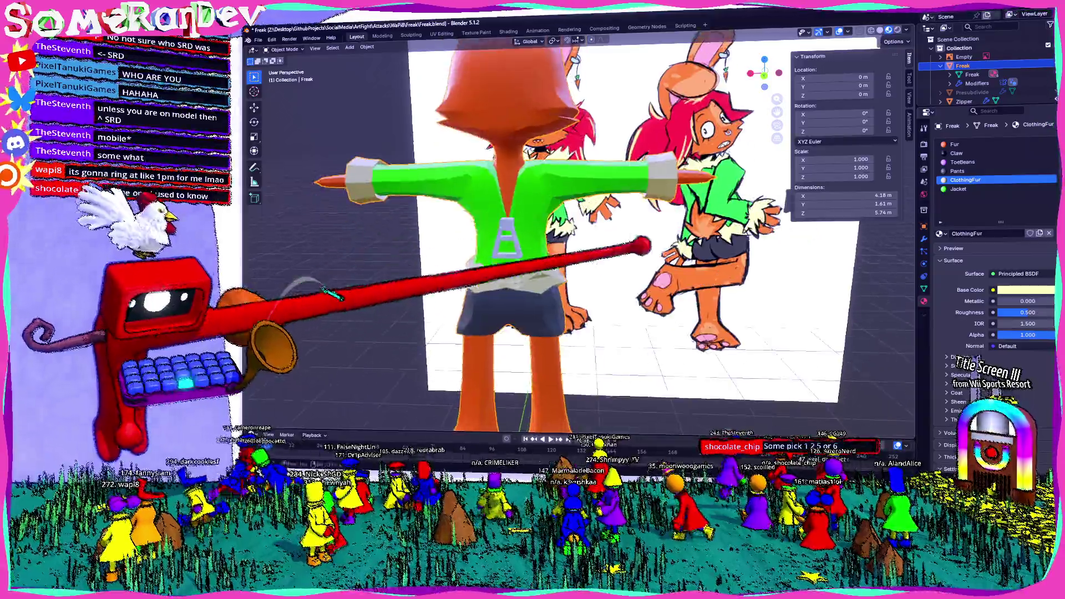
{"action": "scroll", "coordinate": [583, 249], "scroll_direction": "up", "scroll_amount": 3}
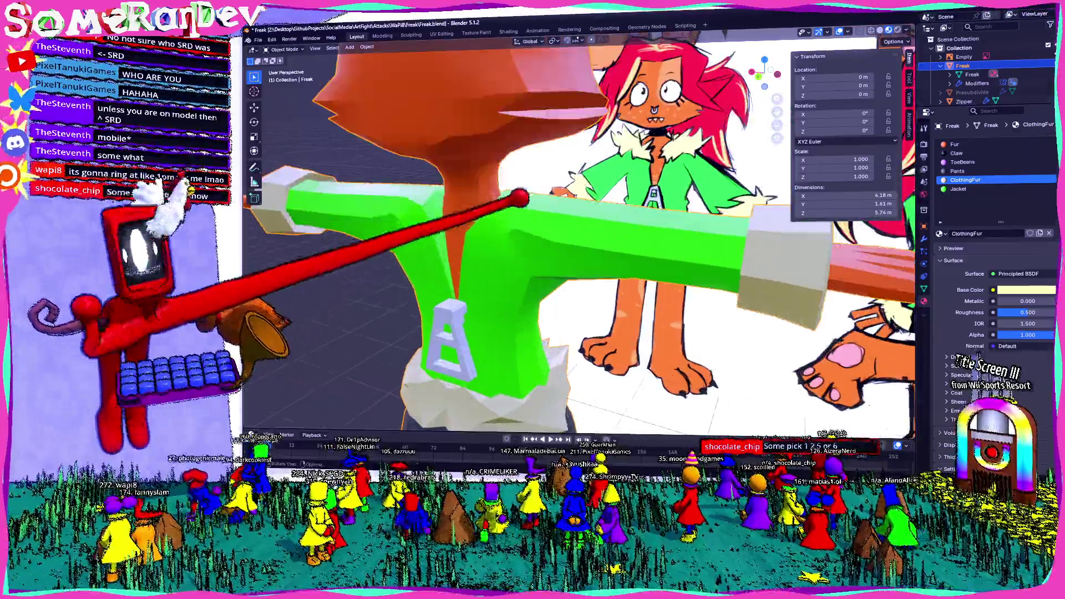
{"action": "scroll", "coordinate": [582, 251], "scroll_direction": "up", "scroll_amount": 2}
{"action": "key", "text": "Tab"}
{"action": "scroll", "coordinate": [599, 275], "scroll_direction": "up", "scroll_amount": 2}
{"action": "scroll", "coordinate": [583, 287], "scroll_direction": "up", "scroll_amount": 3}
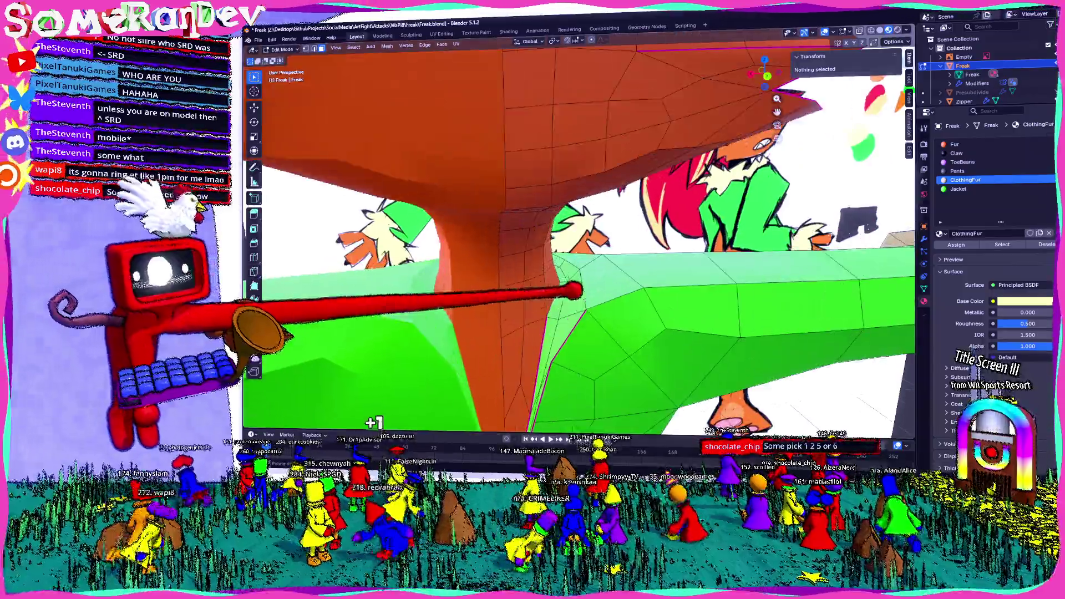
Step: Select the face loop around the neck and assign it the ClothingFur collar material
{"action": "left_click", "coordinate": [566, 301]}
{"action": "middle_click_drag", "start_coordinate": [583, 250], "coordinate": [541, 175]}
{"action": "scroll", "coordinate": [582, 249], "scroll_direction": "up", "scroll_amount": 3}
{"action": "scroll", "coordinate": [582, 250], "scroll_direction": "down", "scroll_amount": 3}
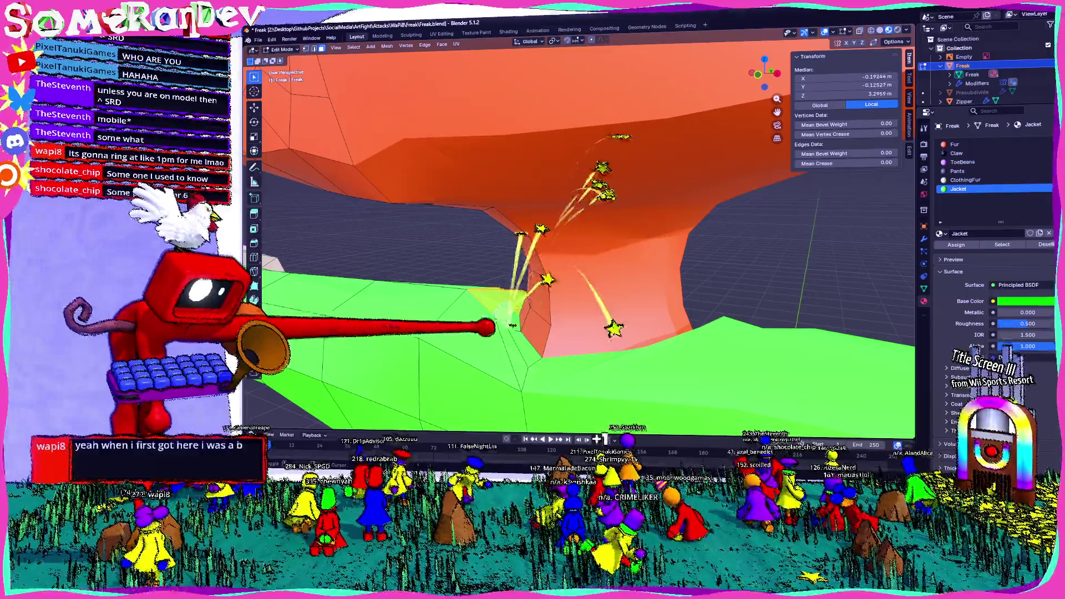
{"action": "mouse_move", "coordinate": [583, 250]}
{"action": "middle_mouse_down"}
{"action": "mouse_move", "coordinate": [553, 225]}
{"action": "mouse_move", "coordinate": [574, 245]}
{"action": "mouse_move", "coordinate": [549, 234]}
{"action": "middle_mouse_up"}
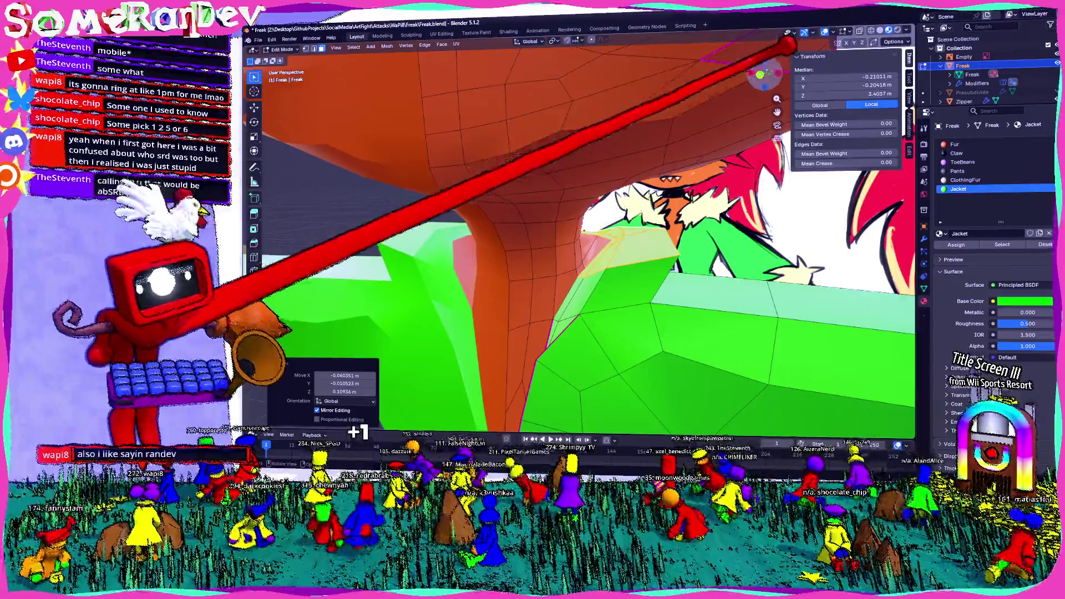
{"action": "key", "text": "ctrl+KP_1"}
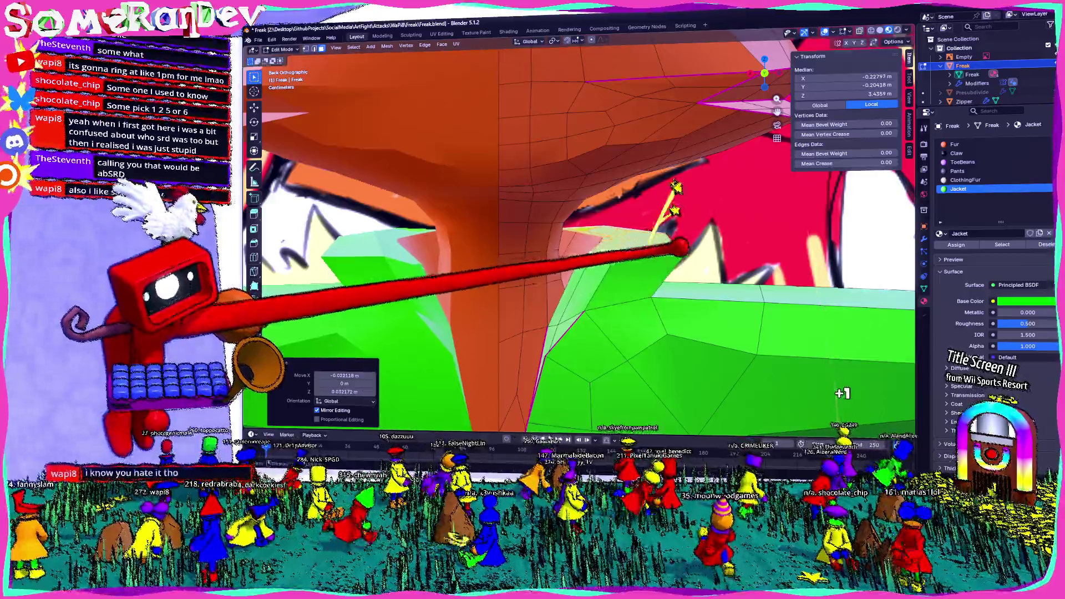
{"action": "mouse_move", "coordinate": [823, 324]}
{"action": "middle_mouse_down"}
{"action": "mouse_move", "coordinate": [749, 266]}
{"action": "mouse_move", "coordinate": [666, 233]}
{"action": "middle_mouse_up"}
{"action": "left_click", "coordinate": [611, 208], "text": "alt"}
{"action": "middle_click_drag", "start_coordinate": [611, 208], "coordinate": [612, 249]}
{"action": "left_click", "coordinate": [1019, 180]}
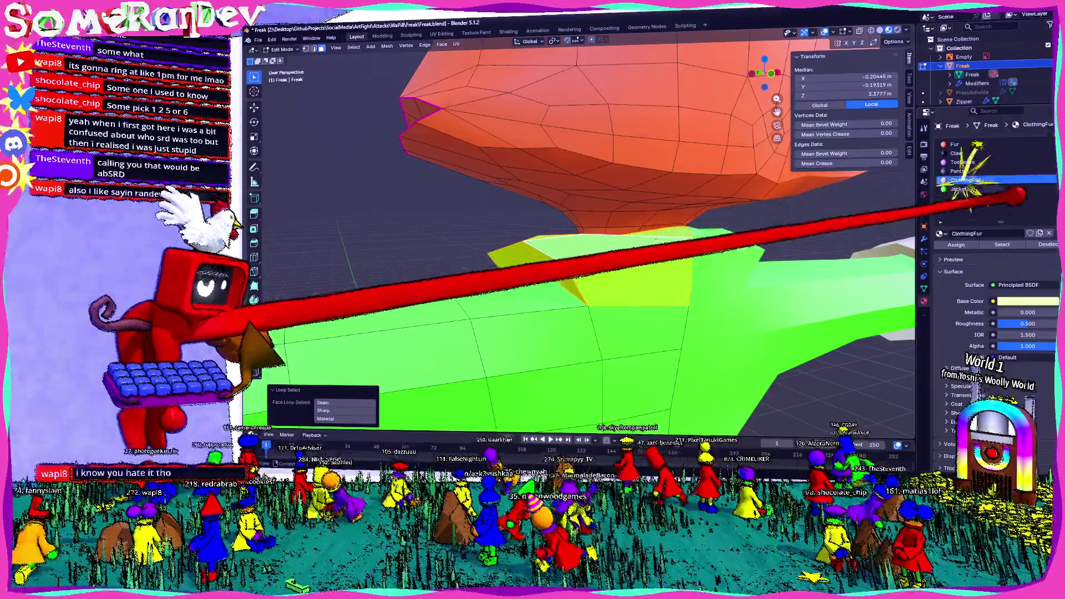
{"action": "mouse_move", "coordinate": [899, 233]}
{"action": "middle_mouse_down"}
{"action": "mouse_move", "coordinate": [777, 235]}
{"action": "mouse_move", "coordinate": [868, 225]}
{"action": "mouse_move", "coordinate": [756, 238]}
{"action": "mouse_move", "coordinate": [777, 255]}
{"action": "mouse_move", "coordinate": [671, 237]}
{"action": "mouse_move", "coordinate": [470, 245]}
{"action": "mouse_move", "coordinate": [547, 285]}
{"action": "mouse_move", "coordinate": [636, 264]}
{"action": "middle_mouse_up"}
{"action": "key", "text": "Tab"}
{"action": "key", "text": "Tab"}
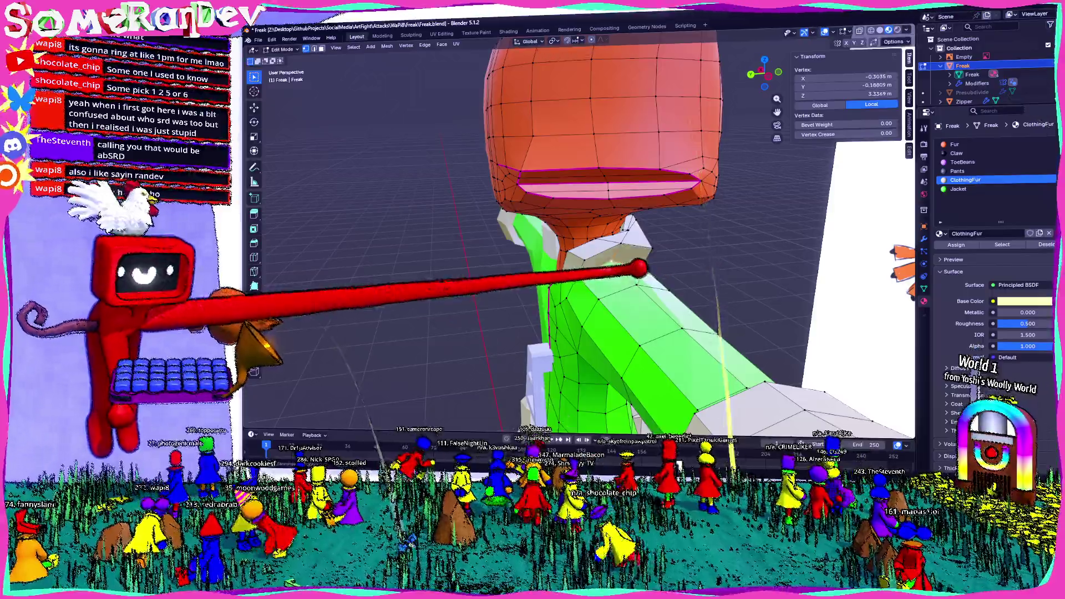
Step: Nudge a collar edge along X and check the collar from Object Mode against the reference
{"action": "middle_click_drag", "start_coordinate": [583, 400], "coordinate": [674, 404]}
{"action": "left_click", "coordinate": [637, 234]}
{"action": "middle_click_drag", "start_coordinate": [637, 234], "coordinate": [789, 415]}
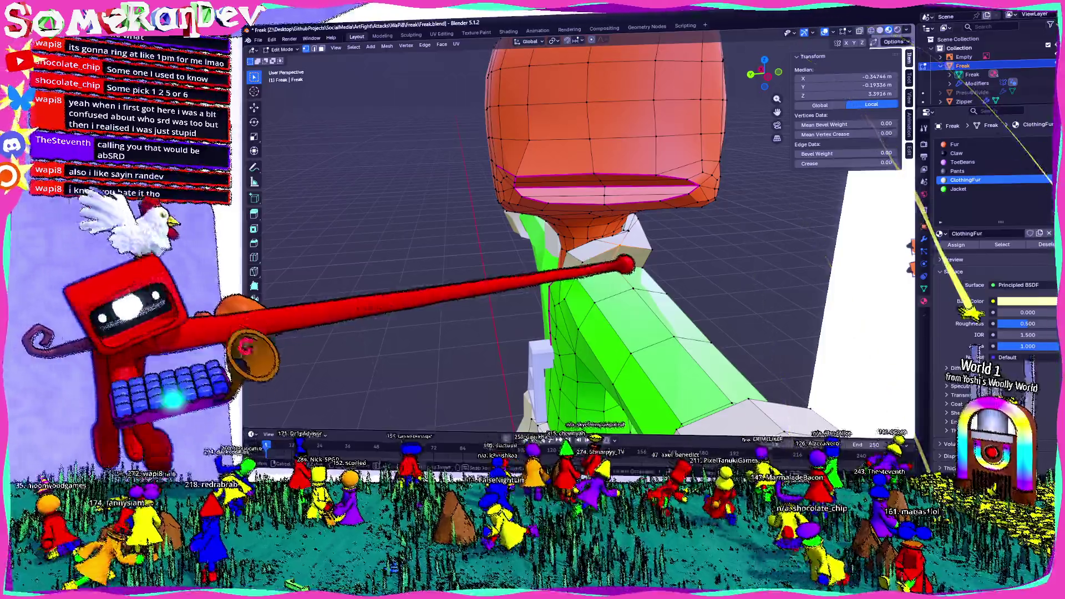
{"action": "key", "text": "Return"}
{"action": "middle_click_drag", "start_coordinate": [583, 333], "coordinate": [632, 317]}
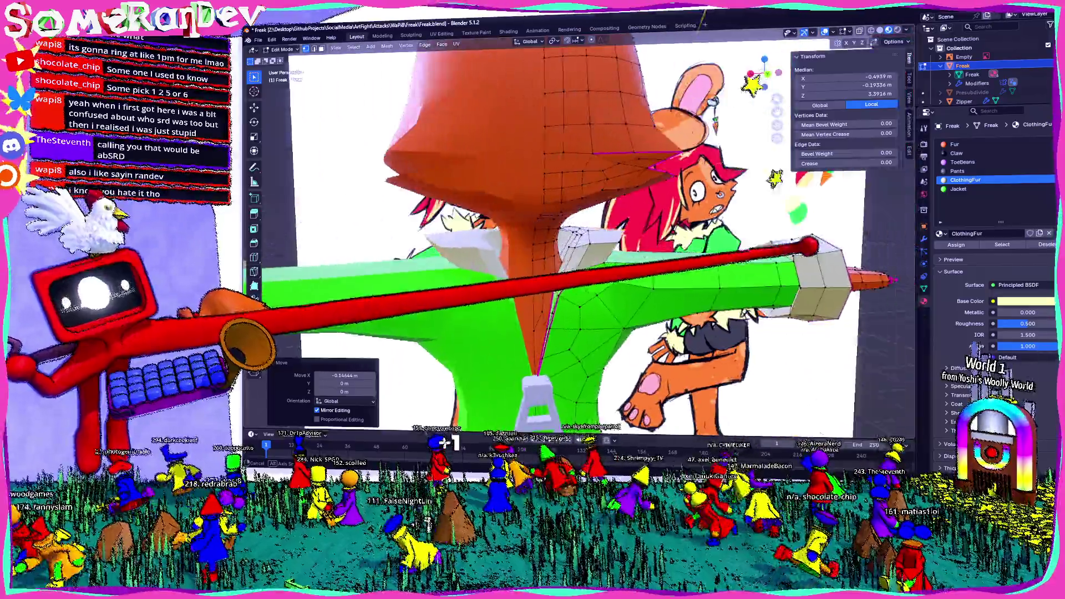
{"action": "key", "text": "g"}
{"action": "key", "text": "x"}
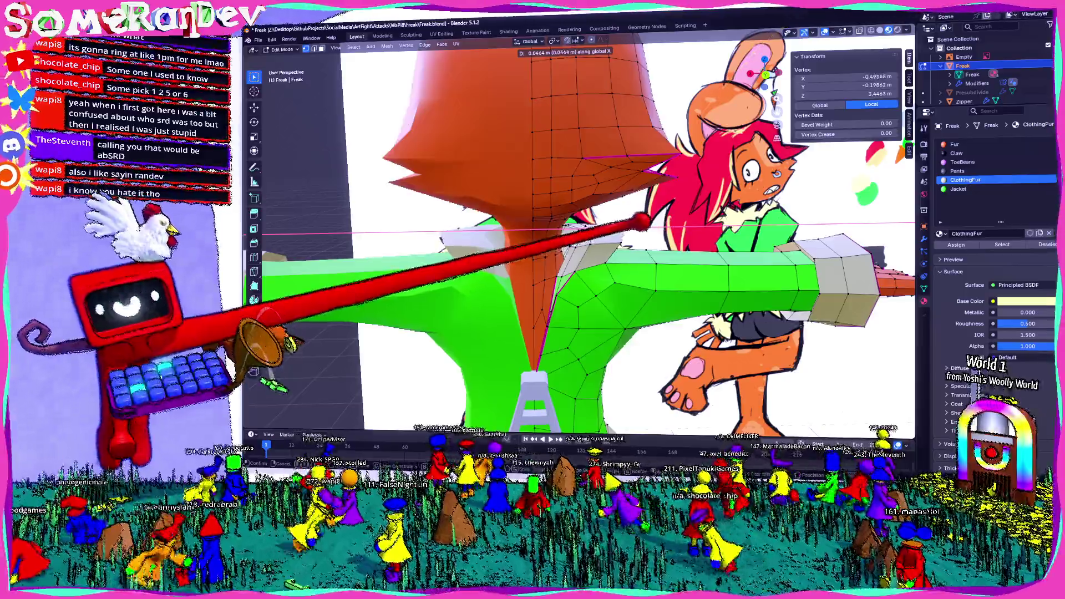
{"action": "key", "text": "Return"}
{"action": "scroll", "coordinate": [582, 249], "scroll_direction": "down", "scroll_amount": 3}
{"action": "key", "text": "Tab"}
{"action": "scroll", "coordinate": [582, 249], "scroll_direction": "up", "scroll_amount": 3}
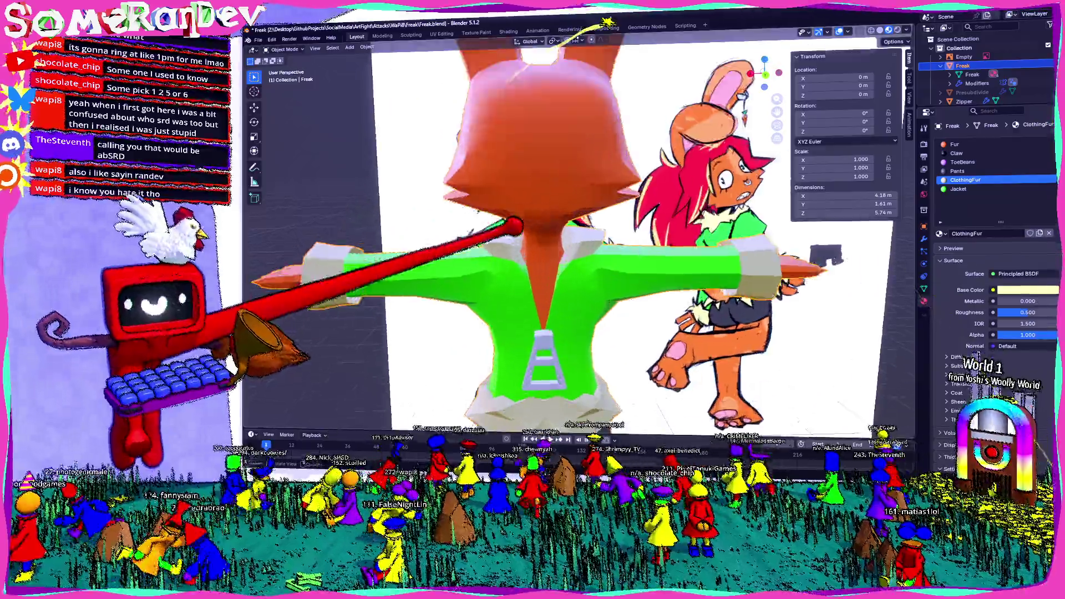
{"action": "mouse_move", "coordinate": [582, 333]}
{"action": "middle_mouse_down"}
{"action": "mouse_move", "coordinate": [729, 399]}
{"action": "mouse_move", "coordinate": [387, 308]}
{"action": "middle_mouse_up"}
{"action": "key", "text": "Tab"}
{"action": "scroll", "coordinate": [729, 399], "scroll_direction": "up", "scroll_amount": 3}
Step: Move individual collar vertices into shape, inspecting from low, high and side views
{"action": "middle_click_drag", "start_coordinate": [590, 397], "coordinate": [748, 250]}
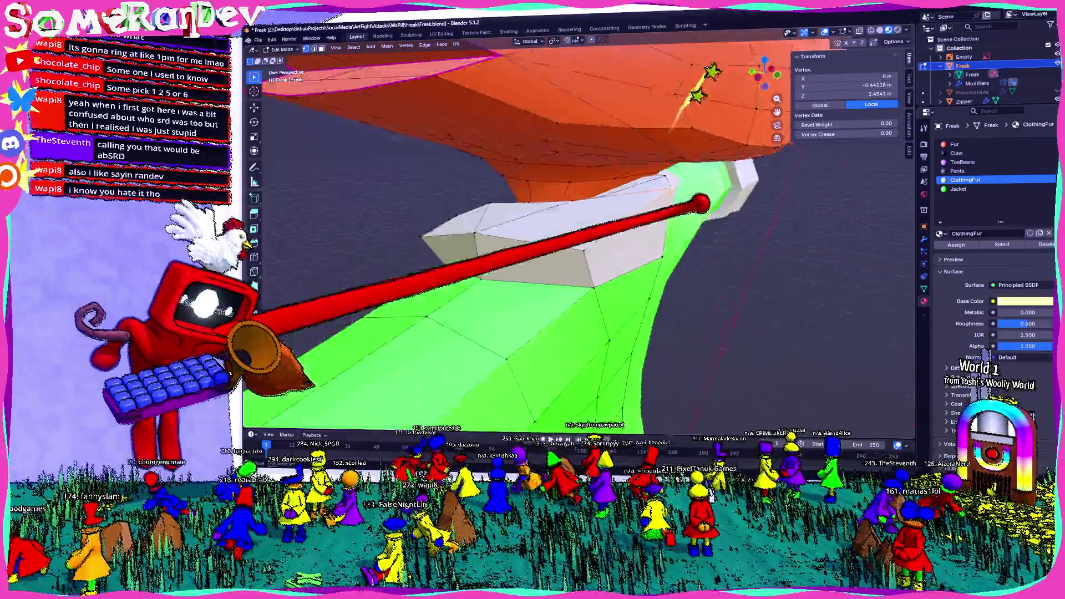
{"action": "left_click", "coordinate": [749, 249]}
{"action": "key", "text": "g"}
{"action": "key", "text": "Return"}
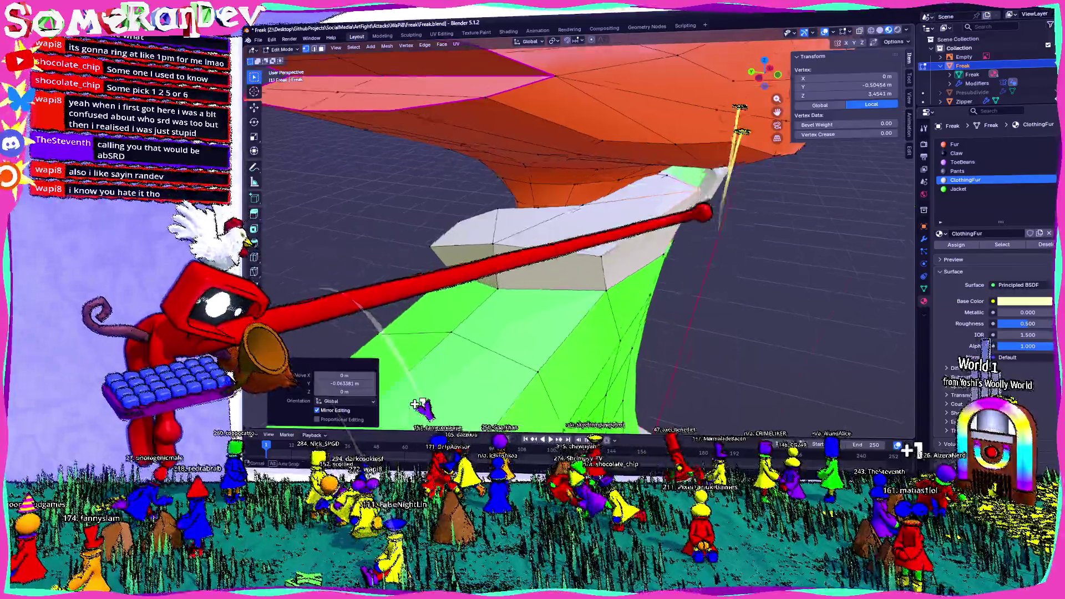
{"action": "mouse_move", "coordinate": [582, 333]}
{"action": "middle_mouse_down"}
{"action": "mouse_move", "coordinate": [632, 316]}
{"action": "mouse_move", "coordinate": [582, 350]}
{"action": "mouse_move", "coordinate": [599, 324]}
{"action": "middle_mouse_up"}
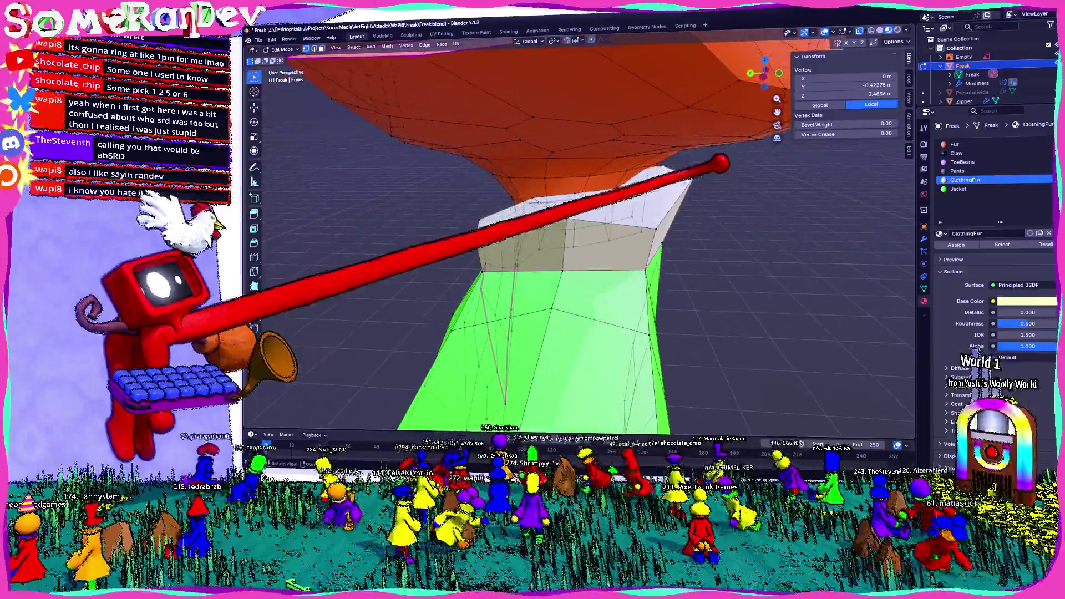
{"action": "key", "text": "Return"}
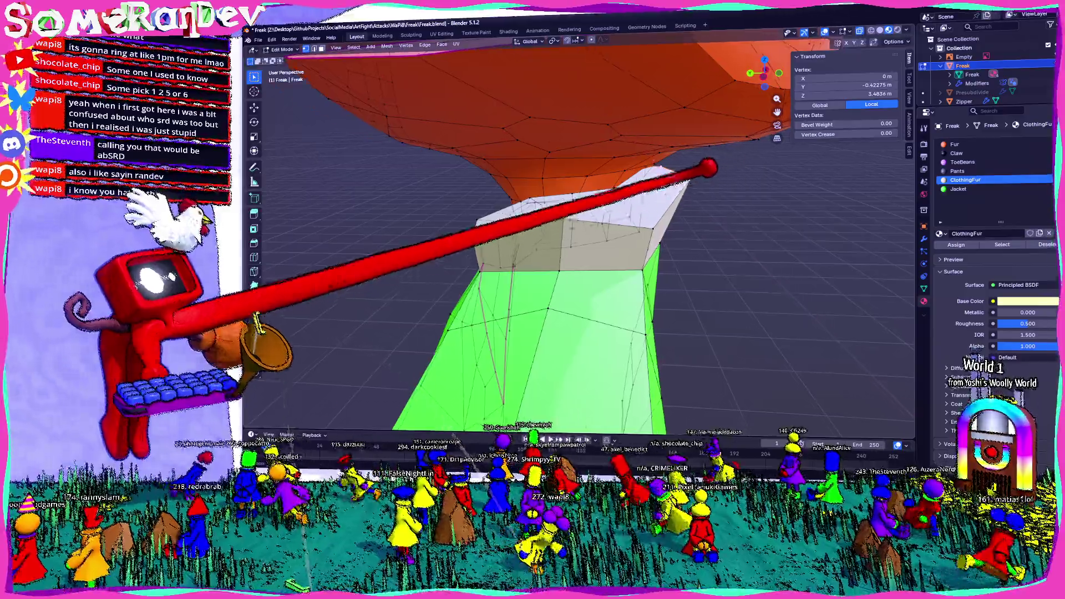
{"action": "middle_click_drag", "start_coordinate": [599, 324], "coordinate": [500, 316]}
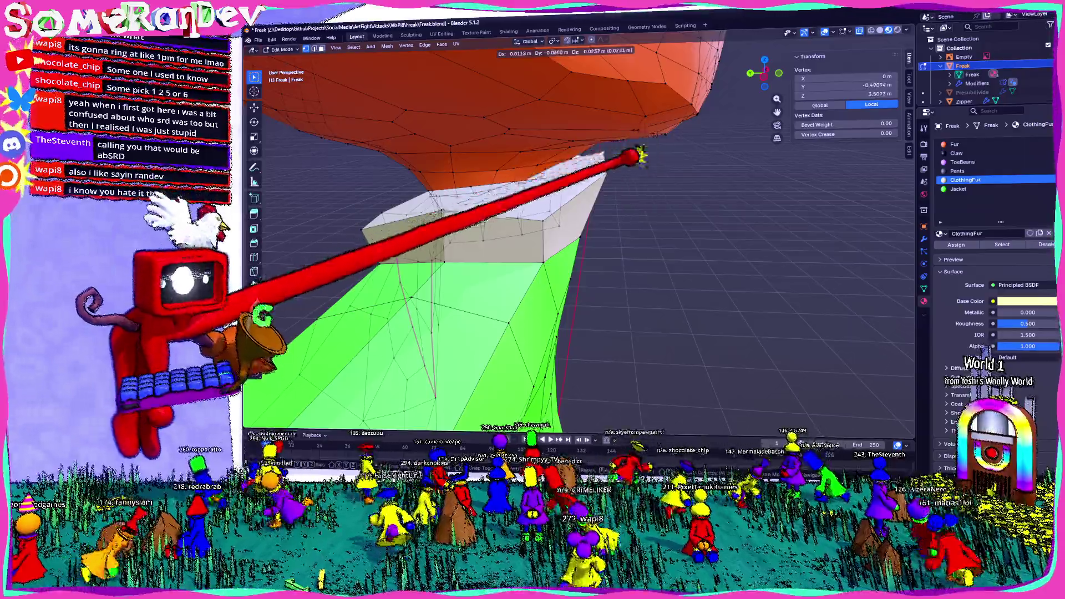
{"action": "middle_click_drag", "start_coordinate": [636, 148], "coordinate": [533, 162]}
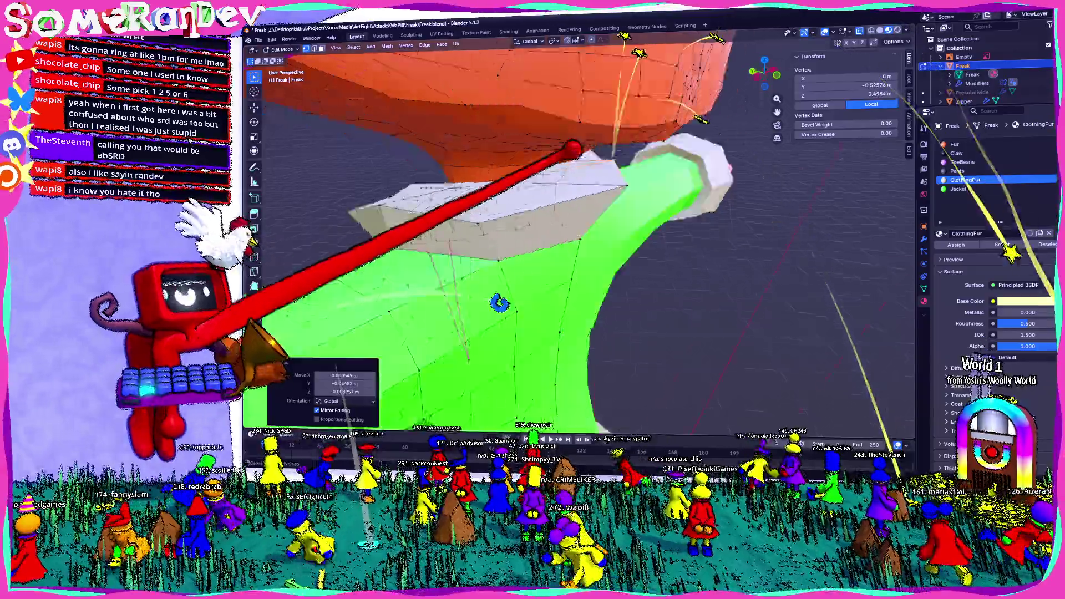
{"action": "middle_click_drag", "start_coordinate": [928, 315], "coordinate": [705, 374]}
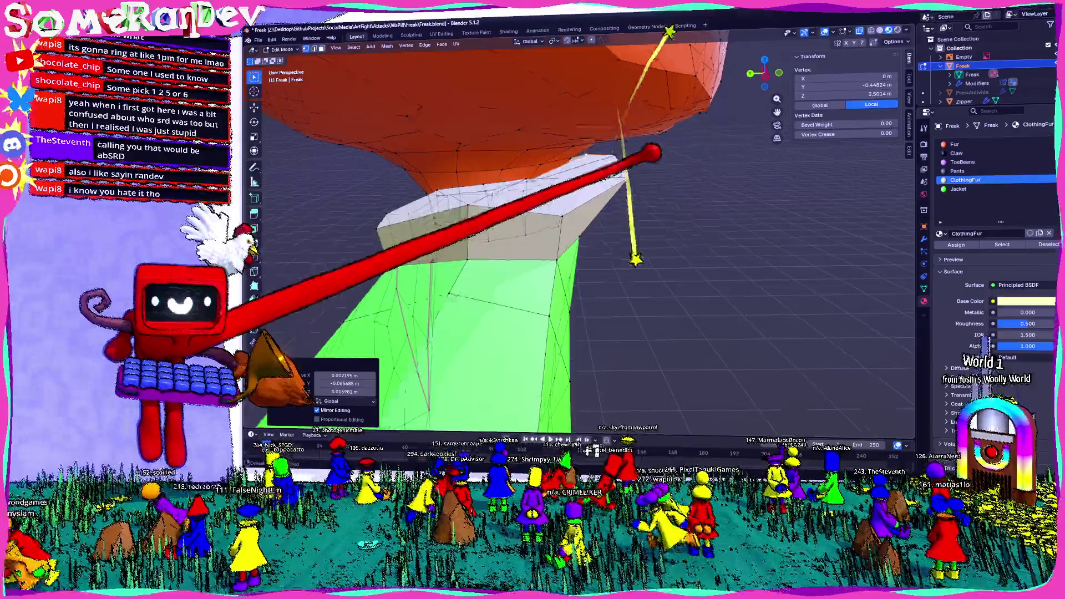
{"action": "mouse_move", "coordinate": [651, 153]}
{"action": "middle_mouse_down"}
{"action": "mouse_move", "coordinate": [684, 151]}
{"action": "mouse_move", "coordinate": [646, 159]}
{"action": "mouse_move", "coordinate": [618, 149]}
{"action": "middle_mouse_up"}
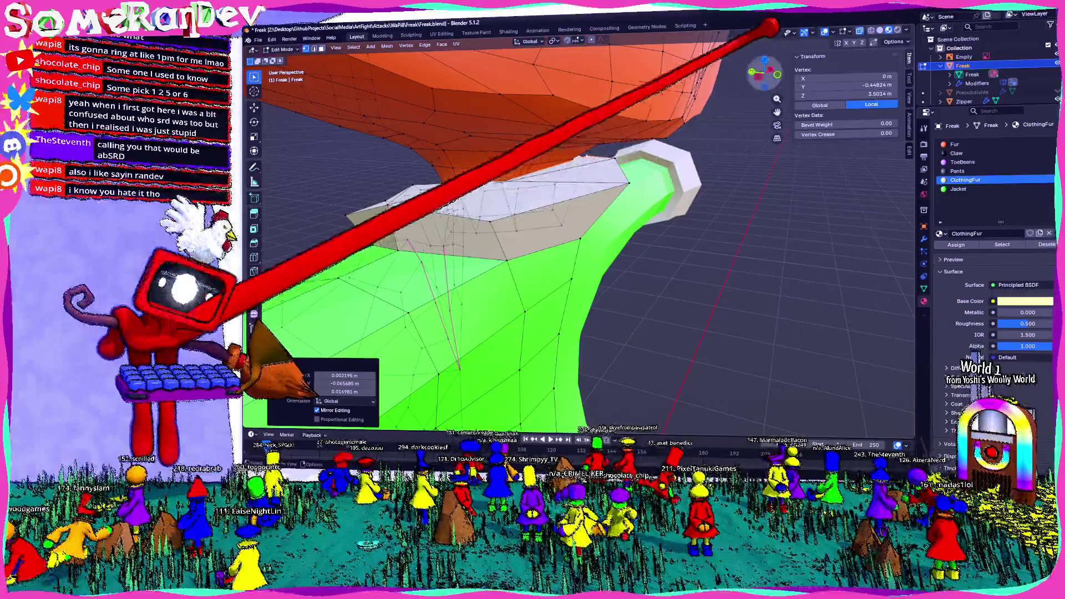
{"action": "key", "text": "ctrl+KP_3"}
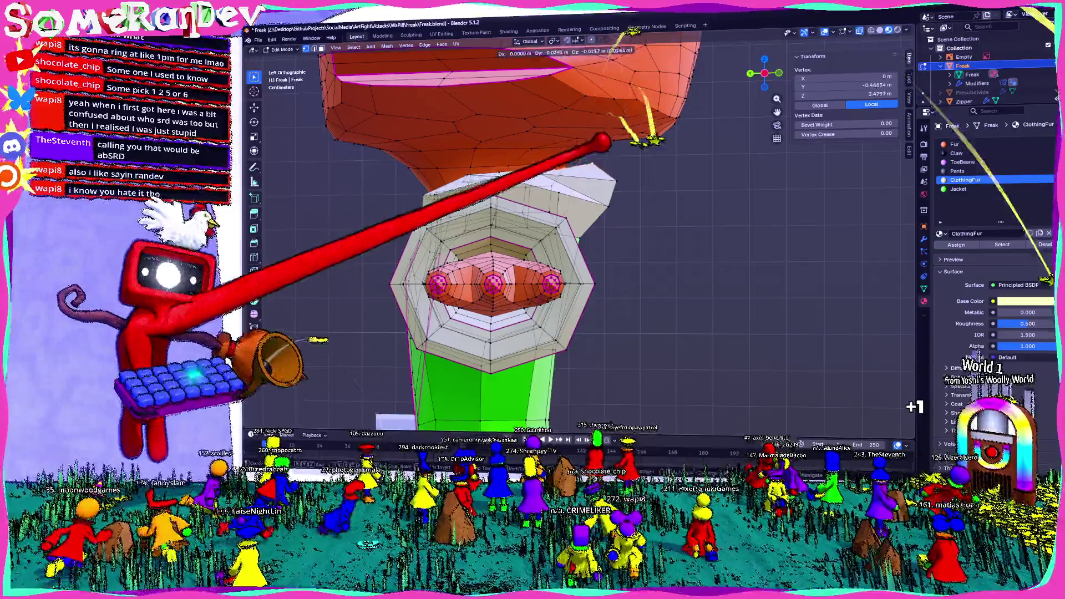
Step: Confirm several collar vertex moves, orbiting to a frontal view between each
{"action": "middle_click_drag", "start_coordinate": [914, 407], "coordinate": [733, 416]}
{"action": "left_click", "coordinate": [732, 416]}
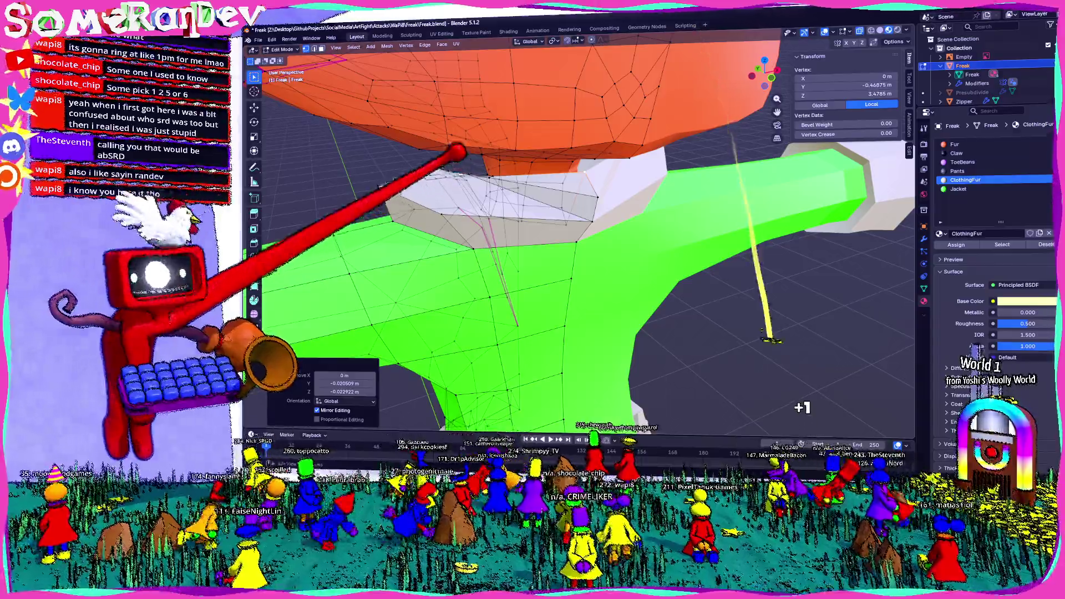
{"action": "mouse_move", "coordinate": [802, 407]}
{"action": "middle_mouse_down"}
{"action": "mouse_move", "coordinate": [451, 426]}
{"action": "mouse_move", "coordinate": [466, 420]}
{"action": "middle_mouse_up"}
{"action": "mouse_move", "coordinate": [640, 181]}
{"action": "middle_mouse_down"}
{"action": "mouse_move", "coordinate": [514, 191]}
{"action": "mouse_move", "coordinate": [511, 208]}
{"action": "mouse_move", "coordinate": [574, 181]}
{"action": "mouse_move", "coordinate": [614, 186]}
{"action": "mouse_move", "coordinate": [546, 183]}
{"action": "mouse_move", "coordinate": [523, 162]}
{"action": "mouse_move", "coordinate": [452, 178]}
{"action": "mouse_move", "coordinate": [447, 100]}
{"action": "mouse_move", "coordinate": [481, 121]}
{"action": "middle_mouse_up"}
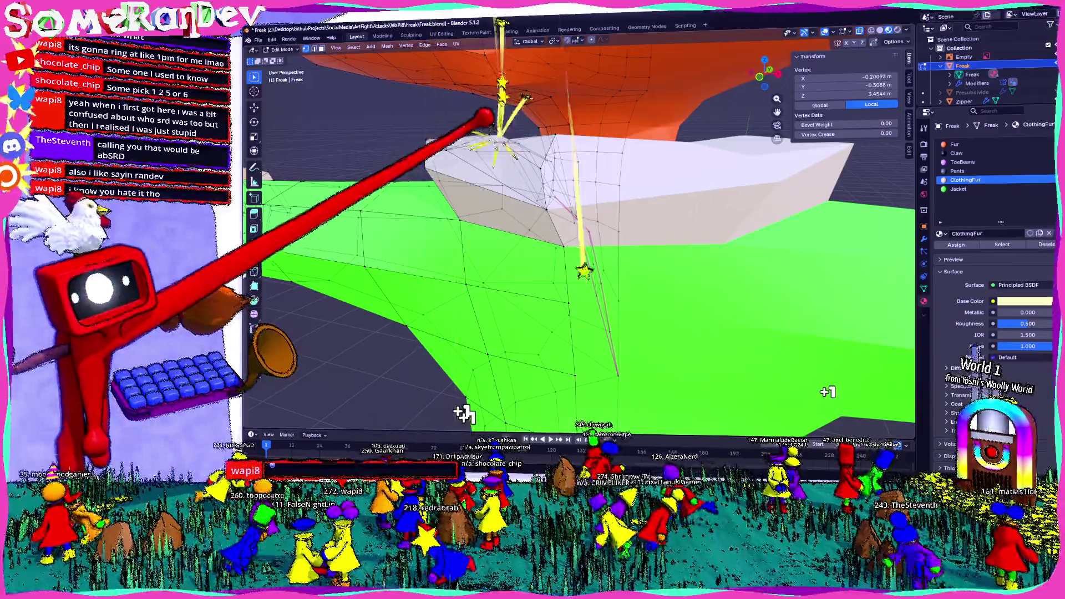
{"action": "left_click", "coordinate": [470, 151]}
{"action": "mouse_move", "coordinate": [471, 151]}
{"action": "middle_mouse_down"}
{"action": "mouse_move", "coordinate": [613, 138]}
{"action": "mouse_move", "coordinate": [624, 214]}
{"action": "mouse_move", "coordinate": [598, 146]}
{"action": "mouse_move", "coordinate": [668, 144]}
{"action": "middle_mouse_up"}
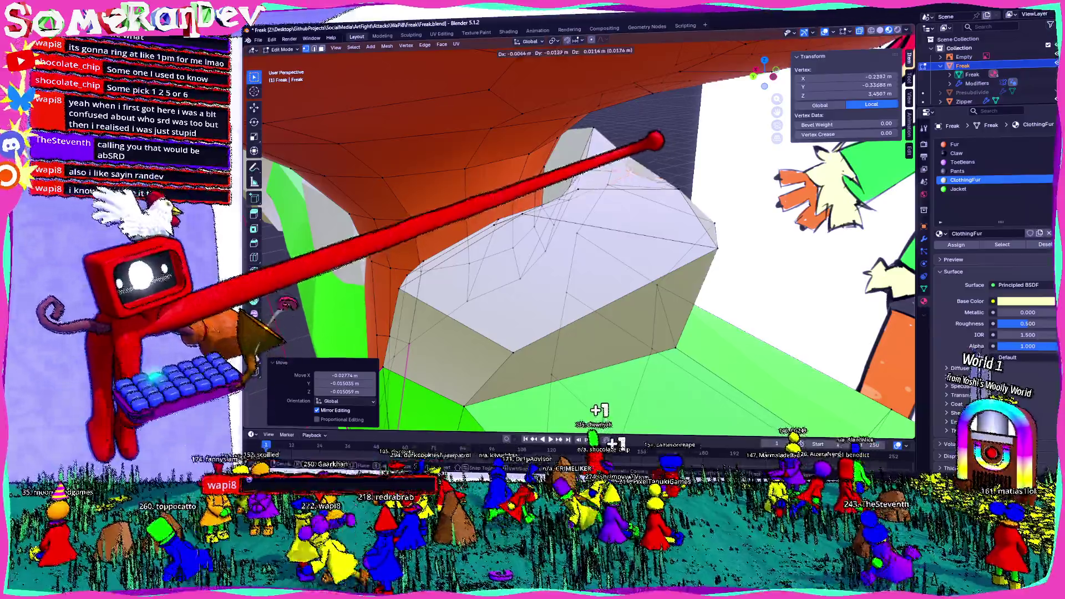
{"action": "mouse_move", "coordinate": [611, 425]}
{"action": "middle_mouse_down"}
{"action": "mouse_move", "coordinate": [436, 411]}
{"action": "mouse_move", "coordinate": [416, 436]}
{"action": "mouse_move", "coordinate": [466, 421]}
{"action": "mouse_move", "coordinate": [780, 409]}
{"action": "middle_mouse_up"}
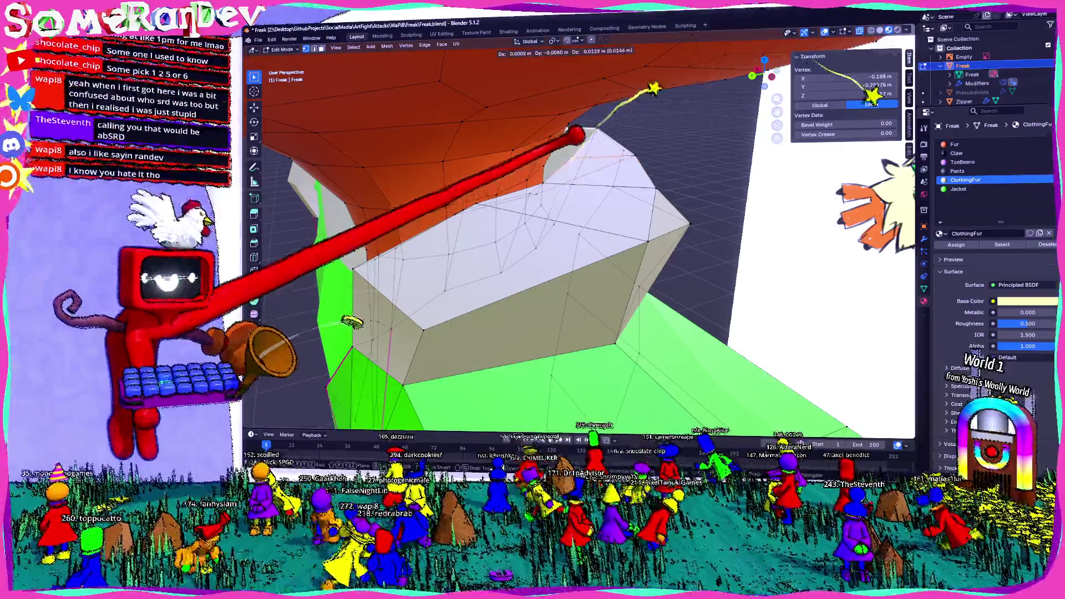
{"action": "left_click", "coordinate": [354, 322]}
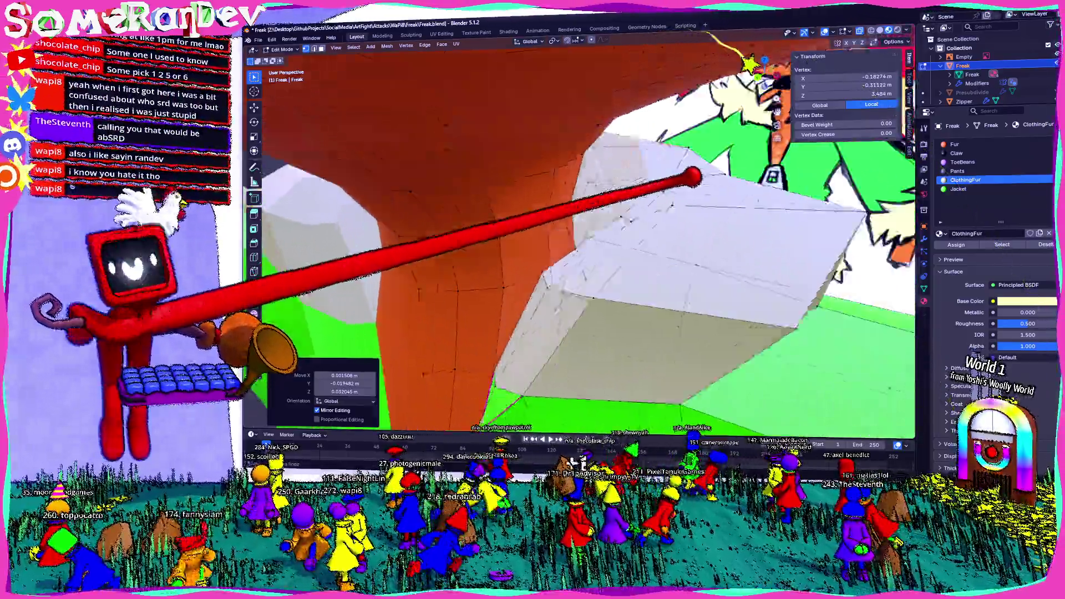
{"action": "mouse_move", "coordinate": [354, 323]}
{"action": "middle_mouse_down"}
{"action": "mouse_move", "coordinate": [280, 304]}
{"action": "mouse_move", "coordinate": [308, 315]}
{"action": "middle_mouse_up"}
Step: Nudge further collar vertices with G into a tighter ring around the neck
{"action": "key", "text": "g"}
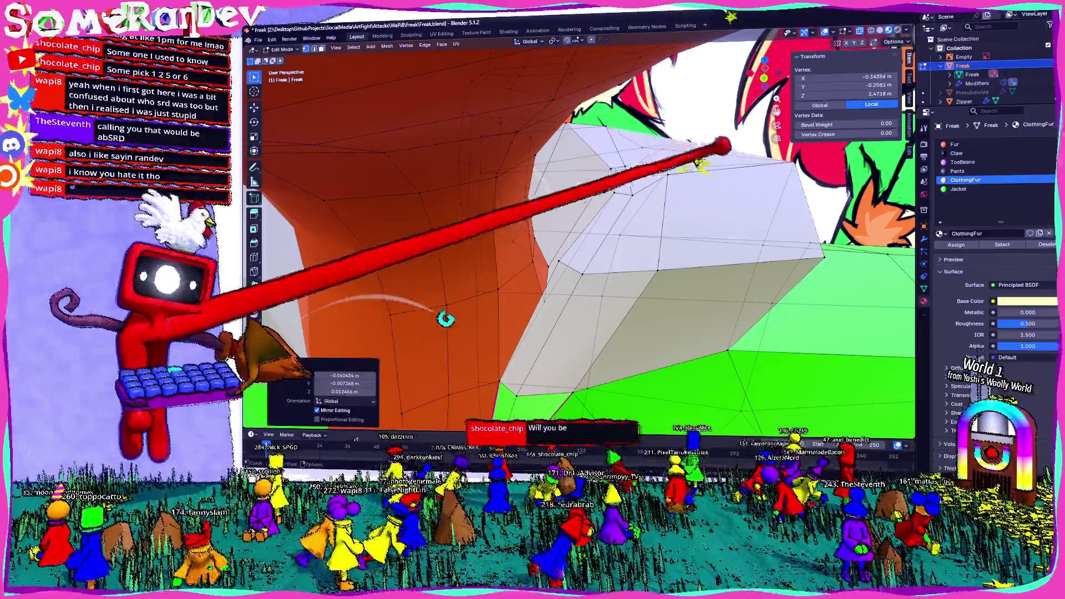
{"action": "key", "text": "g"}
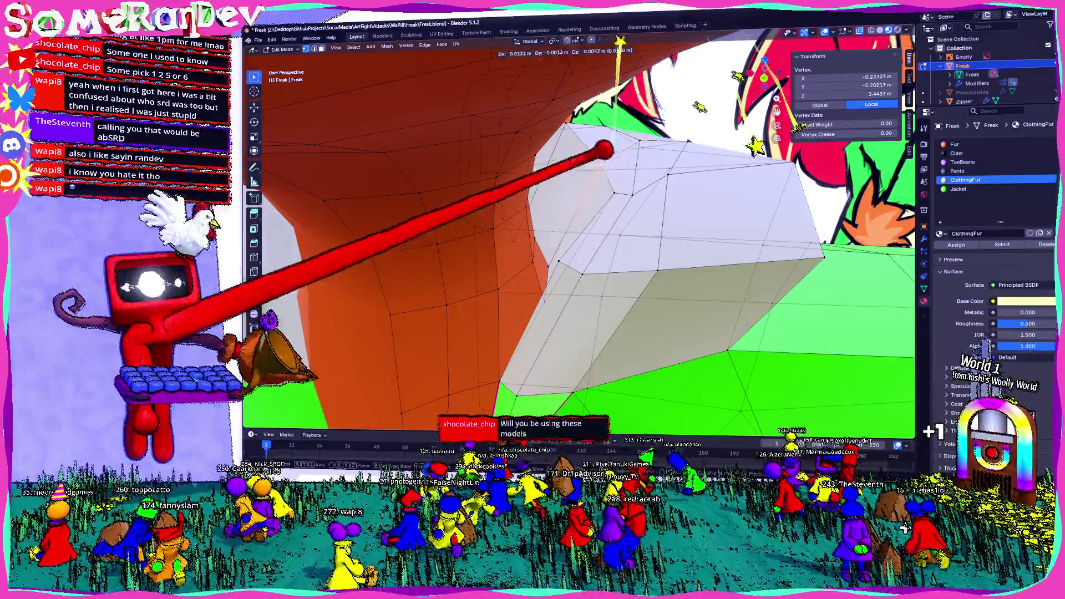
{"action": "left_click", "coordinate": [624, 185]}
{"action": "mouse_move", "coordinate": [606, 179]}
{"action": "middle_mouse_down"}
{"action": "mouse_move", "coordinate": [541, 163]}
{"action": "mouse_move", "coordinate": [588, 155]}
{"action": "mouse_move", "coordinate": [541, 194]}
{"action": "middle_mouse_up"}
{"action": "key", "text": "g"}
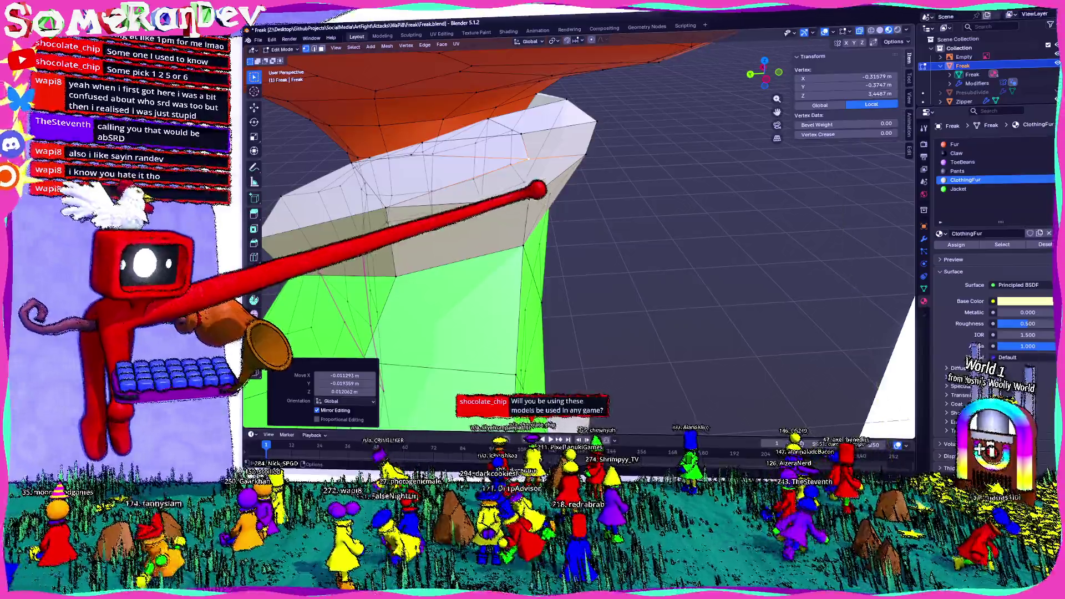
{"action": "left_click", "coordinate": [536, 190]}
{"action": "middle_click_drag", "start_coordinate": [535, 167], "coordinate": [556, 167]}
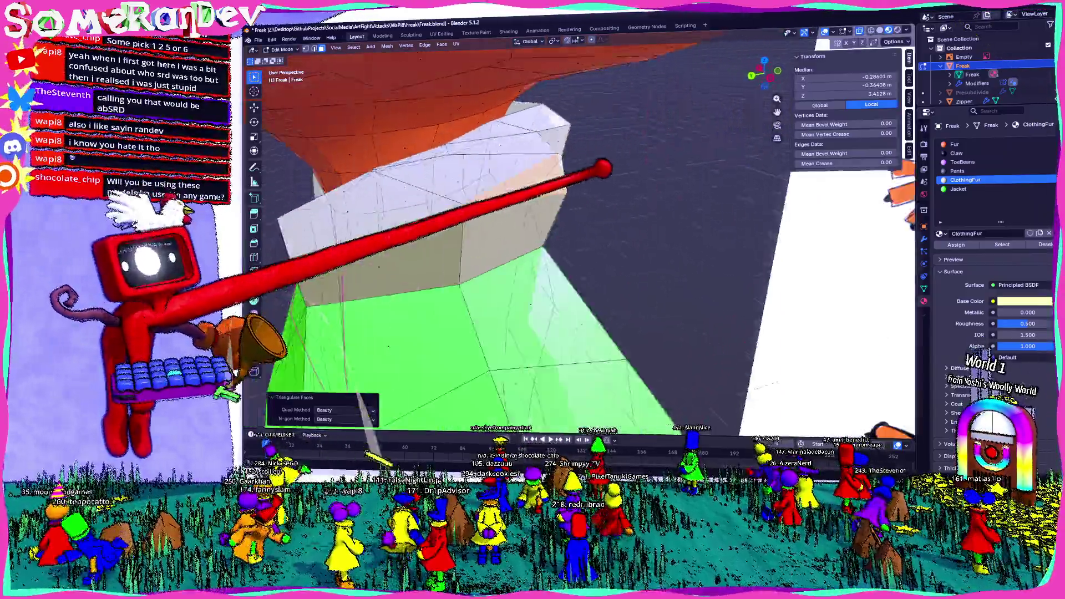
Step: Move another collar vertex while viewing the jacket from below and the side
{"action": "middle_click_drag", "start_coordinate": [542, 192], "coordinate": [600, 249]}
{"action": "mouse_move", "coordinate": [626, 210]}
{"action": "middle_mouse_down"}
{"action": "mouse_move", "coordinate": [535, 208]}
{"action": "mouse_move", "coordinate": [558, 161]}
{"action": "mouse_move", "coordinate": [624, 209]}
{"action": "mouse_move", "coordinate": [572, 190]}
{"action": "mouse_move", "coordinate": [630, 209]}
{"action": "mouse_move", "coordinate": [588, 184]}
{"action": "mouse_move", "coordinate": [583, 242]}
{"action": "mouse_move", "coordinate": [677, 242]}
{"action": "mouse_move", "coordinate": [571, 238]}
{"action": "mouse_move", "coordinate": [721, 240]}
{"action": "mouse_move", "coordinate": [732, 224]}
{"action": "mouse_move", "coordinate": [704, 209]}
{"action": "mouse_move", "coordinate": [645, 233]}
{"action": "middle_mouse_up"}
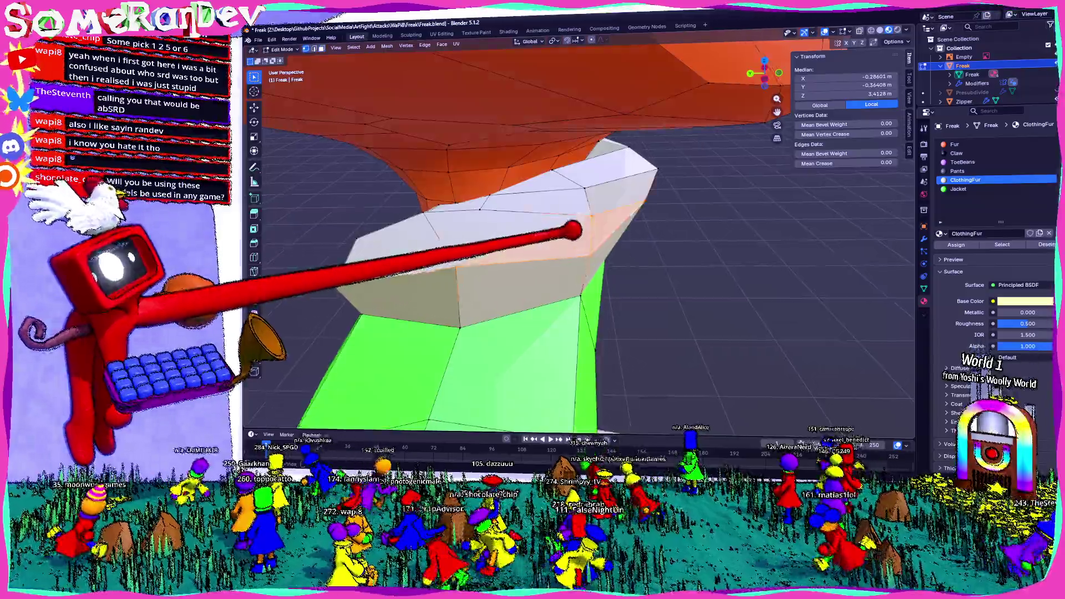
{"action": "mouse_move", "coordinate": [575, 230]}
{"action": "middle_mouse_down"}
{"action": "mouse_move", "coordinate": [713, 221]}
{"action": "mouse_move", "coordinate": [589, 205]}
{"action": "mouse_move", "coordinate": [600, 170]}
{"action": "mouse_move", "coordinate": [589, 195]}
{"action": "mouse_move", "coordinate": [614, 225]}
{"action": "mouse_move", "coordinate": [717, 227]}
{"action": "mouse_move", "coordinate": [632, 179]}
{"action": "middle_mouse_up"}
{"action": "left_click", "coordinate": [549, 212]}
{"action": "key", "text": "g"}
Step: Check the shoulder in Object Mode, then bring up the edge menu to subdivide the collar edges
{"action": "key", "text": "Tab"}
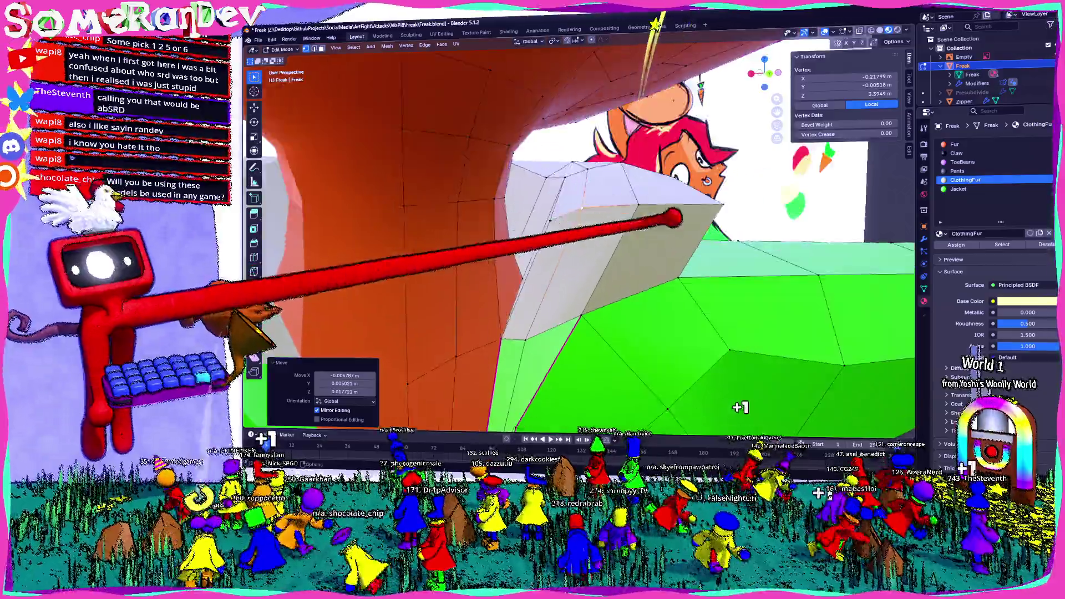
{"action": "scroll", "coordinate": [673, 225], "scroll_direction": "down", "scroll_amount": 5}
{"action": "scroll", "coordinate": [722, 308], "scroll_direction": "up", "scroll_amount": 2}
{"action": "middle_click_drag", "start_coordinate": [723, 308], "coordinate": [649, 275]}
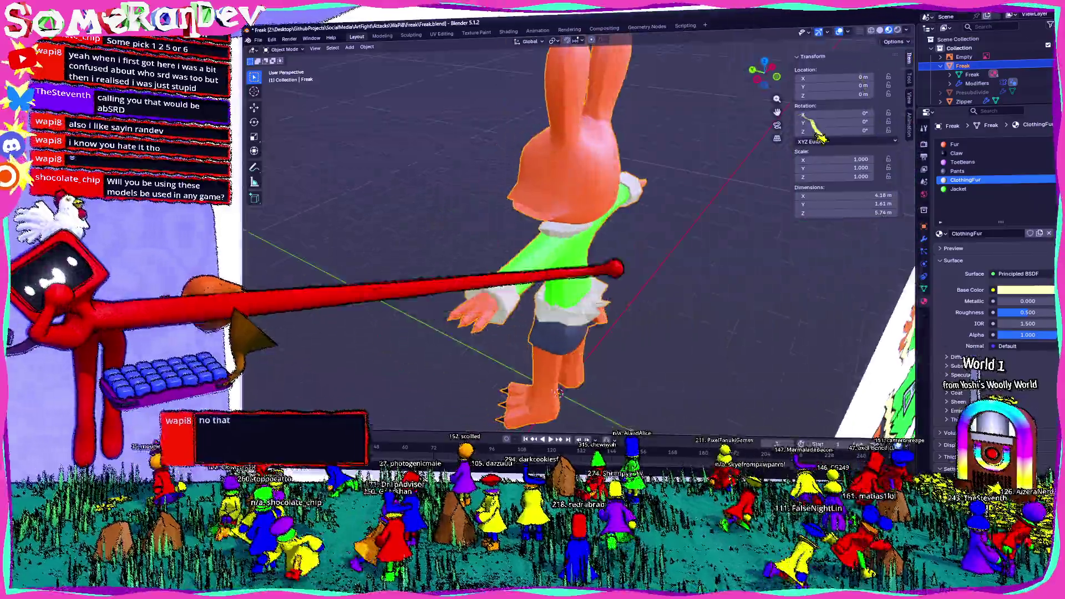
{"action": "scroll", "coordinate": [649, 274], "scroll_direction": "up", "scroll_amount": 5}
{"action": "key", "text": "Tab"}
{"action": "mouse_move", "coordinate": [565, 235]}
{"action": "middle_mouse_down"}
{"action": "mouse_move", "coordinate": [654, 226]}
{"action": "mouse_move", "coordinate": [632, 228]}
{"action": "mouse_move", "coordinate": [632, 188]}
{"action": "mouse_move", "coordinate": [645, 229]}
{"action": "mouse_move", "coordinate": [689, 265]}
{"action": "middle_mouse_up"}
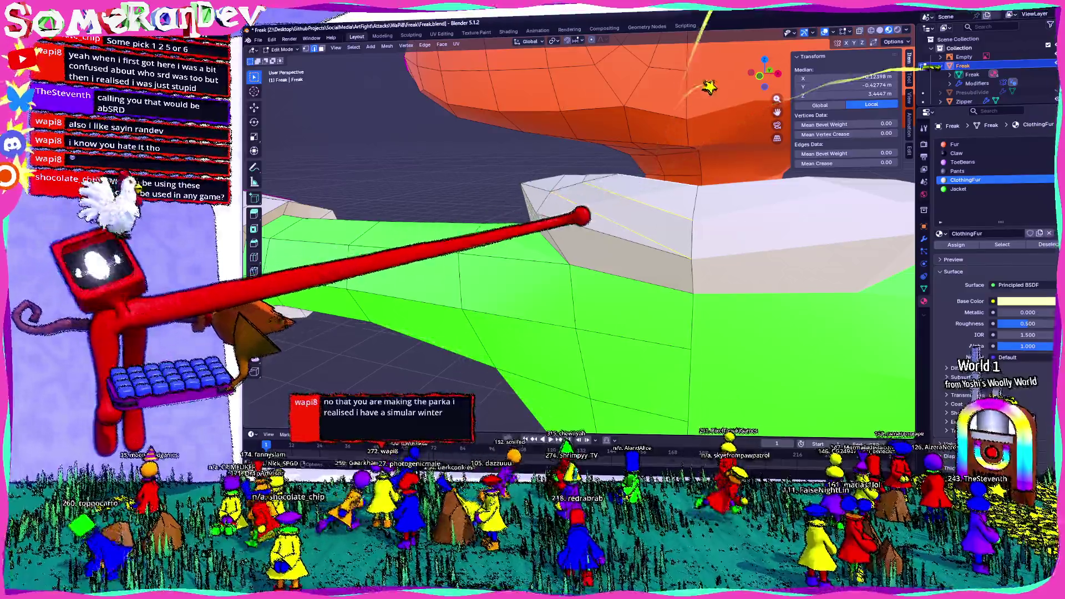
{"action": "key", "text": "ctrl+e"}
Step: Subdivide and move collar edges, then triangulate a shoulder face and rejoin it into quads
{"action": "left_click", "coordinate": [566, 215]}
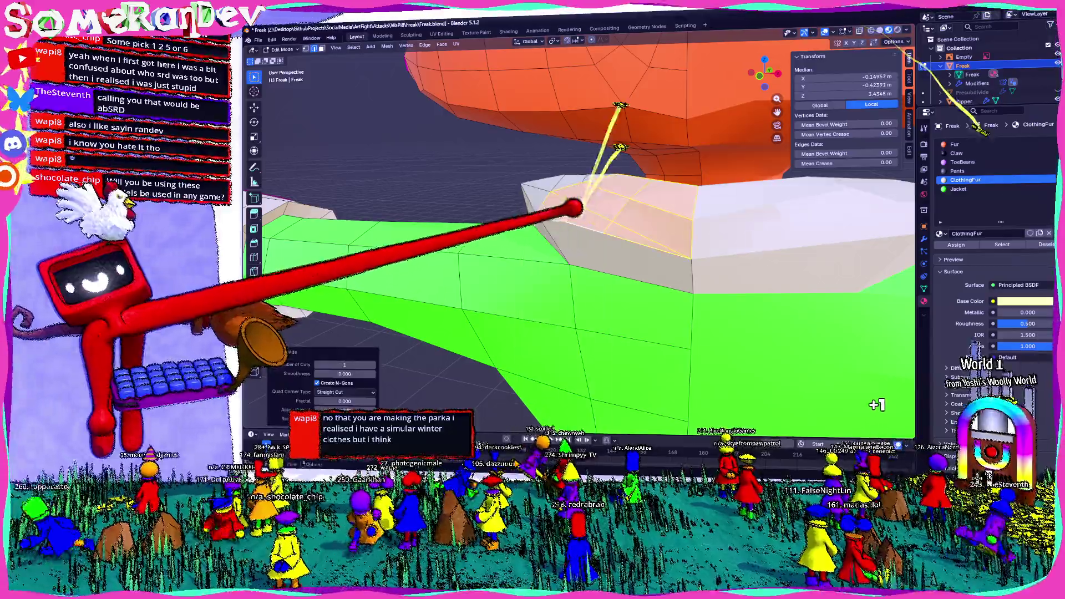
{"action": "mouse_move", "coordinate": [591, 213]}
{"action": "middle_mouse_down"}
{"action": "mouse_move", "coordinate": [684, 216]}
{"action": "mouse_move", "coordinate": [641, 186]}
{"action": "mouse_move", "coordinate": [634, 193]}
{"action": "middle_mouse_up"}
{"action": "key", "text": "g"}
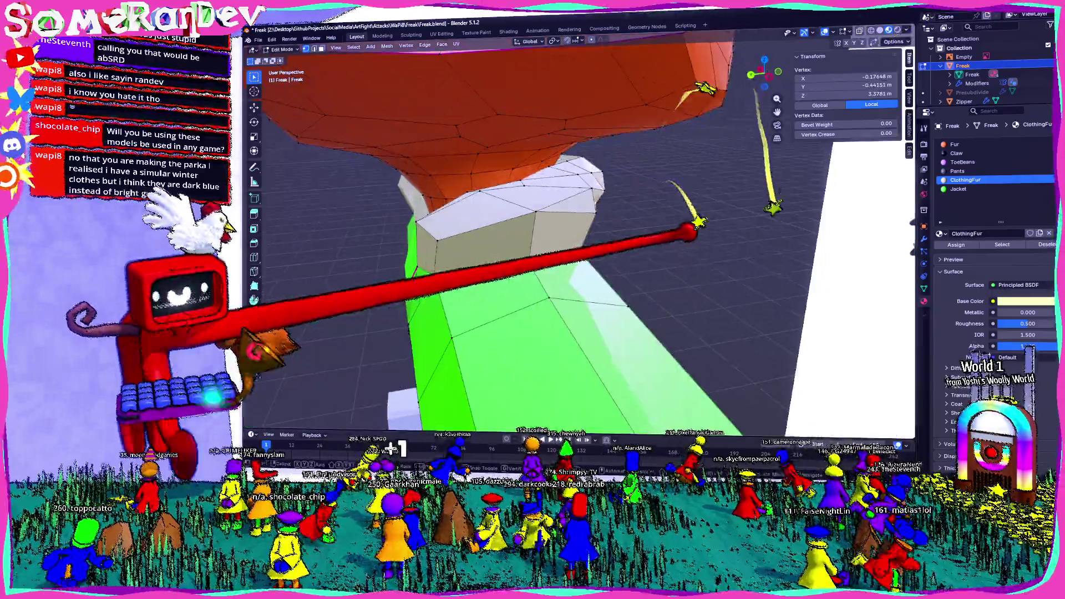
{"action": "middle_click_drag", "start_coordinate": [302, 343], "coordinate": [375, 333]}
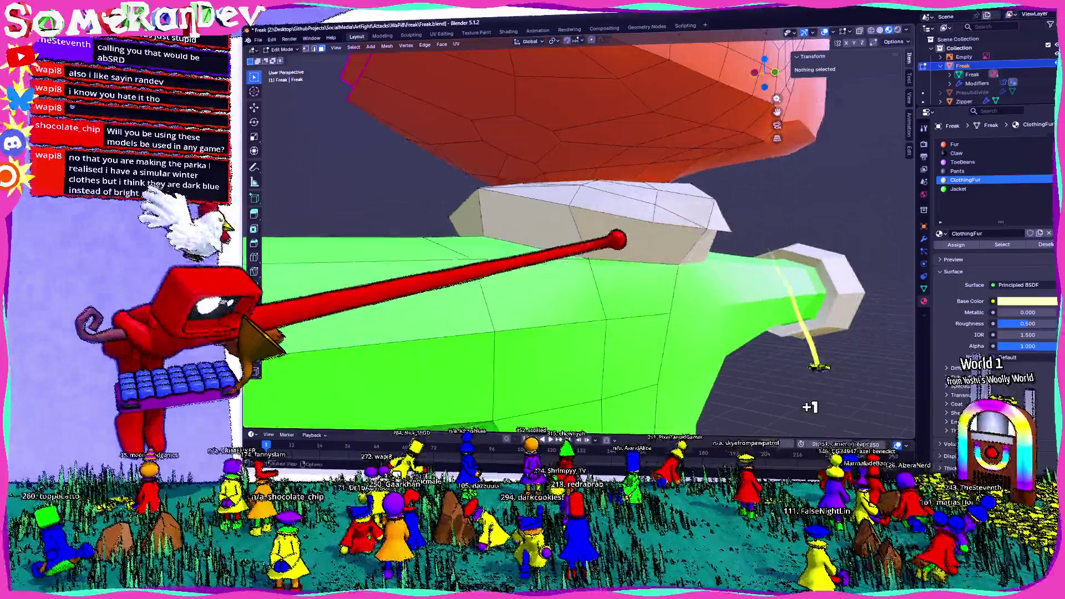
{"action": "left_click", "coordinate": [657, 225]}
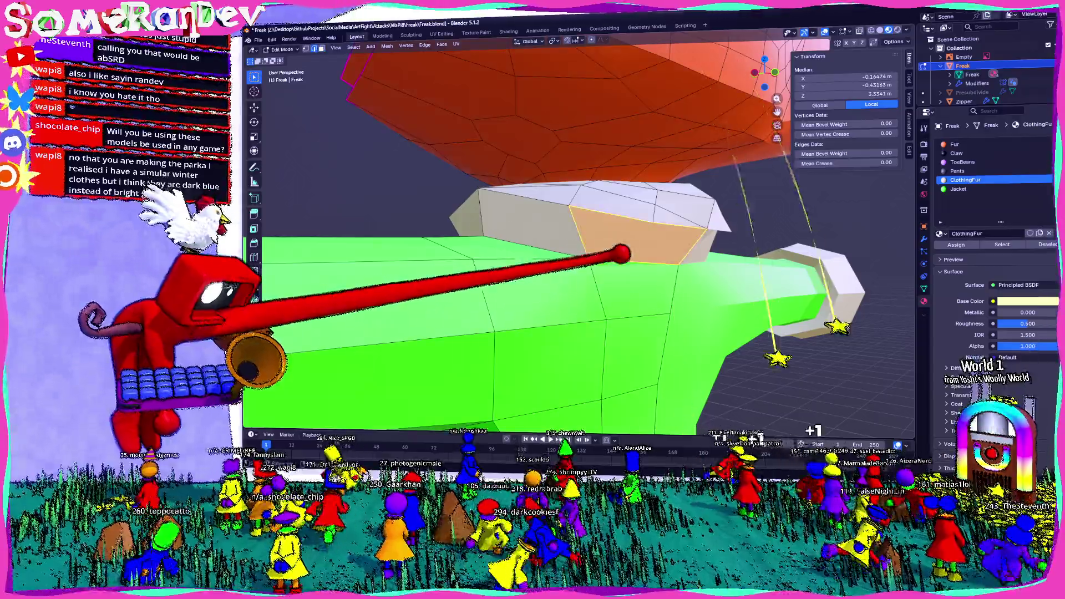
{"action": "middle_click_drag", "start_coordinate": [557, 251], "coordinate": [614, 279]}
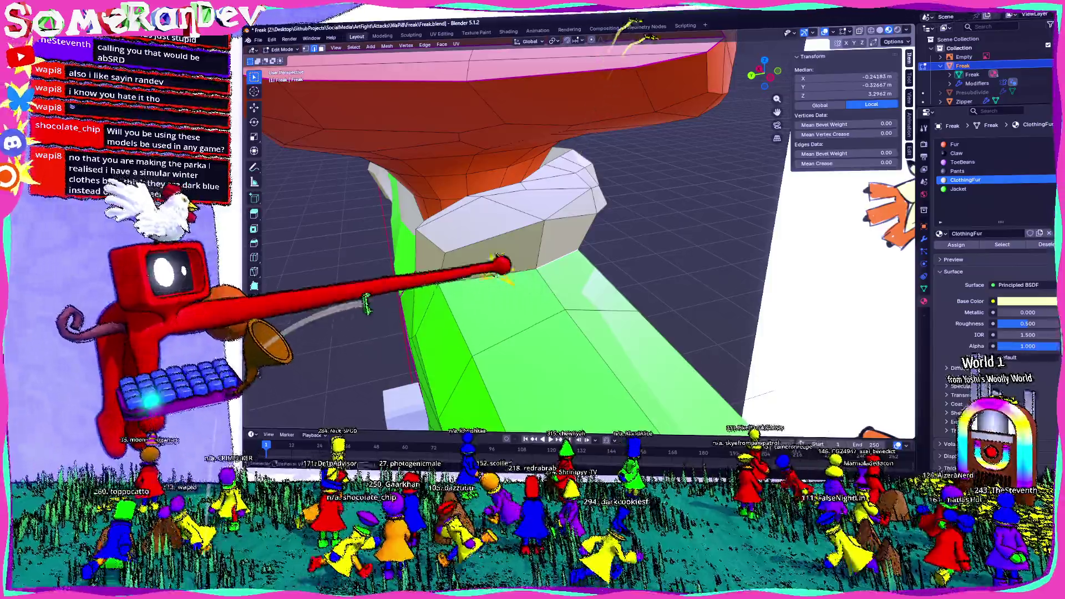
{"action": "mouse_move", "coordinate": [497, 255]}
{"action": "middle_mouse_down"}
{"action": "mouse_move", "coordinate": [545, 384]}
{"action": "mouse_move", "coordinate": [539, 353]}
{"action": "middle_mouse_up"}
{"action": "key", "text": "ctrl+e"}
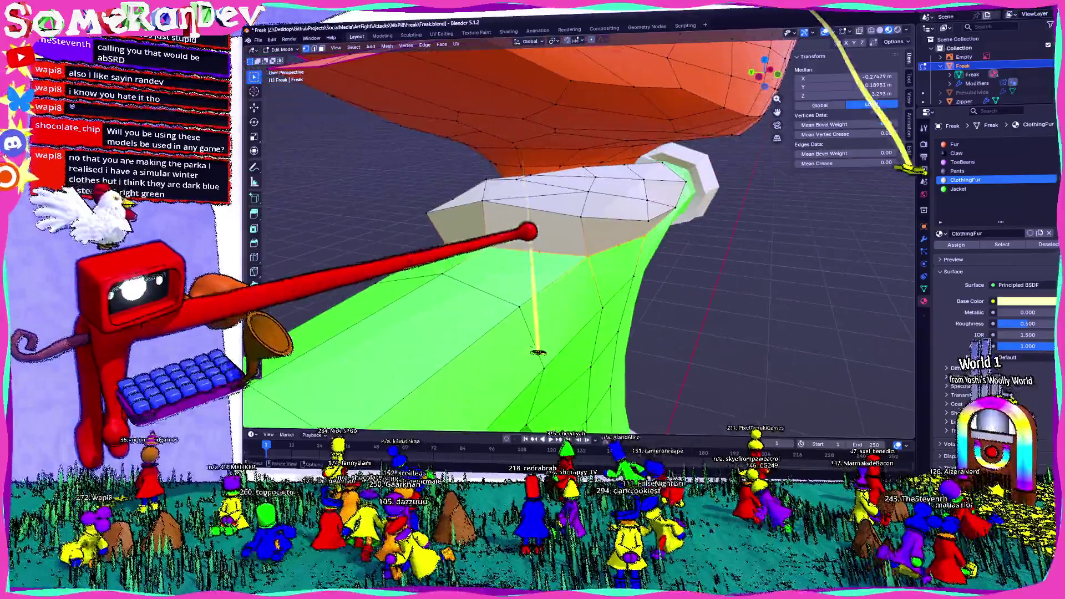
{"action": "mouse_move", "coordinate": [537, 112]}
{"action": "middle_mouse_down"}
{"action": "mouse_move", "coordinate": [532, 304]}
{"action": "mouse_move", "coordinate": [516, 291]}
{"action": "middle_mouse_up"}
{"action": "key", "text": "ctrl+t"}
{"action": "key", "text": "alt+j"}
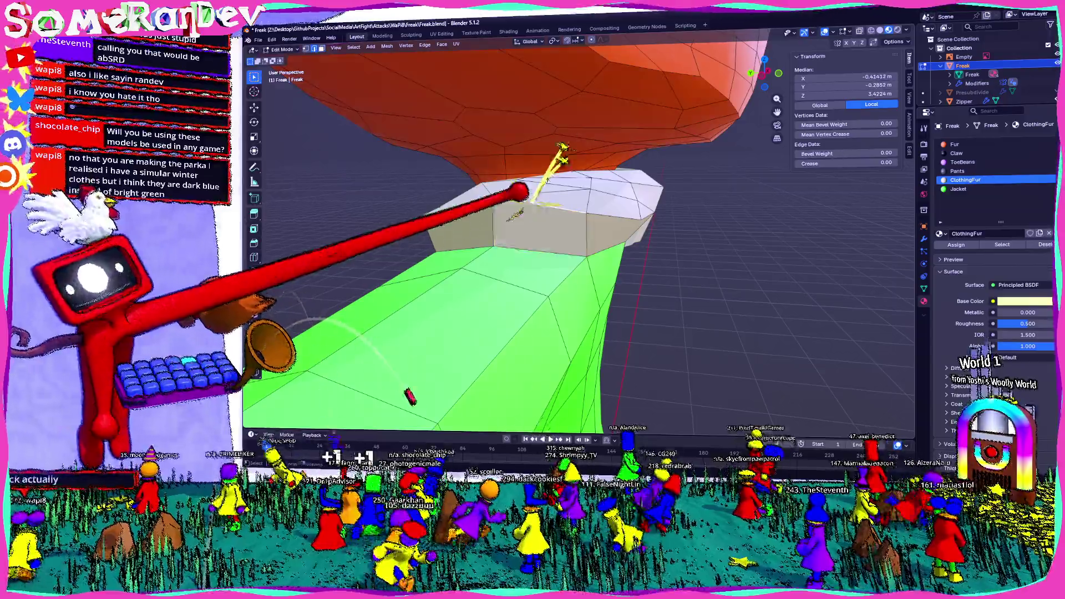
Step: Extrude and subdivide the selected collar edges via Ctrl+E, finishing with them triangulated
{"action": "mouse_move", "coordinate": [537, 178]}
{"action": "middle_mouse_down"}
{"action": "mouse_move", "coordinate": [518, 219]}
{"action": "mouse_move", "coordinate": [533, 250]}
{"action": "middle_mouse_up"}
{"action": "key", "text": "ctrl+e"}
{"action": "key", "text": "Escape"}
{"action": "key", "text": "ctrl+e"}
{"action": "key", "text": "Escape"}
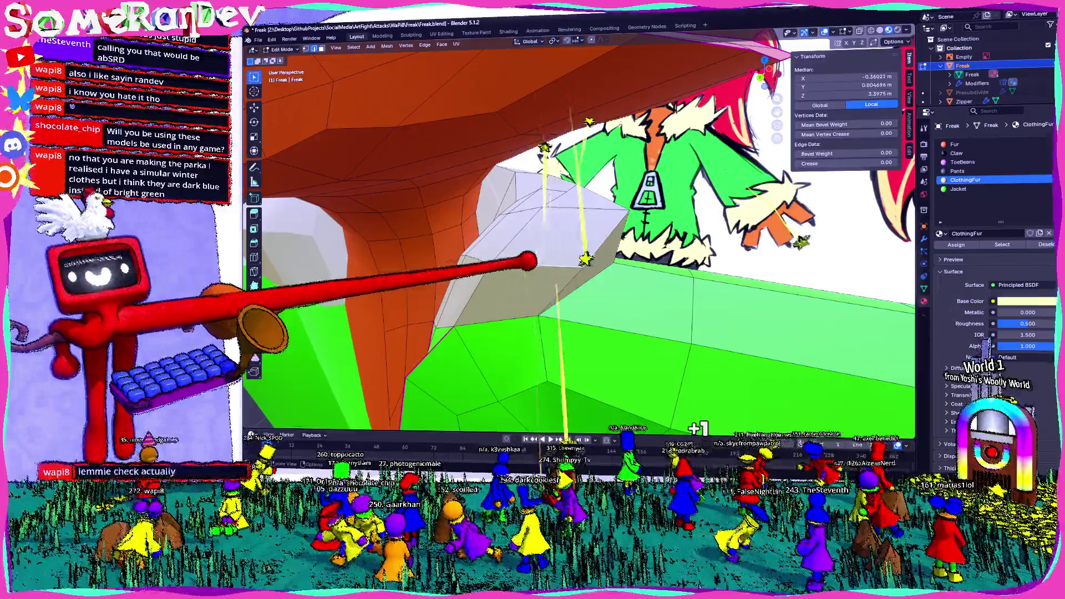
{"action": "key", "text": "ctrl+e"}
{"action": "left_click", "coordinate": [506, 226]}
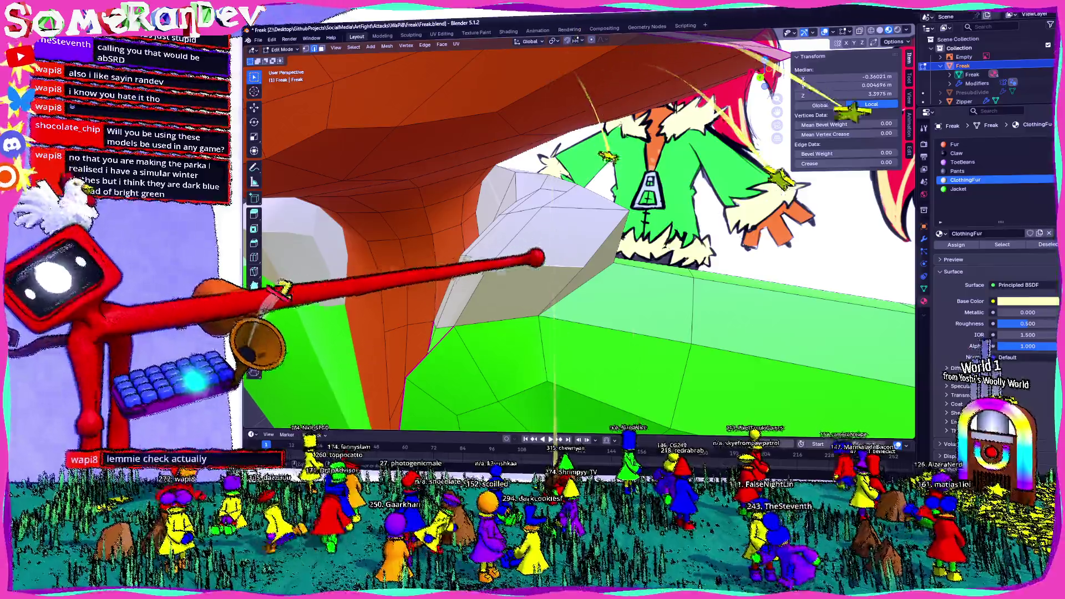
{"action": "key", "text": "ctrl+e"}
{"action": "left_click", "coordinate": [504, 231]}
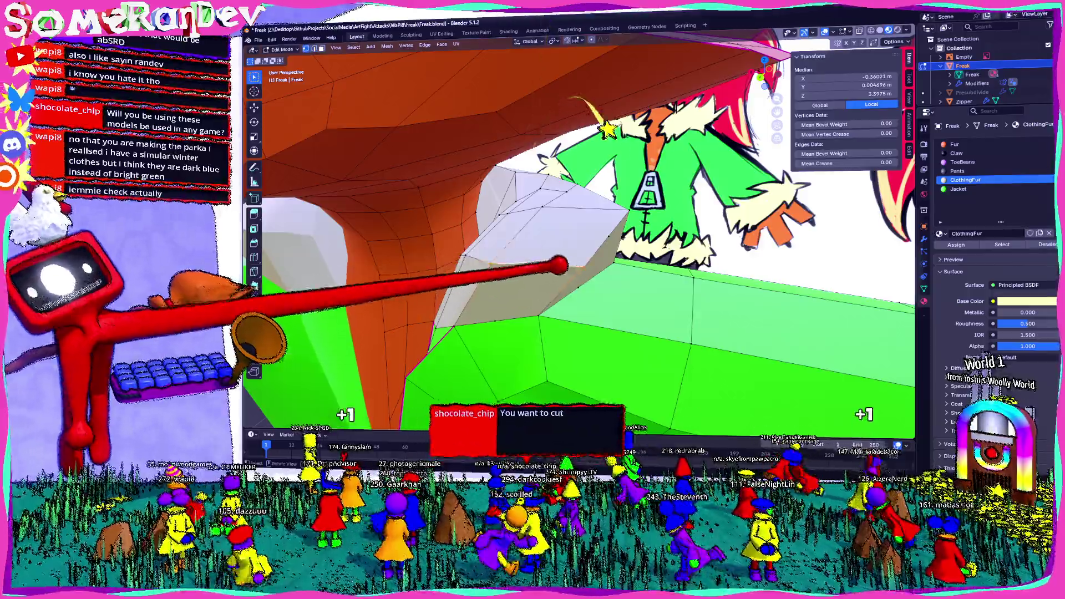
{"action": "middle_click_drag", "start_coordinate": [504, 231], "coordinate": [458, 256]}
{"action": "key", "text": "ctrl+t"}
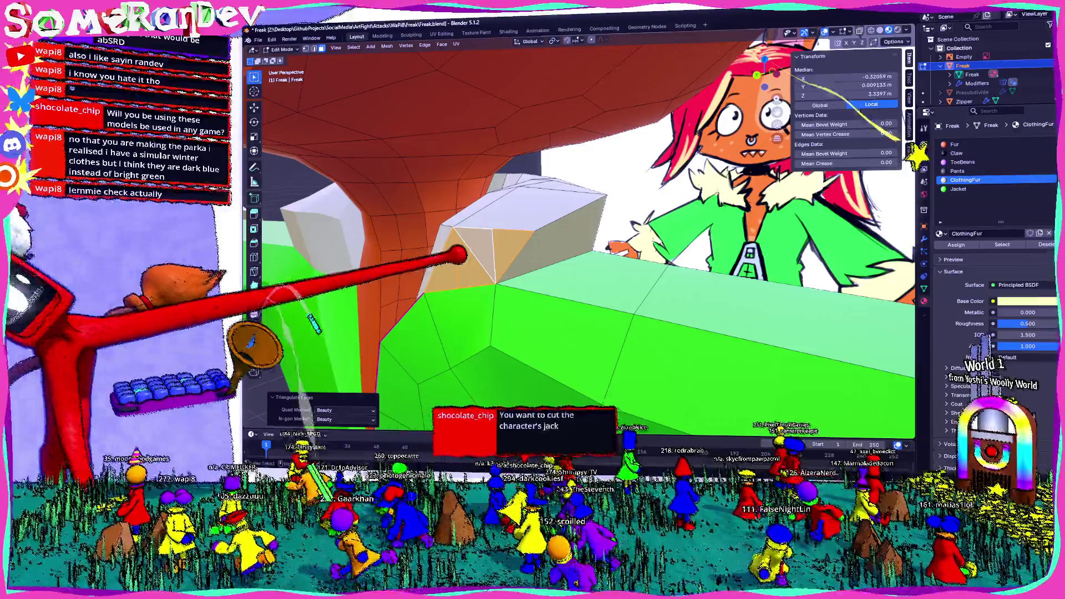
Step: Knife-cut across the collar faces and merge the resulting triangles into quads
{"action": "key", "text": "k"}
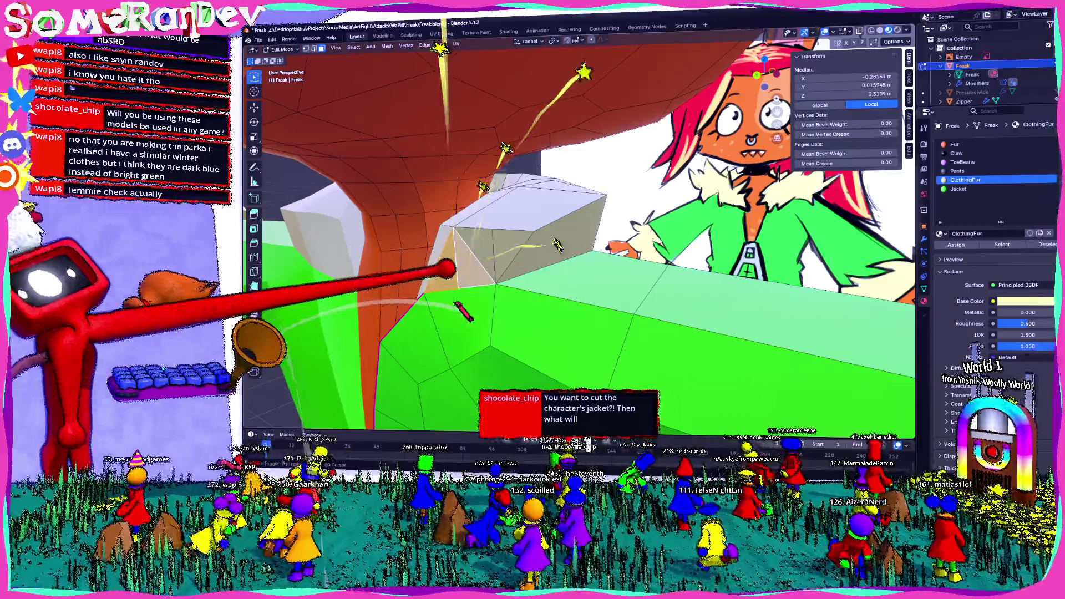
{"action": "key", "text": "Return"}
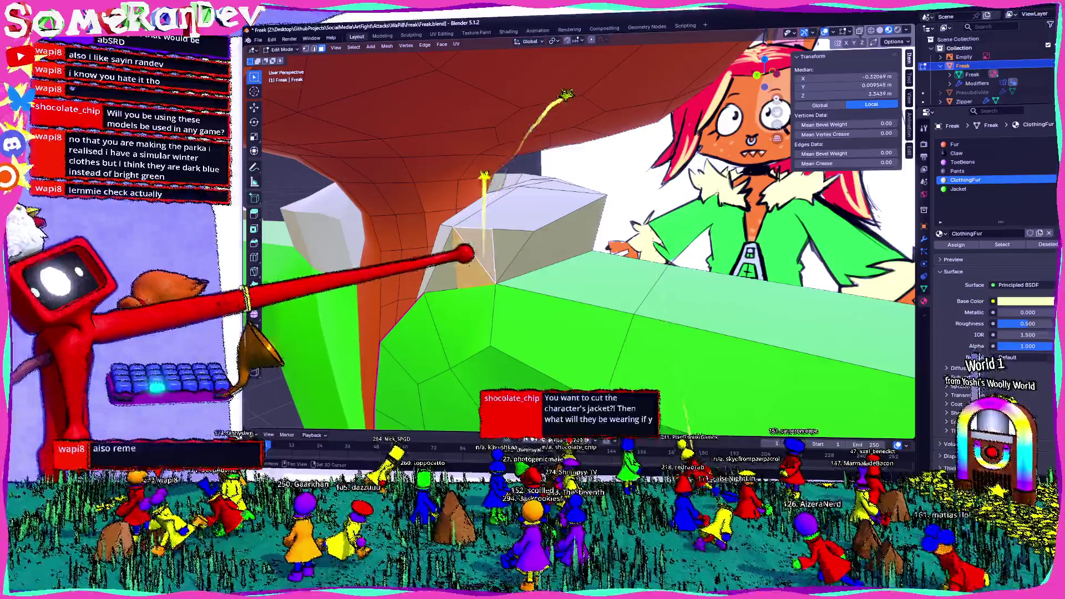
{"action": "key", "text": "alt+j"}
{"action": "middle_click_drag", "start_coordinate": [480, 350], "coordinate": [499, 332]}
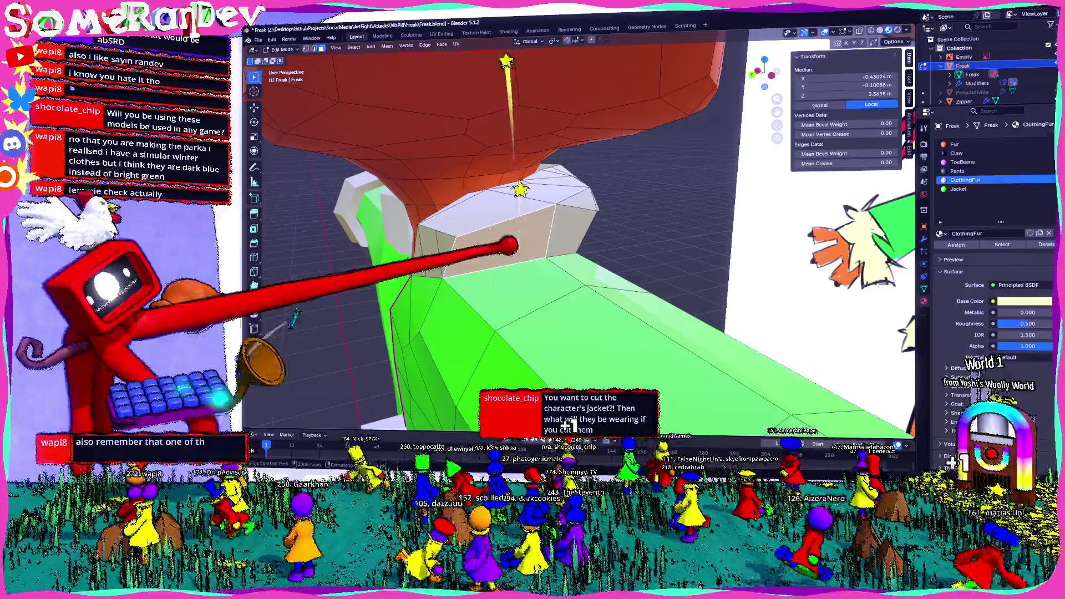
{"action": "mouse_move", "coordinate": [510, 245]}
{"action": "middle_mouse_down"}
{"action": "mouse_move", "coordinate": [530, 226]}
{"action": "mouse_move", "coordinate": [624, 241]}
{"action": "middle_mouse_up"}
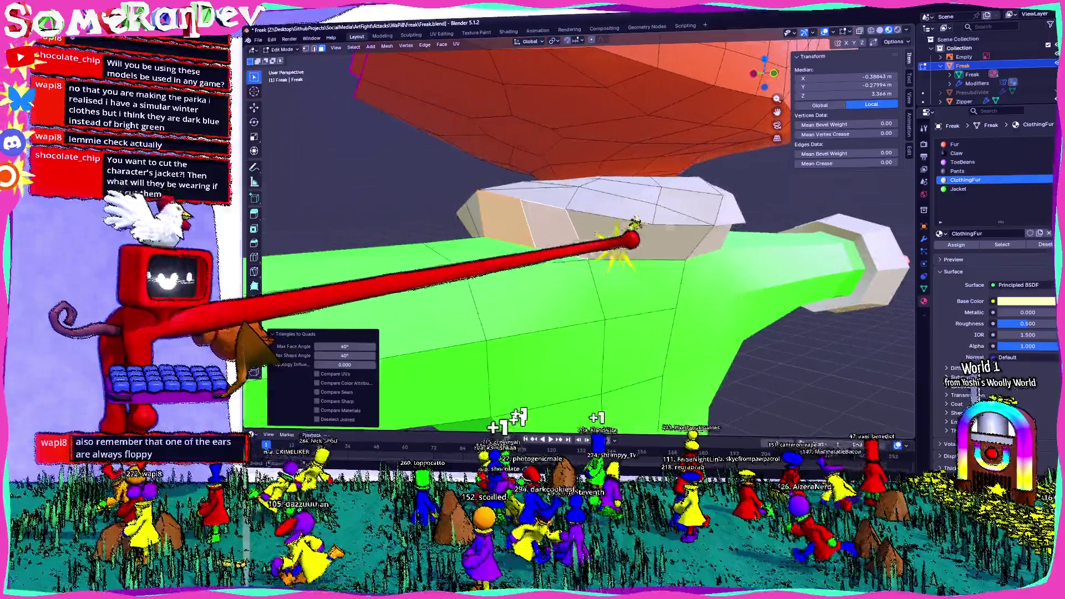
{"action": "key", "text": "alt+j"}
{"action": "mouse_move", "coordinate": [593, 211]}
{"action": "middle_mouse_down"}
{"action": "mouse_move", "coordinate": [543, 212]}
{"action": "mouse_move", "coordinate": [574, 235]}
{"action": "middle_mouse_up"}
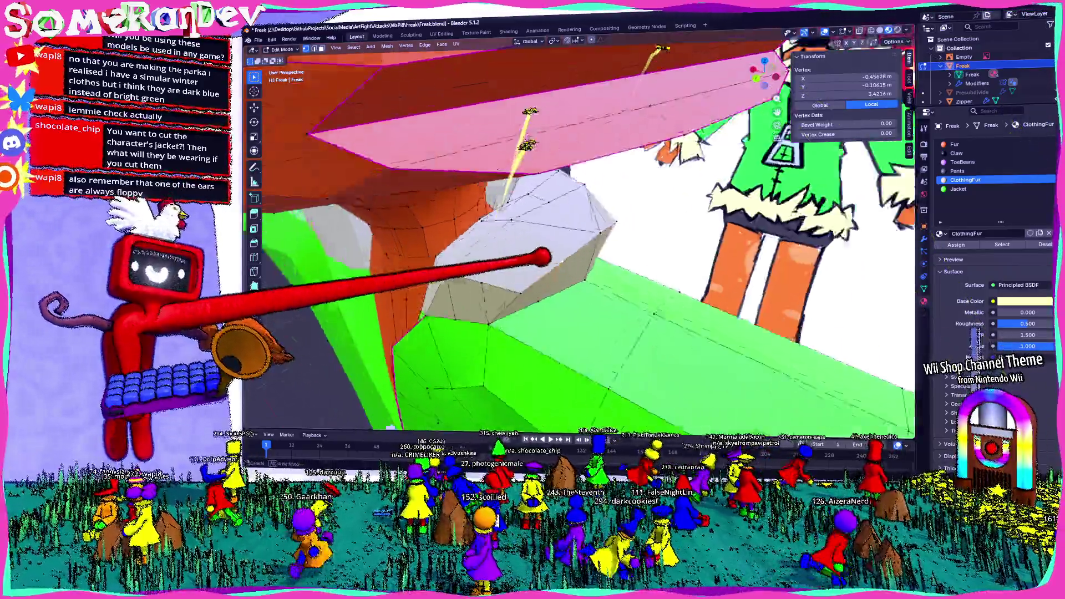
Step: Nudge collar vertices, join remaining triangles into quads, and view the rabbit from the front
{"action": "key", "text": "g"}
{"action": "mouse_move", "coordinate": [579, 232]}
{"action": "middle_mouse_down"}
{"action": "mouse_move", "coordinate": [575, 267]}
{"action": "mouse_move", "coordinate": [500, 302]}
{"action": "mouse_move", "coordinate": [641, 269]}
{"action": "mouse_move", "coordinate": [661, 291]}
{"action": "middle_mouse_up"}
{"action": "mouse_move", "coordinate": [623, 246]}
{"action": "middle_mouse_down"}
{"action": "mouse_move", "coordinate": [586, 218]}
{"action": "mouse_move", "coordinate": [558, 227]}
{"action": "mouse_move", "coordinate": [582, 242]}
{"action": "middle_mouse_up"}
{"action": "key", "text": "alt+j"}
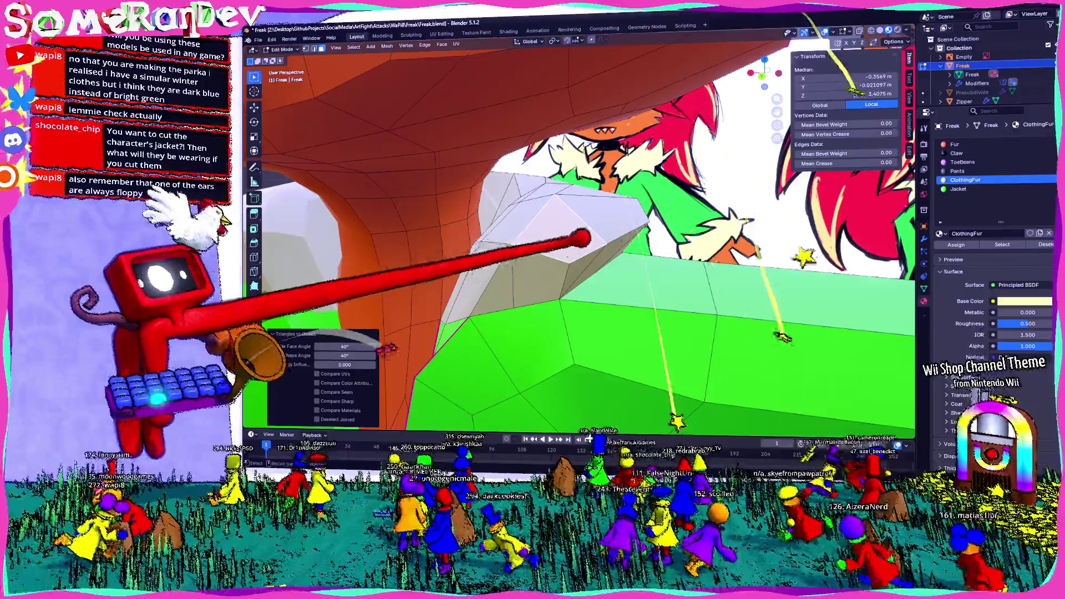
{"action": "key", "text": "alt+j"}
{"action": "middle_click_drag", "start_coordinate": [452, 231], "coordinate": [588, 233]}
{"action": "key", "text": "KP_1"}
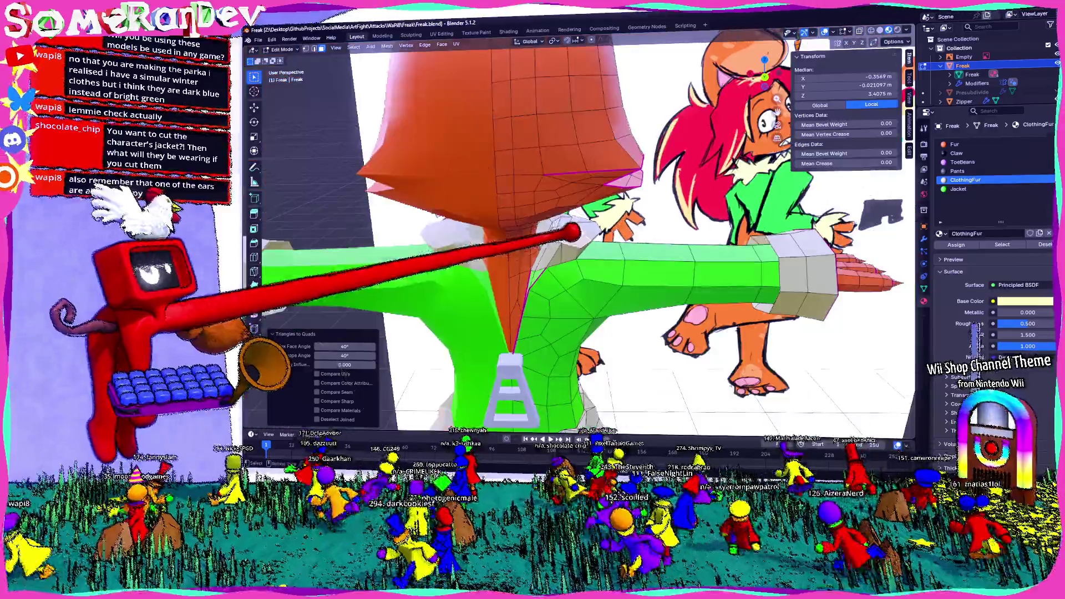
{"action": "scroll", "coordinate": [374, 136], "scroll_direction": "down", "scroll_amount": 3}
{"action": "scroll", "coordinate": [354, 150], "scroll_direction": "up", "scroll_amount": 3}
Step: Leave Edit Mode and orbit around the finished jacketed rabbit from the front
{"action": "key", "text": "Tab"}
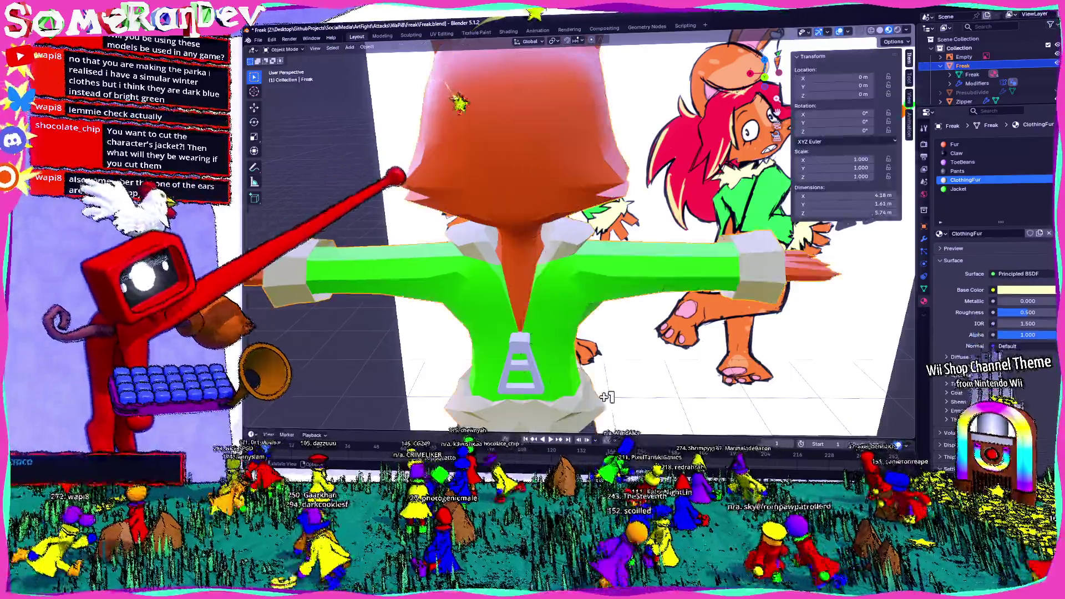
{"action": "middle_click_drag", "start_coordinate": [533, 250], "coordinate": [338, 428]}
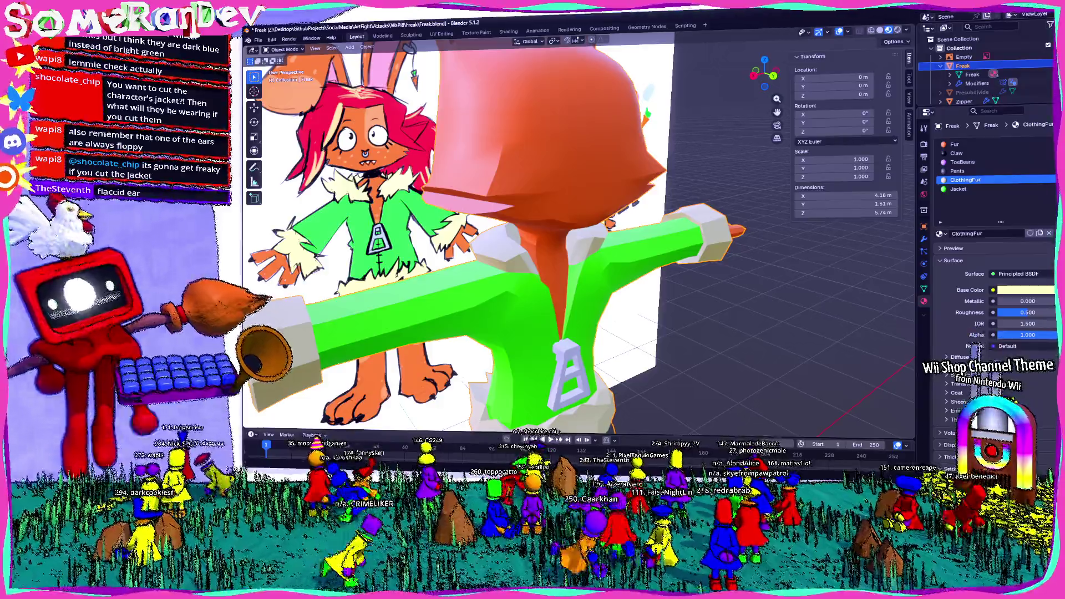
{"action": "mouse_move", "coordinate": [266, 299]}
{"action": "middle_mouse_down"}
{"action": "mouse_move", "coordinate": [353, 217]}
{"action": "mouse_move", "coordinate": [414, 272]}
{"action": "middle_mouse_up"}
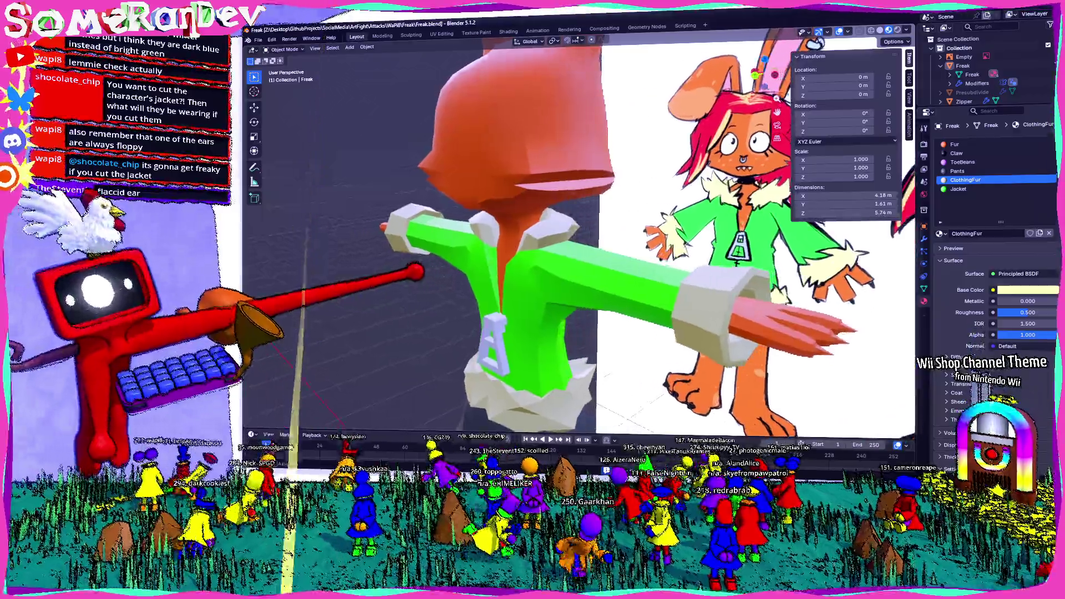
{"action": "middle_click_drag", "start_coordinate": [583, 250], "coordinate": [607, 250]}
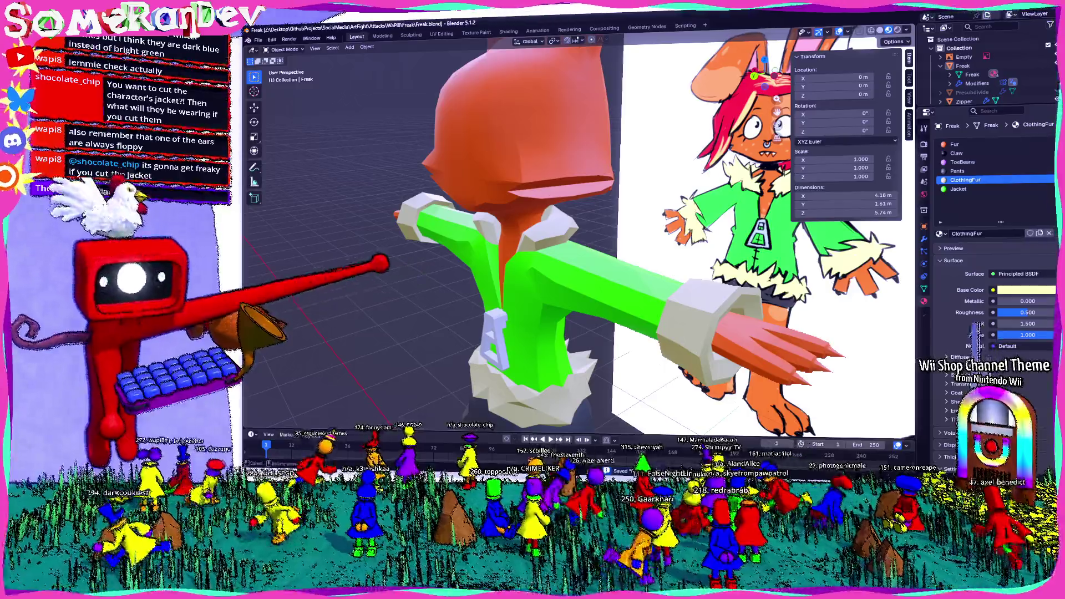
{"action": "middle_click_drag", "start_coordinate": [379, 265], "coordinate": [428, 253]}
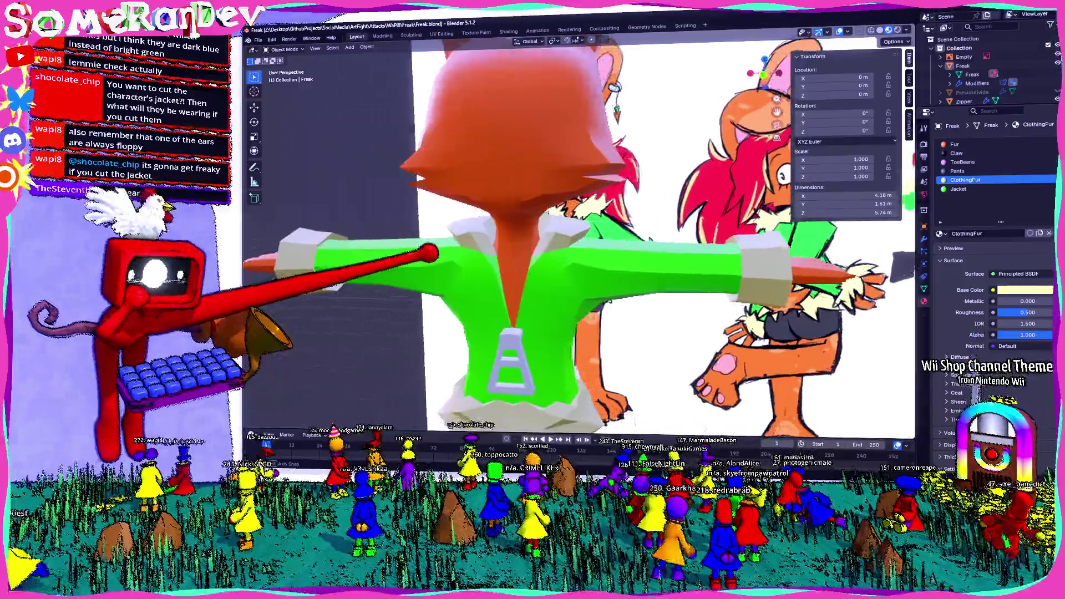
{"action": "scroll", "coordinate": [578, 233], "scroll_direction": "down", "scroll_amount": 4}
{"action": "scroll", "coordinate": [583, 250], "scroll_direction": "down", "scroll_amount": 2}
{"action": "mouse_move", "coordinate": [582, 250]}
{"action": "middle_mouse_down"}
{"action": "mouse_move", "coordinate": [574, 279]}
{"action": "mouse_move", "coordinate": [616, 249]}
{"action": "mouse_move", "coordinate": [549, 249]}
{"action": "middle_mouse_up"}
{"action": "scroll", "coordinate": [582, 250], "scroll_direction": "up", "scroll_amount": 3}
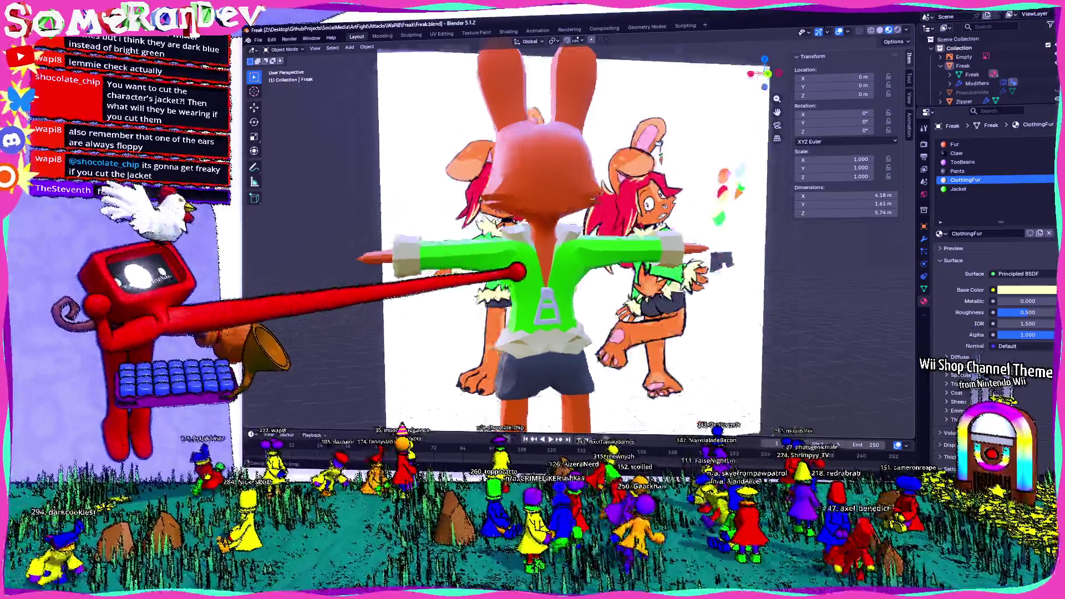
{"action": "mouse_move", "coordinate": [582, 250]}
{"action": "middle_mouse_down"}
{"action": "mouse_move", "coordinate": [599, 242]}
{"action": "mouse_move", "coordinate": [482, 249]}
{"action": "mouse_move", "coordinate": [500, 250]}
{"action": "middle_mouse_up"}
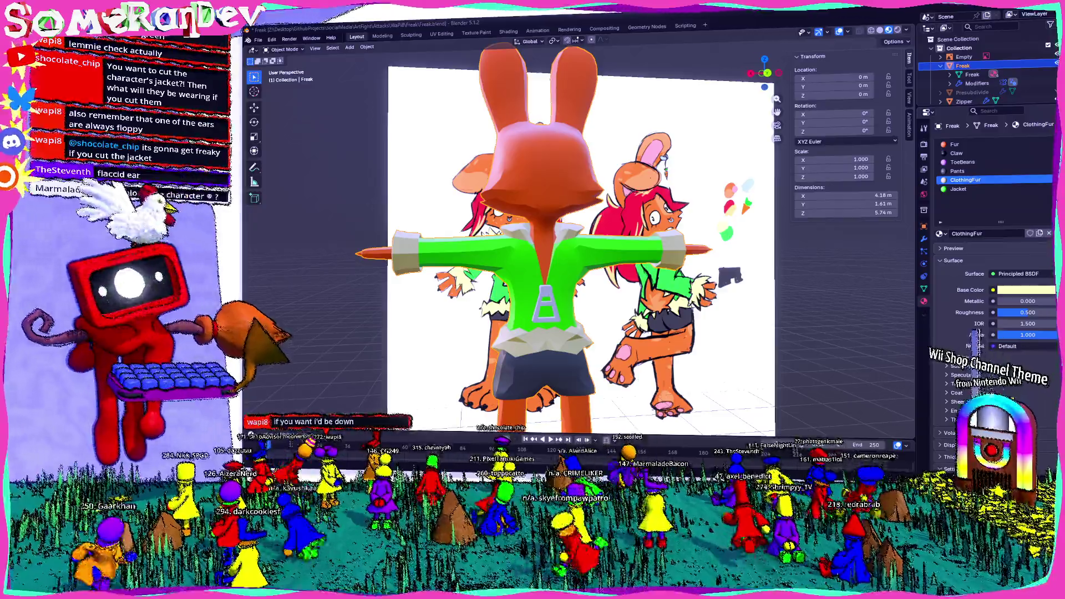
Step: Orbit to side, oblique and rear views comparing the character against its reference images
{"action": "mouse_move", "coordinate": [707, 248]}
{"action": "middle_mouse_down"}
{"action": "mouse_move", "coordinate": [689, 178]}
{"action": "mouse_move", "coordinate": [547, 309]}
{"action": "mouse_move", "coordinate": [641, 297]}
{"action": "mouse_move", "coordinate": [583, 195]}
{"action": "middle_mouse_up"}
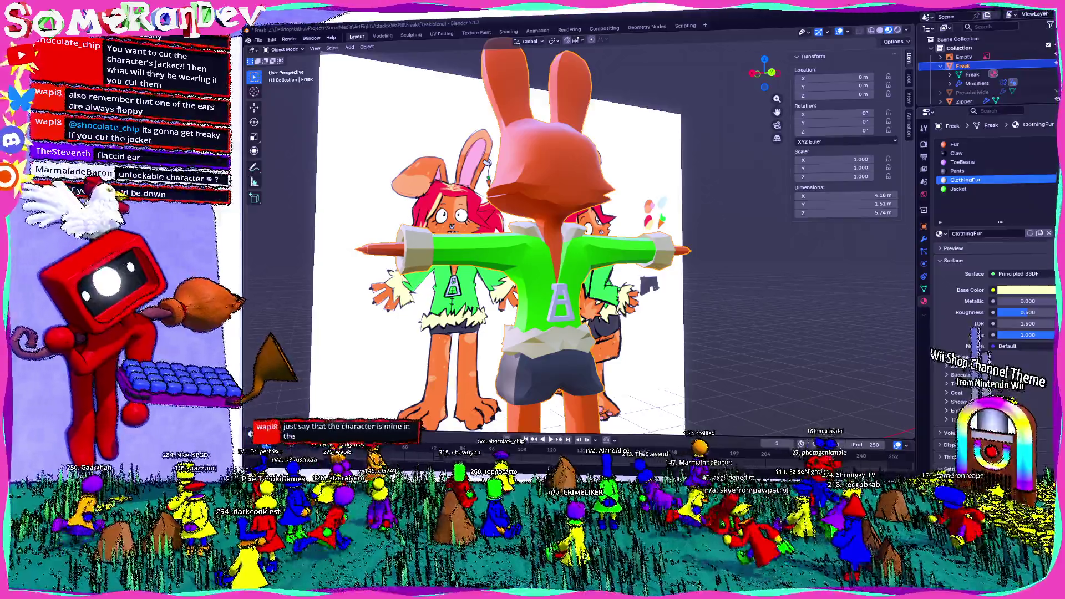
{"action": "middle_click_drag", "start_coordinate": [582, 249], "coordinate": [532, 251]}
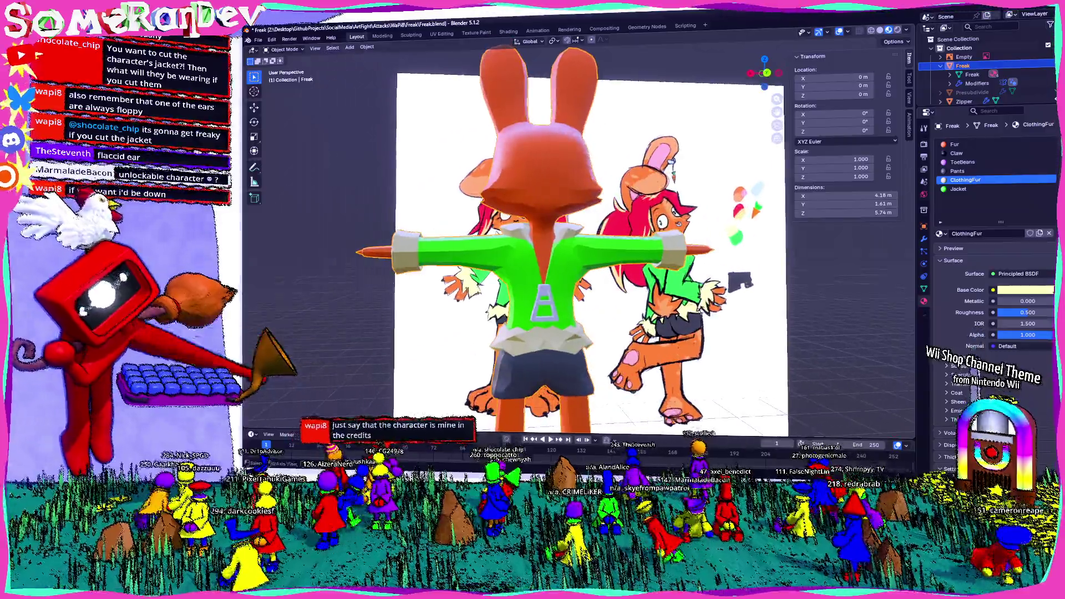
{"action": "mouse_move", "coordinate": [637, 309]}
{"action": "middle_mouse_down"}
{"action": "mouse_move", "coordinate": [546, 356]}
{"action": "mouse_move", "coordinate": [669, 343]}
{"action": "middle_mouse_up"}
{"action": "scroll", "coordinate": [583, 250], "scroll_direction": "up", "scroll_amount": 3}
{"action": "mouse_move", "coordinate": [582, 251]}
{"action": "middle_mouse_down"}
{"action": "mouse_move", "coordinate": [466, 250]}
{"action": "mouse_move", "coordinate": [582, 250]}
{"action": "middle_mouse_up"}
{"action": "scroll", "coordinate": [566, 250], "scroll_direction": "up", "scroll_amount": 2}
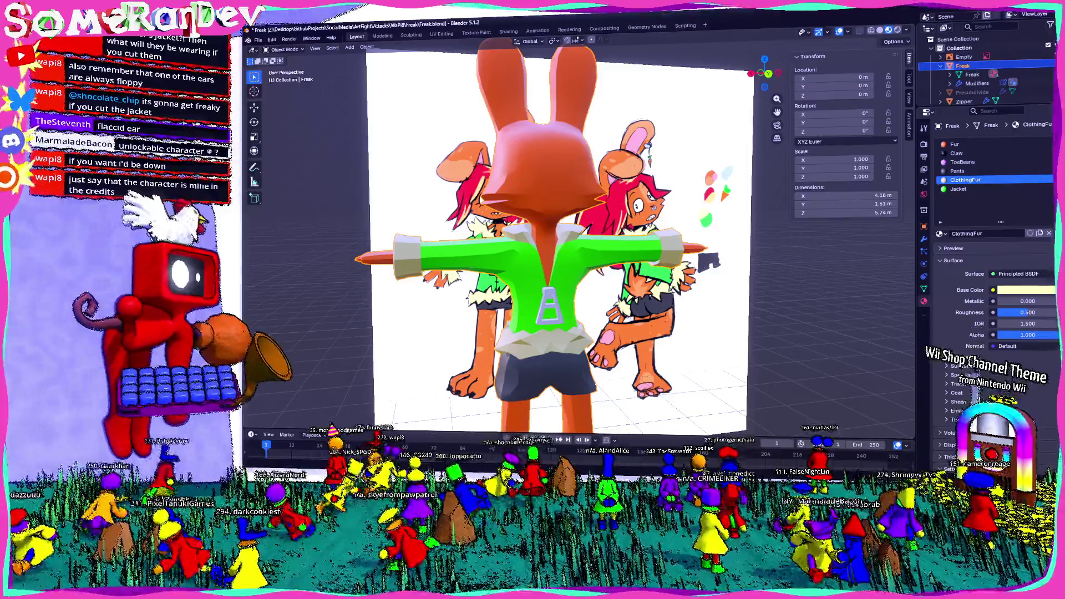
{"action": "mouse_move", "coordinate": [582, 249]}
{"action": "middle_mouse_down"}
{"action": "mouse_move", "coordinate": [712, 250]}
{"action": "mouse_move", "coordinate": [619, 321]}
{"action": "mouse_move", "coordinate": [535, 249]}
{"action": "mouse_move", "coordinate": [678, 238]}
{"action": "middle_mouse_up"}
{"action": "scroll", "coordinate": [599, 238], "scroll_direction": "down", "scroll_amount": 3}
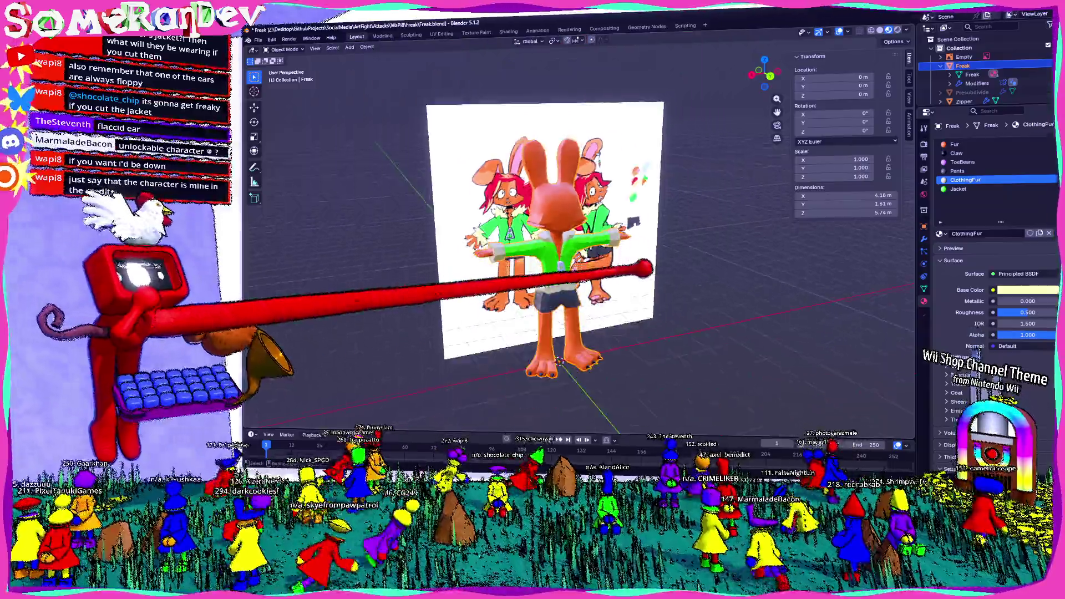
{"action": "mouse_move", "coordinate": [599, 237]}
{"action": "middle_mouse_down"}
{"action": "mouse_move", "coordinate": [524, 274]}
{"action": "mouse_move", "coordinate": [629, 273]}
{"action": "middle_mouse_up"}
{"action": "scroll", "coordinate": [630, 273], "scroll_direction": "up", "scroll_amount": 3}
{"action": "mouse_move", "coordinate": [563, 285]}
{"action": "middle_mouse_down"}
{"action": "mouse_move", "coordinate": [391, 285]}
{"action": "mouse_move", "coordinate": [583, 285]}
{"action": "mouse_move", "coordinate": [516, 285]}
{"action": "mouse_move", "coordinate": [549, 285]}
{"action": "middle_mouse_up"}
{"action": "scroll", "coordinate": [583, 241], "scroll_direction": "down", "scroll_amount": 3}
{"action": "scroll", "coordinate": [583, 241], "scroll_direction": "up", "scroll_amount": 4}
{"action": "scroll", "coordinate": [582, 242], "scroll_direction": "down", "scroll_amount": 3}
{"action": "scroll", "coordinate": [582, 242], "scroll_direction": "up", "scroll_amount": 5}
{"action": "key", "text": "Tab"}
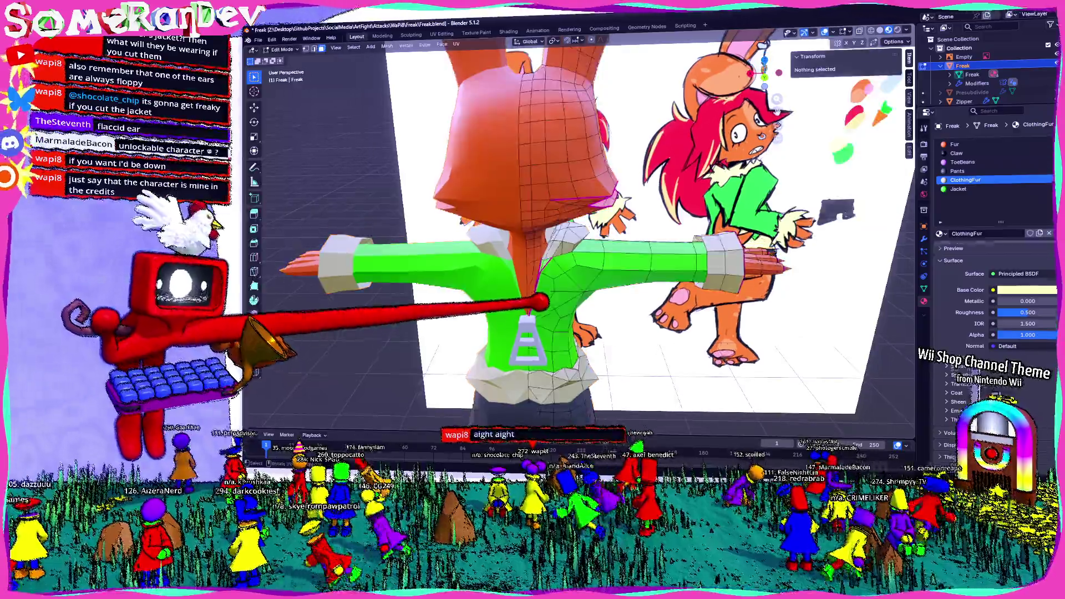
{"action": "scroll", "coordinate": [583, 241], "scroll_direction": "down", "scroll_amount": 4}
{"action": "scroll", "coordinate": [582, 242], "scroll_direction": "down", "scroll_amount": 3}
{"action": "key", "text": "Tab"}
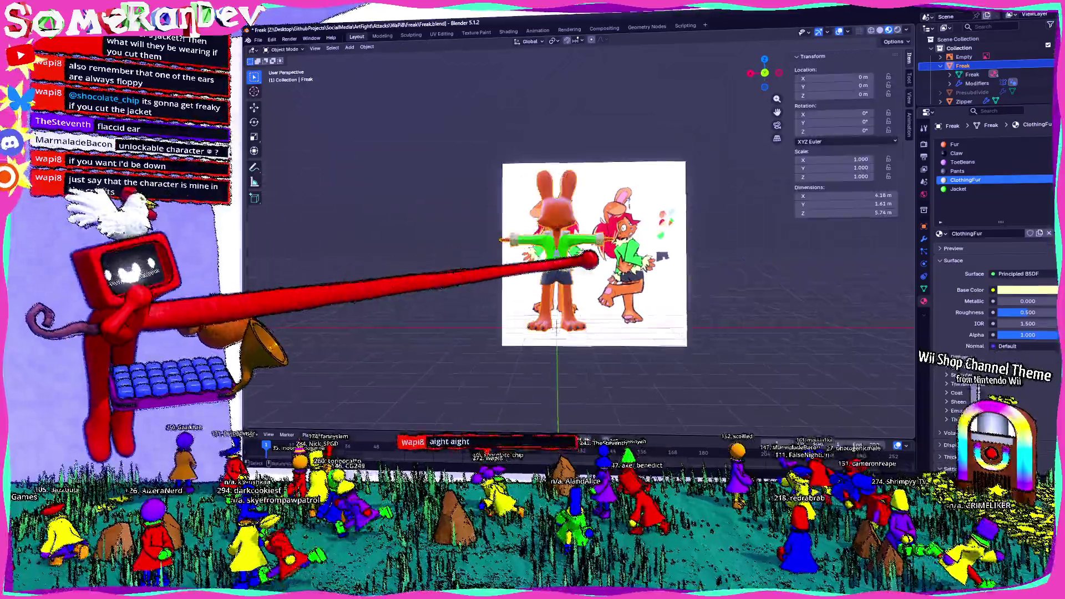
{"action": "scroll", "coordinate": [583, 241], "scroll_direction": "up", "scroll_amount": 3}
{"action": "scroll", "coordinate": [583, 242], "scroll_direction": "up", "scroll_amount": 2}
{"action": "mouse_move", "coordinate": [582, 286]}
{"action": "middle_mouse_down"}
{"action": "mouse_move", "coordinate": [549, 266]}
{"action": "mouse_move", "coordinate": [582, 285]}
{"action": "mouse_move", "coordinate": [616, 275]}
{"action": "mouse_move", "coordinate": [583, 300]}
{"action": "middle_mouse_up"}
{"action": "mouse_move", "coordinate": [583, 249]}
{"action": "middle_mouse_down"}
{"action": "mouse_move", "coordinate": [549, 249]}
{"action": "mouse_move", "coordinate": [583, 258]}
{"action": "mouse_move", "coordinate": [577, 209]}
{"action": "middle_mouse_up"}
{"action": "scroll", "coordinate": [583, 250], "scroll_direction": "up", "scroll_amount": 3}
{"action": "key", "text": "Tab"}
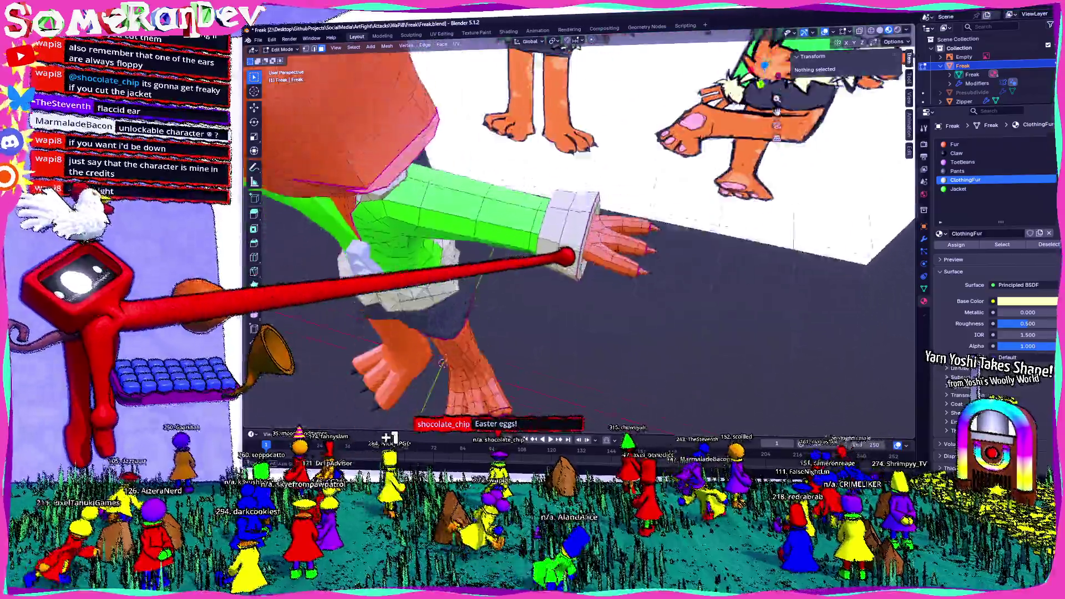
{"action": "middle_click_drag", "start_coordinate": [565, 254], "coordinate": [562, 268]}
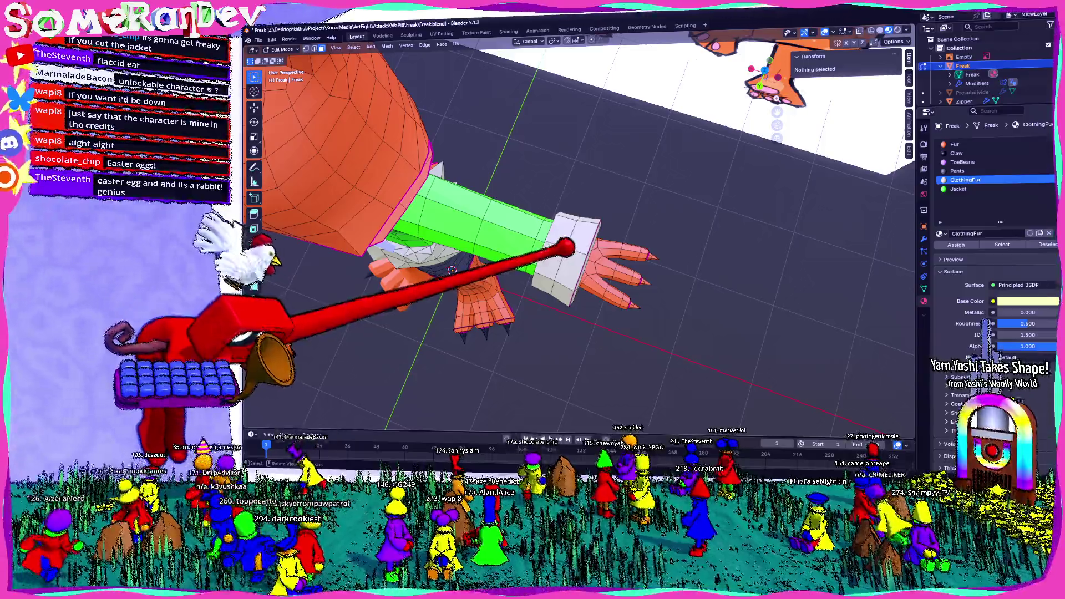
{"action": "middle_click_drag", "start_coordinate": [583, 250], "coordinate": [532, 234]}
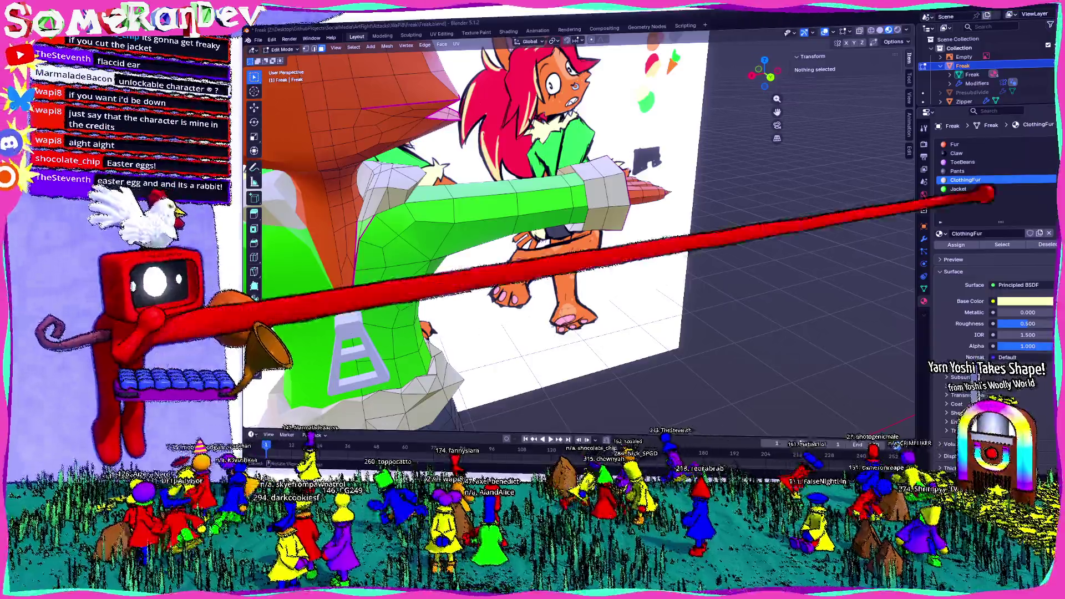
{"action": "middle_click_drag", "start_coordinate": [583, 250], "coordinate": [465, 249]}
{"action": "scroll", "coordinate": [499, 233], "scroll_direction": "up", "scroll_amount": 3}
{"action": "scroll", "coordinate": [532, 232], "scroll_direction": "up", "scroll_amount": 2}
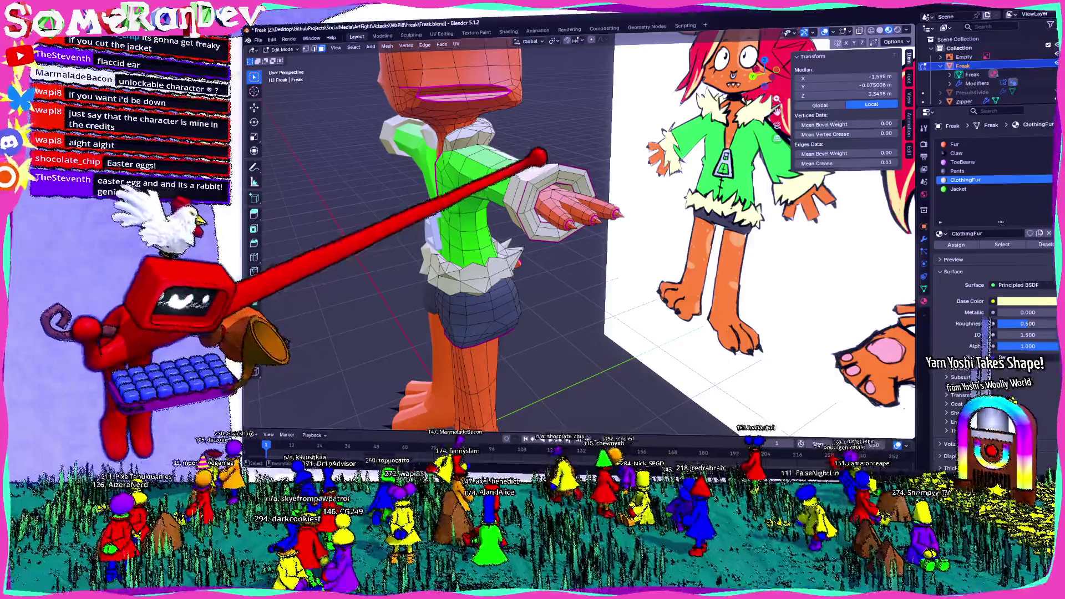
Step: Move a cuff vertex, then select and rotate several more cuff vertices on the arm
{"action": "key", "text": "alt+a"}
{"action": "middle_click_drag", "start_coordinate": [540, 156], "coordinate": [516, 118]}
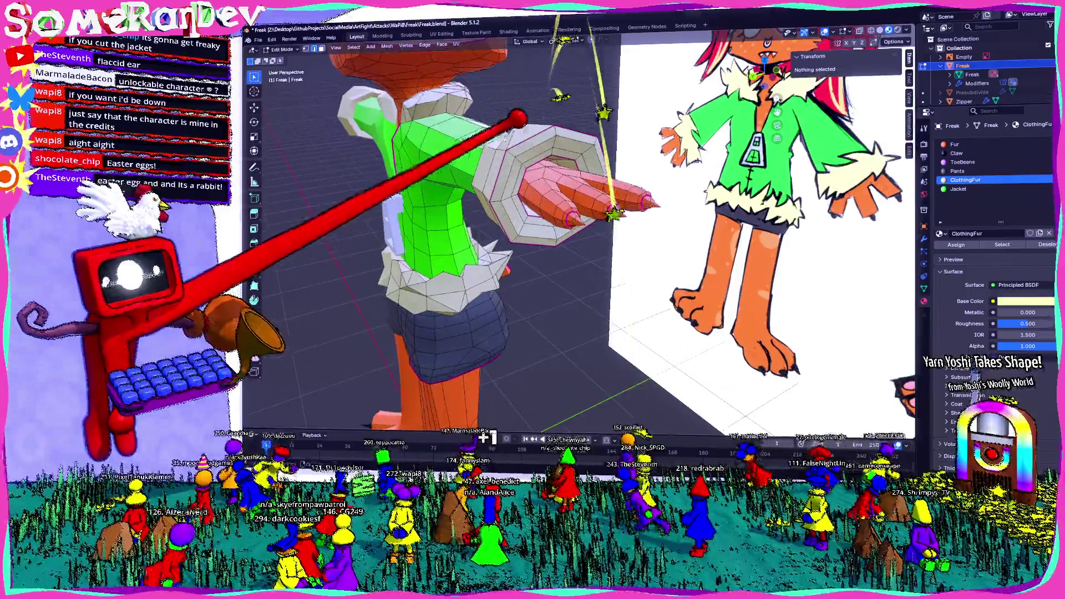
{"action": "left_click", "coordinate": [616, 204]}
{"action": "middle_click_drag", "start_coordinate": [616, 204], "coordinate": [582, 250]}
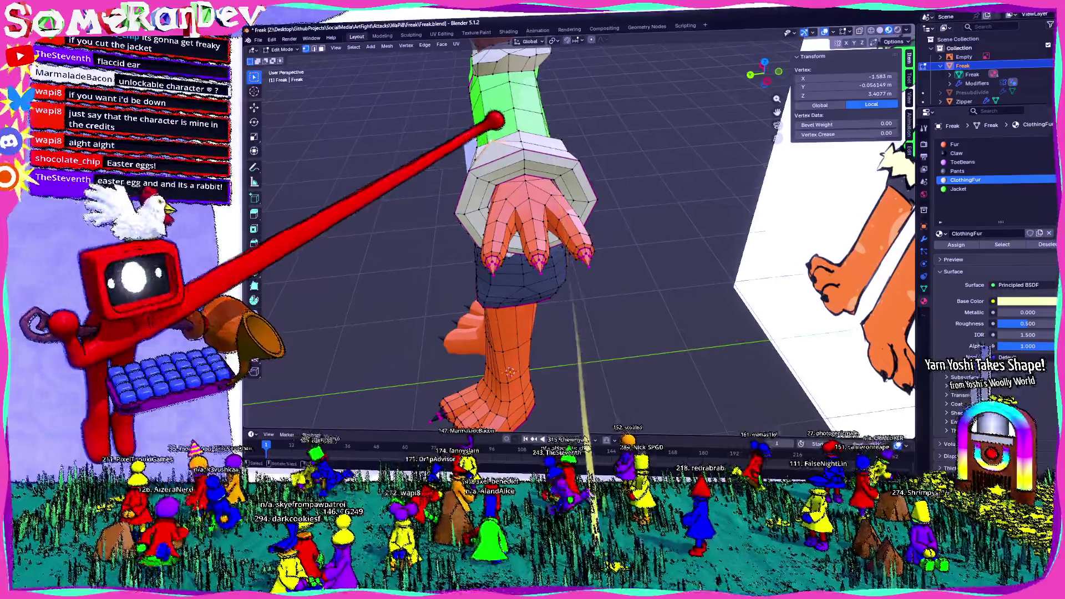
{"action": "key", "text": "g"}
{"action": "left_click", "coordinate": [460, 140]}
{"action": "middle_click_drag", "start_coordinate": [460, 139], "coordinate": [428, 435]}
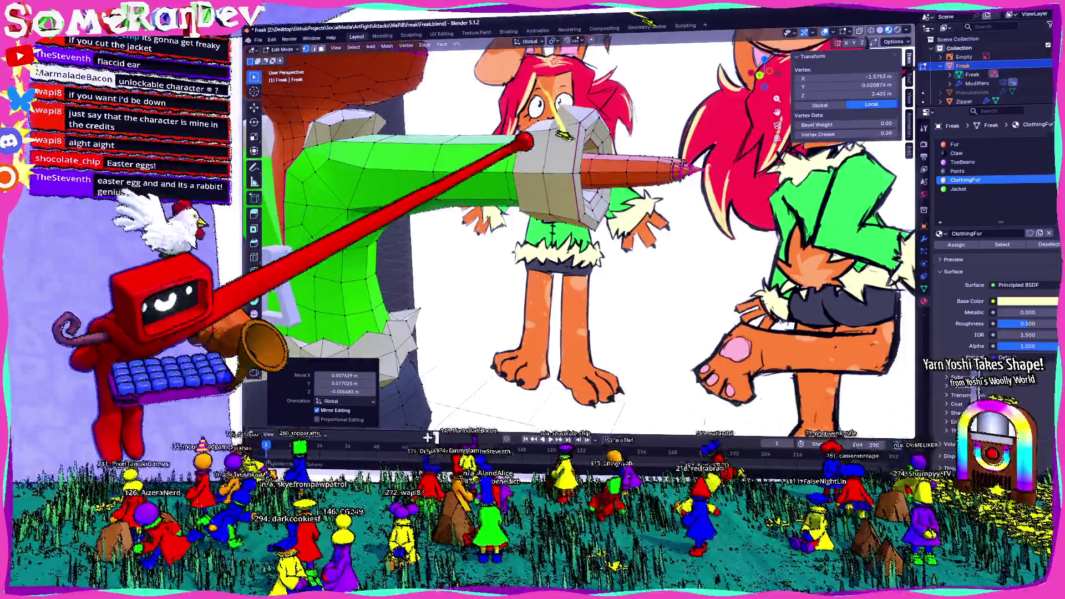
{"action": "left_click", "coordinate": [533, 154], "text": "shift"}
{"action": "middle_click_drag", "start_coordinate": [533, 154], "coordinate": [749, 333]}
{"action": "key", "text": "r"}
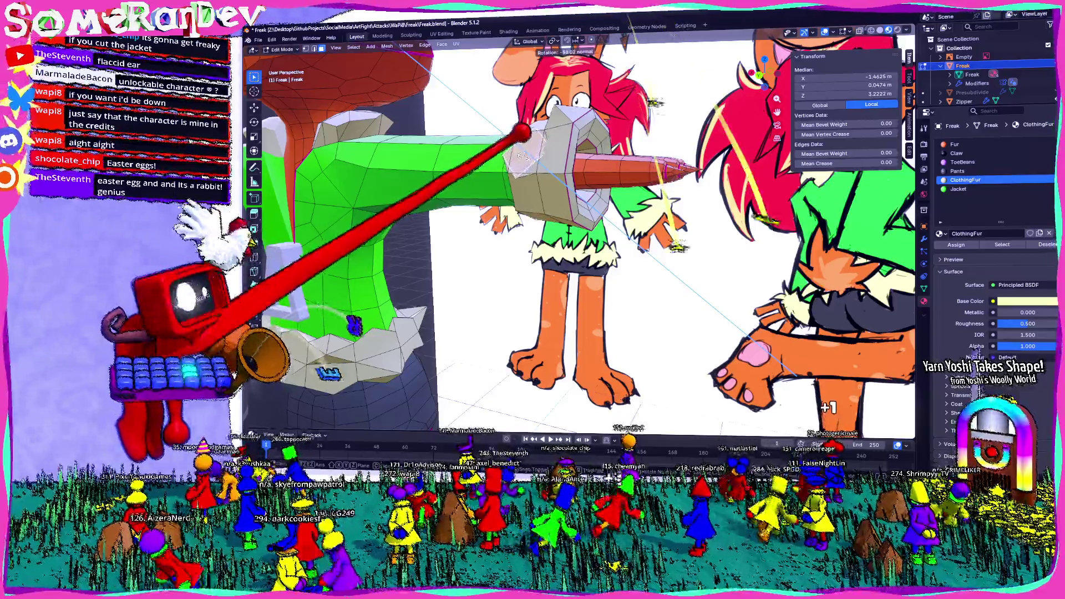
{"action": "left_click", "coordinate": [679, 245]}
Step: Extrude cuff faces outward and merge their vertices at center into a fur spike point
{"action": "key", "text": "e"}
{"action": "left_click", "coordinate": [582, 105]}
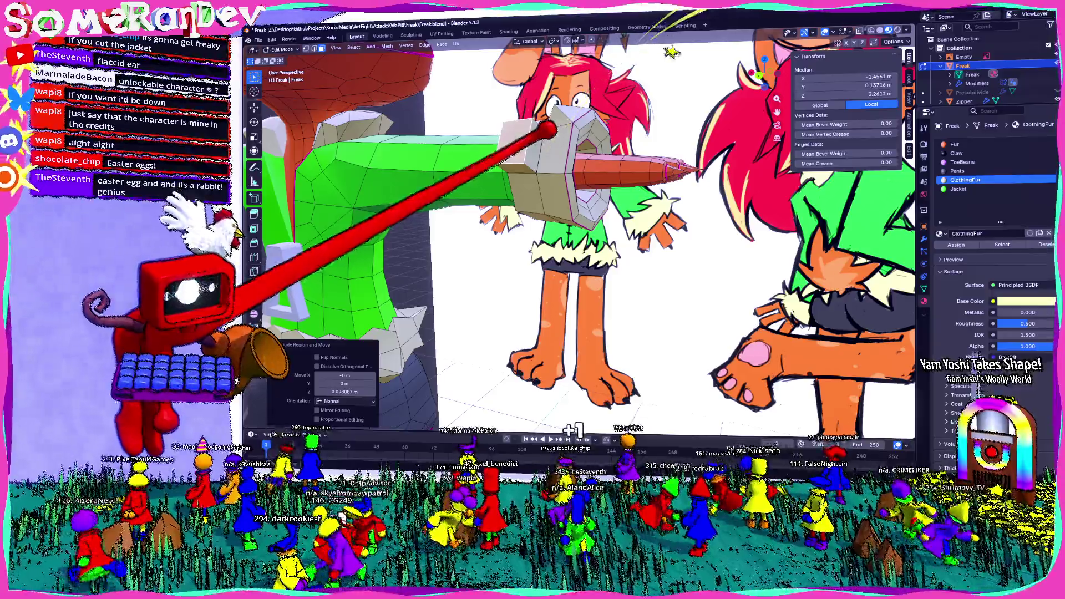
{"action": "left_click", "coordinate": [551, 170]}
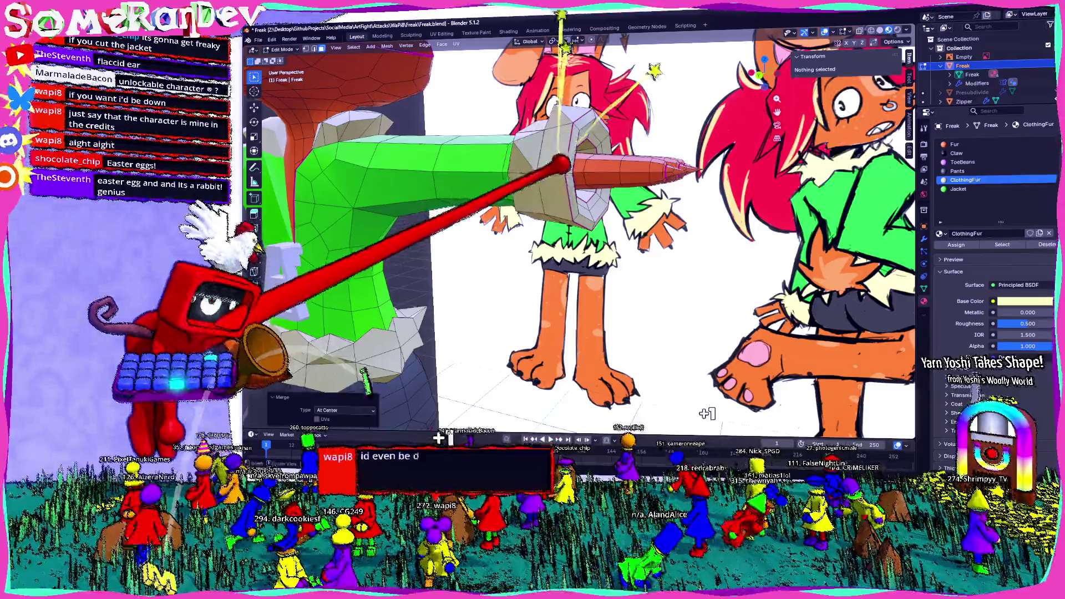
{"action": "mouse_move", "coordinate": [551, 167]}
{"action": "middle_mouse_down"}
{"action": "mouse_move", "coordinate": [541, 163]}
{"action": "mouse_move", "coordinate": [500, 207]}
{"action": "middle_mouse_up"}
{"action": "left_click", "coordinate": [541, 163]}
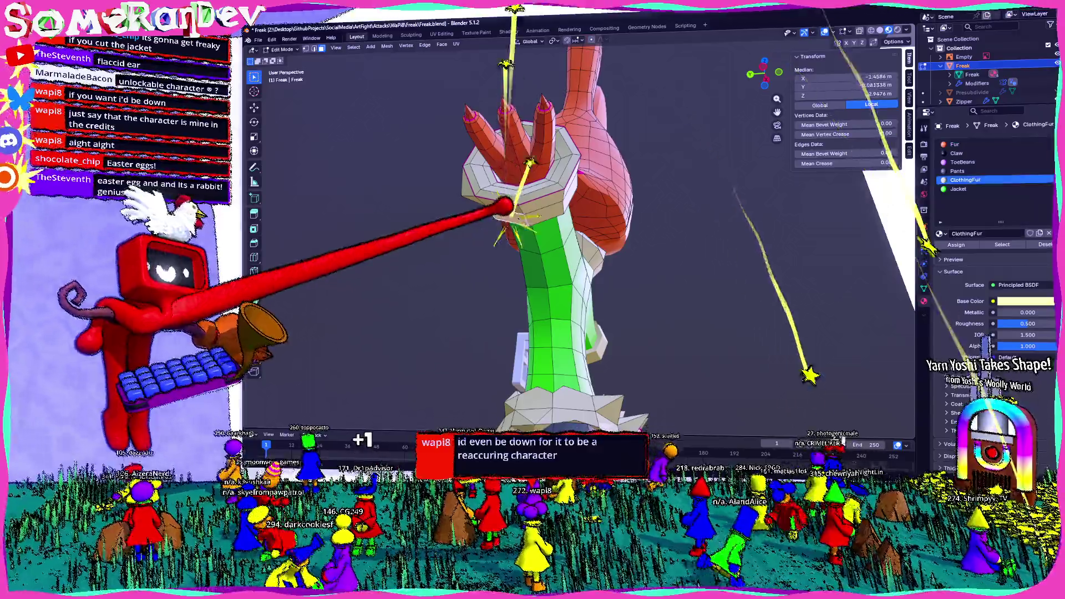
{"action": "left_click", "coordinate": [500, 199]}
{"action": "key", "text": "m"}
{"action": "left_click", "coordinate": [482, 238]}
Step: Extrude another set of cuff vertices and merge them at center into a second spike
{"action": "middle_click_drag", "start_coordinate": [555, 193], "coordinate": [488, 162]}
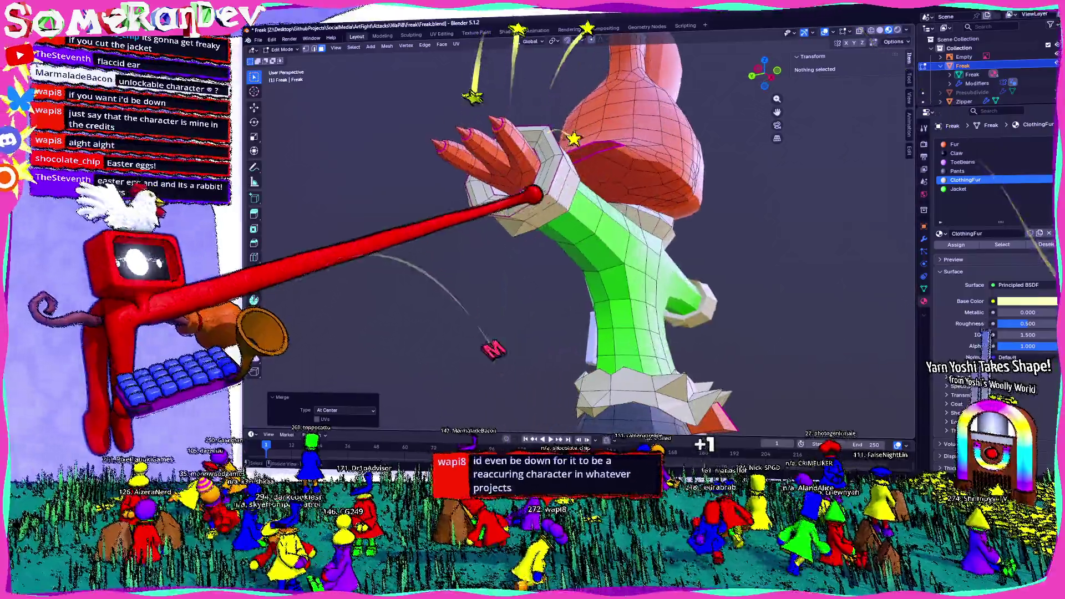
{"action": "left_click", "coordinate": [542, 155]}
{"action": "key", "text": "e"}
{"action": "left_click", "coordinate": [552, 209]}
{"action": "key", "text": "m"}
{"action": "key", "text": "Escape"}
{"action": "mouse_move", "coordinate": [545, 206]}
{"action": "middle_mouse_down"}
{"action": "mouse_move", "coordinate": [577, 185]}
{"action": "mouse_move", "coordinate": [555, 171]}
{"action": "middle_mouse_up"}
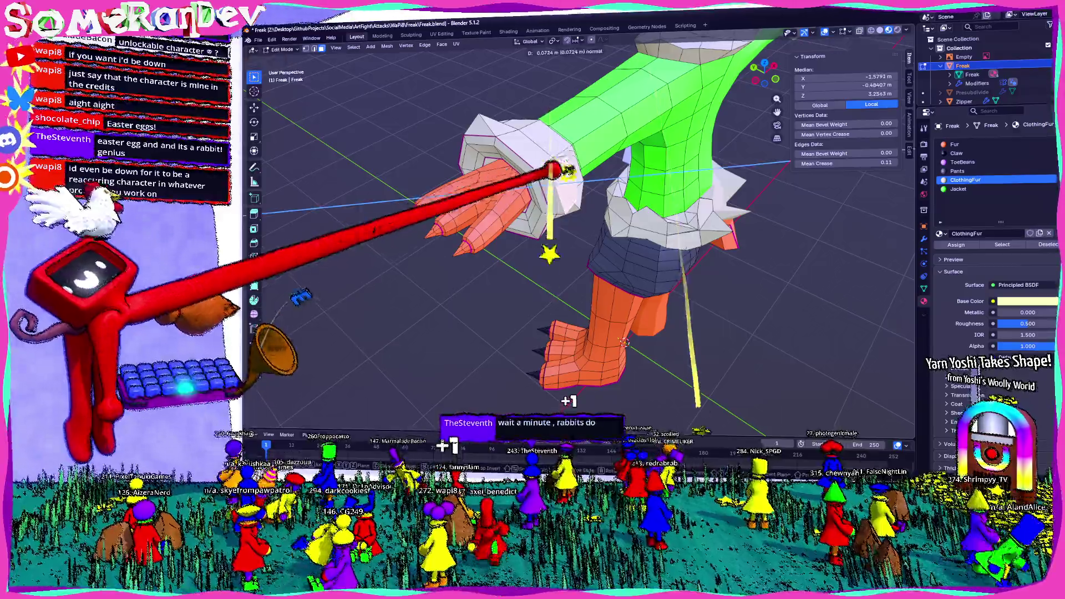
{"action": "left_click", "coordinate": [552, 126]}
{"action": "middle_click_drag", "start_coordinate": [551, 124], "coordinate": [542, 34]}
{"action": "key", "text": "m"}
{"action": "left_click", "coordinate": [563, 155]}
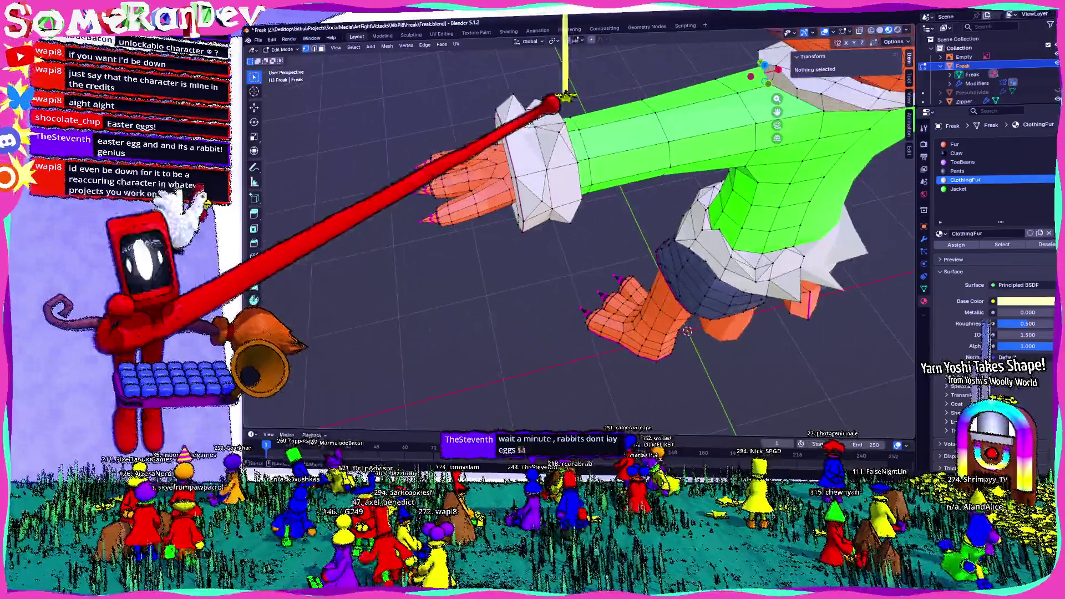
{"action": "scroll", "coordinate": [518, 100], "scroll_direction": "up", "scroll_amount": 4}
Step: Reposition cuff vertices under the arm with G, then check the rabbit in Object Mode
{"action": "left_click", "coordinate": [578, 85]}
{"action": "middle_click_drag", "start_coordinate": [579, 85], "coordinate": [549, 126]}
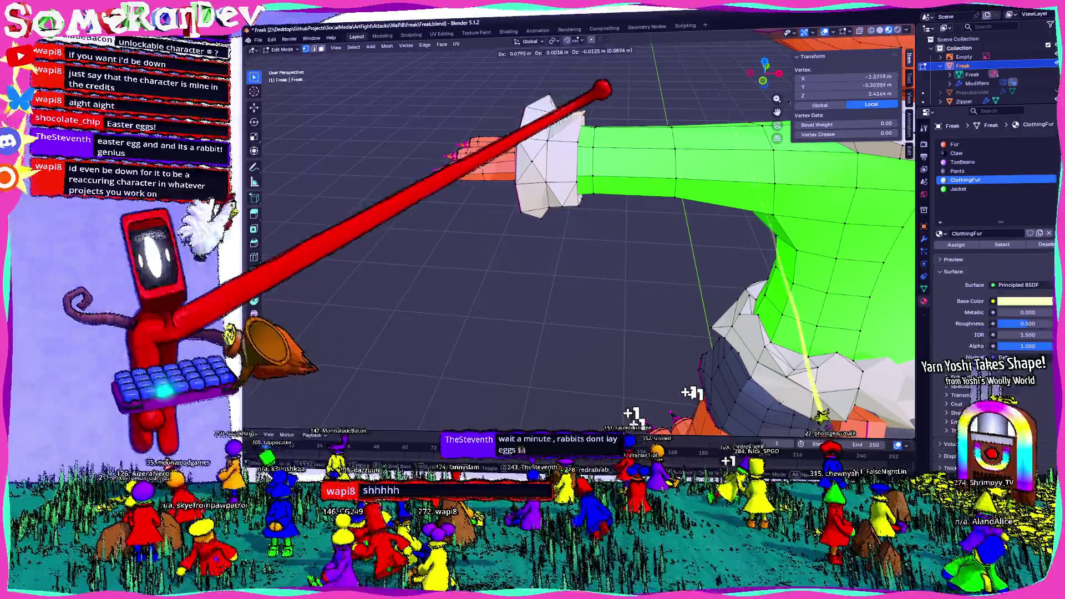
{"action": "key", "text": "g"}
{"action": "left_click", "coordinate": [522, 153]}
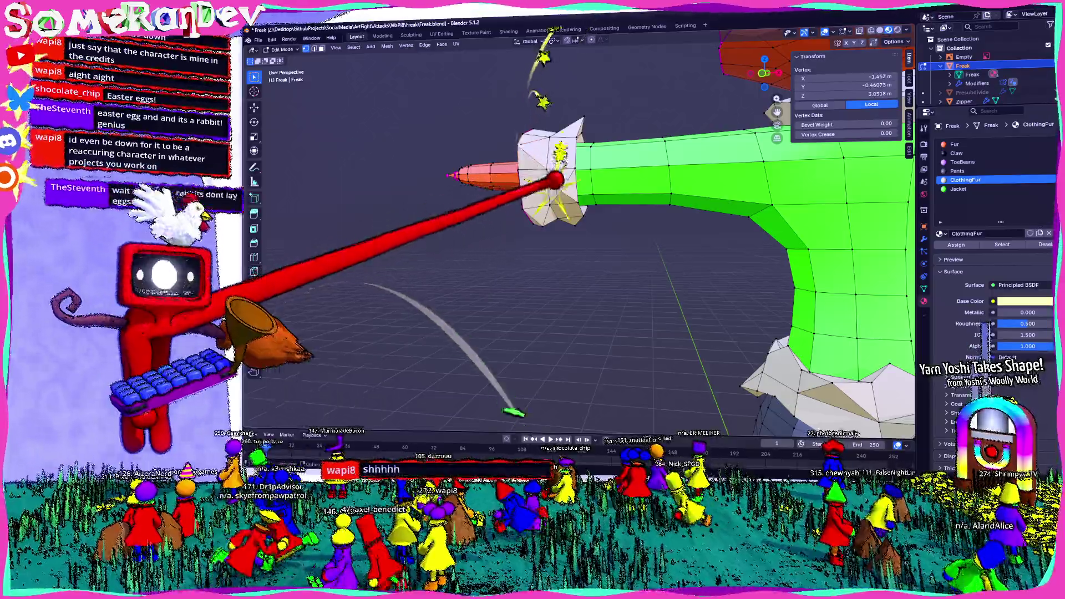
{"action": "middle_click_drag", "start_coordinate": [552, 171], "coordinate": [488, 230]}
{"action": "key", "text": "g"}
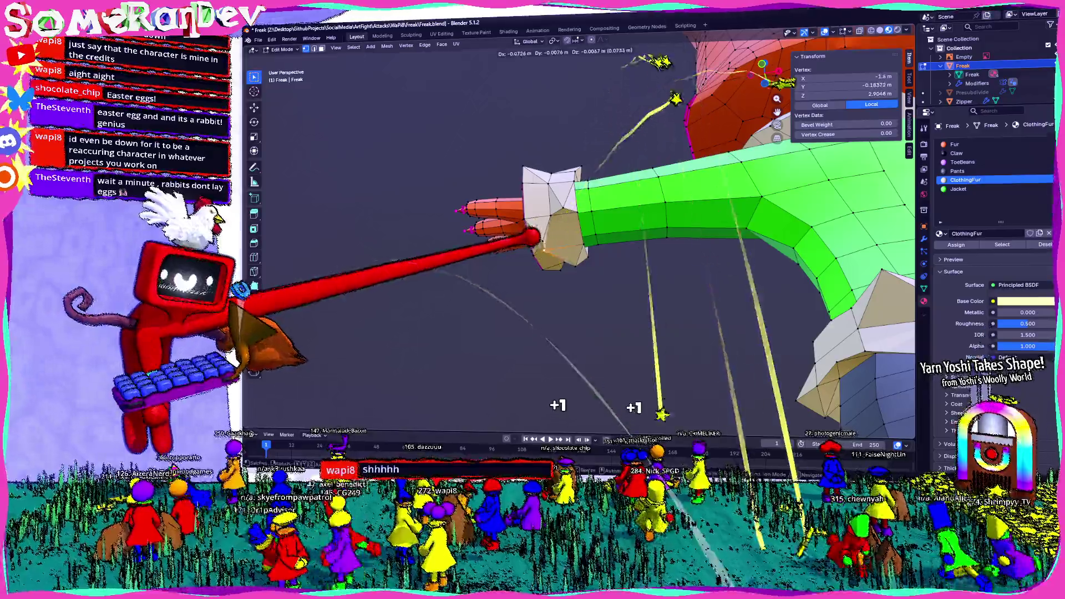
{"action": "left_click_drag", "start_coordinate": [585, 262], "coordinate": [607, 252]}
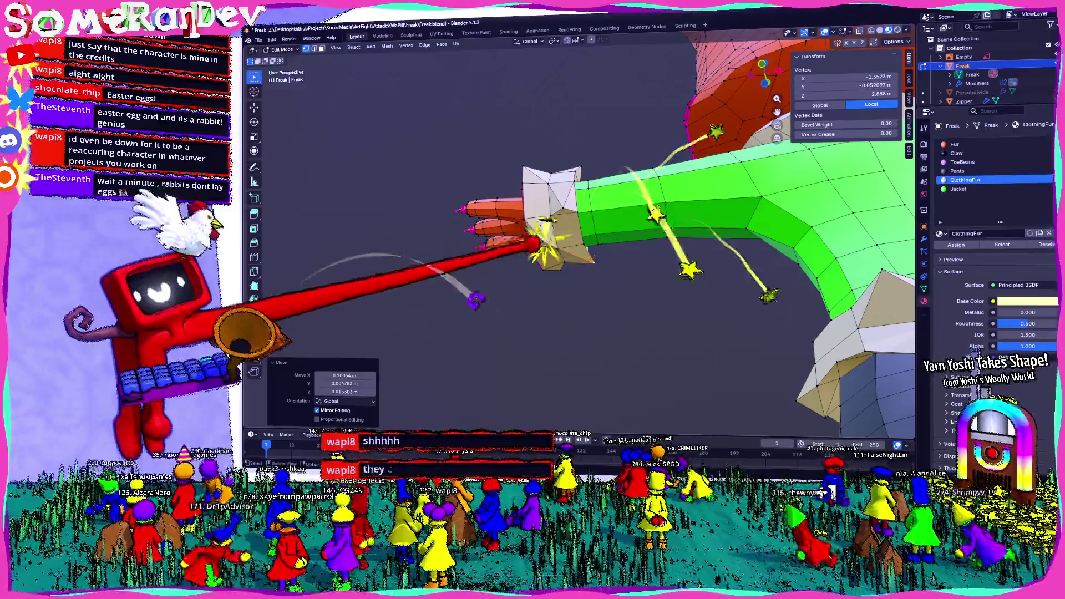
{"action": "mouse_move", "coordinate": [533, 243]}
{"action": "middle_mouse_down"}
{"action": "mouse_move", "coordinate": [687, 295]}
{"action": "mouse_move", "coordinate": [657, 408]}
{"action": "middle_mouse_up"}
{"action": "middle_click_drag", "start_coordinate": [532, 425], "coordinate": [819, 437]}
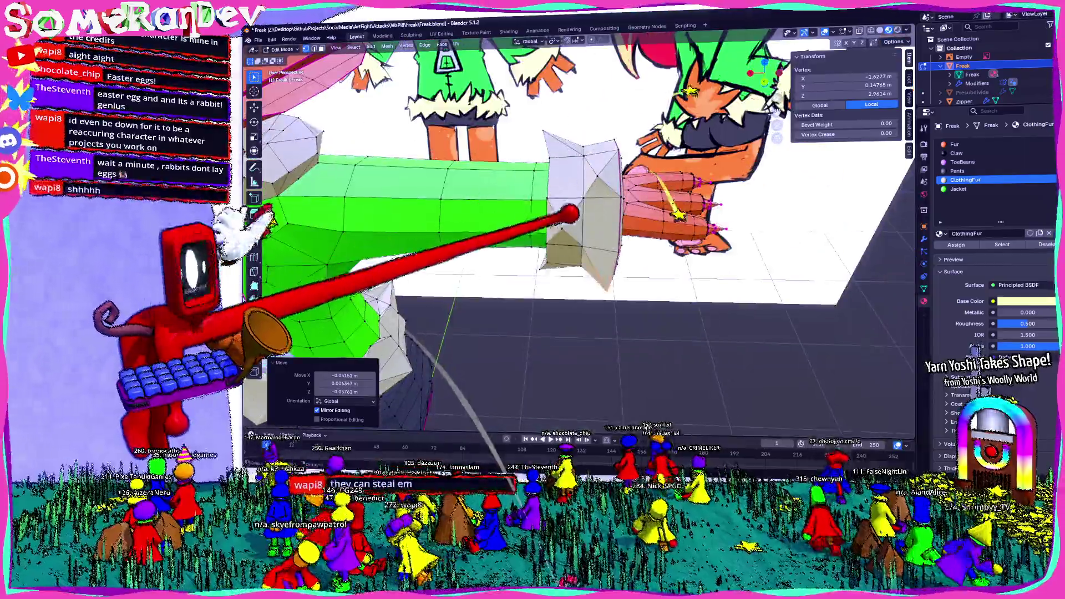
{"action": "key", "text": "Tab"}
{"action": "scroll", "coordinate": [582, 249], "scroll_direction": "down", "scroll_amount": 5}
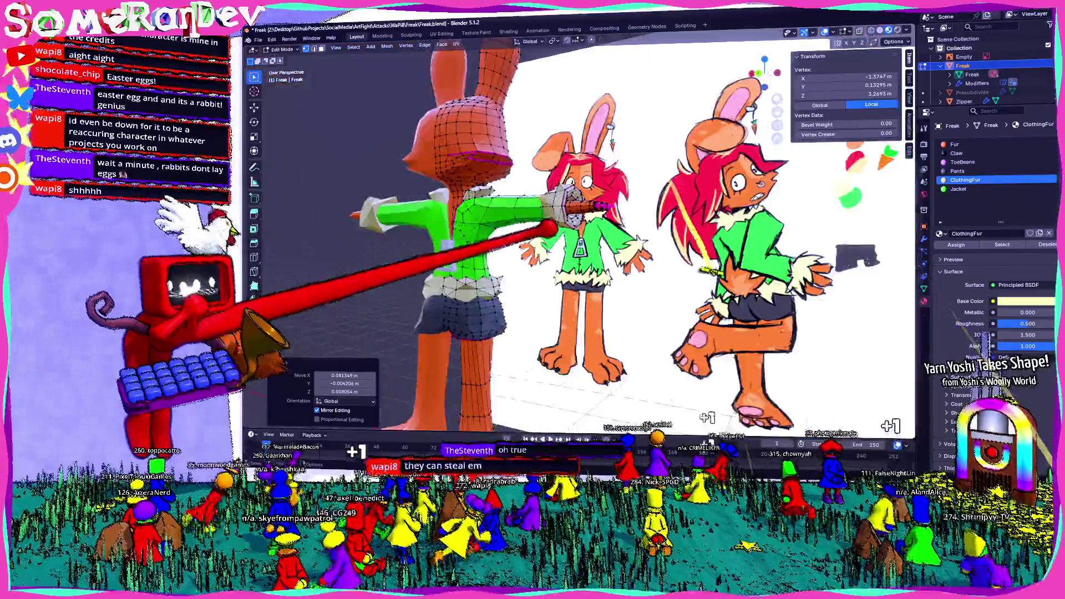
{"action": "scroll", "coordinate": [582, 250], "scroll_direction": "up", "scroll_amount": 3}
{"action": "mouse_move", "coordinate": [582, 249]}
{"action": "middle_mouse_down"}
{"action": "mouse_move", "coordinate": [632, 249]}
{"action": "mouse_move", "coordinate": [533, 250]}
{"action": "middle_mouse_up"}
{"action": "scroll", "coordinate": [583, 250], "scroll_direction": "up", "scroll_amount": 3}
{"action": "scroll", "coordinate": [582, 249], "scroll_direction": "up", "scroll_amount": 3}
Step: Back in Edit Mode, move head fur and cuff vertices into sharper spikes, then return to Object Mode
{"action": "key", "text": "Tab"}
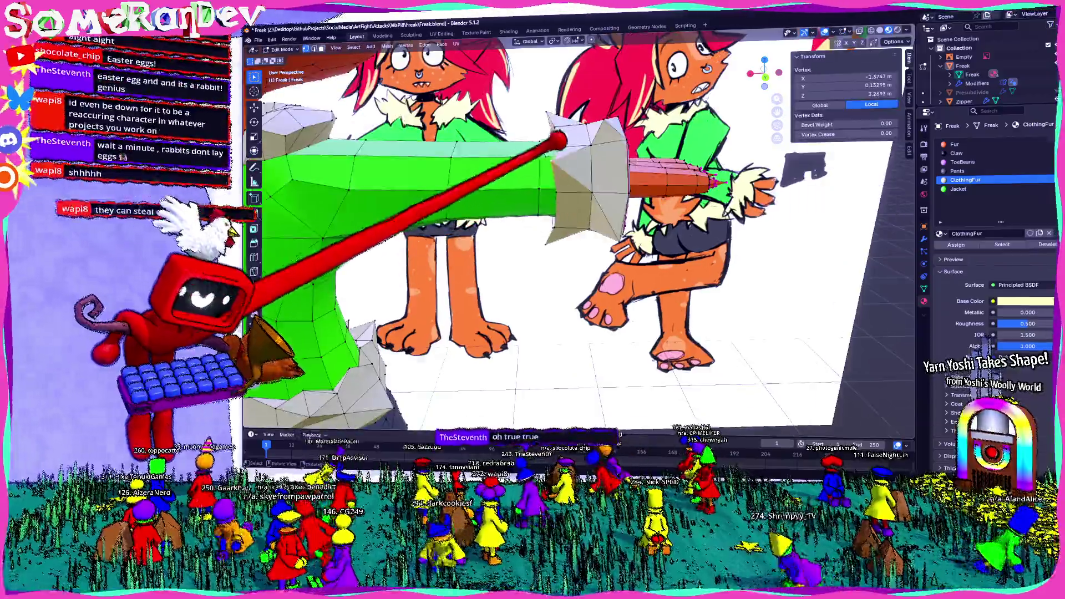
{"action": "key", "text": "Return"}
{"action": "middle_click_drag", "start_coordinate": [570, 149], "coordinate": [470, 134]}
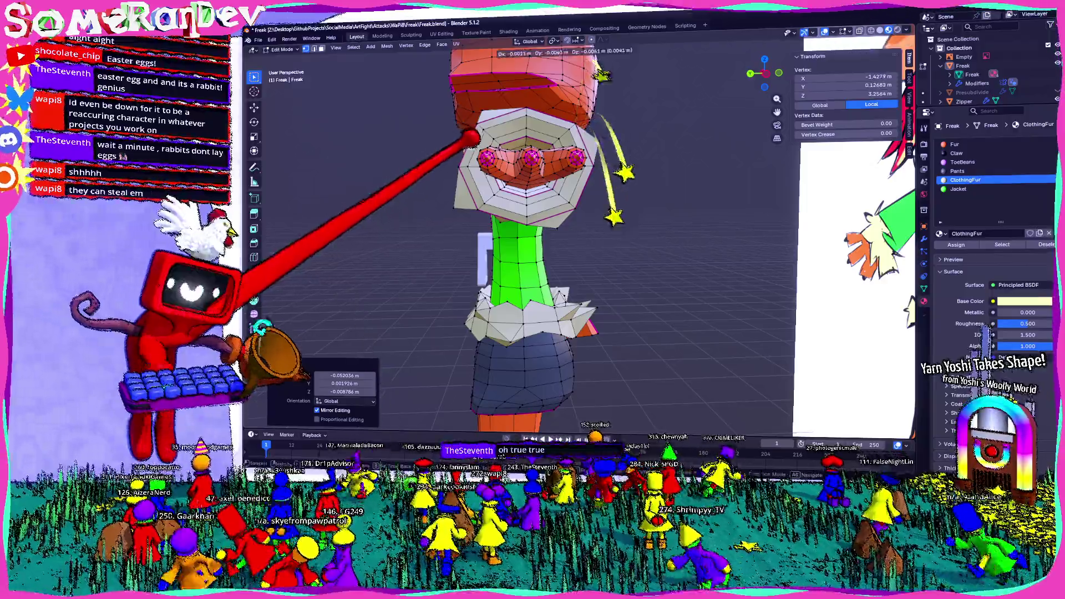
{"action": "mouse_move", "coordinate": [532, 249]}
{"action": "middle_mouse_down"}
{"action": "mouse_move", "coordinate": [500, 250]}
{"action": "mouse_move", "coordinate": [583, 250]}
{"action": "middle_mouse_up"}
{"action": "key", "text": "Return"}
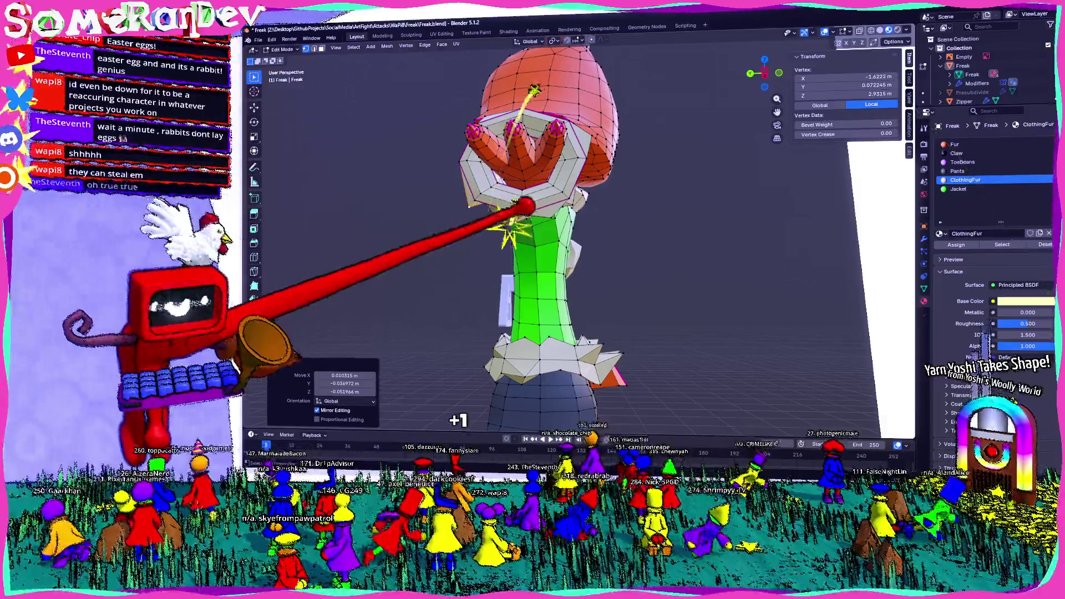
{"action": "key", "text": "Return"}
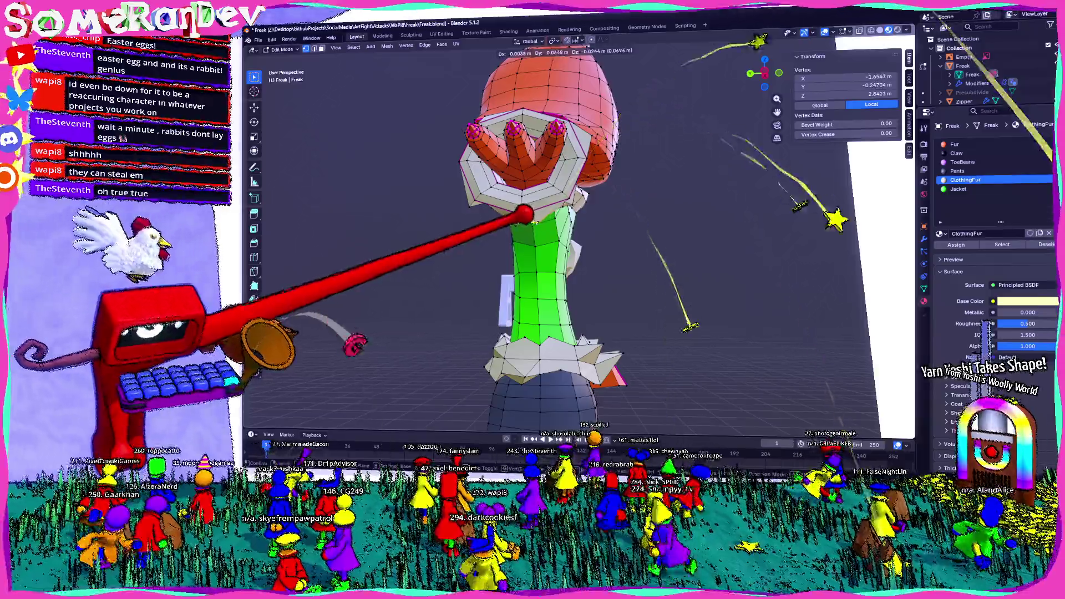
{"action": "mouse_move", "coordinate": [532, 249]}
{"action": "middle_mouse_down"}
{"action": "mouse_move", "coordinate": [499, 249]}
{"action": "mouse_move", "coordinate": [499, 275]}
{"action": "middle_mouse_up"}
{"action": "key", "text": "Return"}
{"action": "mouse_move", "coordinate": [525, 194]}
{"action": "middle_mouse_down"}
{"action": "mouse_move", "coordinate": [583, 172]}
{"action": "mouse_move", "coordinate": [524, 167]}
{"action": "middle_mouse_up"}
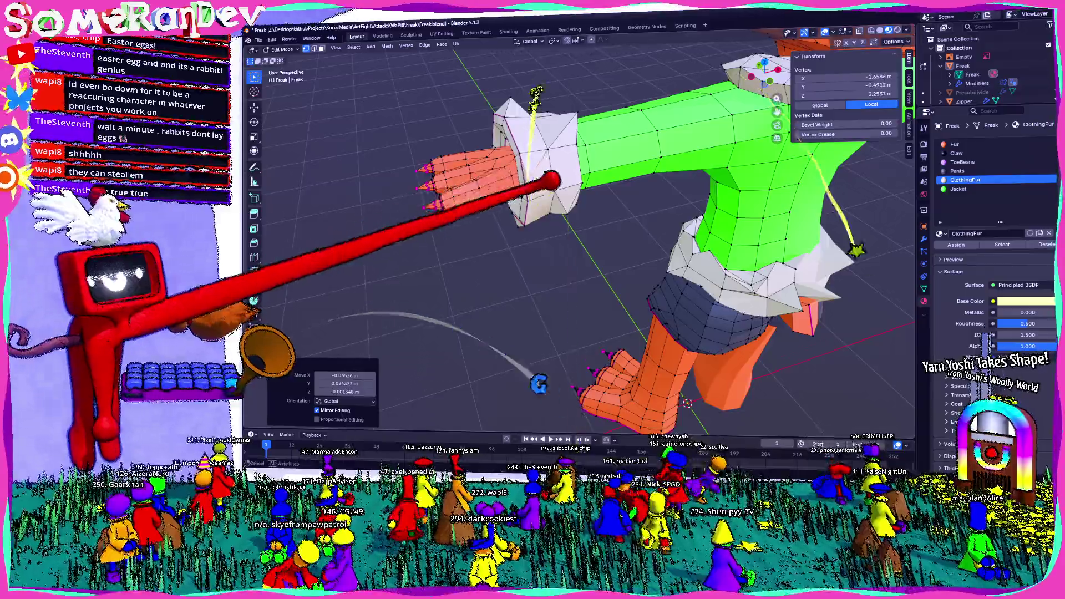
{"action": "mouse_move", "coordinate": [533, 249]}
{"action": "middle_mouse_down"}
{"action": "mouse_move", "coordinate": [499, 275]}
{"action": "mouse_move", "coordinate": [533, 250]}
{"action": "mouse_move", "coordinate": [612, 50]}
{"action": "middle_mouse_up"}
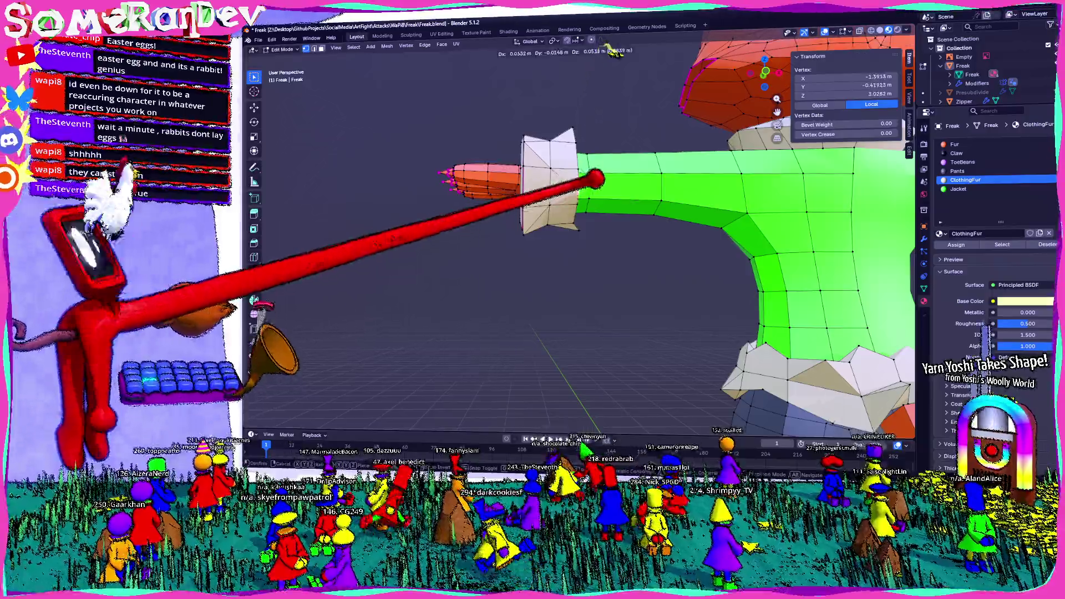
{"action": "key", "text": "Tab"}
{"action": "middle_click_drag", "start_coordinate": [620, 108], "coordinate": [699, 225]}
{"action": "scroll", "coordinate": [701, 424], "scroll_direction": "down", "scroll_amount": 3}
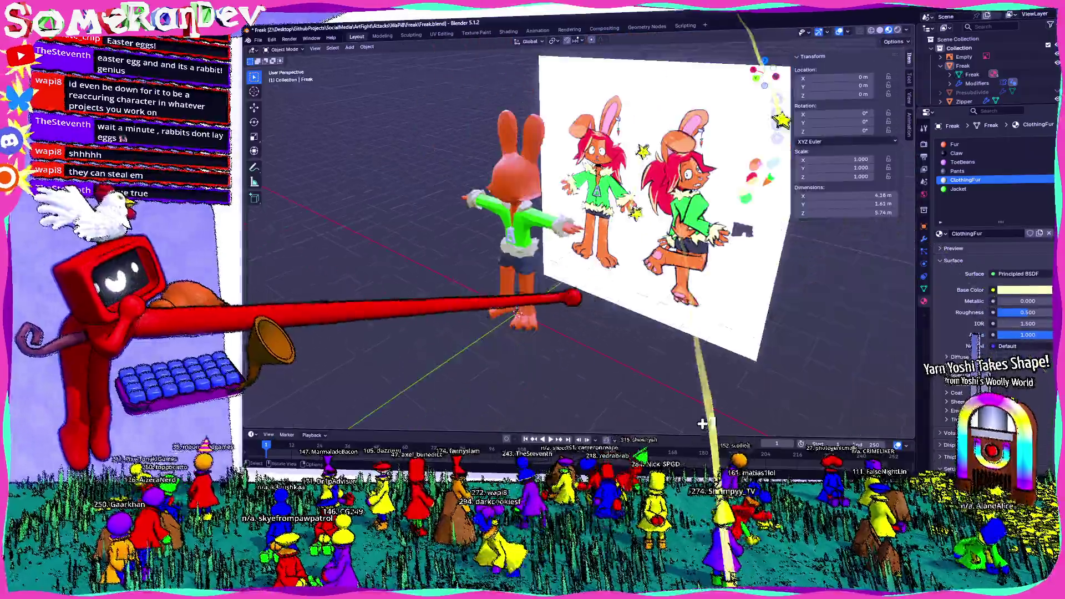
Step: Inspect the character from the front, then enter Edit Mode focused on the shoulder fur
{"action": "mouse_move", "coordinate": [701, 424]}
{"action": "middle_mouse_down"}
{"action": "mouse_move", "coordinate": [666, 456]}
{"action": "mouse_move", "coordinate": [466, 428]}
{"action": "mouse_move", "coordinate": [499, 433]}
{"action": "middle_mouse_up"}
{"action": "scroll", "coordinate": [665, 456], "scroll_direction": "up", "scroll_amount": 2}
{"action": "scroll", "coordinate": [666, 456], "scroll_direction": "up", "scroll_amount": 3}
{"action": "scroll", "coordinate": [665, 456], "scroll_direction": "up", "scroll_amount": 3}
{"action": "mouse_move", "coordinate": [499, 250]}
{"action": "middle_mouse_down"}
{"action": "mouse_move", "coordinate": [441, 249]}
{"action": "mouse_move", "coordinate": [541, 250]}
{"action": "middle_mouse_up"}
{"action": "scroll", "coordinate": [574, 241], "scroll_direction": "down", "scroll_amount": 3}
{"action": "scroll", "coordinate": [582, 241], "scroll_direction": "up", "scroll_amount": 4}
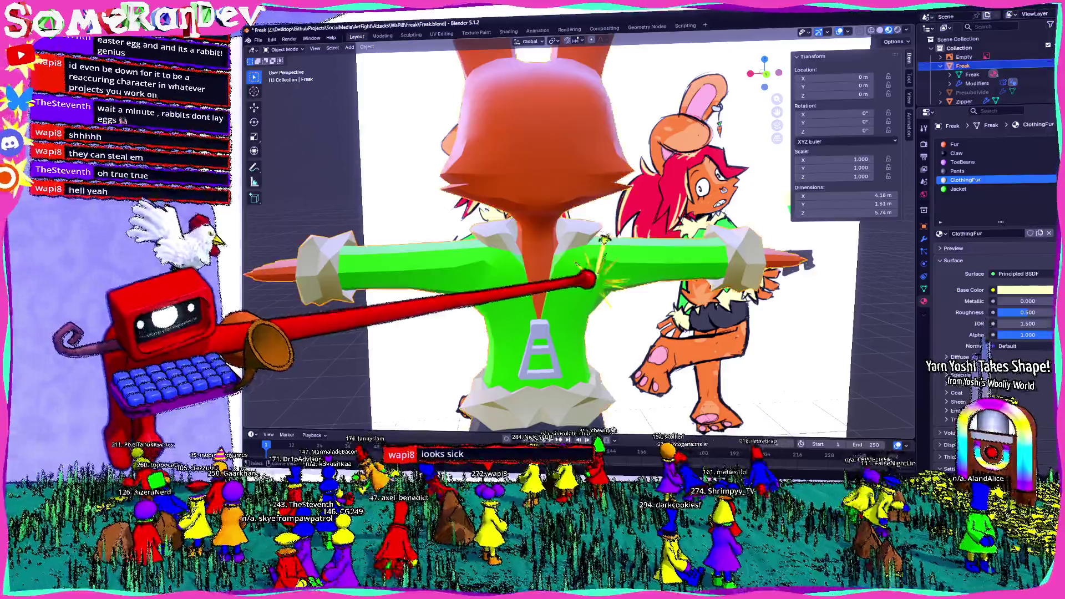
{"action": "scroll", "coordinate": [605, 237], "scroll_direction": "up", "scroll_amount": 4}
{"action": "scroll", "coordinate": [605, 236], "scroll_direction": "down", "scroll_amount": 4}
{"action": "key", "text": "Tab"}
{"action": "mouse_move", "coordinate": [605, 237]}
{"action": "middle_mouse_down"}
{"action": "mouse_move", "coordinate": [583, 250]}
{"action": "mouse_move", "coordinate": [566, 233]}
{"action": "mouse_move", "coordinate": [582, 250]}
{"action": "middle_mouse_up"}
{"action": "scroll", "coordinate": [582, 249], "scroll_direction": "up", "scroll_amount": 3}
{"action": "scroll", "coordinate": [566, 233], "scroll_direction": "up", "scroll_amount": 2}
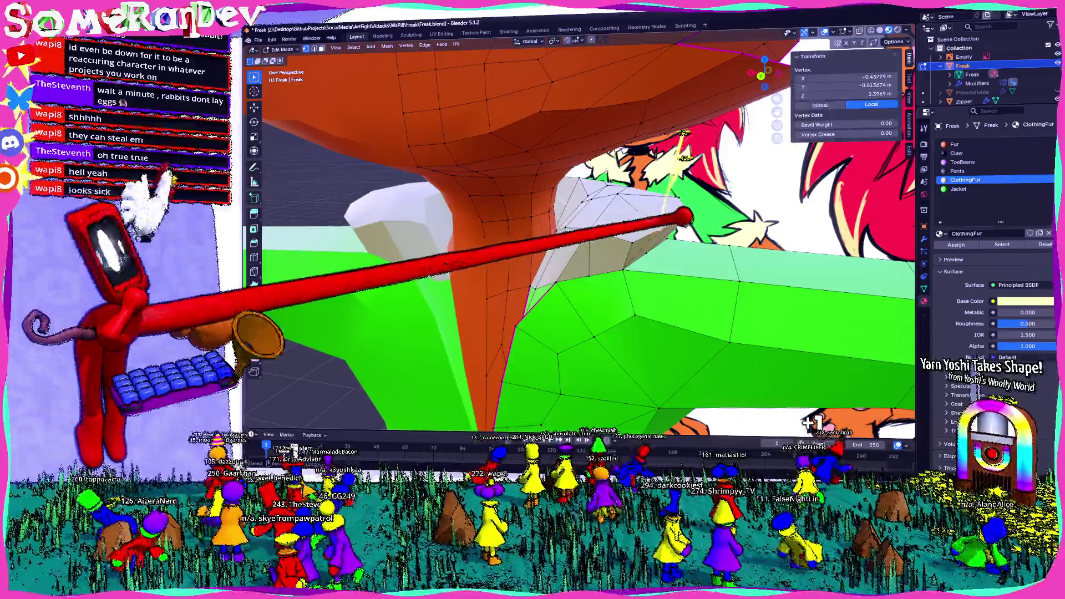
Step: Extrude the selected shoulder-fur faces, merge them At Center and pull the tip out into a spike
{"action": "middle_click_drag", "start_coordinate": [682, 218], "coordinate": [558, 213]}
{"action": "left_click", "coordinate": [549, 232], "text": "shift"}
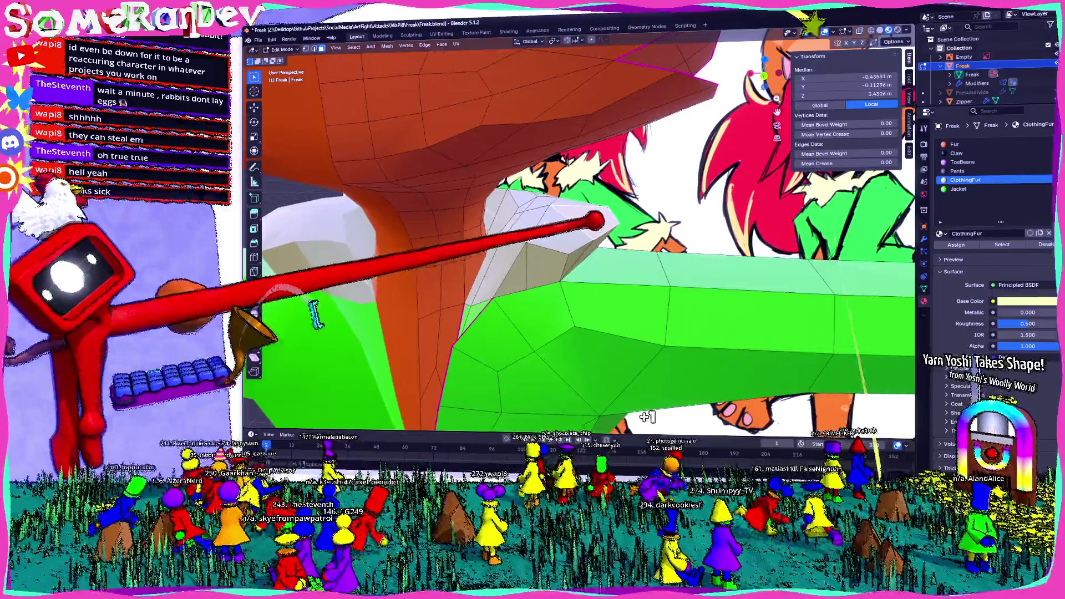
{"action": "left_click", "coordinate": [620, 360]}
{"action": "left_click", "coordinate": [575, 222]}
{"action": "middle_click_drag", "start_coordinate": [574, 223], "coordinate": [583, 250]}
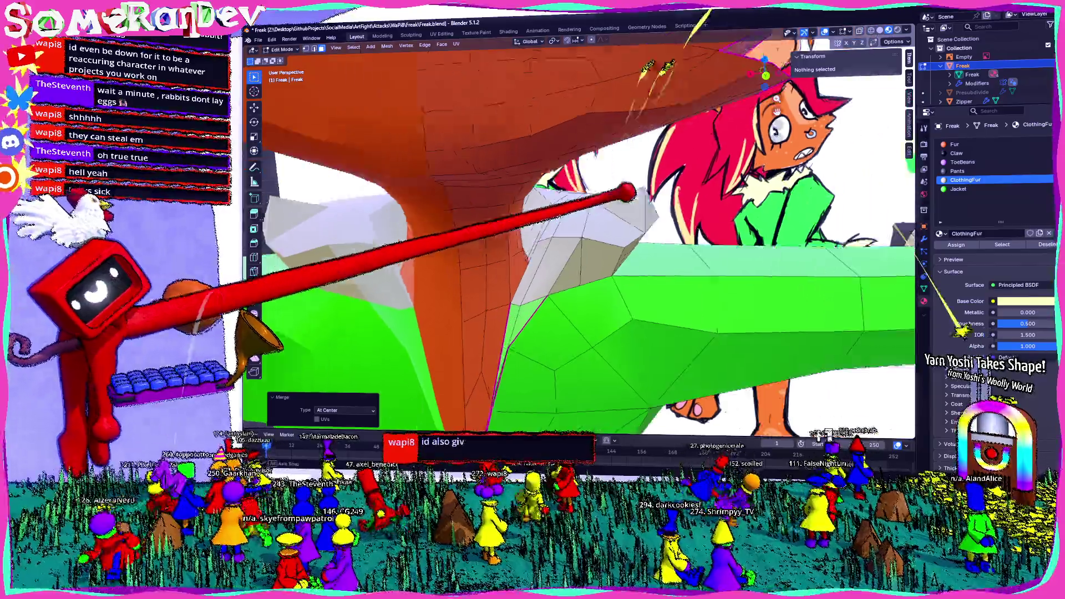
{"action": "key", "text": "g"}
{"action": "left_click", "coordinate": [683, 171]}
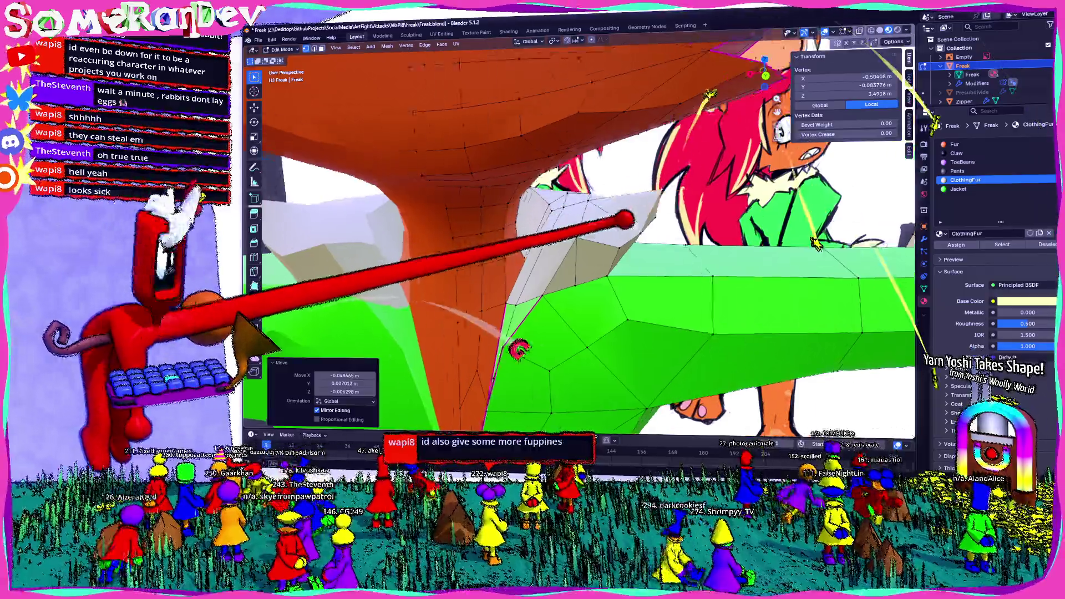
Step: Add a second fur spike from below the same way and reposition its tip vertex
{"action": "mouse_move", "coordinate": [683, 170]}
{"action": "middle_mouse_down"}
{"action": "mouse_move", "coordinate": [481, 242]}
{"action": "mouse_move", "coordinate": [532, 249]}
{"action": "middle_mouse_up"}
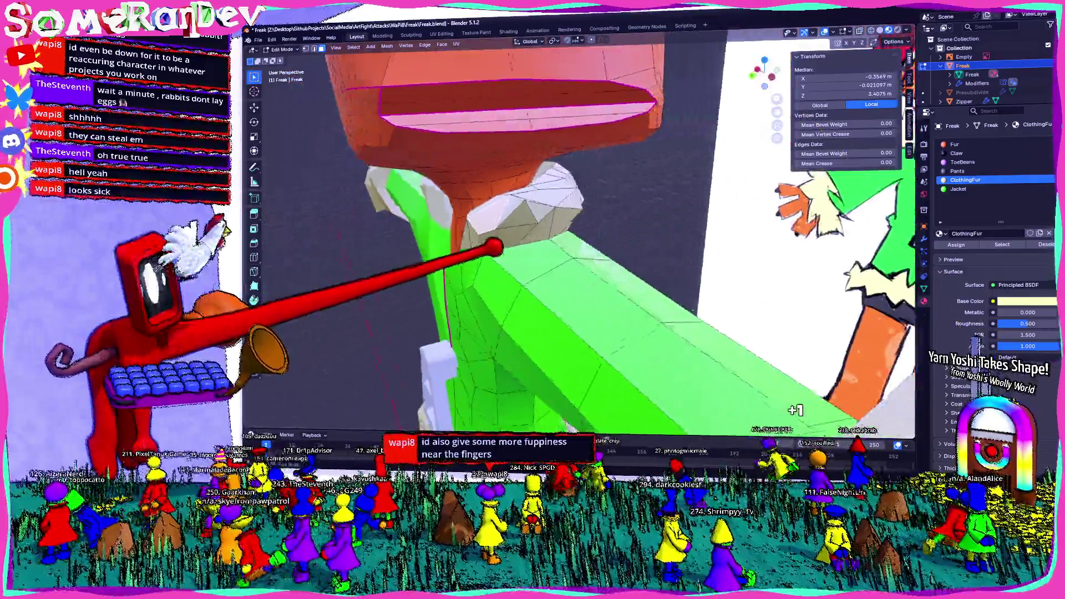
{"action": "middle_click_drag", "start_coordinate": [795, 410], "coordinate": [796, 391]}
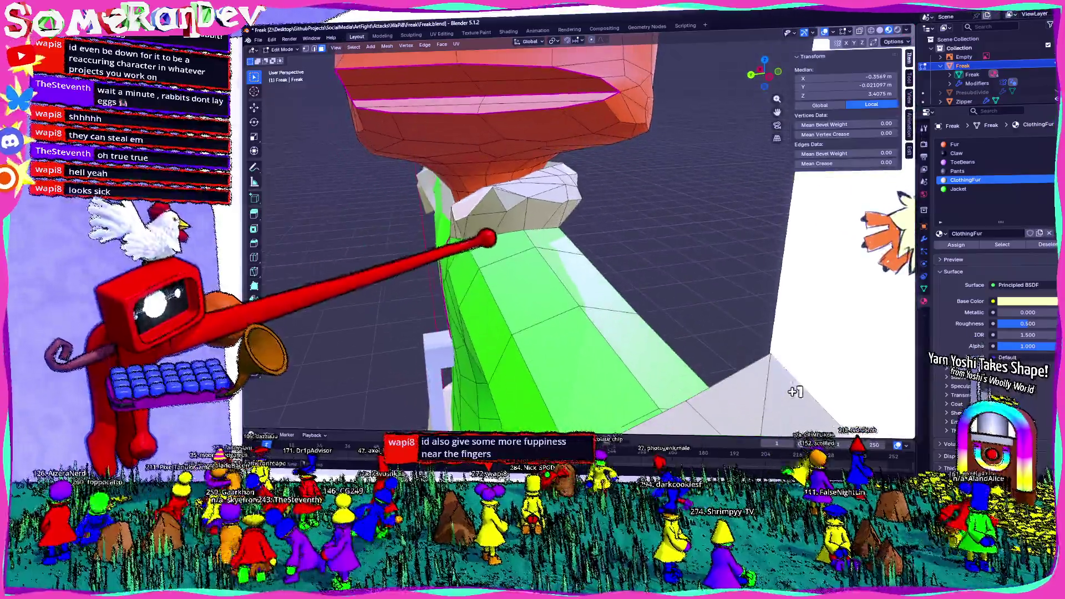
{"action": "left_click", "coordinate": [472, 218]}
{"action": "left_click", "coordinate": [439, 221]}
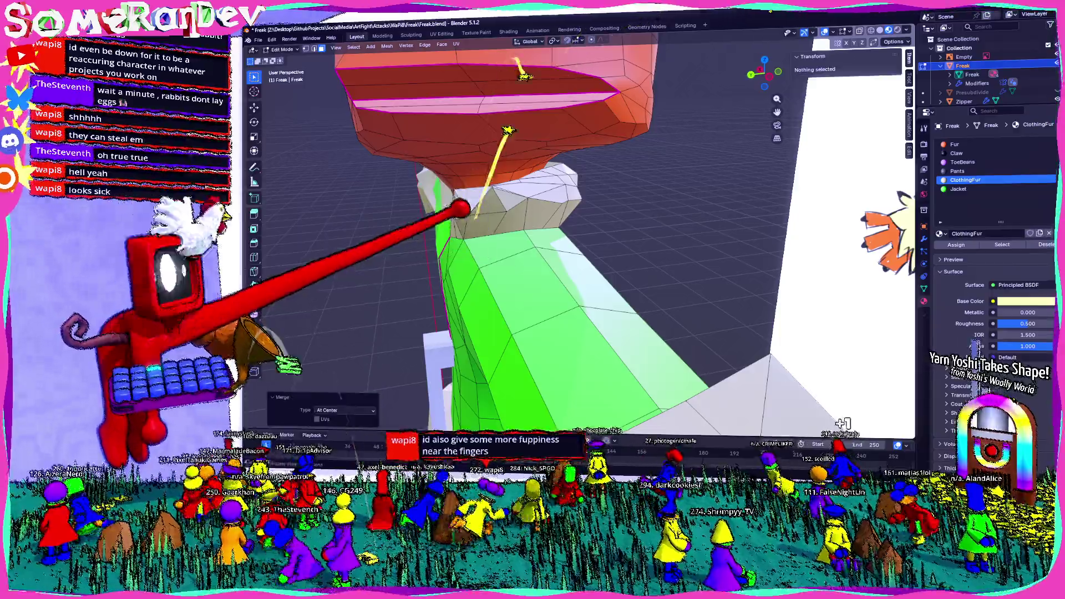
{"action": "middle_click_drag", "start_coordinate": [843, 393], "coordinate": [466, 175]}
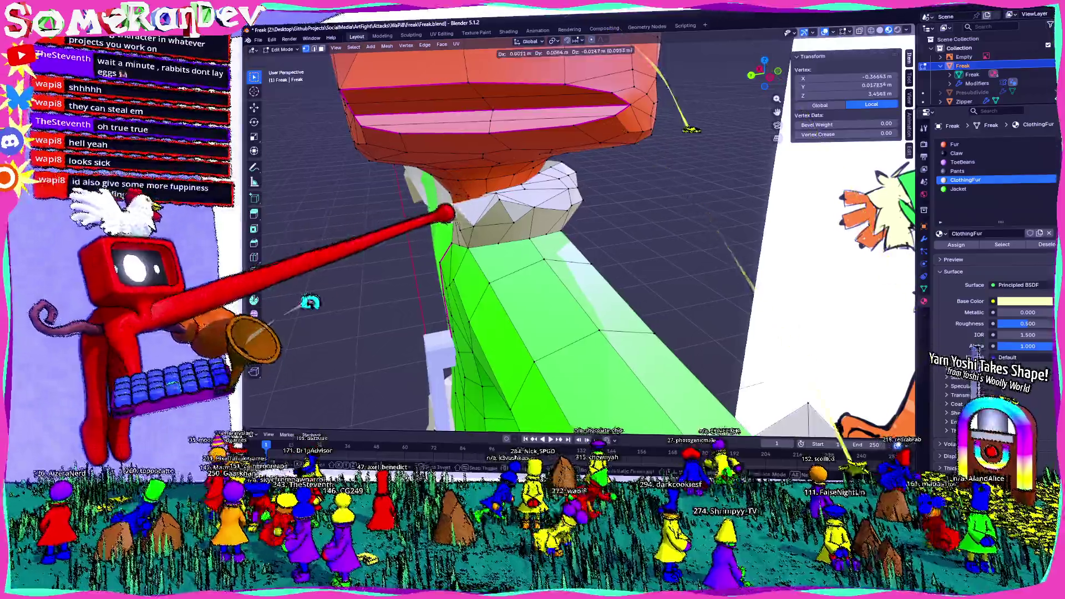
{"action": "left_click_drag", "start_coordinate": [466, 215], "coordinate": [470, 210]}
{"action": "middle_click_drag", "start_coordinate": [470, 213], "coordinate": [554, 194]}
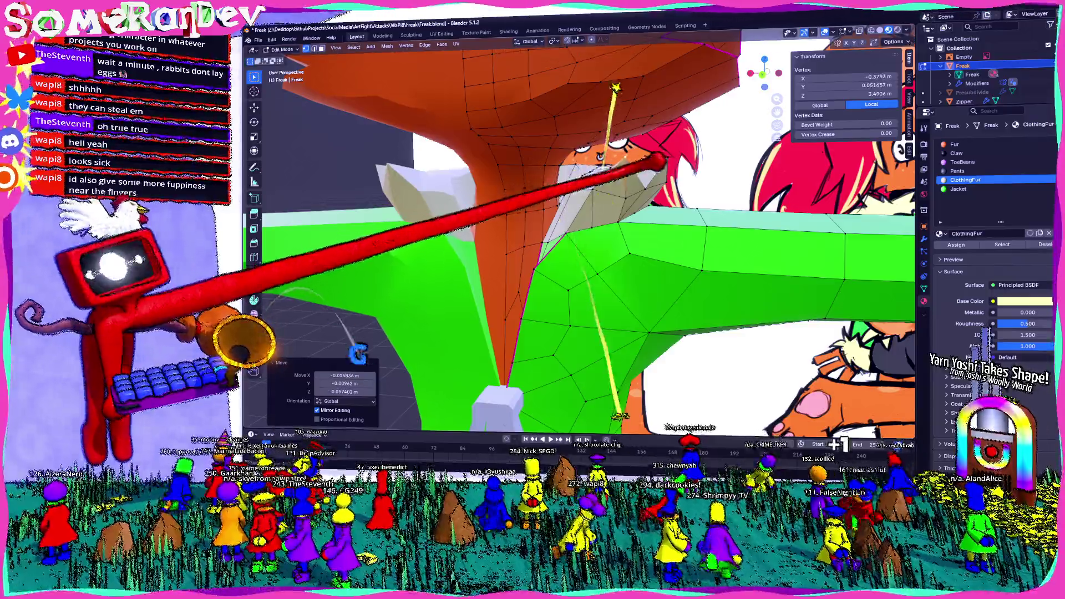
{"action": "mouse_move", "coordinate": [657, 162]}
{"action": "middle_mouse_down"}
{"action": "mouse_move", "coordinate": [491, 185]}
{"action": "mouse_move", "coordinate": [516, 117]}
{"action": "middle_mouse_up"}
Step: Nudge a single fur vertex on the shoulder into place
{"action": "left_click", "coordinate": [503, 104], "text": "alt"}
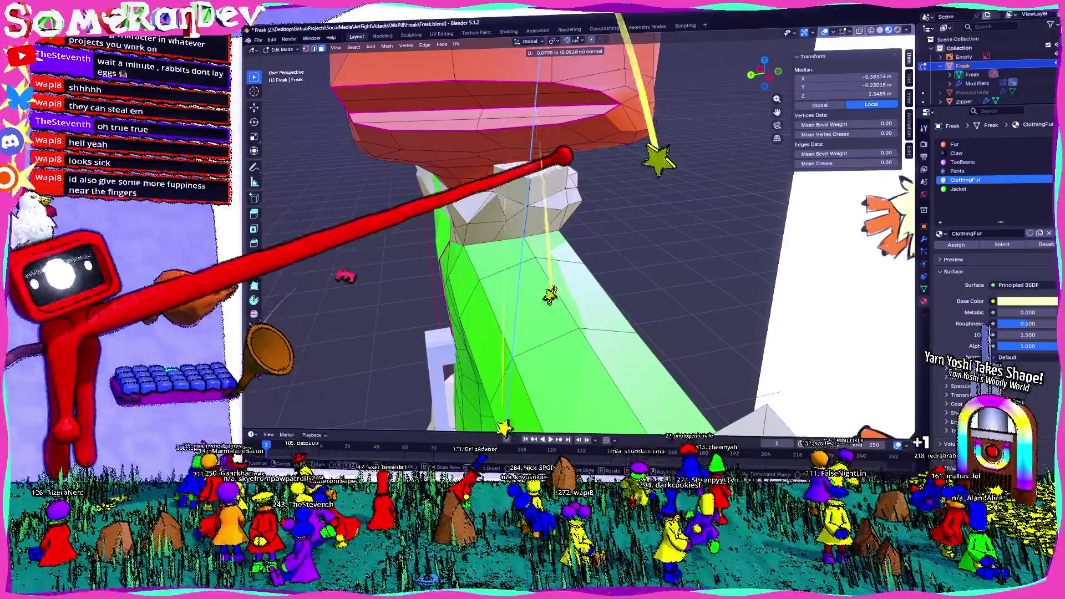
{"action": "right_click", "coordinate": [562, 155]}
{"action": "left_click", "coordinate": [524, 154]}
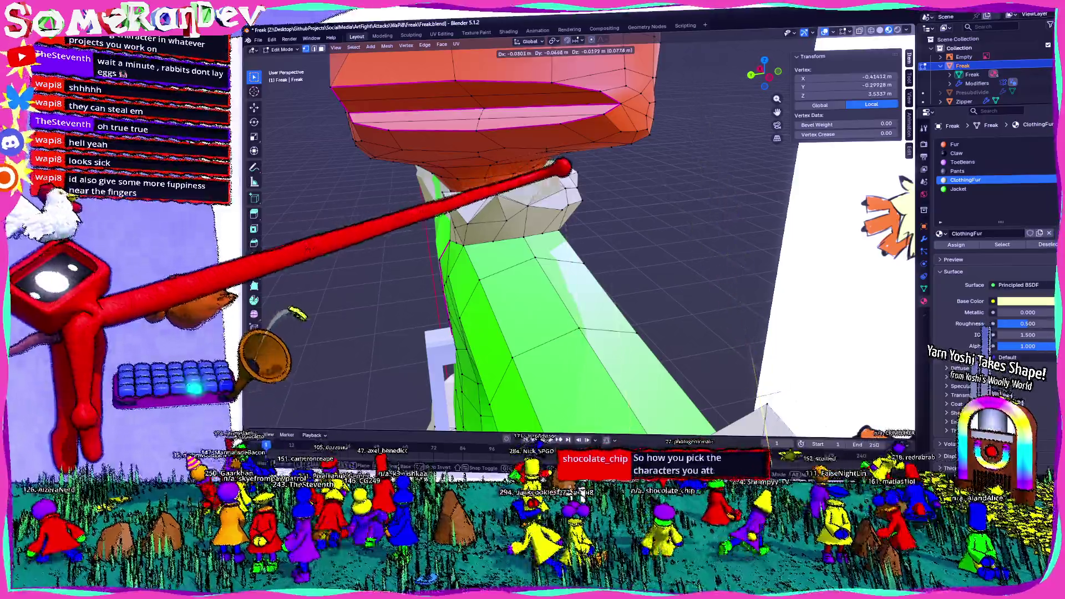
{"action": "left_click", "coordinate": [520, 154]}
{"action": "mouse_move", "coordinate": [520, 154]}
{"action": "middle_mouse_down"}
{"action": "mouse_move", "coordinate": [532, 187]}
{"action": "mouse_move", "coordinate": [549, 171]}
{"action": "middle_mouse_up"}
Step: Extrude and merge a third spike on the neck fur and place its tip
{"action": "left_click", "coordinate": [553, 166], "text": "alt"}
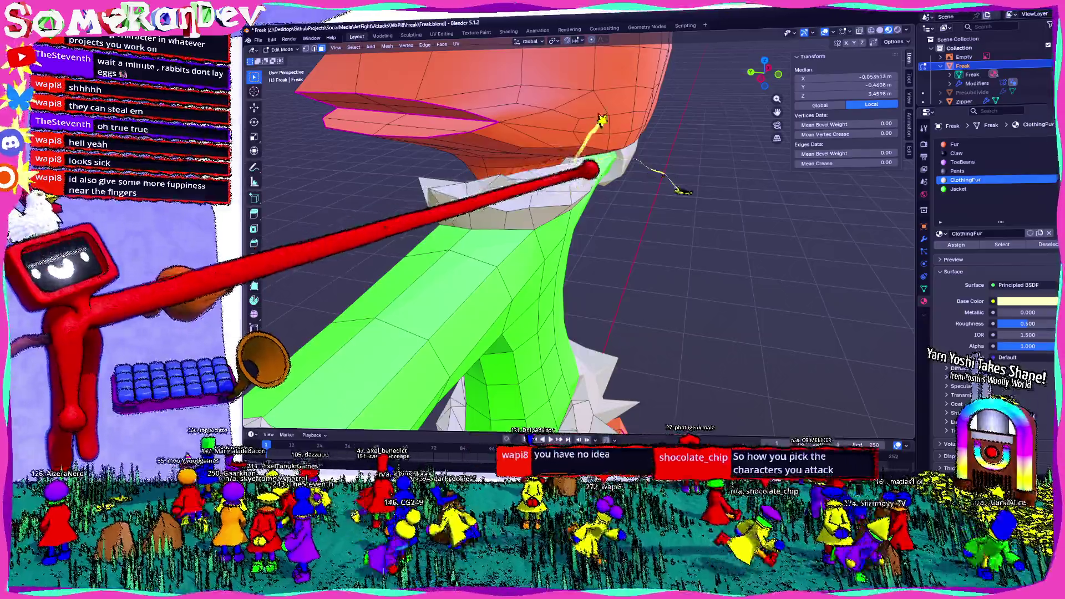
{"action": "middle_click_drag", "start_coordinate": [682, 192], "coordinate": [725, 232]}
{"action": "left_click", "coordinate": [788, 400]}
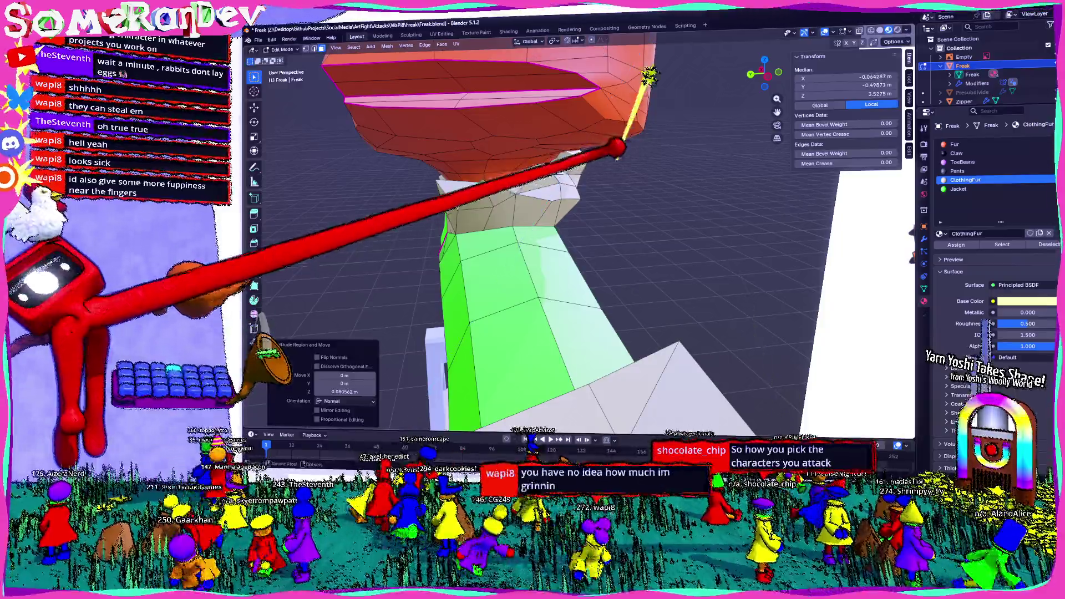
{"action": "left_click", "coordinate": [583, 166]}
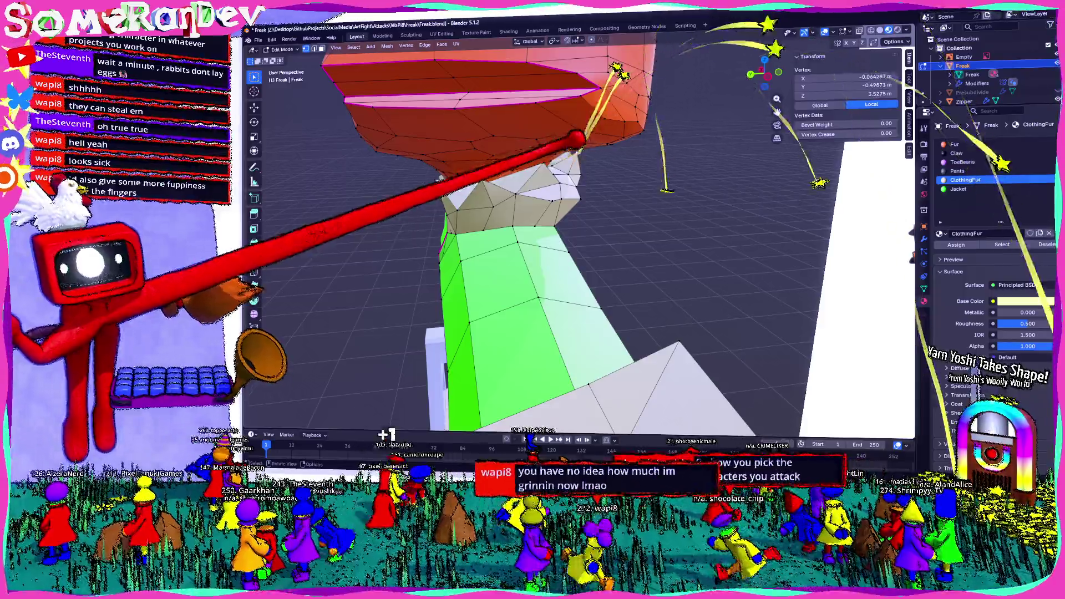
{"action": "key", "text": "g"}
{"action": "left_click", "coordinate": [682, 383]}
Step: Inspect the neck fur vertices from several angles, then clear the selection
{"action": "middle_click_drag", "start_coordinate": [616, 117], "coordinate": [607, 81]}
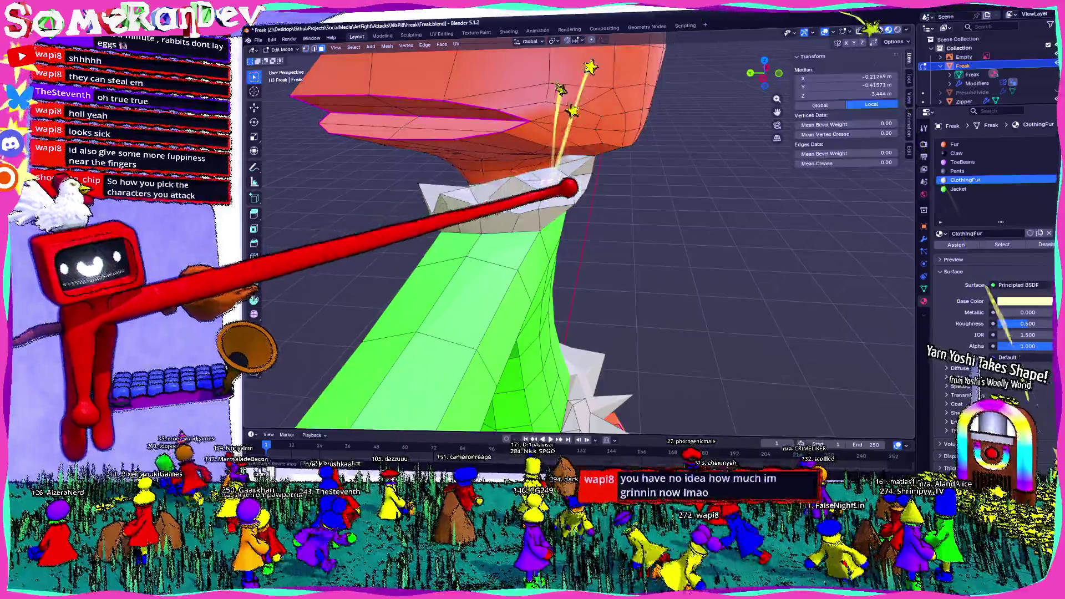
{"action": "left_click", "coordinate": [593, 78]}
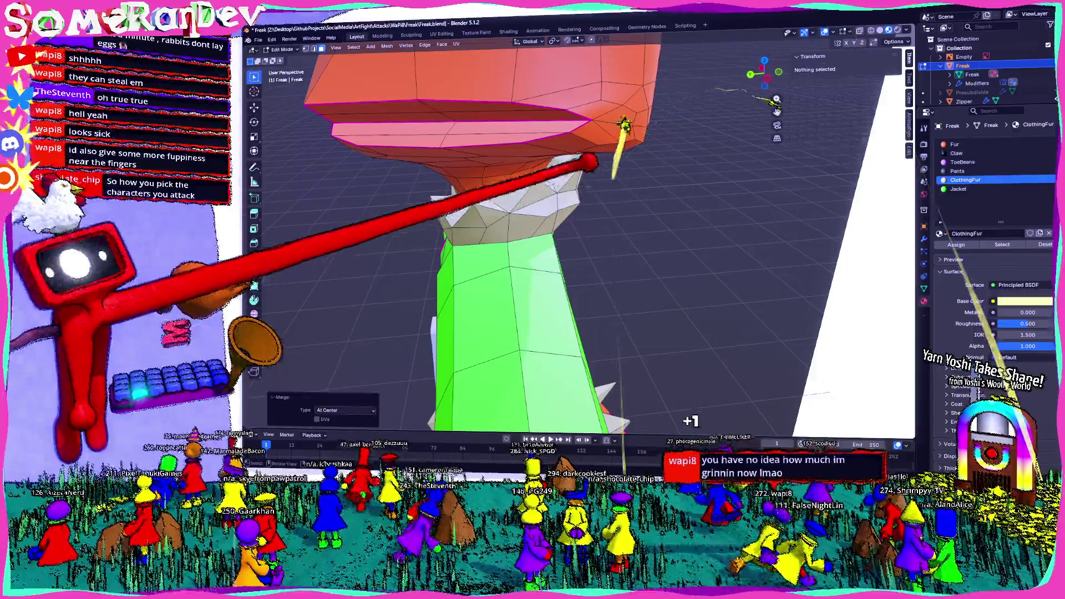
{"action": "middle_click_drag", "start_coordinate": [633, 92], "coordinate": [709, 100]}
{"action": "left_click", "coordinate": [553, 164]}
{"action": "middle_click_drag", "start_coordinate": [554, 164], "coordinate": [615, 163]}
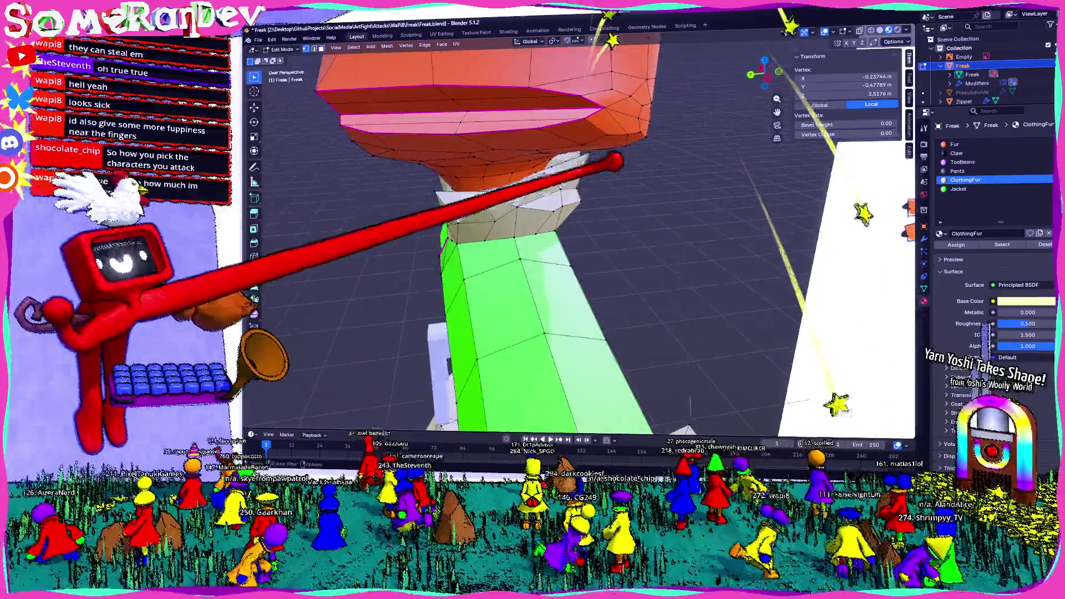
{"action": "left_click", "coordinate": [595, 162], "text": "shift"}
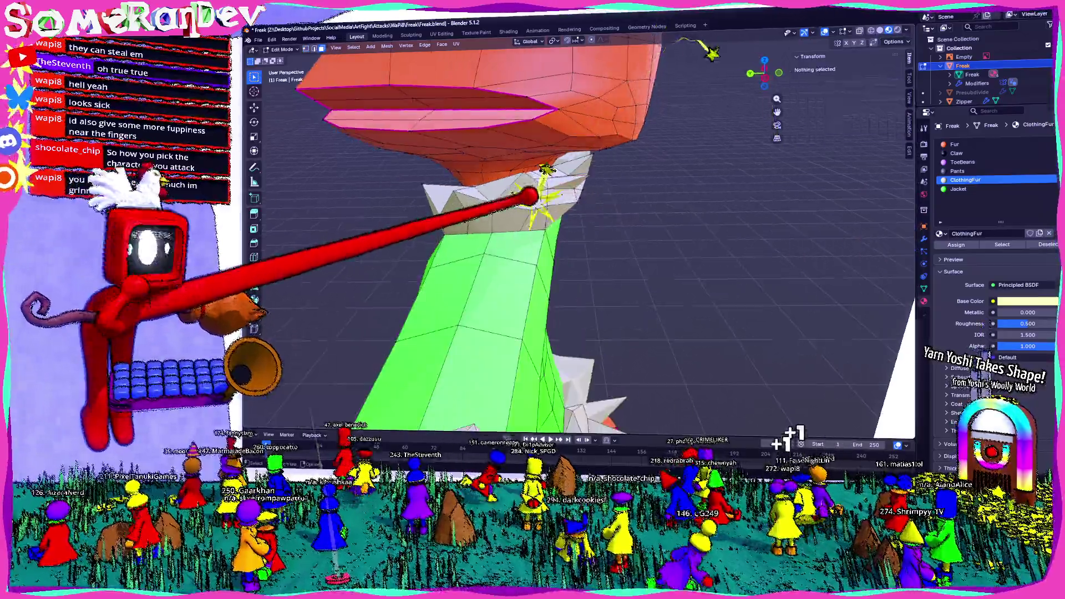
{"action": "middle_click_drag", "start_coordinate": [547, 178], "coordinate": [770, 187]}
{"action": "key", "text": "alt+a"}
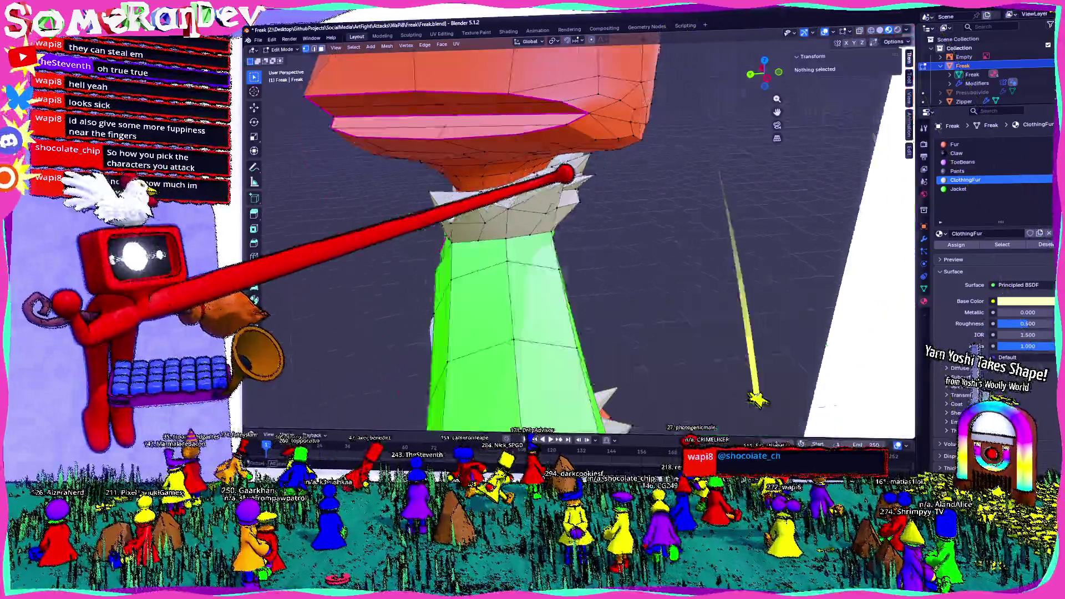
Step: Move one more shoulder-fur vertex and return to Object Mode
{"action": "mouse_move", "coordinate": [599, 155]}
{"action": "middle_mouse_down"}
{"action": "mouse_move", "coordinate": [597, 176]}
{"action": "mouse_move", "coordinate": [651, 204]}
{"action": "middle_mouse_up"}
{"action": "left_click", "coordinate": [598, 177]}
{"action": "left_click", "coordinate": [626, 191]}
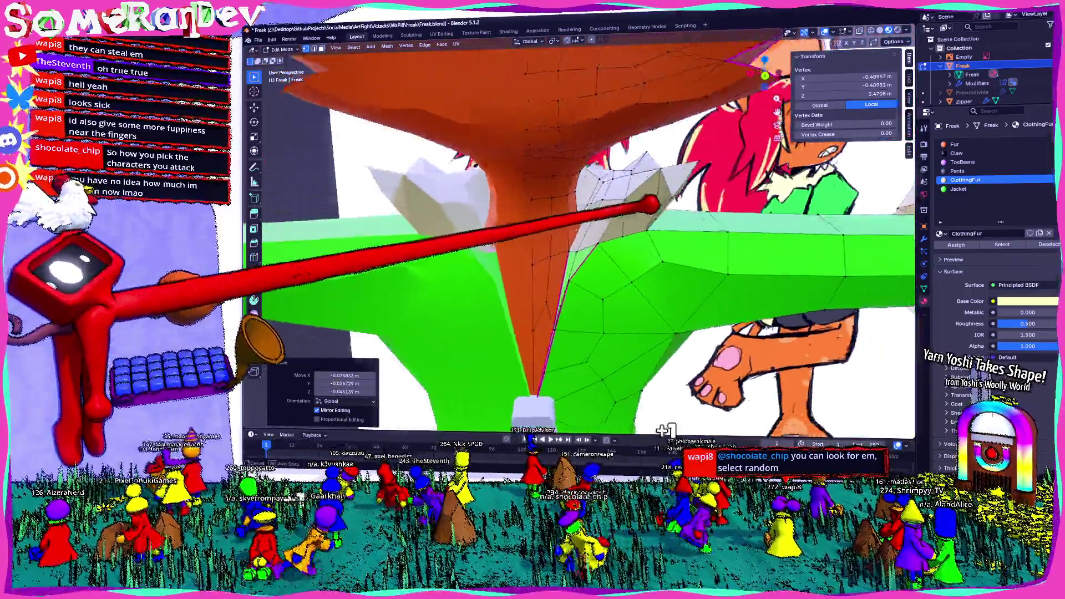
{"action": "key", "text": "Tab"}
{"action": "middle_click_drag", "start_coordinate": [666, 429], "coordinate": [659, 416]}
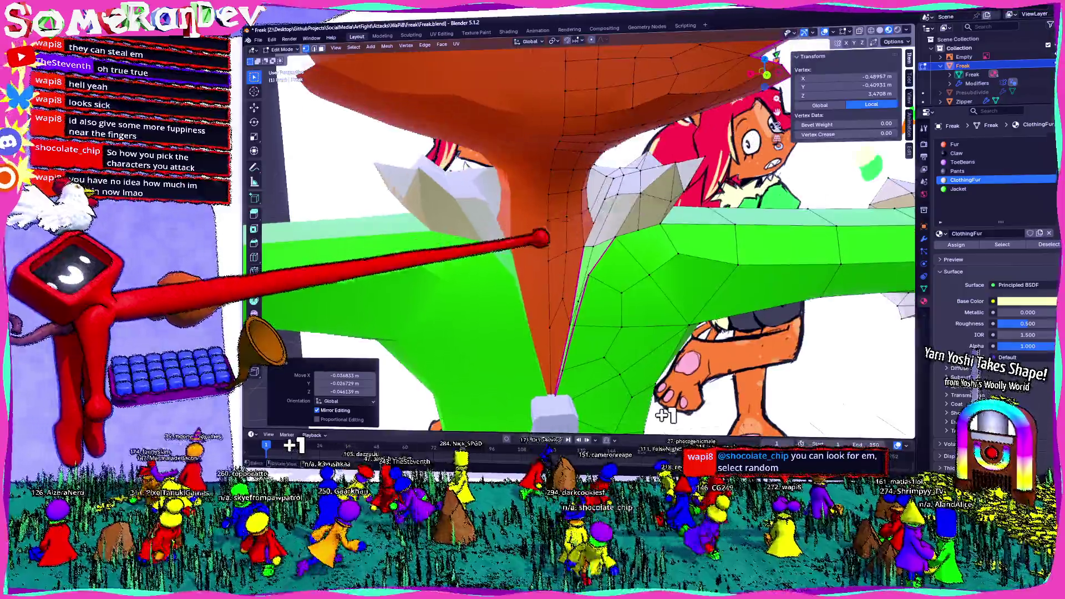
{"action": "scroll", "coordinate": [660, 416], "scroll_direction": "down", "scroll_amount": 5}
{"action": "scroll", "coordinate": [660, 416], "scroll_direction": "up", "scroll_amount": 5}
{"action": "scroll", "coordinate": [582, 249], "scroll_direction": "down", "scroll_amount": 2}
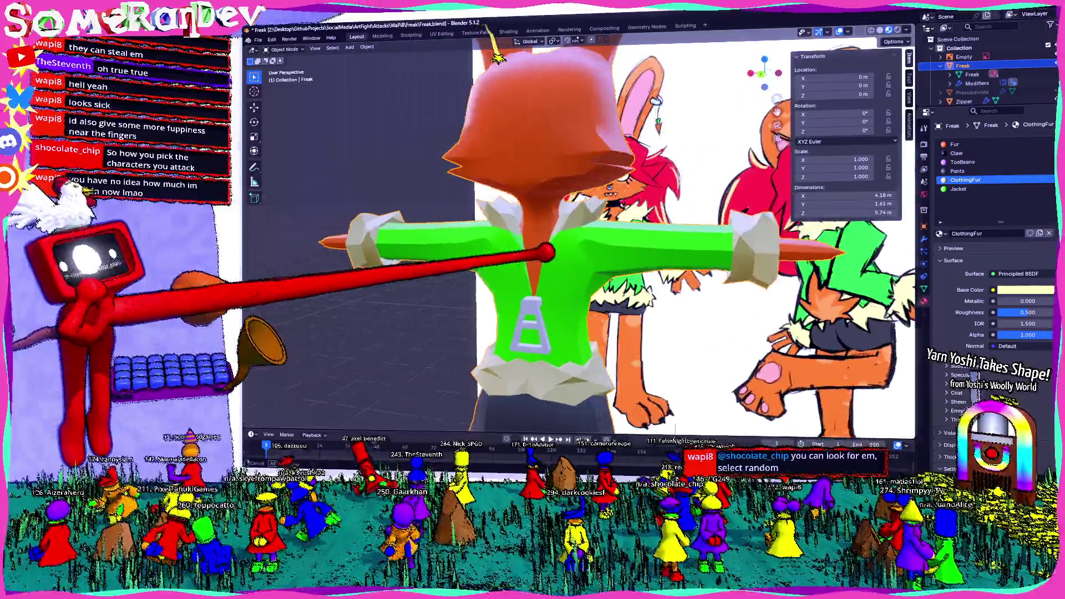
{"action": "scroll", "coordinate": [582, 250], "scroll_direction": "down", "scroll_amount": 3}
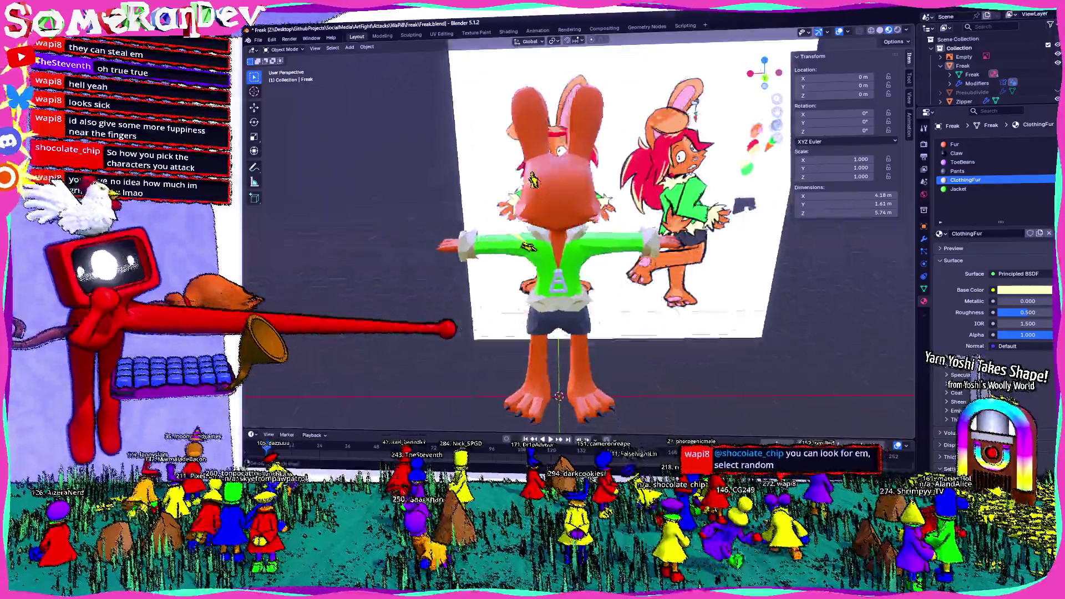
Step: Re-enter Edit Mode and merge an extruded shoulder-fur region into a single point
{"action": "middle_click_drag", "start_coordinate": [691, 424], "coordinate": [697, 425]}
{"action": "key", "text": "Tab"}
{"action": "scroll", "coordinate": [698, 425], "scroll_direction": "up", "scroll_amount": 3}
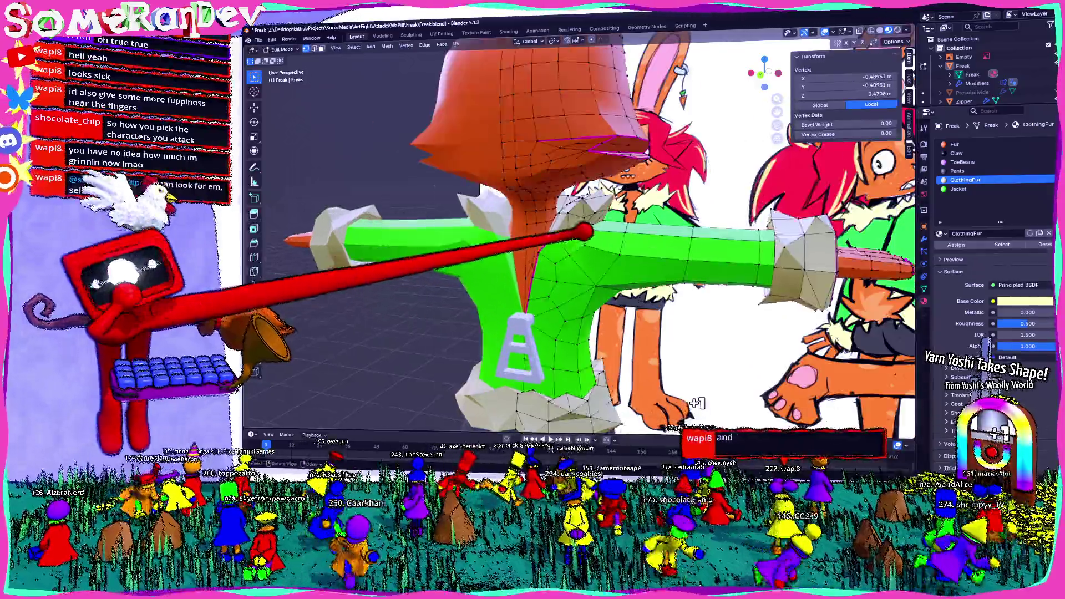
{"action": "scroll", "coordinate": [582, 250], "scroll_direction": "up", "scroll_amount": 2}
{"action": "left_click", "coordinate": [571, 173]}
{"action": "scroll", "coordinate": [593, 81], "scroll_direction": "up", "scroll_amount": 2}
{"action": "mouse_move", "coordinate": [592, 80]}
{"action": "middle_mouse_down"}
{"action": "mouse_move", "coordinate": [606, 95]}
{"action": "mouse_move", "coordinate": [633, 274]}
{"action": "middle_mouse_up"}
{"action": "left_click", "coordinate": [661, 63]}
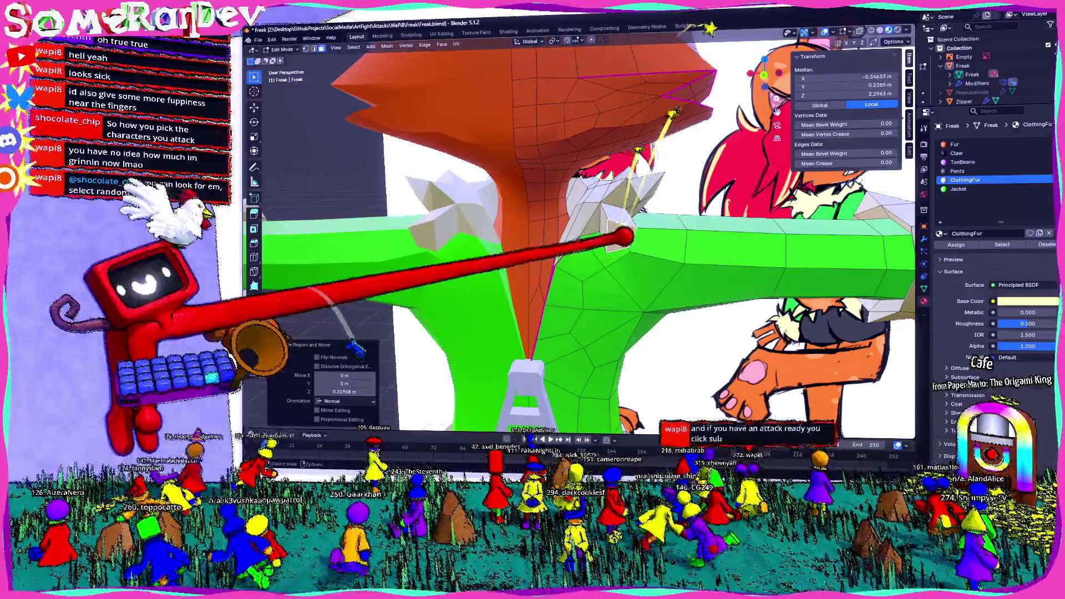
{"action": "left_click", "coordinate": [587, 254]}
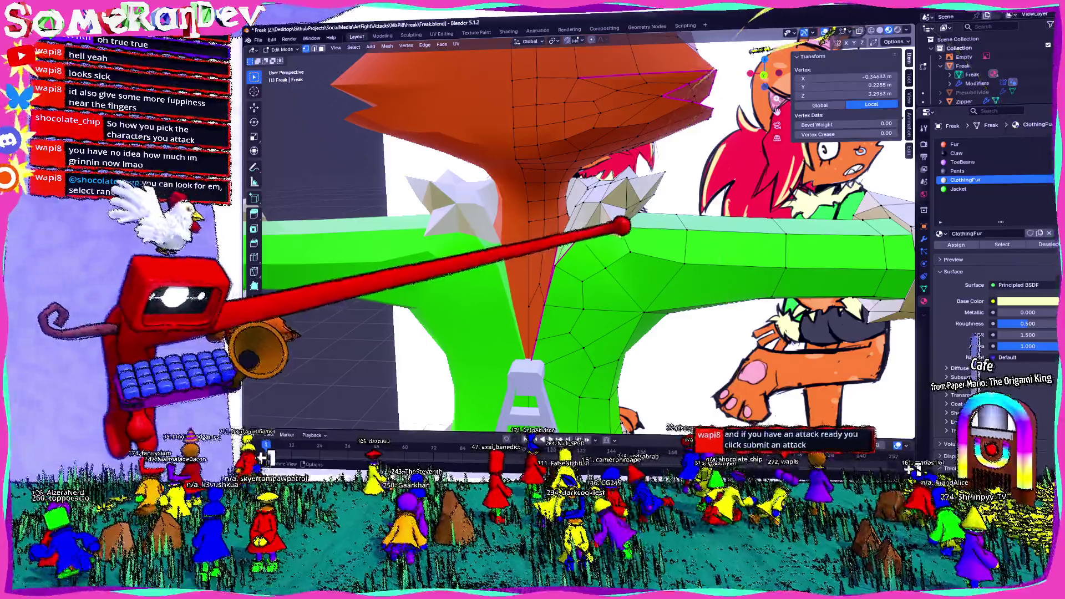
Step: Merge collar vertices At Center and move the resulting point where the fur meets the jacket shoulder
{"action": "mouse_move", "coordinate": [583, 250]}
{"action": "middle_mouse_down"}
{"action": "mouse_move", "coordinate": [632, 258]}
{"action": "mouse_move", "coordinate": [615, 267]}
{"action": "middle_mouse_up"}
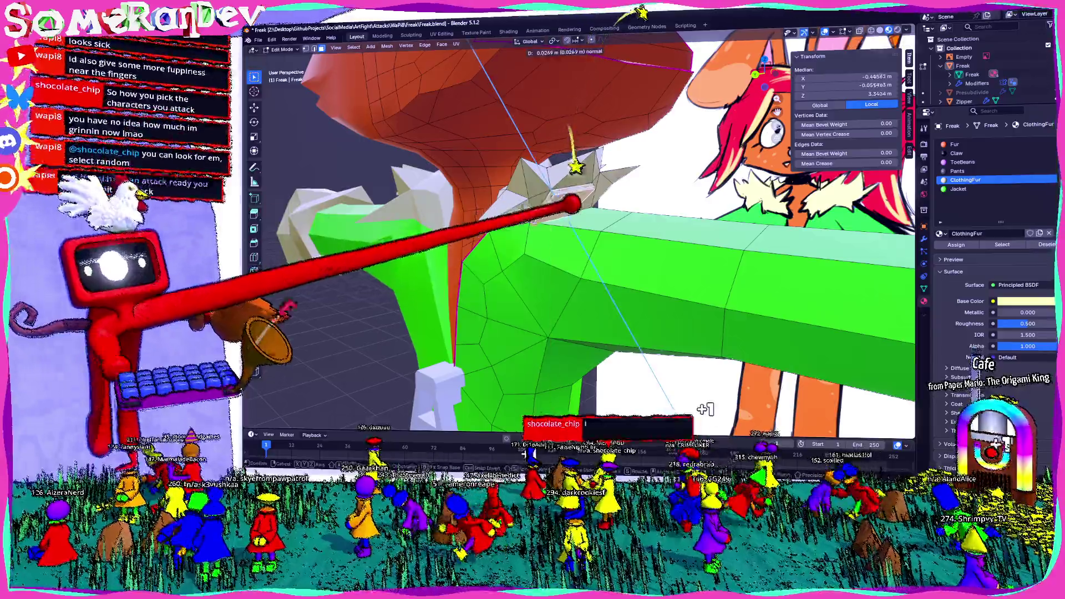
{"action": "key", "text": "m"}
{"action": "left_click", "coordinate": [583, 218]}
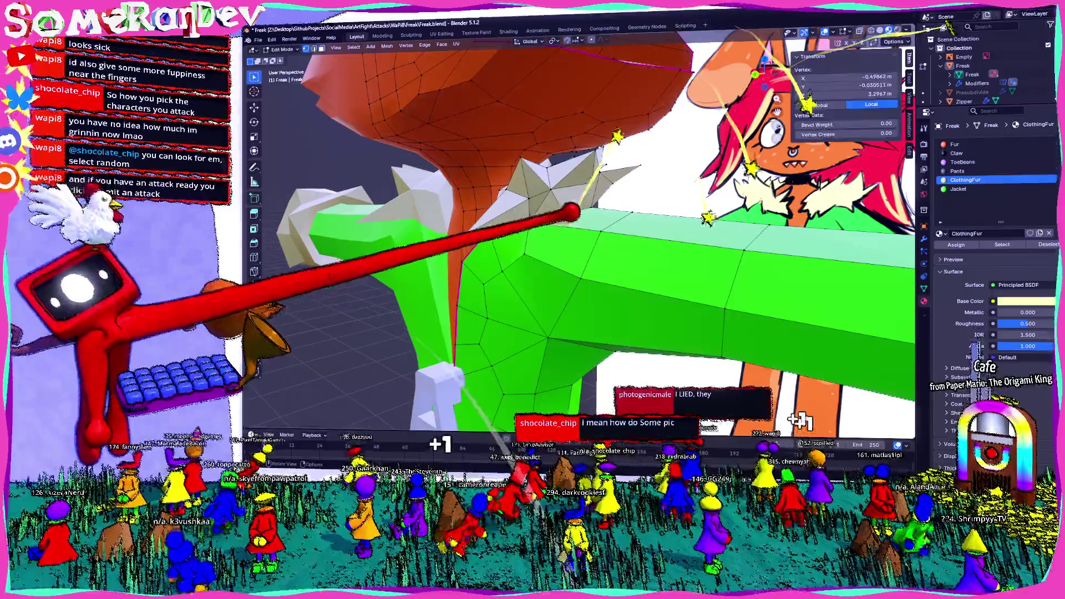
{"action": "left_click", "coordinate": [587, 204]}
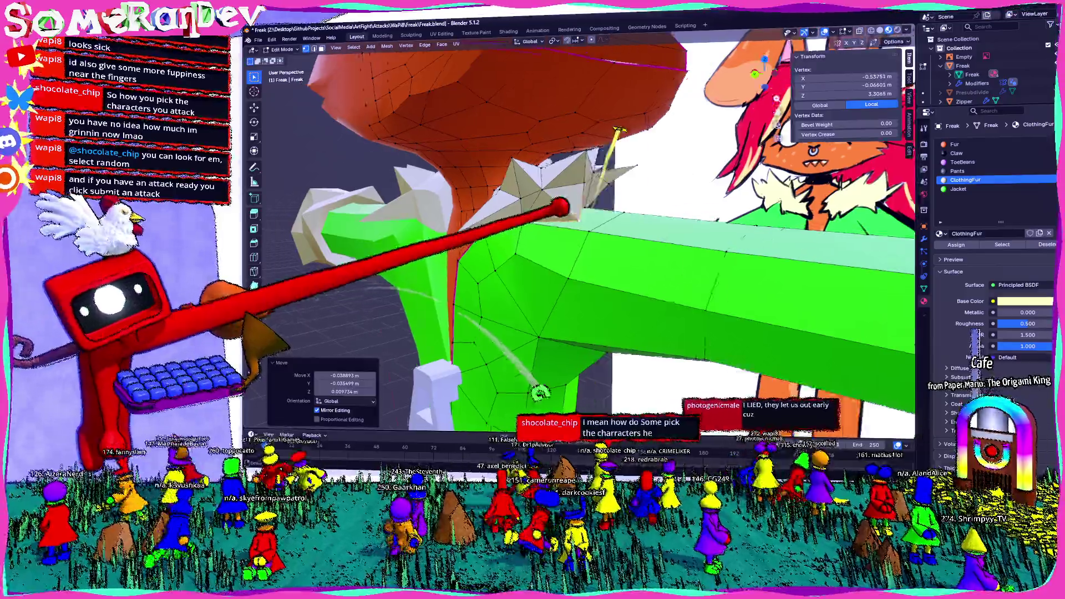
{"action": "middle_click_drag", "start_coordinate": [587, 203], "coordinate": [789, 398]}
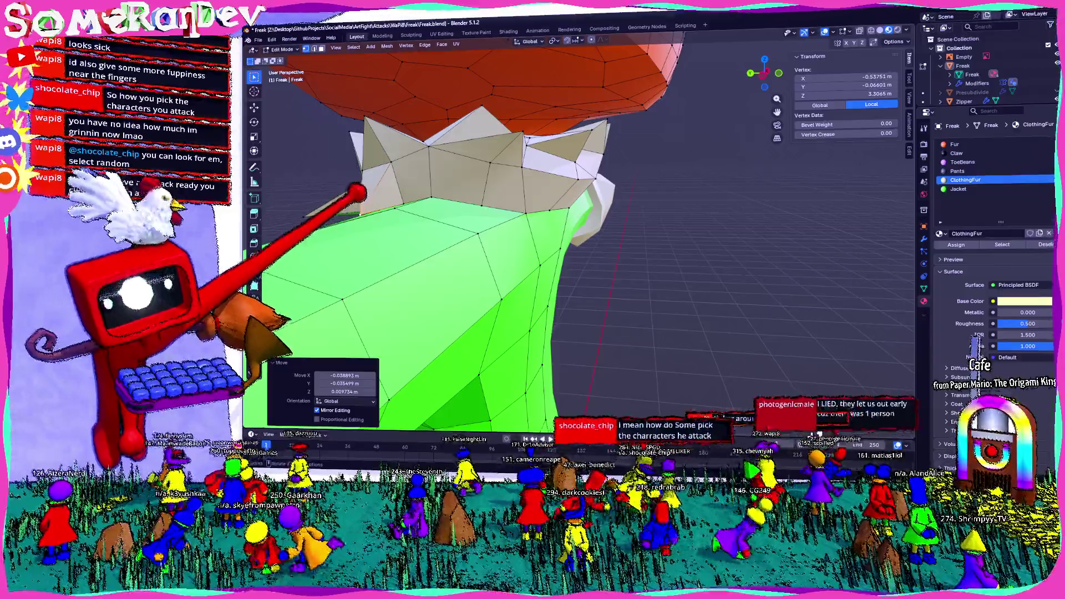
{"action": "left_click", "coordinate": [527, 340], "text": "shift"}
Step: Deselect all, then move one spiky-collar vertex to a new position
{"action": "middle_click_drag", "start_coordinate": [527, 341], "coordinate": [507, 250]}
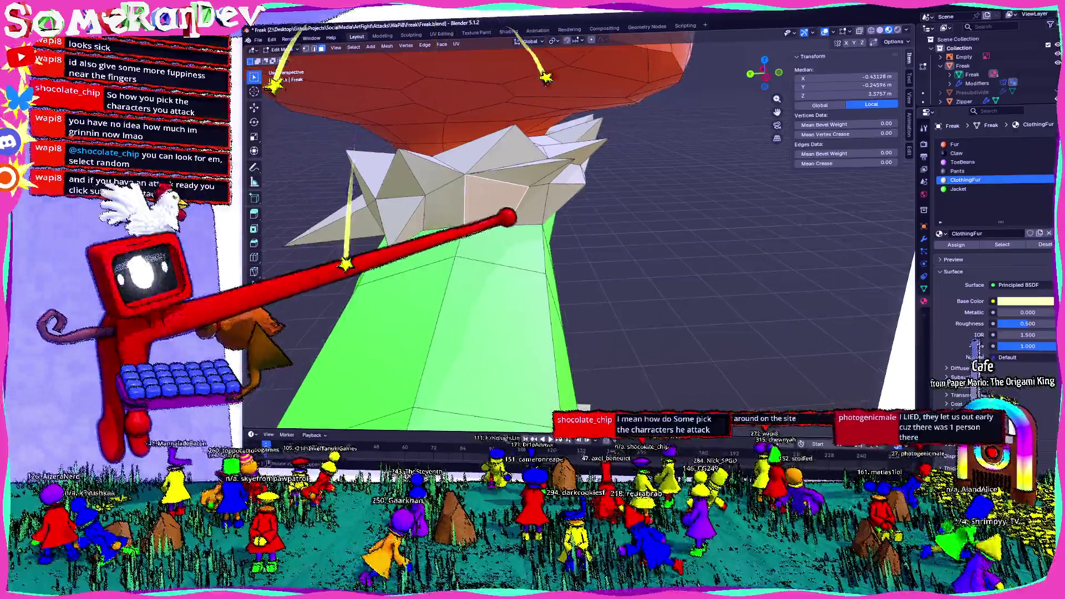
{"action": "key", "text": "alt+a"}
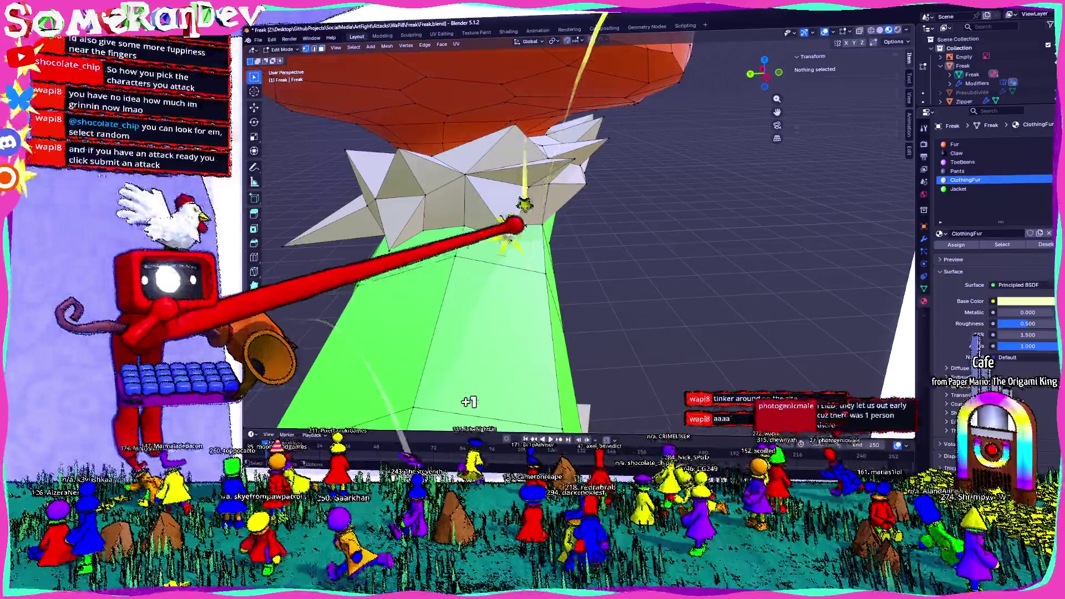
{"action": "left_click", "coordinate": [587, 140]}
{"action": "left_click", "coordinate": [533, 250]}
{"action": "middle_click_drag", "start_coordinate": [532, 249], "coordinate": [533, 208]}
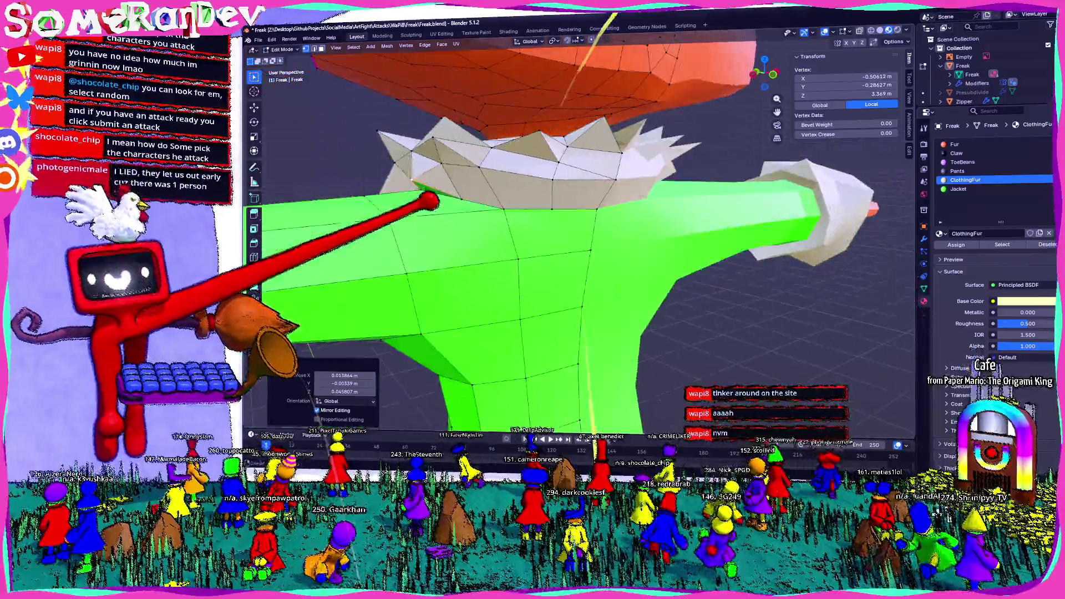
{"action": "key", "text": "g"}
{"action": "left_click", "coordinate": [440, 178]}
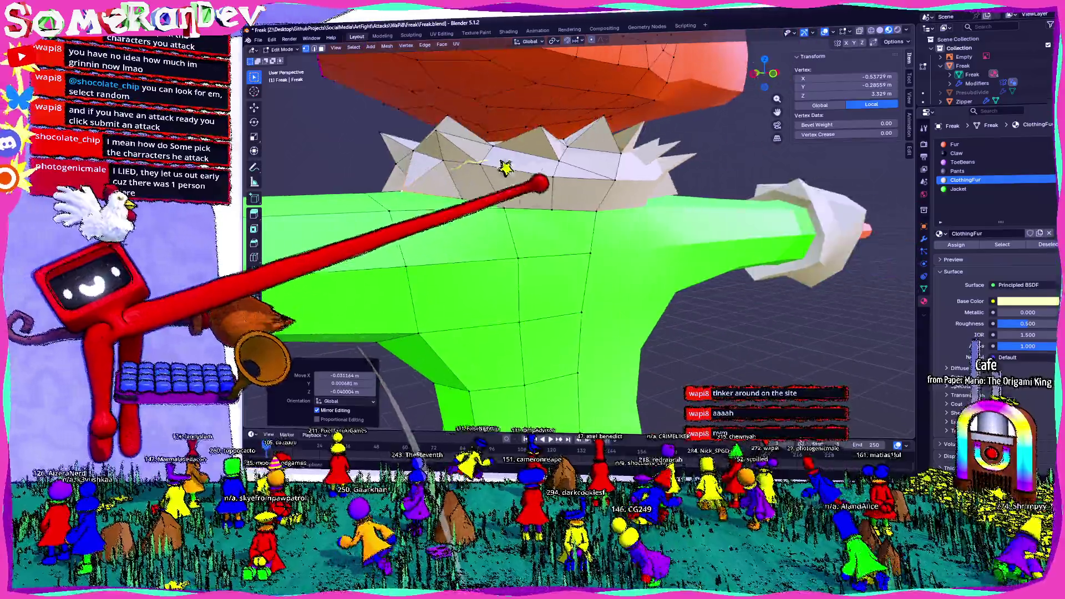
Step: Extrude a new edge from collar points on the shoulder and merge it into a spike
{"action": "middle_click_drag", "start_coordinate": [440, 179], "coordinate": [541, 60]}
{"action": "key", "text": "e"}
{"action": "left_click", "coordinate": [553, 141]}
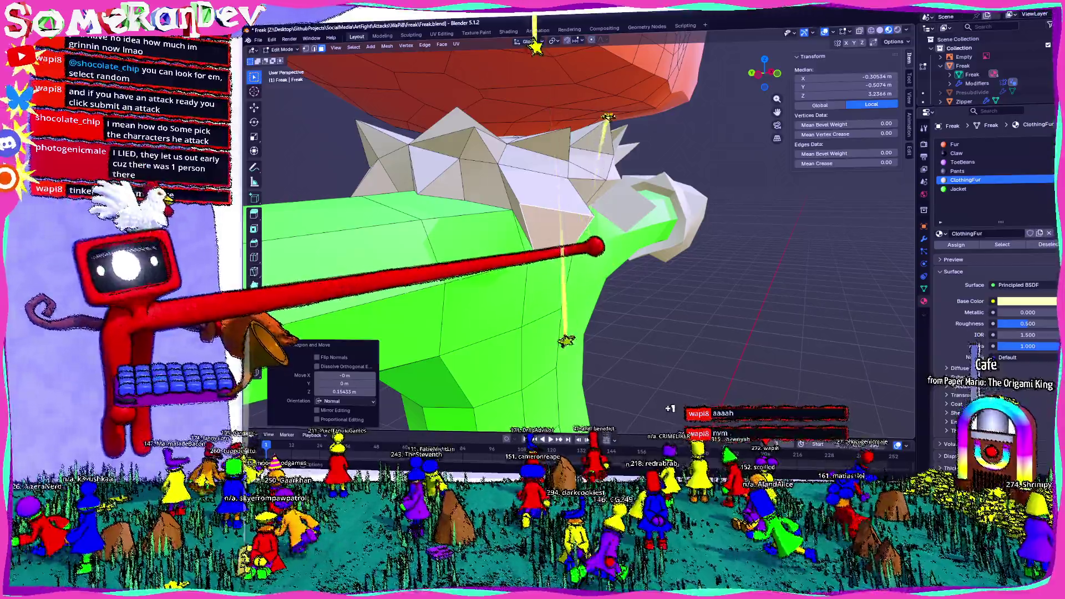
{"action": "key", "text": "b"}
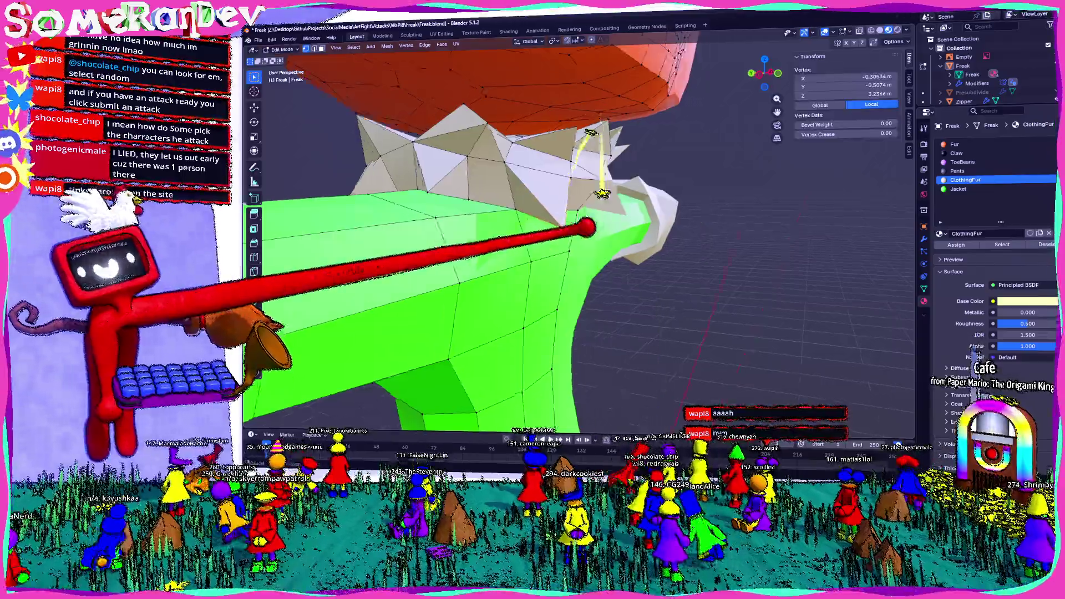
{"action": "mouse_move", "coordinate": [541, 344]}
{"action": "middle_mouse_down"}
{"action": "mouse_move", "coordinate": [605, 392]}
{"action": "mouse_move", "coordinate": [577, 464]}
{"action": "middle_mouse_up"}
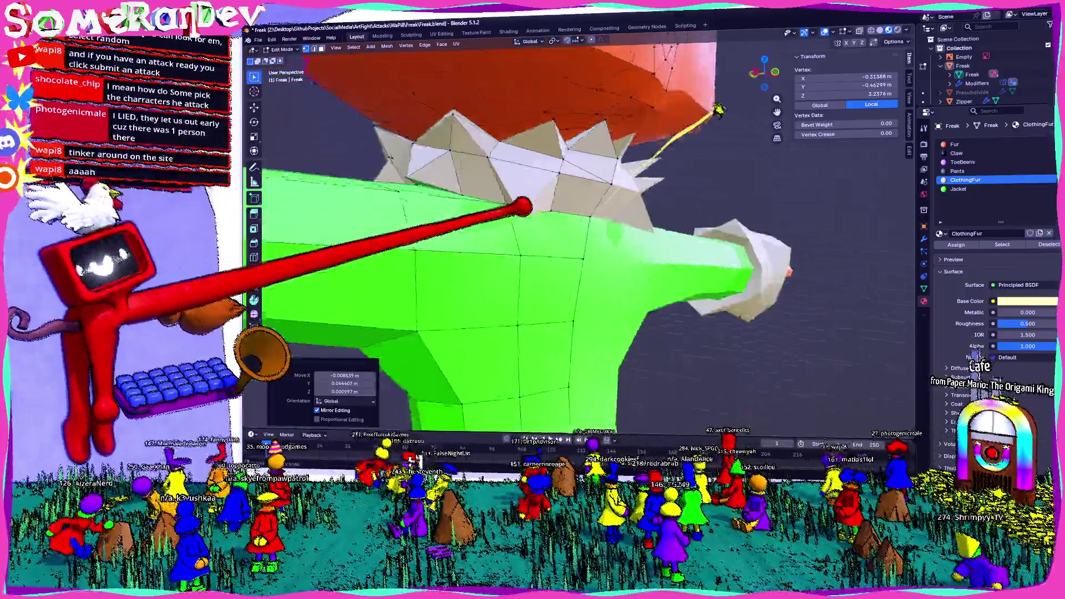
Step: Extrude another set of collar edges and merge their tips into one point
{"action": "mouse_move", "coordinate": [438, 415]}
{"action": "middle_mouse_down"}
{"action": "mouse_move", "coordinate": [589, 174]}
{"action": "mouse_move", "coordinate": [617, 246]}
{"action": "middle_mouse_up"}
{"action": "left_click", "coordinate": [583, 174], "text": "shift"}
{"action": "key", "text": "e"}
{"action": "left_click", "coordinate": [604, 267]}
{"action": "key", "text": "m"}
{"action": "left_click", "coordinate": [613, 257]}
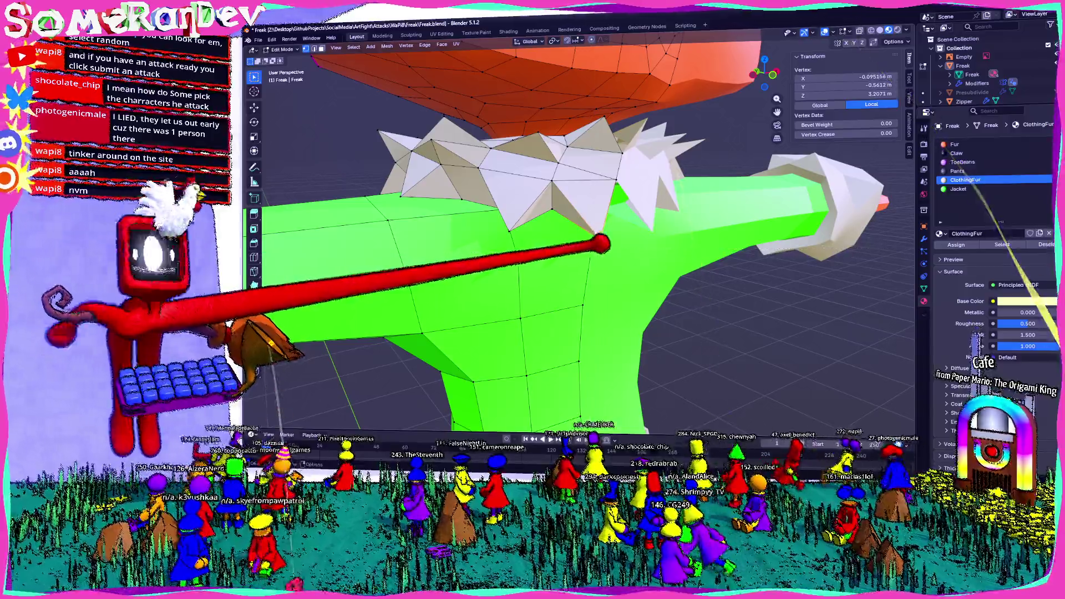
Step: Reposition a collar vertex from the front and check the Jacket and ClothingFur material slots
{"action": "left_click", "coordinate": [601, 242]}
{"action": "mouse_move", "coordinate": [601, 241]}
{"action": "middle_mouse_down"}
{"action": "mouse_move", "coordinate": [747, 345]}
{"action": "mouse_move", "coordinate": [582, 166]}
{"action": "middle_mouse_up"}
{"action": "key", "text": "g"}
{"action": "left_click", "coordinate": [620, 166]}
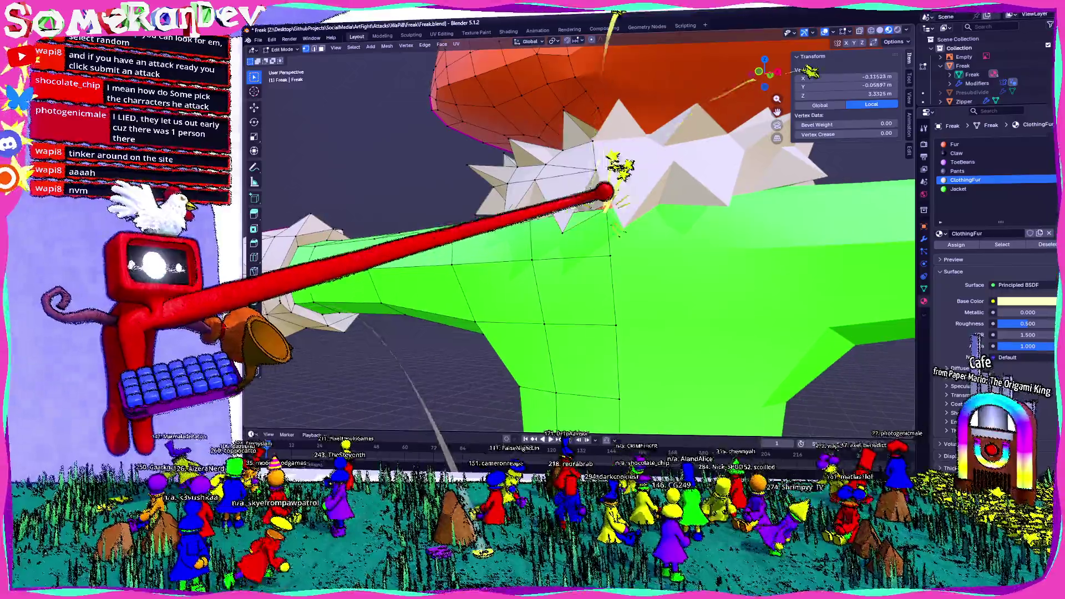
{"action": "left_click", "coordinate": [587, 167], "text": "shift"}
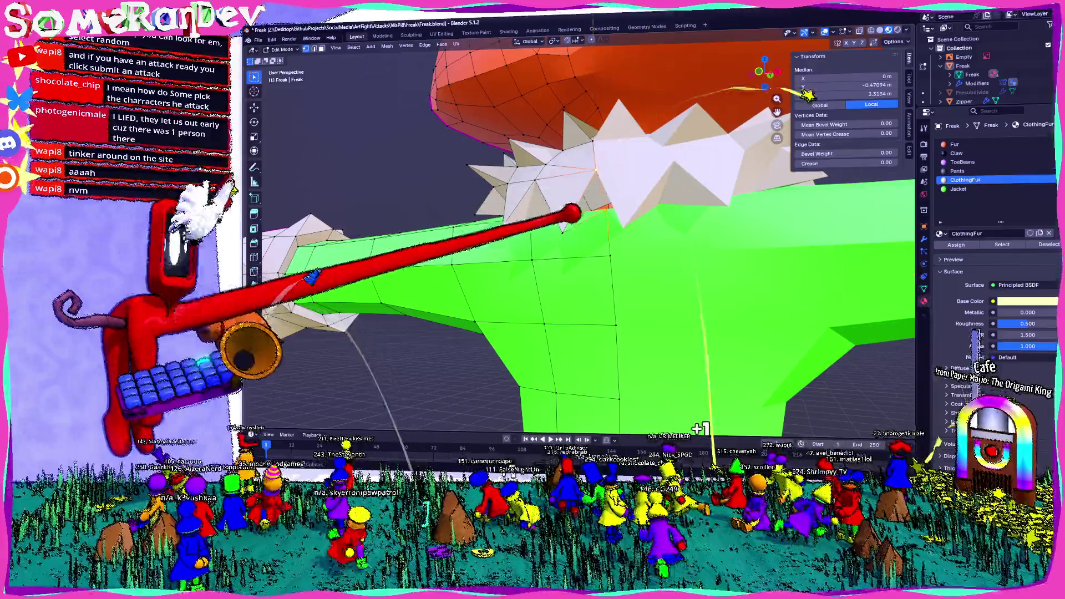
{"action": "mouse_move", "coordinate": [563, 222]}
{"action": "middle_mouse_down"}
{"action": "mouse_move", "coordinate": [608, 239]}
{"action": "mouse_move", "coordinate": [571, 219]}
{"action": "middle_mouse_up"}
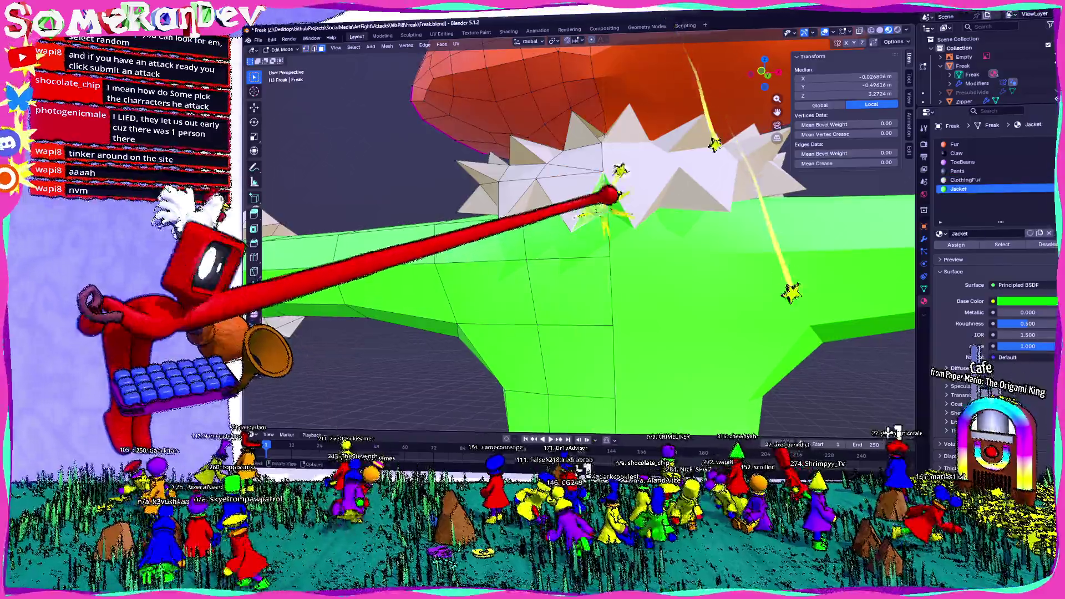
{"action": "left_click", "coordinate": [981, 188]}
{"action": "left_click", "coordinate": [966, 179]}
{"action": "scroll", "coordinate": [637, 238], "scroll_direction": "down", "scroll_amount": 5}
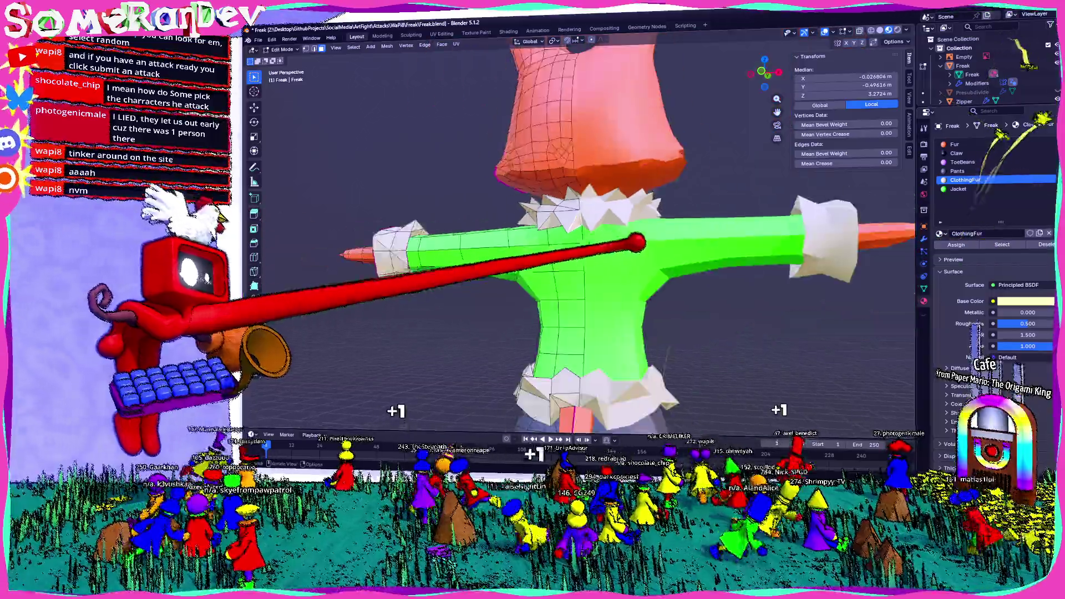
Step: Deselect everything and move a last neck vertex into place
{"action": "mouse_move", "coordinate": [637, 238]}
{"action": "middle_mouse_down"}
{"action": "mouse_move", "coordinate": [737, 266]}
{"action": "mouse_move", "coordinate": [583, 274]}
{"action": "middle_mouse_up"}
{"action": "key", "text": "alt+a"}
{"action": "scroll", "coordinate": [583, 274], "scroll_direction": "down", "scroll_amount": 3}
{"action": "middle_click_drag", "start_coordinate": [452, 297], "coordinate": [476, 285]}
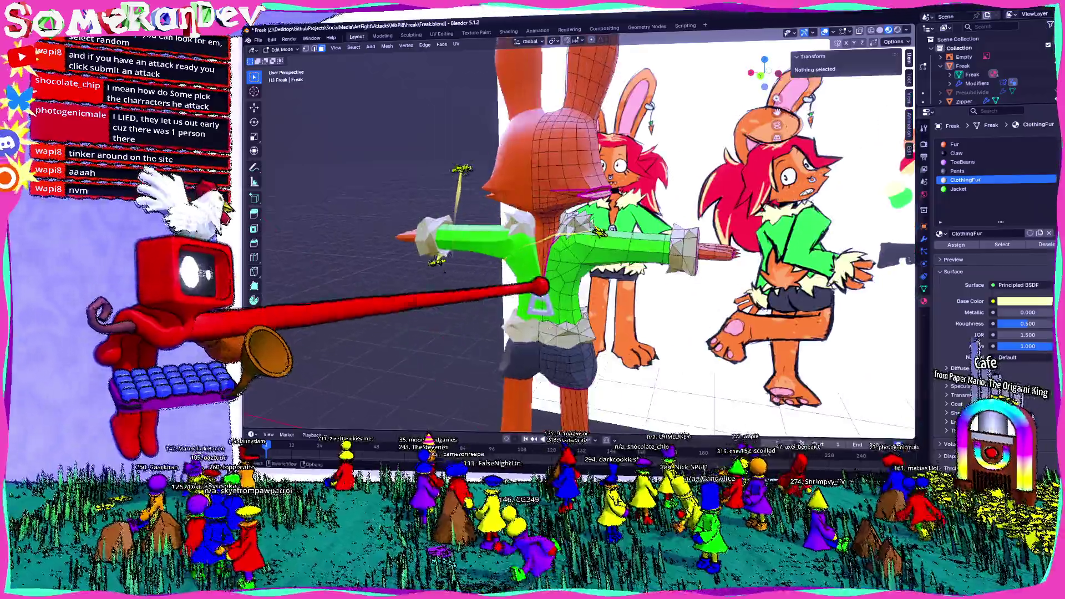
{"action": "scroll", "coordinate": [612, 313], "scroll_direction": "up", "scroll_amount": 5}
{"action": "scroll", "coordinate": [583, 250], "scroll_direction": "down", "scroll_amount": 5}
{"action": "mouse_move", "coordinate": [583, 249]}
{"action": "middle_mouse_down"}
{"action": "mouse_move", "coordinate": [633, 250]}
{"action": "mouse_move", "coordinate": [533, 266]}
{"action": "mouse_move", "coordinate": [506, 238]}
{"action": "mouse_move", "coordinate": [547, 233]}
{"action": "mouse_move", "coordinate": [327, 214]}
{"action": "middle_mouse_up"}
{"action": "scroll", "coordinate": [582, 250], "scroll_direction": "up", "scroll_amount": 5}
{"action": "key", "text": "g"}
{"action": "left_click", "coordinate": [454, 252]}
{"action": "scroll", "coordinate": [327, 214], "scroll_direction": "down", "scroll_amount": 3}
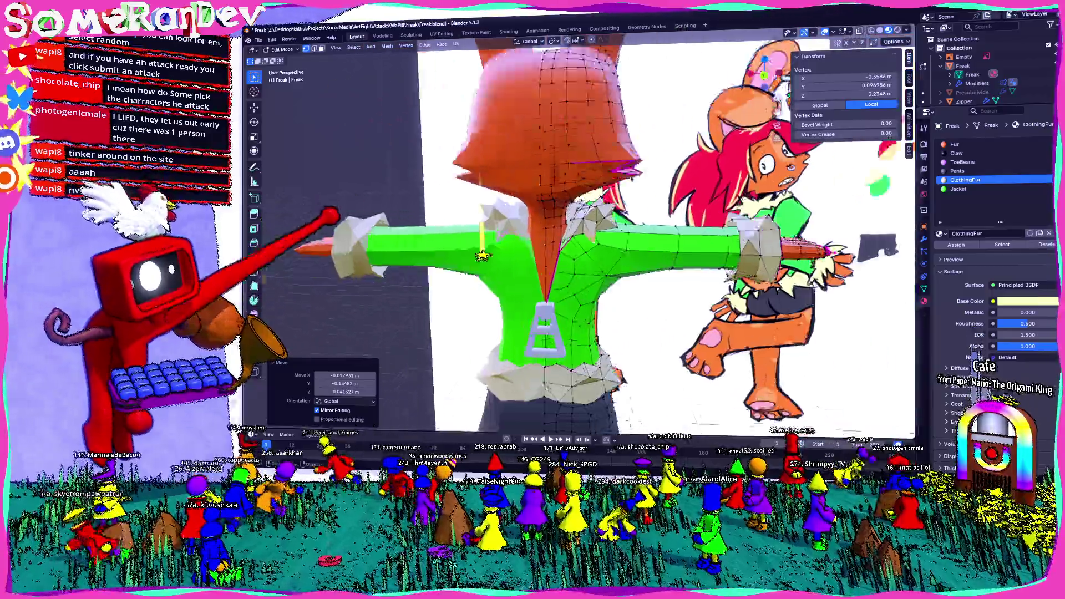
Step: Return to Object Mode and hide the reference-image Empty
{"action": "key", "text": "Tab"}
{"action": "scroll", "coordinate": [582, 250], "scroll_direction": "down", "scroll_amount": 3}
{"action": "mouse_move", "coordinate": [582, 250]}
{"action": "middle_mouse_down"}
{"action": "mouse_move", "coordinate": [616, 250]}
{"action": "mouse_move", "coordinate": [566, 249]}
{"action": "mouse_move", "coordinate": [616, 234]}
{"action": "mouse_move", "coordinate": [590, 250]}
{"action": "mouse_move", "coordinate": [633, 241]}
{"action": "mouse_move", "coordinate": [615, 217]}
{"action": "mouse_move", "coordinate": [582, 250]}
{"action": "mouse_move", "coordinate": [582, 225]}
{"action": "mouse_move", "coordinate": [583, 242]}
{"action": "middle_mouse_up"}
{"action": "left_click", "coordinate": [964, 57]}
{"action": "key", "text": "h"}
{"action": "scroll", "coordinate": [582, 250], "scroll_direction": "up", "scroll_amount": 3}
{"action": "scroll", "coordinate": [583, 250], "scroll_direction": "down", "scroll_amount": 3}
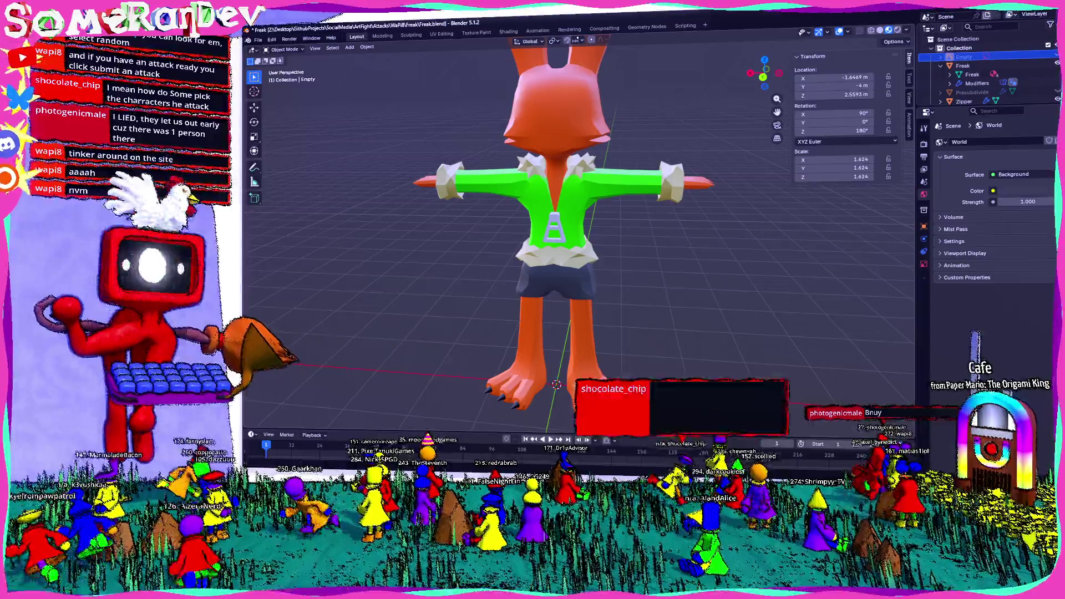
{"action": "scroll", "coordinate": [555, 250], "scroll_direction": "down", "scroll_amount": 2}
{"action": "scroll", "coordinate": [556, 250], "scroll_direction": "down", "scroll_amount": 1}
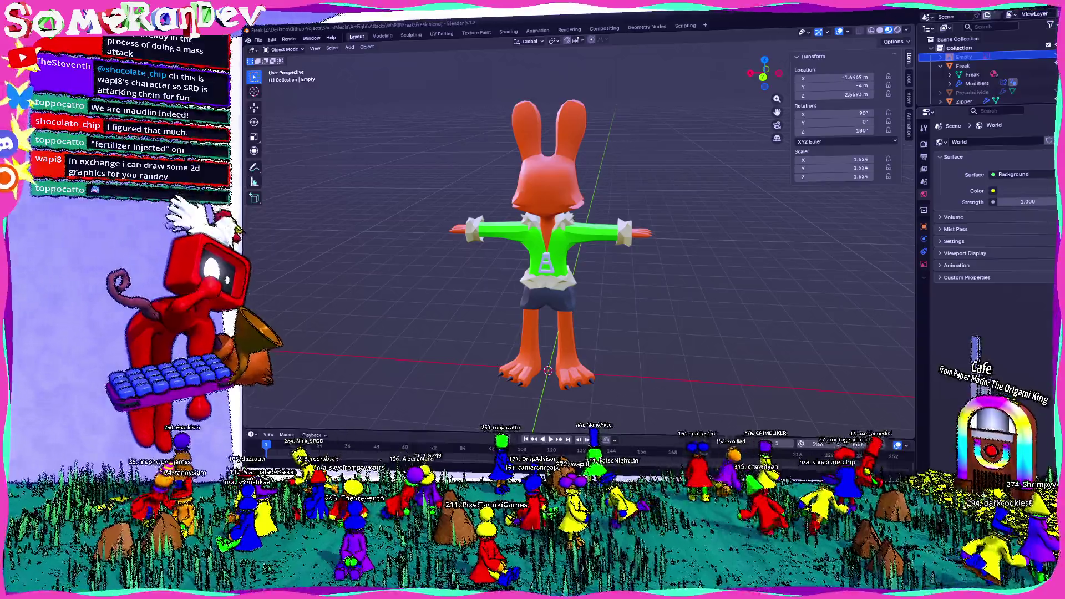
Step: Orbit the finished rabbit to a straight front view
{"action": "middle_click_drag", "start_coordinate": [582, 250], "coordinate": [616, 241]}
{"action": "middle_click_drag", "start_coordinate": [541, 371], "coordinate": [562, 381]}
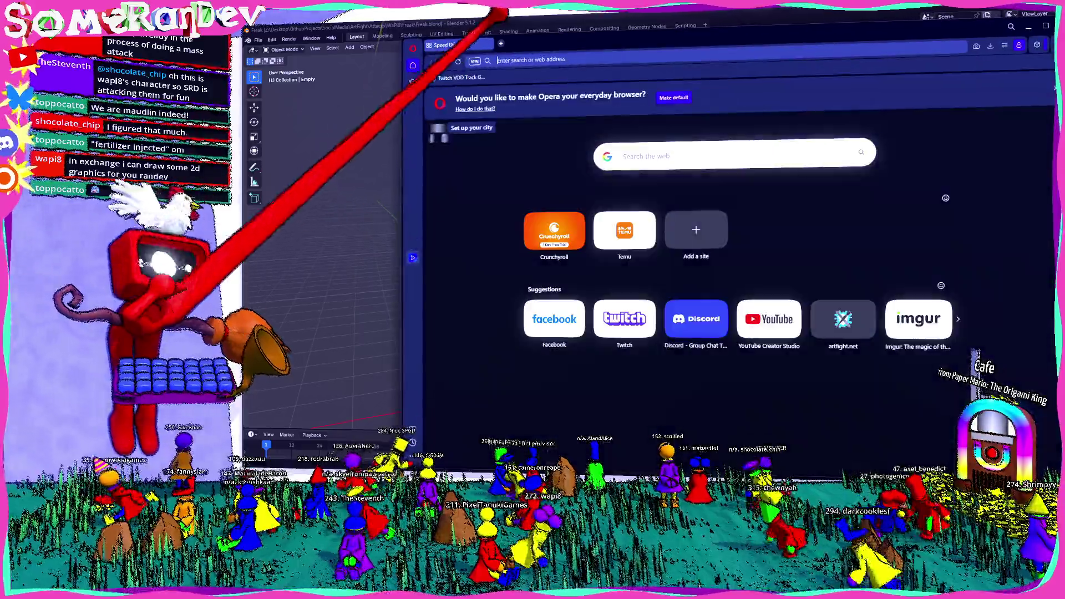
{"action": "type", "text": "artfight.net/submit/character"}
Step: Go to Art Fight, check notifications and the Laum Milya Abey character, then open own profile
{"action": "key", "text": "Return"}
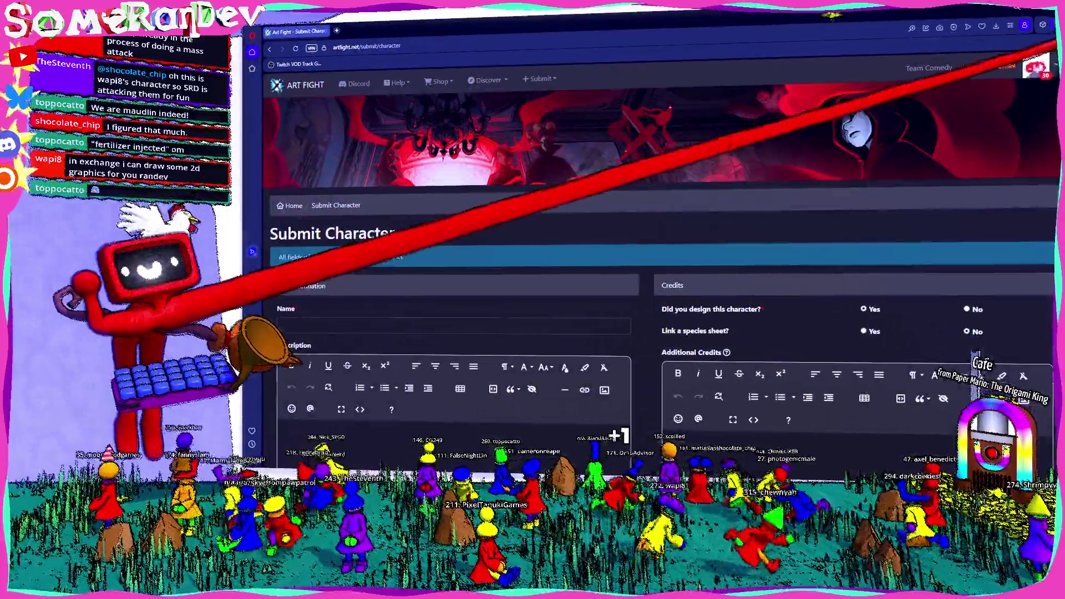
{"action": "left_click", "coordinate": [1035, 65]}
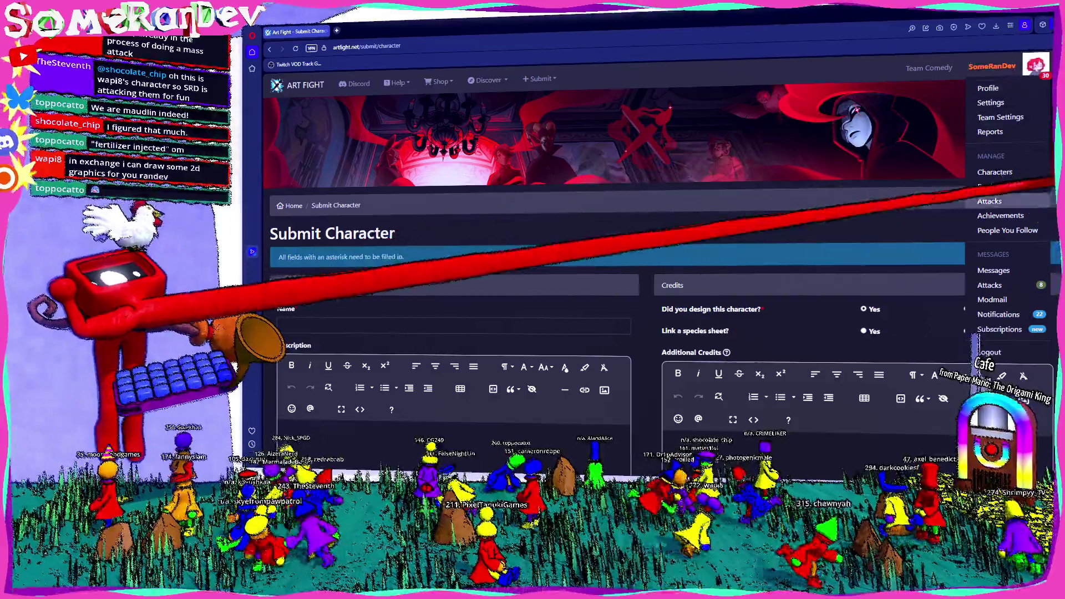
{"action": "left_click", "coordinate": [998, 314]}
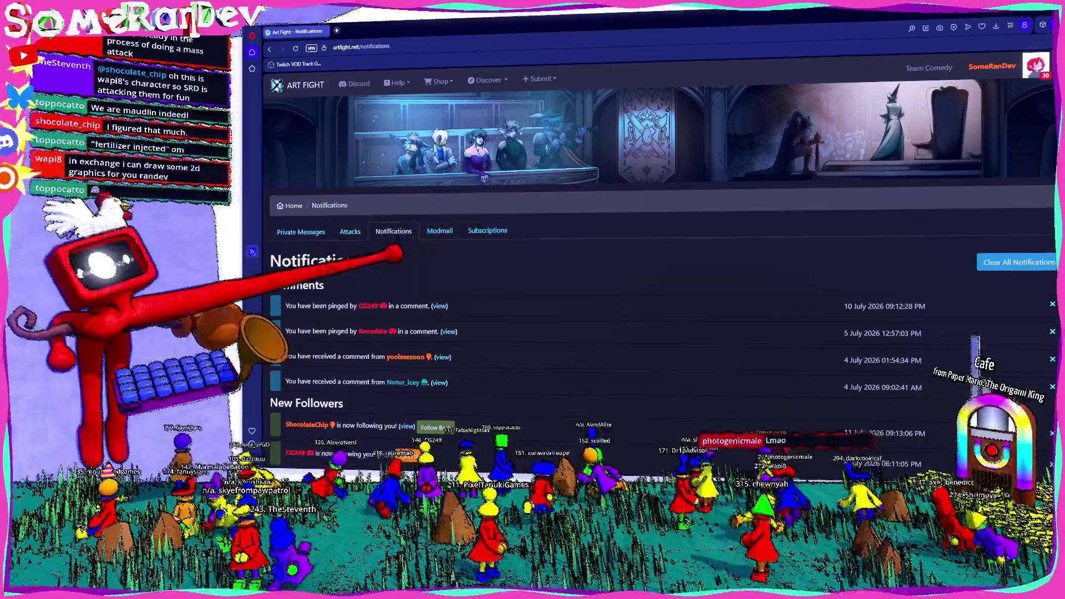
{"action": "scroll", "coordinate": [657, 332], "scroll_direction": "down", "scroll_amount": 2}
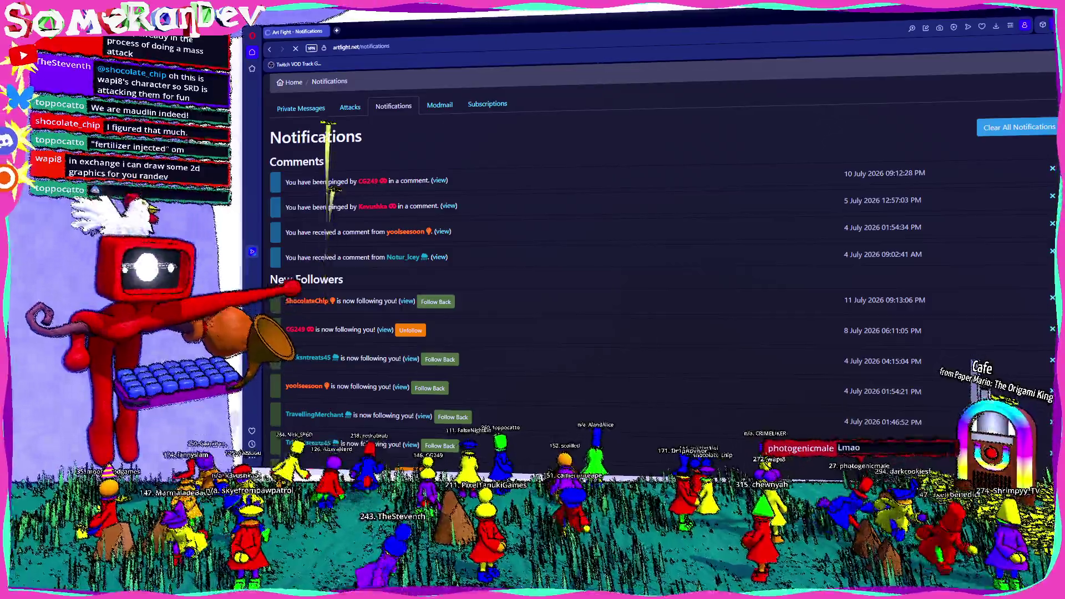
{"action": "scroll", "coordinate": [333, 250], "scroll_direction": "down", "scroll_amount": 5}
{"action": "scroll", "coordinate": [333, 250], "scroll_direction": "down", "scroll_amount": 2}
{"action": "scroll", "coordinate": [657, 250], "scroll_direction": "down", "scroll_amount": 2}
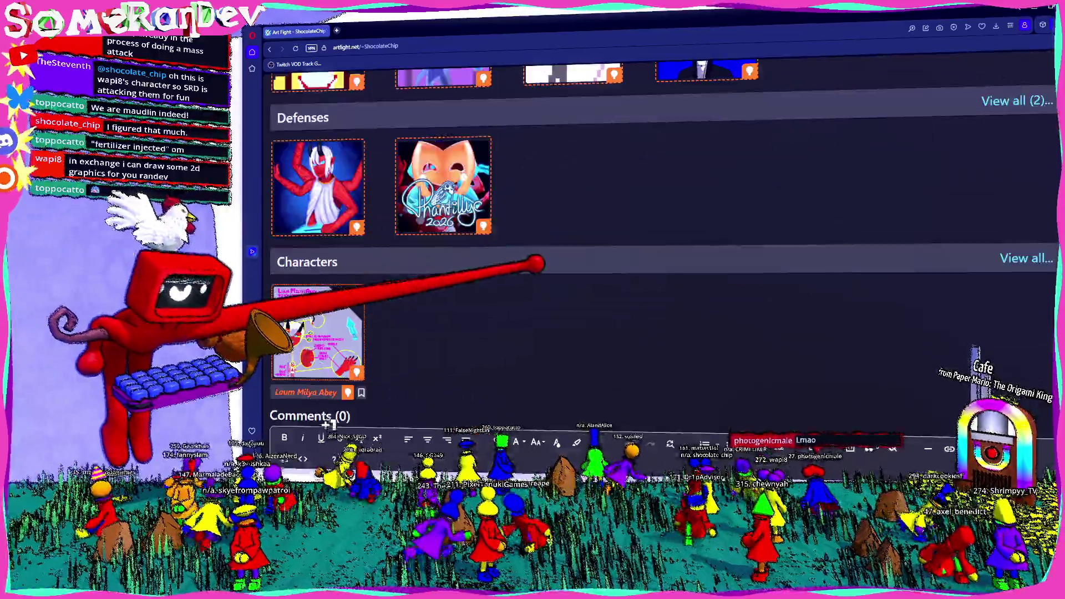
{"action": "scroll", "coordinate": [658, 250], "scroll_direction": "up", "scroll_amount": 5}
{"action": "scroll", "coordinate": [658, 250], "scroll_direction": "down", "scroll_amount": 4}
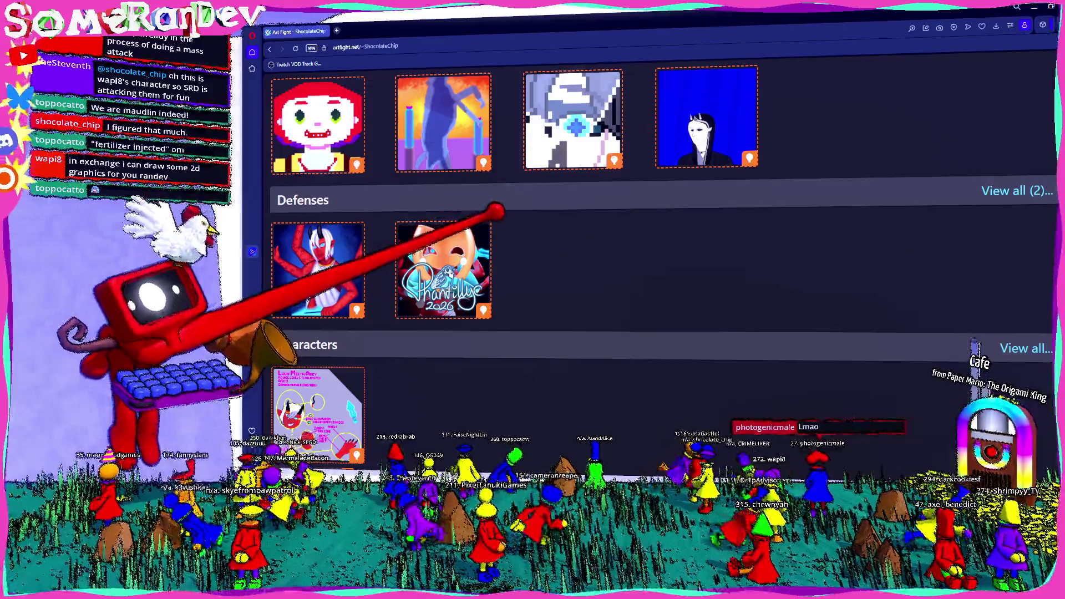
{"action": "scroll", "coordinate": [658, 249], "scroll_direction": "down", "scroll_amount": 3}
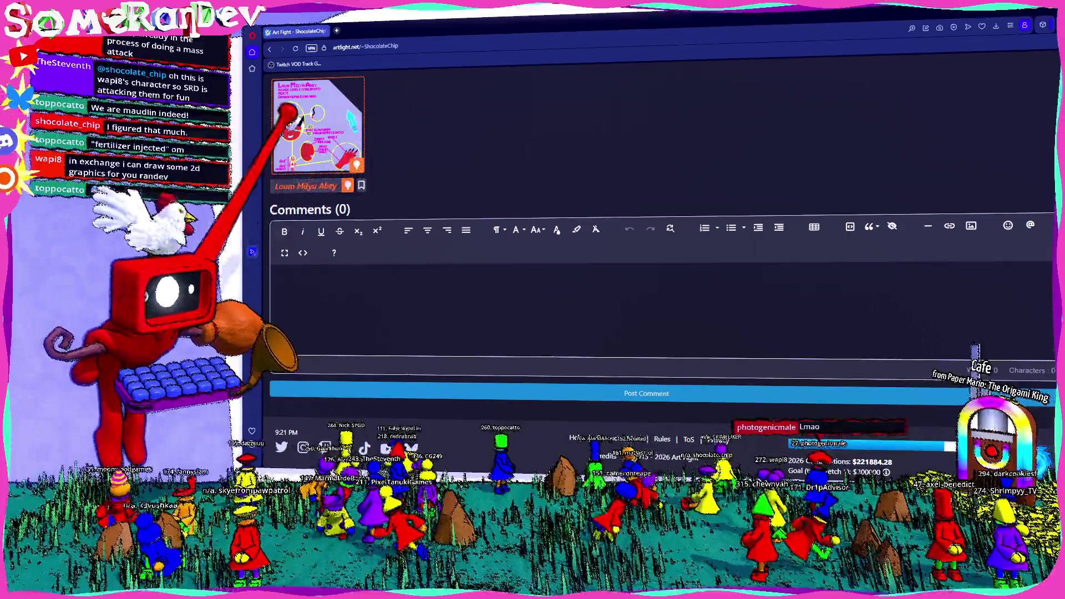
{"action": "left_click", "coordinate": [317, 125]}
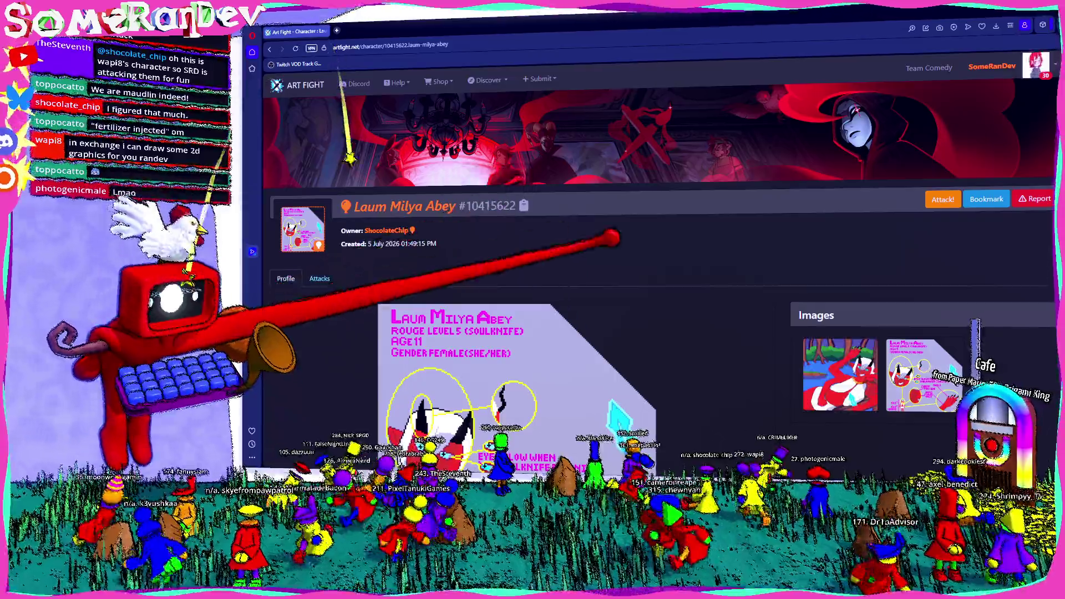
{"action": "scroll", "coordinate": [657, 291], "scroll_direction": "down", "scroll_amount": 2}
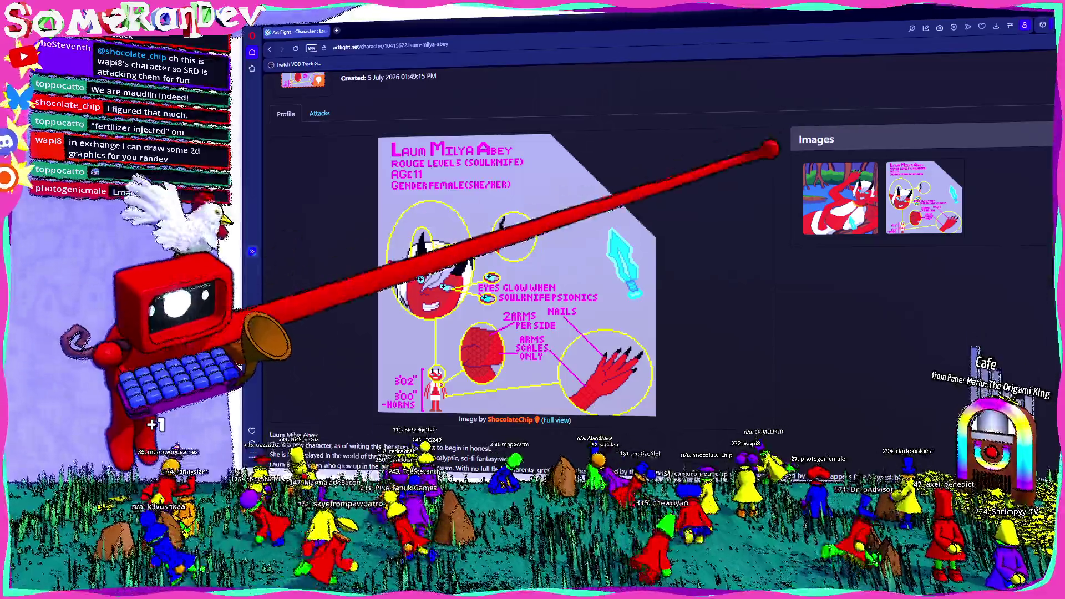
{"action": "scroll", "coordinate": [657, 291], "scroll_direction": "up", "scroll_amount": 2}
{"action": "left_click", "coordinate": [1036, 65]}
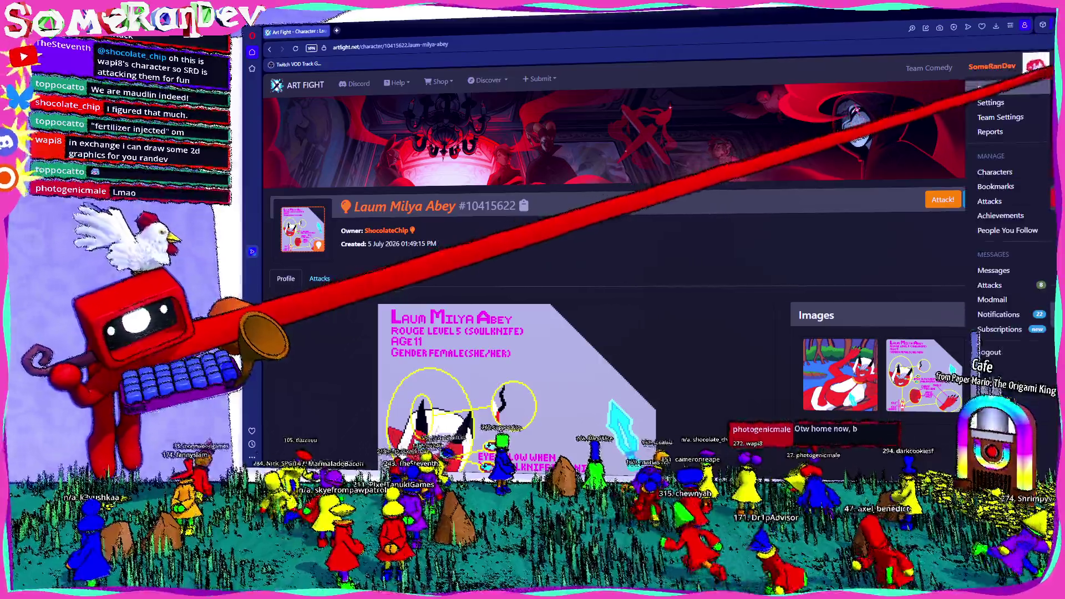
{"action": "left_click", "coordinate": [998, 96]}
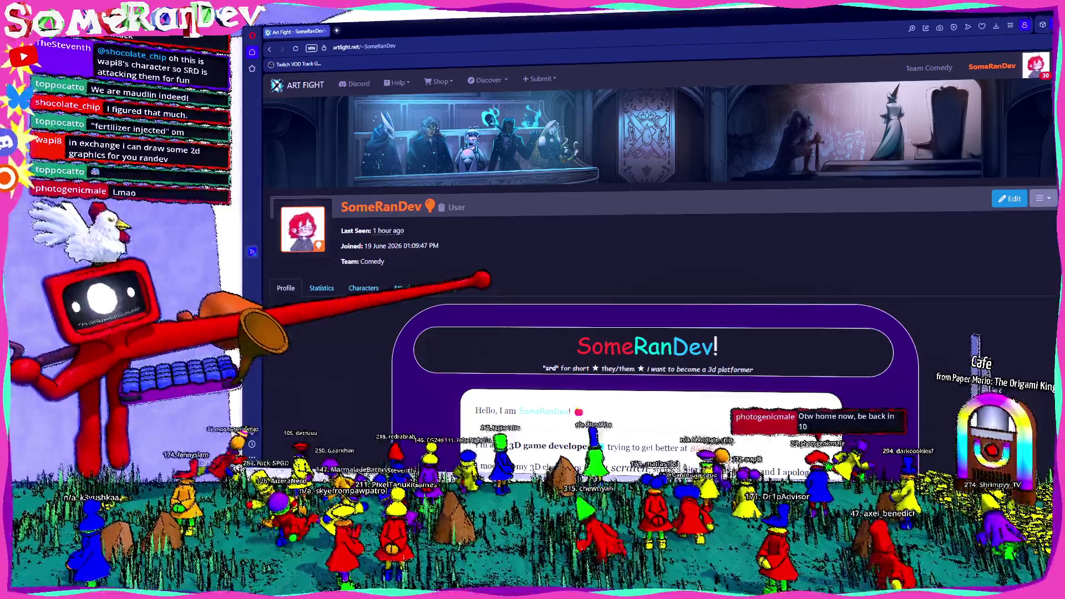
{"action": "scroll", "coordinate": [658, 333], "scroll_direction": "down", "scroll_amount": 2}
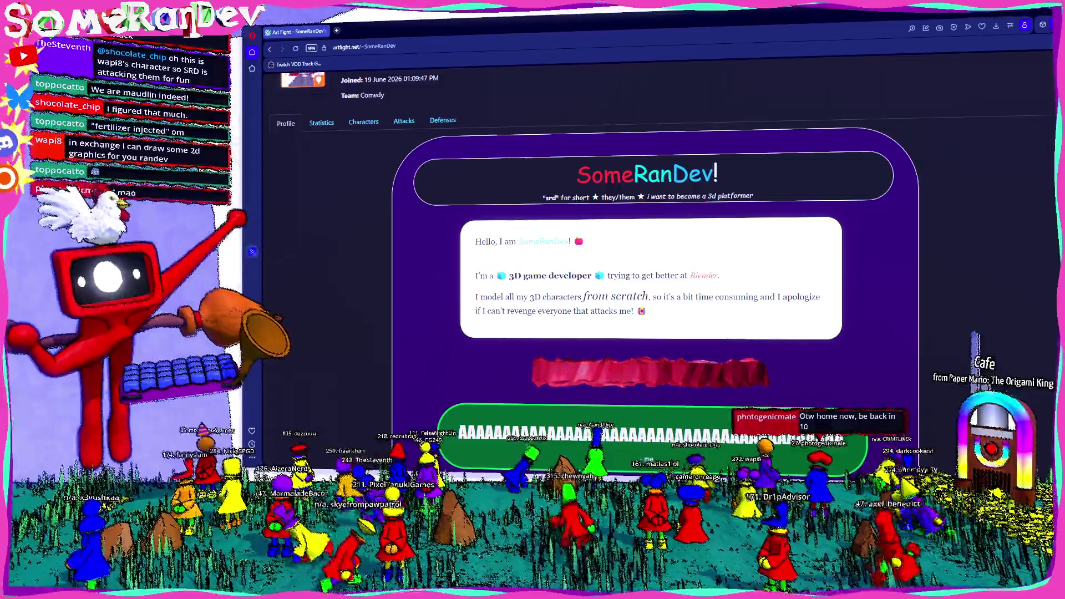
{"action": "scroll", "coordinate": [657, 291], "scroll_direction": "down", "scroll_amount": 3}
{"action": "scroll", "coordinate": [658, 291], "scroll_direction": "down", "scroll_amount": 3}
{"action": "scroll", "coordinate": [657, 291], "scroll_direction": "down", "scroll_amount": 3}
{"action": "scroll", "coordinate": [444, 170], "scroll_direction": "down", "scroll_amount": 2}
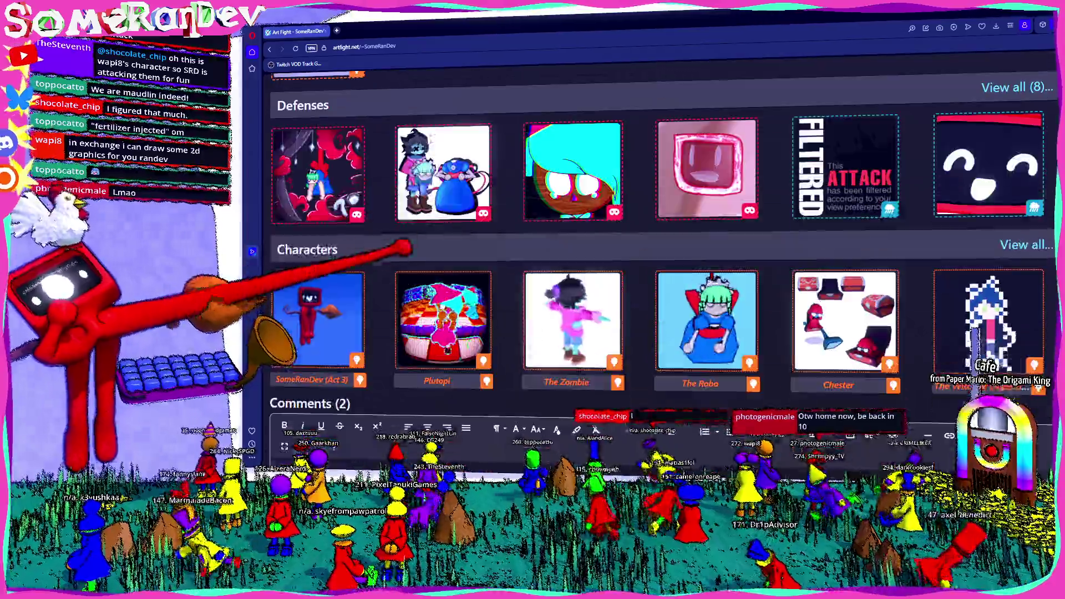
Step: View 'the robo and the zombie together' attack, the attacker's freak character, then switch back to Blender
{"action": "left_click", "coordinate": [443, 170]}
{"action": "scroll", "coordinate": [653, 250], "scroll_direction": "down", "scroll_amount": 3}
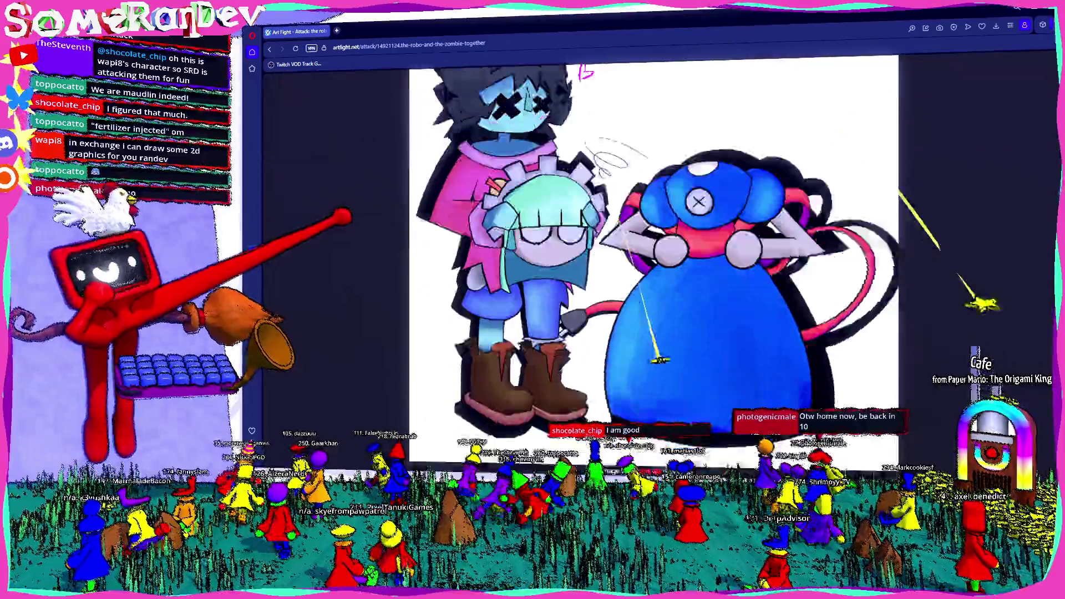
{"action": "scroll", "coordinate": [654, 250], "scroll_direction": "down", "scroll_amount": 2}
{"action": "scroll", "coordinate": [653, 250], "scroll_direction": "up", "scroll_amount": 3}
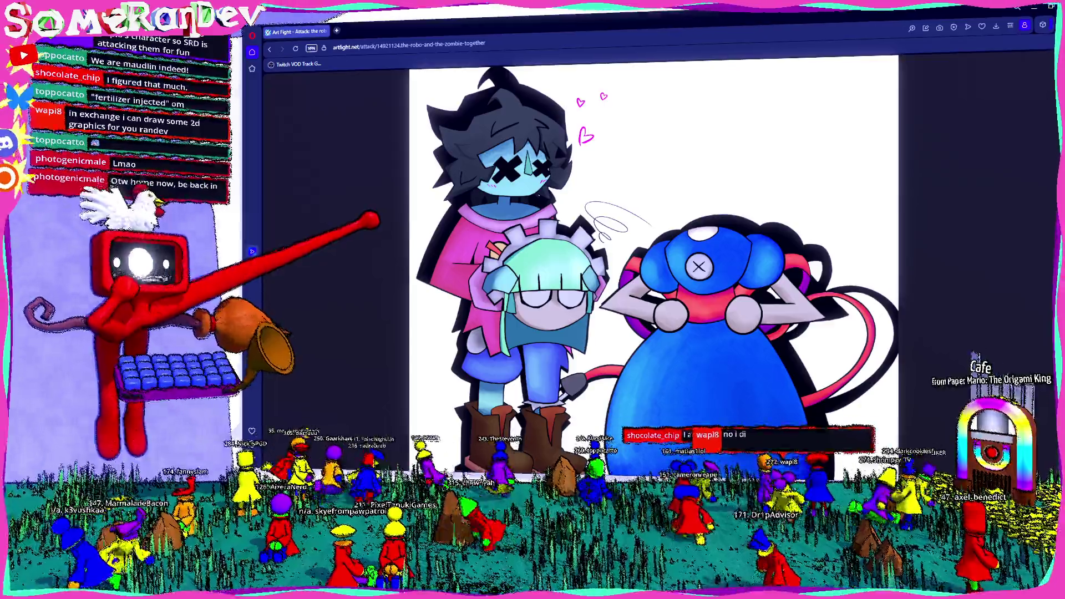
{"action": "scroll", "coordinate": [653, 250], "scroll_direction": "down", "scroll_amount": 3}
{"action": "scroll", "coordinate": [653, 249], "scroll_direction": "down", "scroll_amount": 2}
{"action": "scroll", "coordinate": [653, 250], "scroll_direction": "up", "scroll_amount": 5}
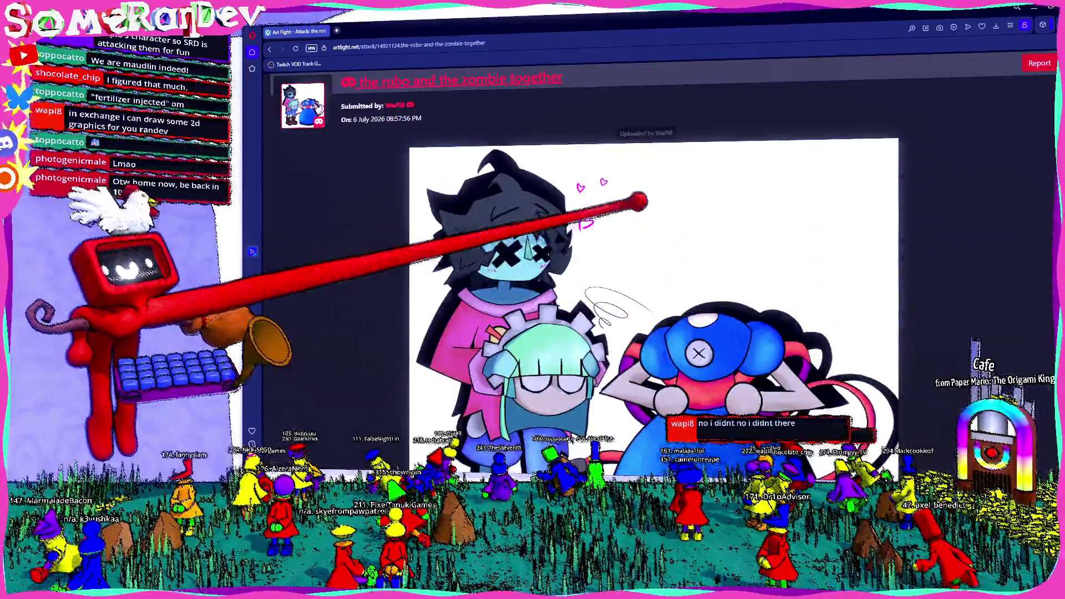
{"action": "scroll", "coordinate": [684, 207], "scroll_direction": "down", "scroll_amount": 3}
{"action": "scroll", "coordinate": [451, 369], "scroll_direction": "down", "scroll_amount": 3}
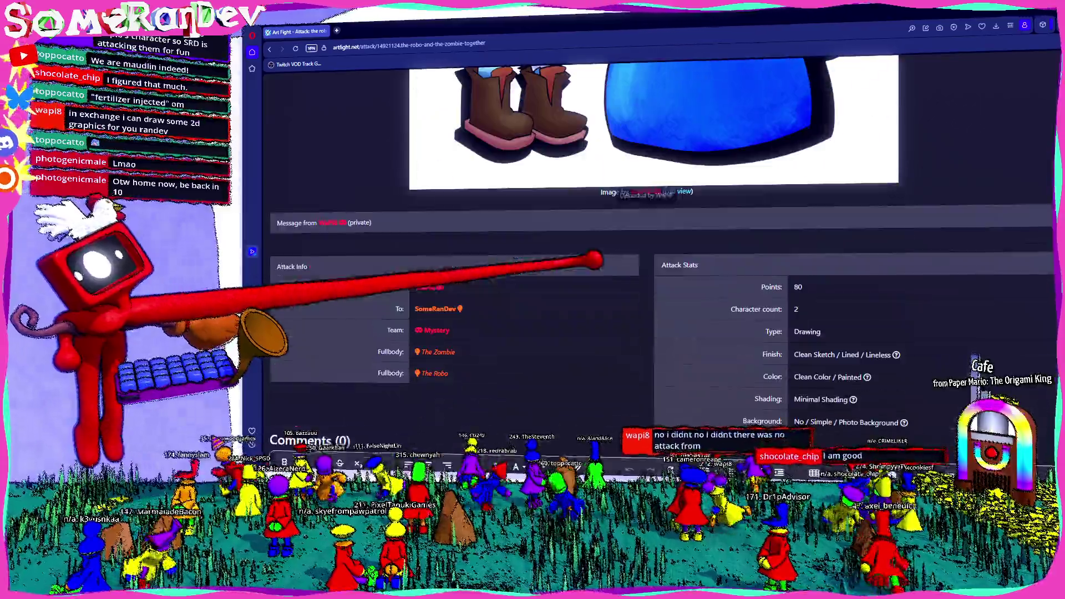
{"action": "scroll", "coordinate": [653, 250], "scroll_direction": "down", "scroll_amount": 1}
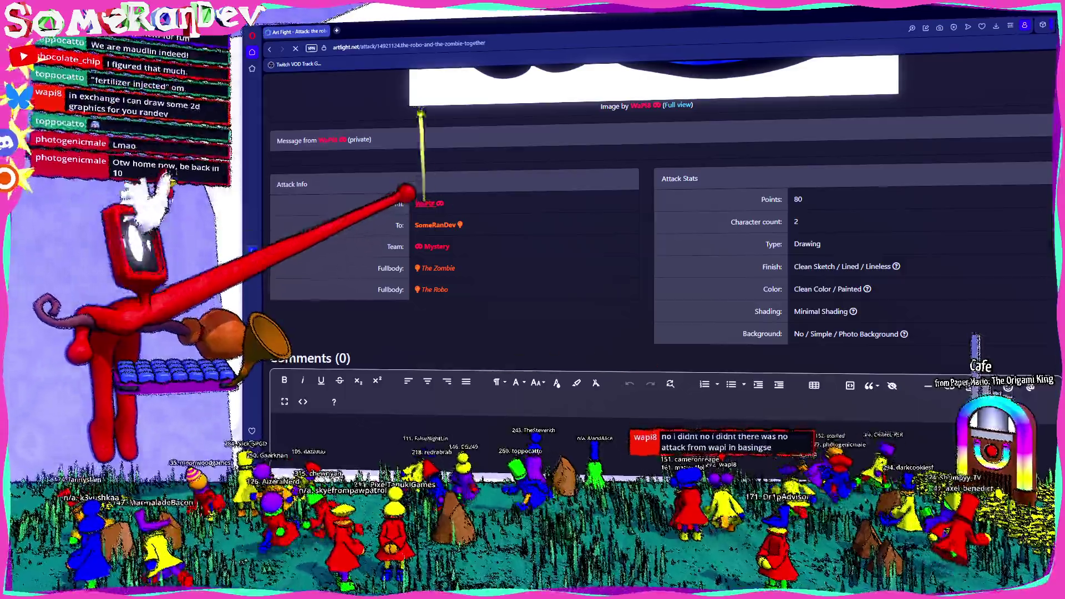
{"action": "left_click", "coordinate": [426, 203]}
{"action": "scroll", "coordinate": [402, 215], "scroll_direction": "down", "scroll_amount": 3}
{"action": "scroll", "coordinate": [403, 223], "scroll_direction": "down", "scroll_amount": 3}
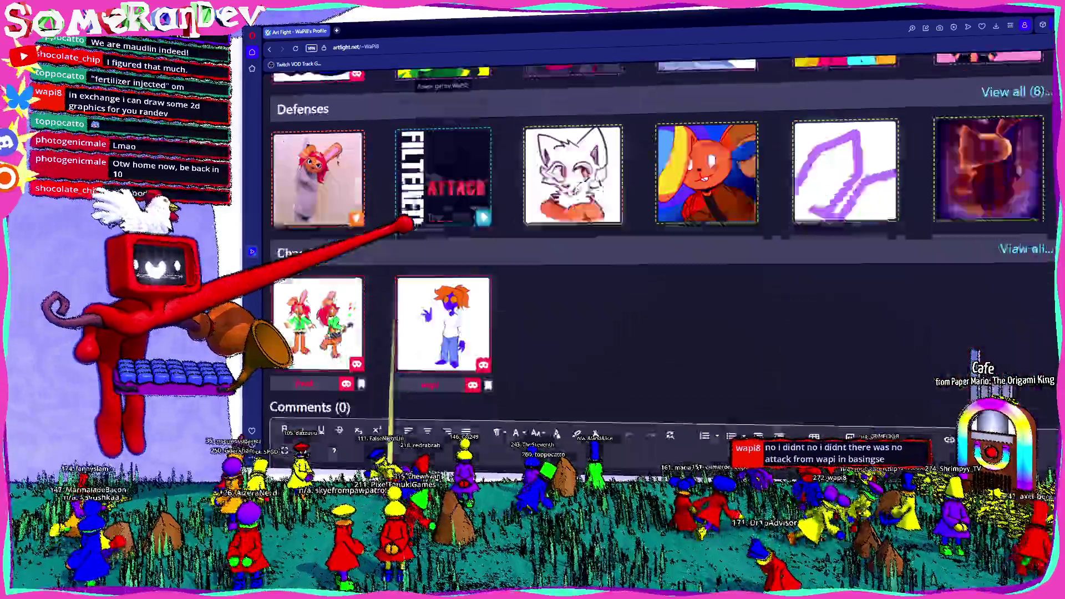
{"action": "scroll", "coordinate": [392, 242], "scroll_direction": "up", "scroll_amount": 2}
{"action": "scroll", "coordinate": [444, 233], "scroll_direction": "down", "scroll_amount": 2}
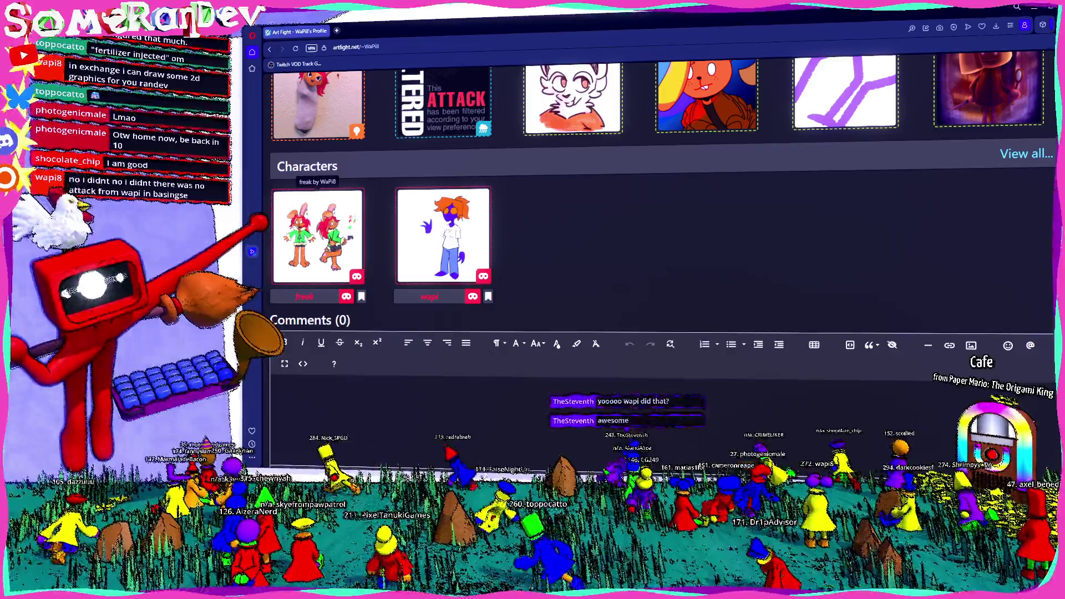
{"action": "left_click", "coordinate": [317, 237]}
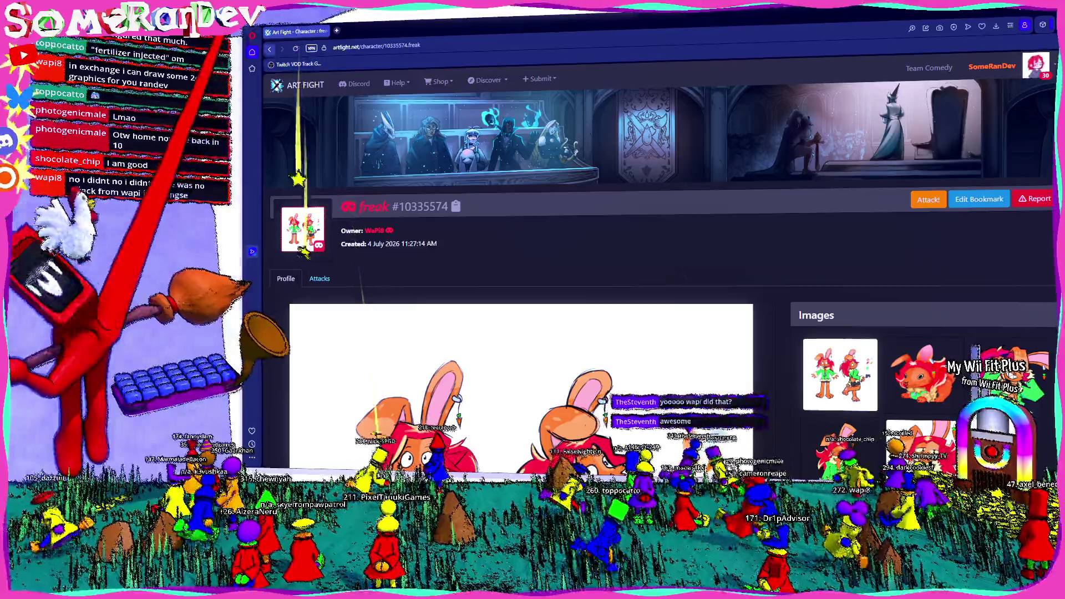
{"action": "key", "text": "alt+Left"}
{"action": "scroll", "coordinate": [658, 250], "scroll_direction": "up", "scroll_amount": 2}
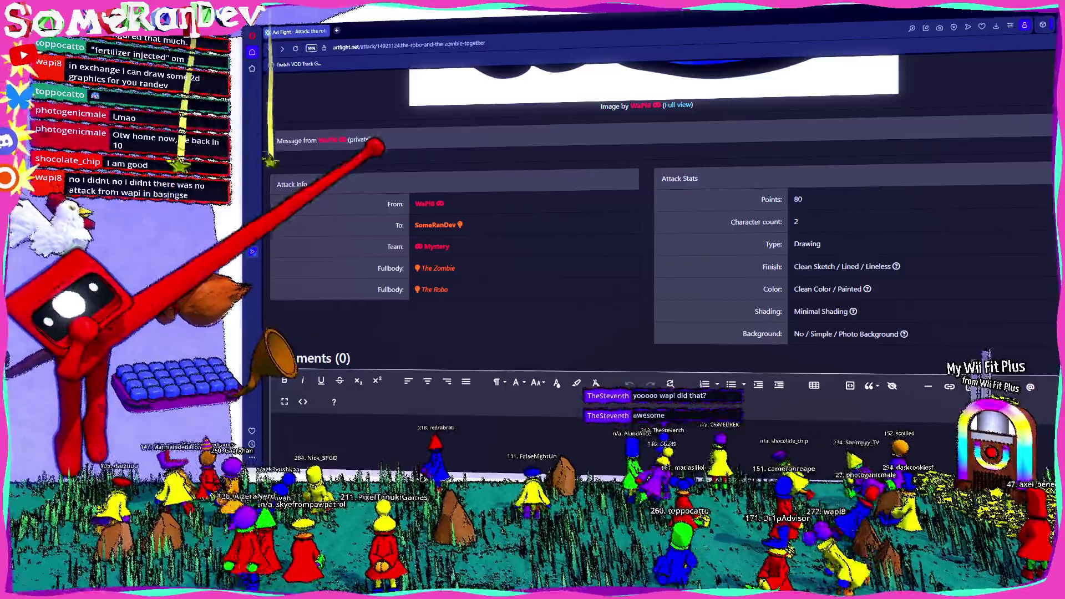
{"action": "scroll", "coordinate": [440, 238], "scroll_direction": "up", "scroll_amount": 5}
{"action": "scroll", "coordinate": [500, 178], "scroll_direction": "up", "scroll_amount": 3}
{"action": "scroll", "coordinate": [594, 167], "scroll_direction": "down", "scroll_amount": 3}
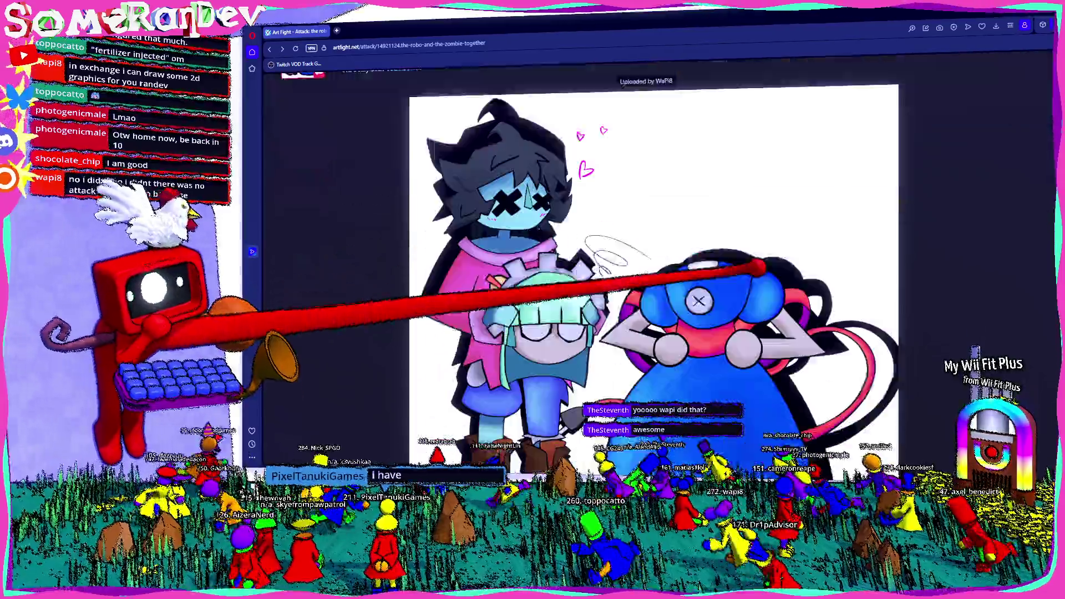
{"action": "scroll", "coordinate": [583, 250], "scroll_direction": "down", "scroll_amount": 3}
{"action": "scroll", "coordinate": [583, 250], "scroll_direction": "up", "scroll_amount": 3}
{"action": "scroll", "coordinate": [582, 250], "scroll_direction": "down", "scroll_amount": 3}
{"action": "scroll", "coordinate": [583, 250], "scroll_direction": "down", "scroll_amount": 3, "text": "ctrl"}
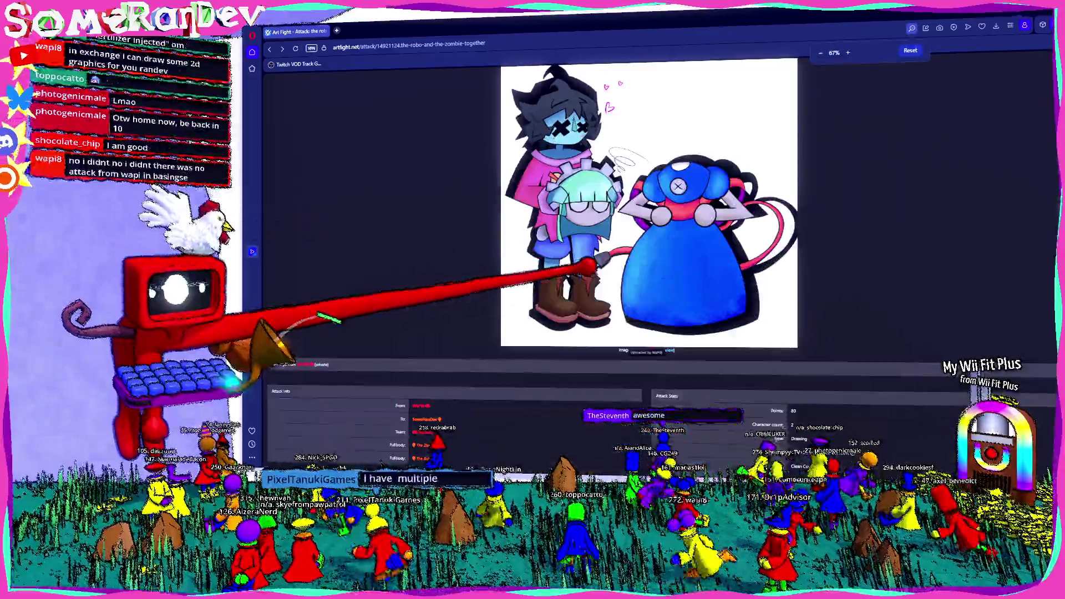
{"action": "scroll", "coordinate": [715, 291], "scroll_direction": "up", "scroll_amount": 1}
{"action": "scroll", "coordinate": [843, 308], "scroll_direction": "up", "scroll_amount": 2}
{"action": "scroll", "coordinate": [847, 310], "scroll_direction": "down", "scroll_amount": 2}
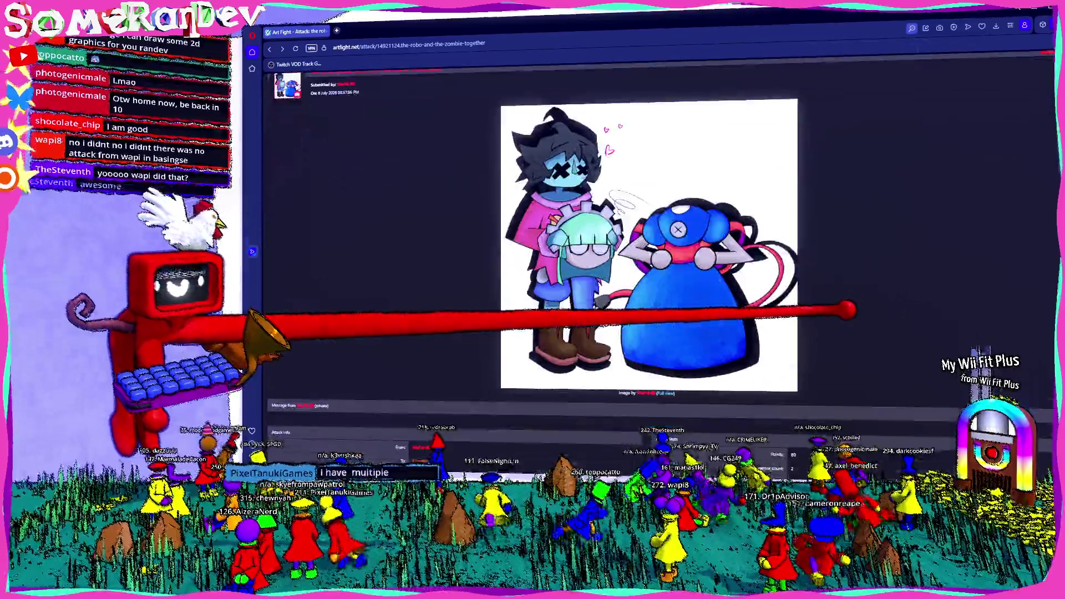
{"action": "scroll", "coordinate": [844, 309], "scroll_direction": "down", "scroll_amount": 2}
{"action": "scroll", "coordinate": [856, 305], "scroll_direction": "down", "scroll_amount": 1}
{"action": "scroll", "coordinate": [649, 241], "scroll_direction": "up", "scroll_amount": 3}
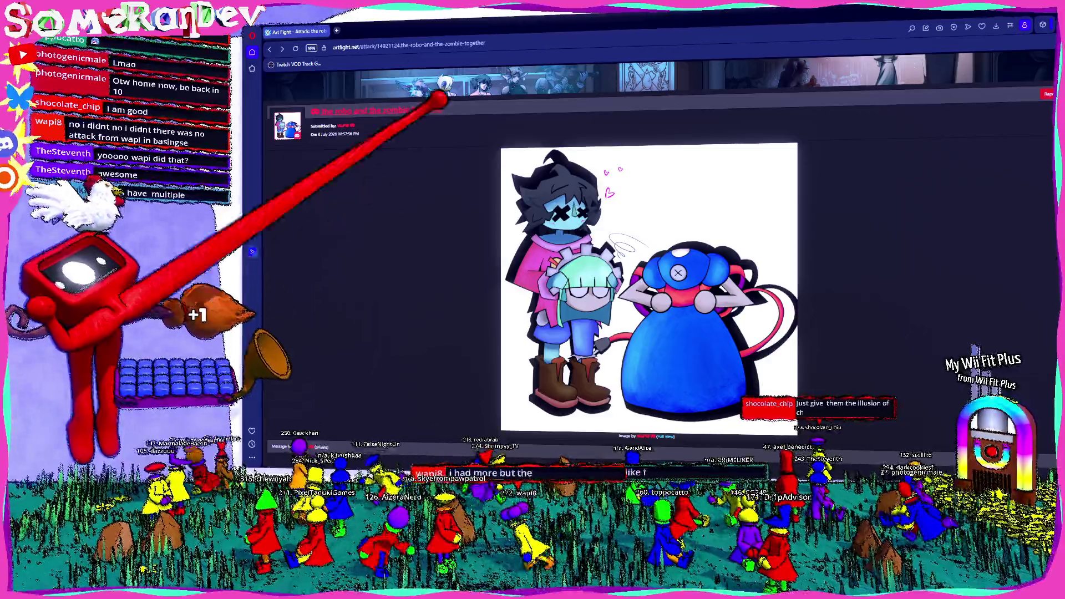
{"action": "key", "text": "alt+Tab"}
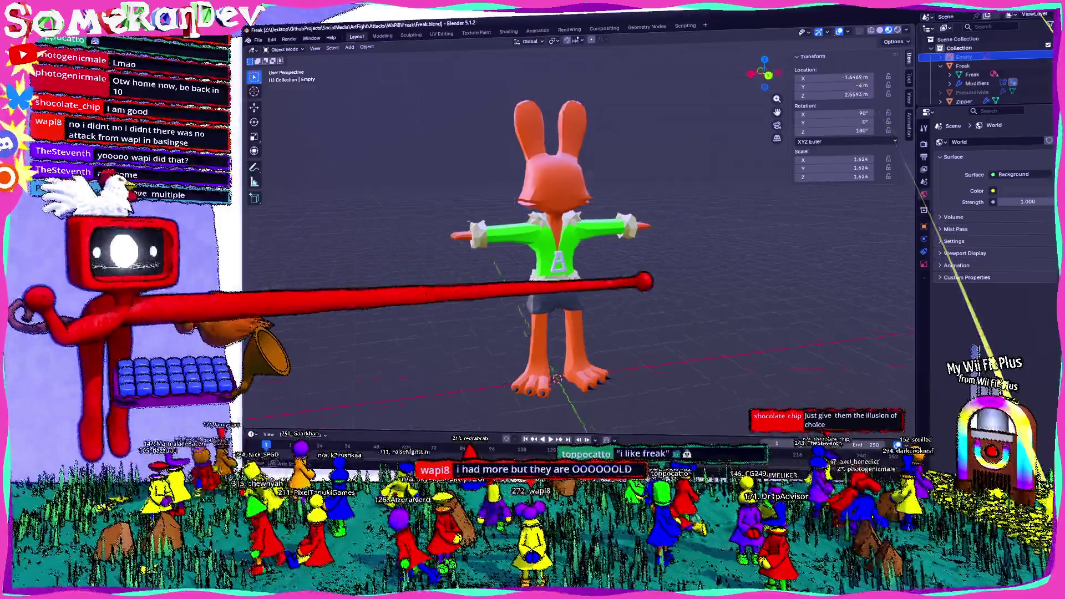
Step: Select the rabbit, unhide the reference Empty in the Outliner and enter Edit Mode near the arm
{"action": "mouse_move", "coordinate": [523, 292]}
{"action": "middle_mouse_down"}
{"action": "mouse_move", "coordinate": [575, 266]}
{"action": "mouse_move", "coordinate": [532, 219]}
{"action": "middle_mouse_up"}
{"action": "scroll", "coordinate": [540, 233], "scroll_direction": "up", "scroll_amount": 5}
{"action": "left_click", "coordinate": [557, 254]}
{"action": "scroll", "coordinate": [583, 308], "scroll_direction": "down", "scroll_amount": 5}
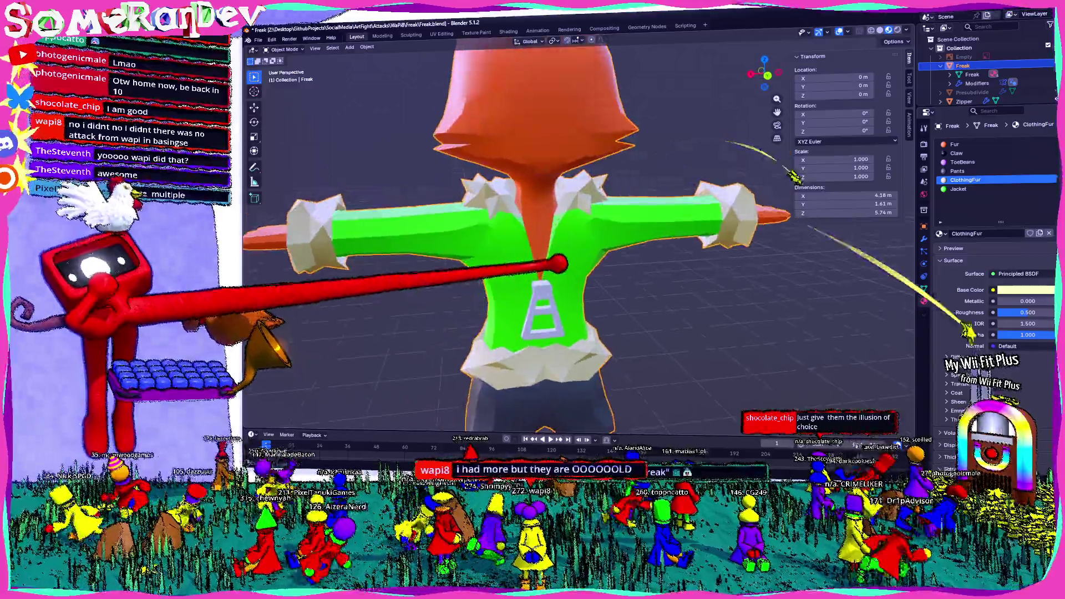
{"action": "scroll", "coordinate": [546, 321], "scroll_direction": "down", "scroll_amount": 4}
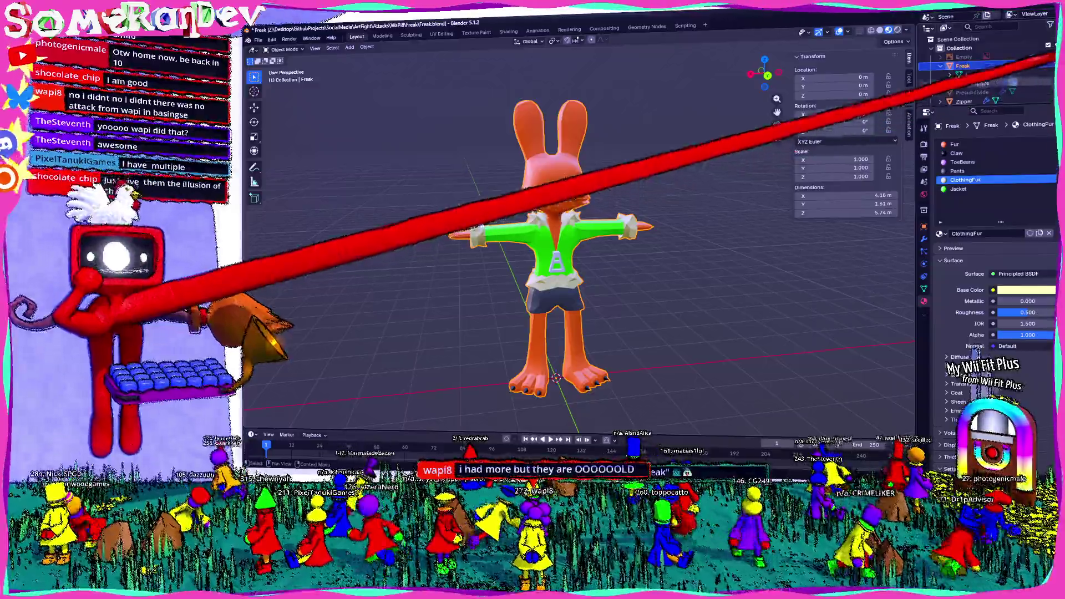
{"action": "left_click", "coordinate": [1037, 57]}
{"action": "left_click_drag", "start_coordinate": [763, 73], "coordinate": [740, 76]}
{"action": "mouse_move", "coordinate": [583, 249]}
{"action": "middle_mouse_down"}
{"action": "mouse_move", "coordinate": [532, 250]}
{"action": "mouse_move", "coordinate": [533, 275]}
{"action": "mouse_move", "coordinate": [632, 250]}
{"action": "mouse_move", "coordinate": [525, 250]}
{"action": "middle_mouse_up"}
{"action": "scroll", "coordinate": [583, 249], "scroll_direction": "up", "scroll_amount": 3}
{"action": "scroll", "coordinate": [582, 250], "scroll_direction": "up", "scroll_amount": 2}
{"action": "key", "text": "Tab"}
{"action": "mouse_move", "coordinate": [674, 274]}
{"action": "middle_mouse_down"}
{"action": "mouse_move", "coordinate": [604, 279]}
{"action": "mouse_move", "coordinate": [574, 296]}
{"action": "middle_mouse_up"}
Step: Loop-select the claw tips and scale them up twice
{"action": "key", "text": "l"}
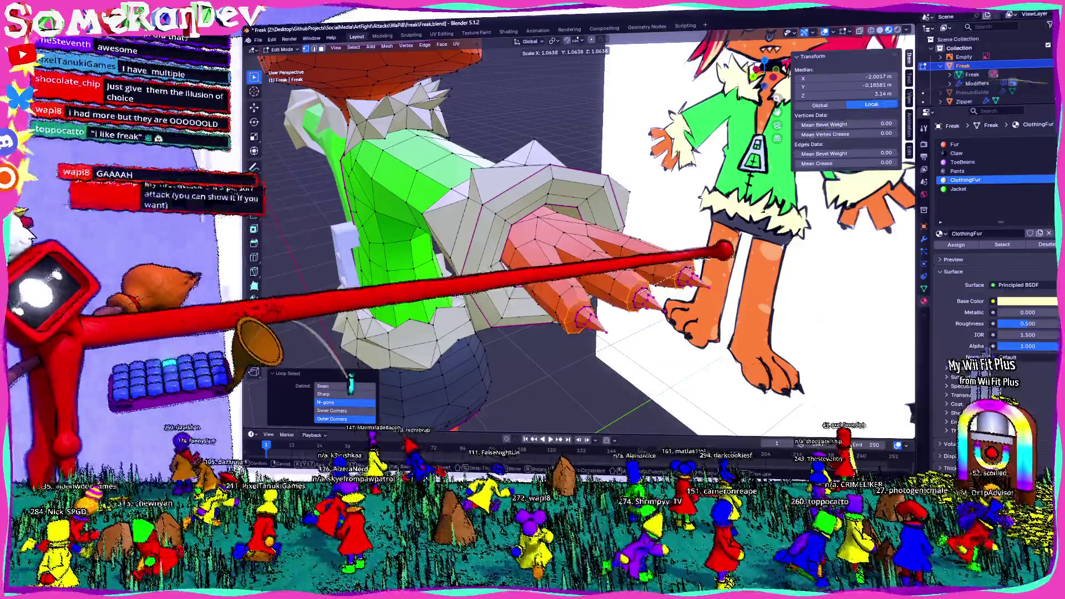
{"action": "key", "text": "s"}
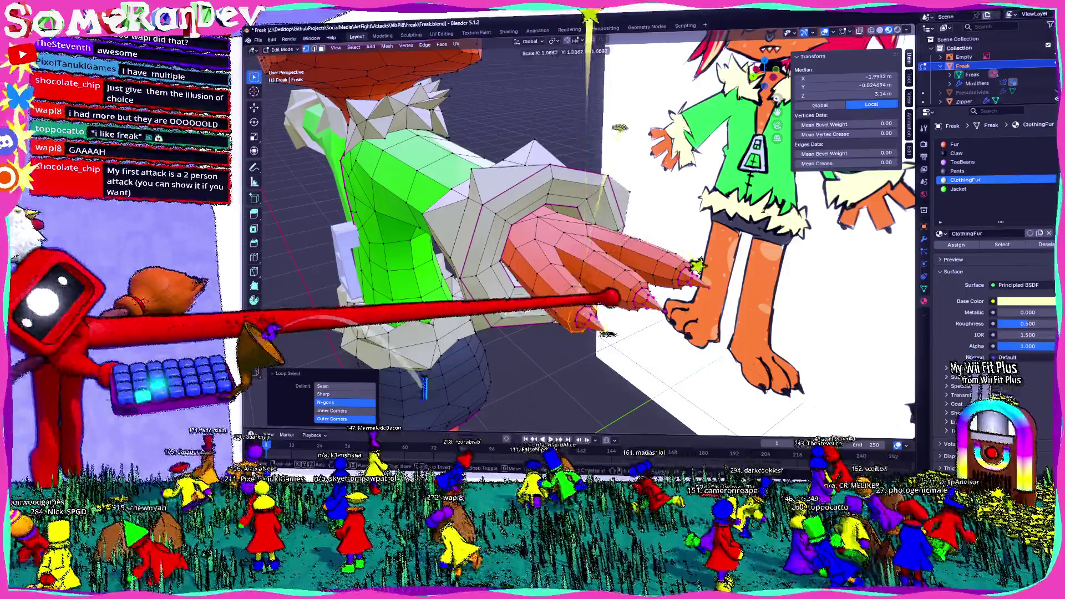
{"action": "key", "text": "Return"}
{"action": "scroll", "coordinate": [583, 249], "scroll_direction": "up", "scroll_amount": 2}
{"action": "middle_click_drag", "start_coordinate": [620, 200], "coordinate": [648, 242]}
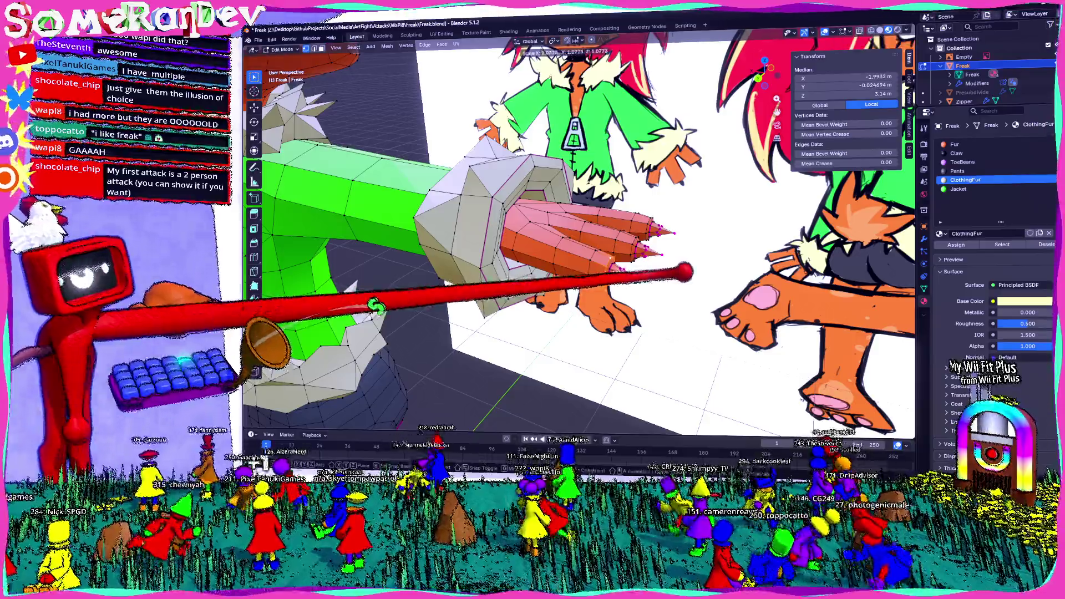
{"action": "key", "text": "s"}
{"action": "key", "text": "Return"}
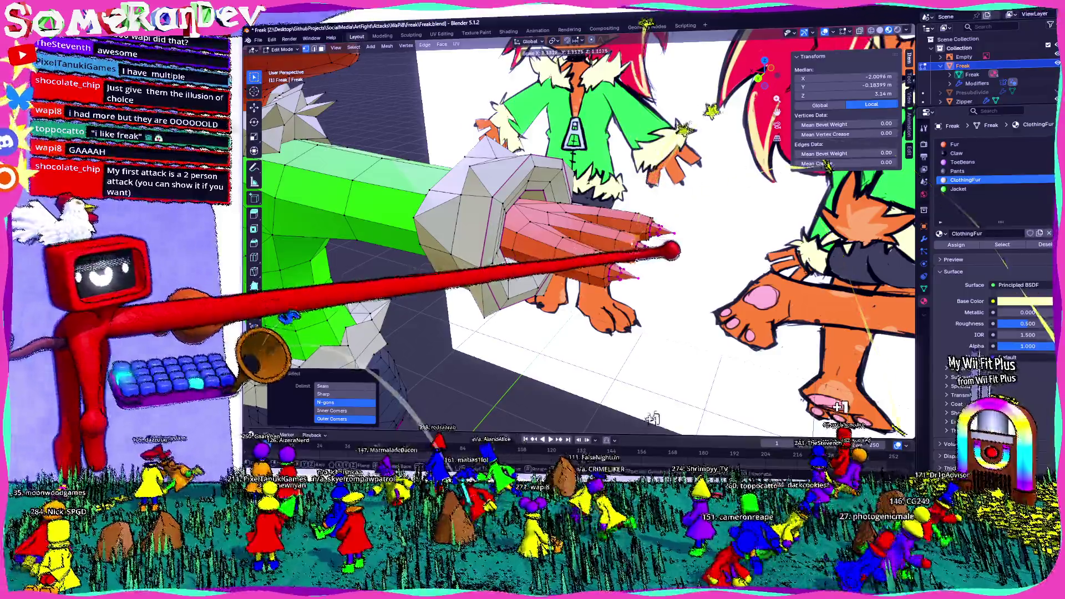
Step: Clear the selection, select the whole mesh and make Claw the active material slot
{"action": "left_click", "coordinate": [652, 212]}
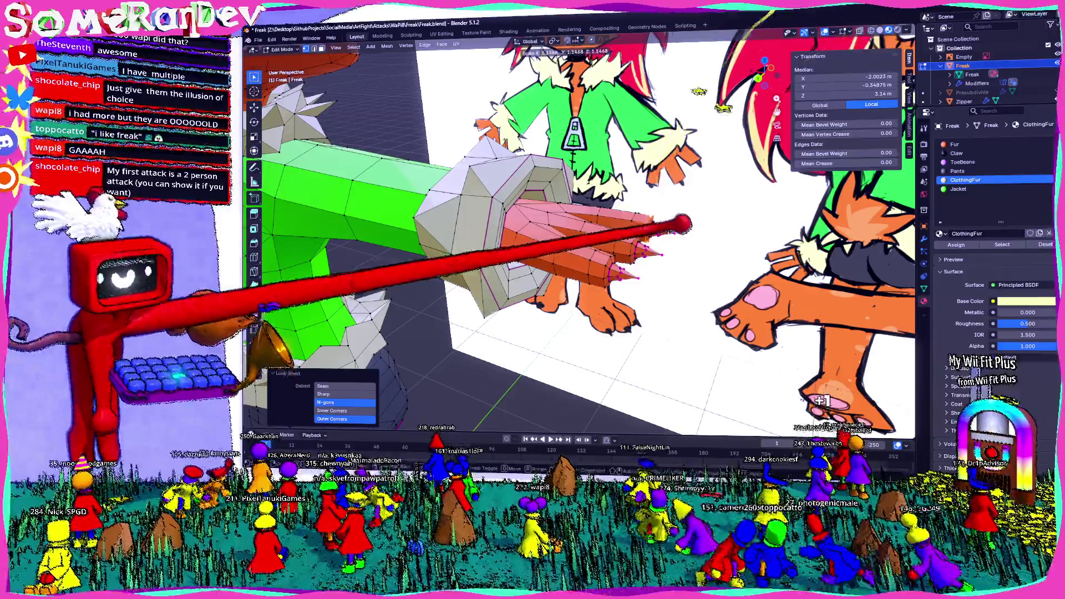
{"action": "key", "text": "alt+a"}
{"action": "mouse_move", "coordinate": [648, 291]}
{"action": "middle_mouse_down"}
{"action": "mouse_move", "coordinate": [637, 324]}
{"action": "mouse_move", "coordinate": [714, 352]}
{"action": "mouse_move", "coordinate": [713, 322]}
{"action": "mouse_move", "coordinate": [738, 302]}
{"action": "middle_mouse_up"}
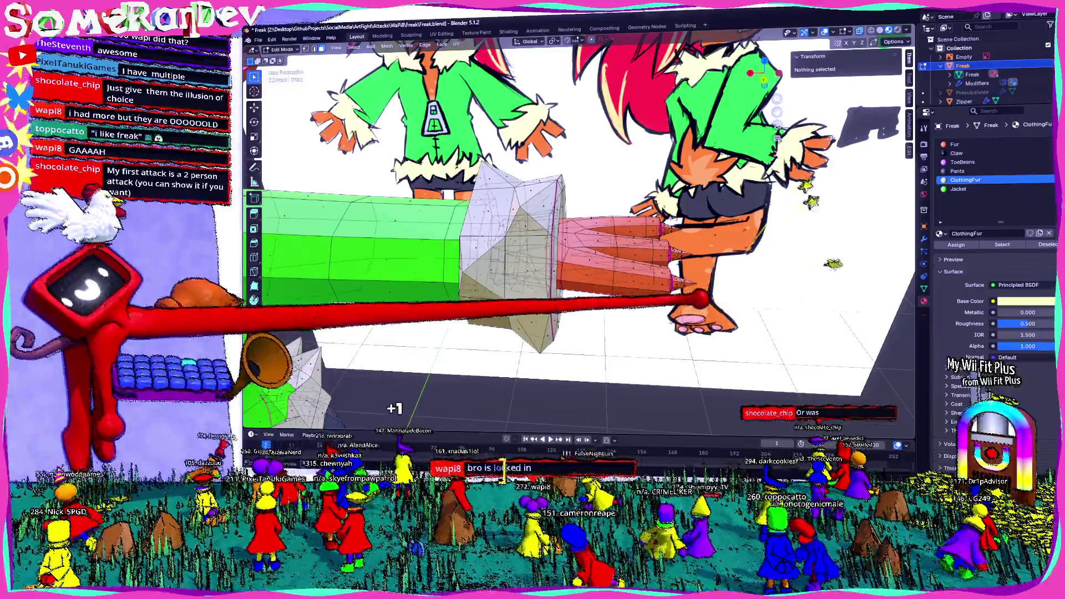
{"action": "key", "text": "a"}
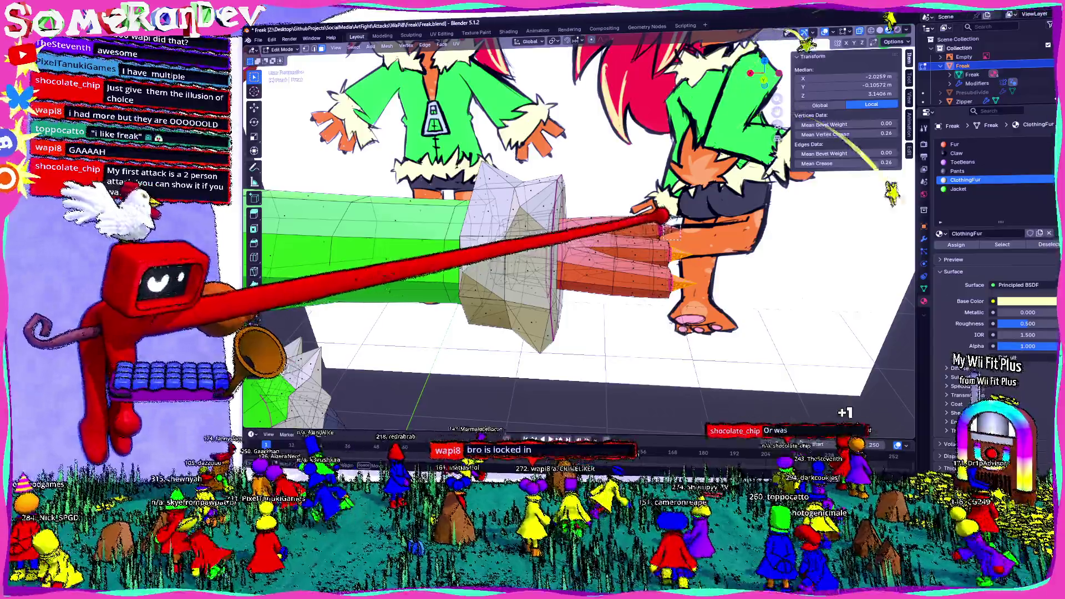
{"action": "left_click", "coordinate": [966, 153]}
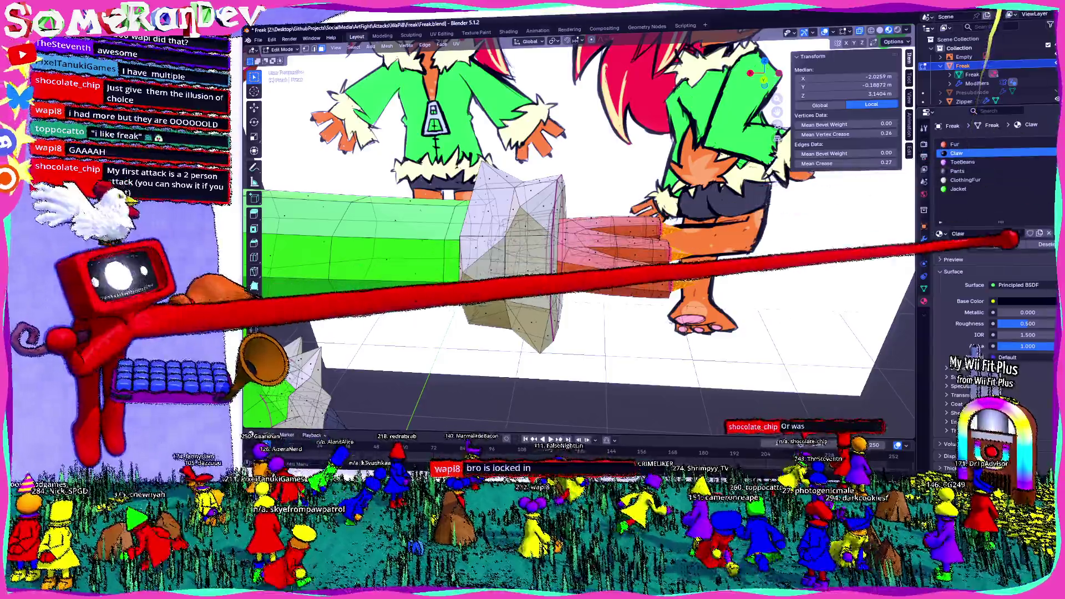
{"action": "mouse_move", "coordinate": [732, 431]}
{"action": "middle_mouse_down"}
{"action": "mouse_move", "coordinate": [746, 424]}
{"action": "mouse_move", "coordinate": [749, 401]}
{"action": "mouse_move", "coordinate": [921, 416]}
{"action": "middle_mouse_up"}
Step: Orbit the rabbit from behind around to a front three-quarter view
{"action": "middle_click_drag", "start_coordinate": [583, 250], "coordinate": [499, 251]}
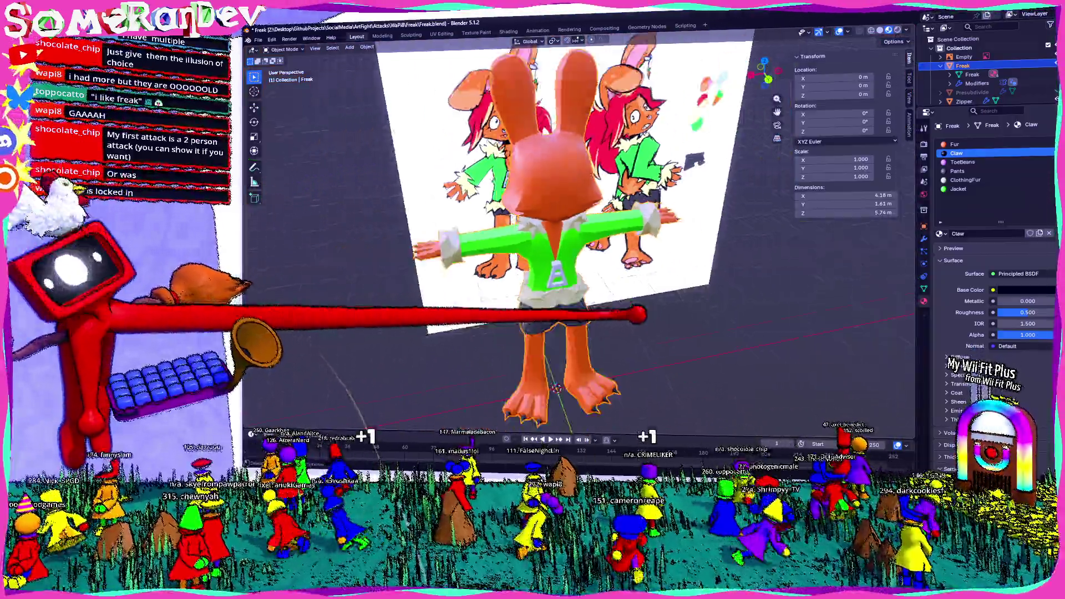
{"action": "middle_click_drag", "start_coordinate": [583, 250], "coordinate": [499, 258]}
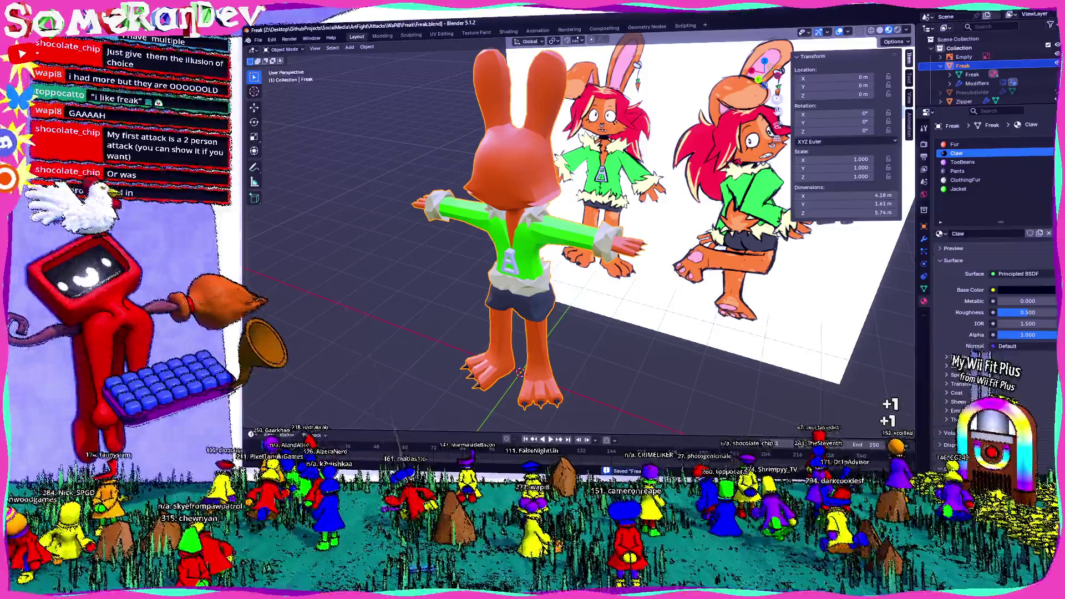
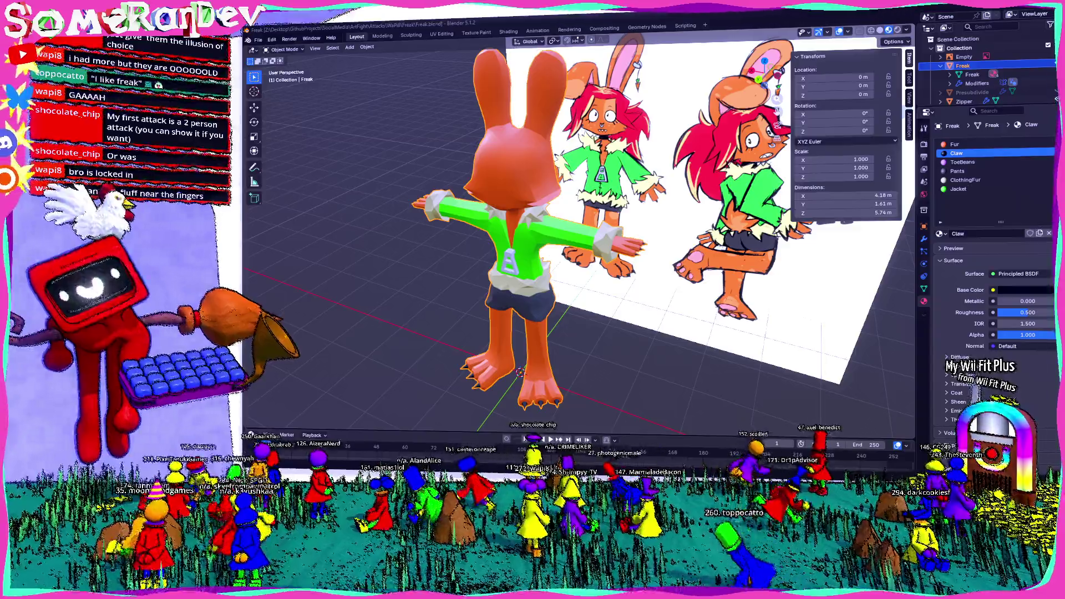
Step: Check the Art Fight profile's character list in the browser, then return to the rabbit model
{"action": "key", "text": "alt+Tab"}
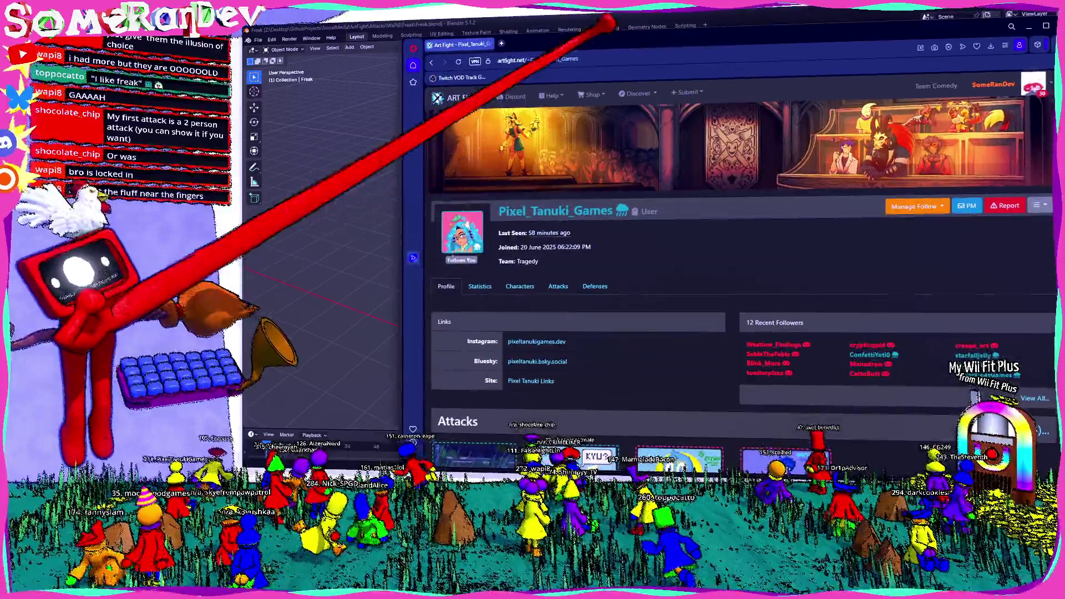
{"action": "scroll", "coordinate": [517, 250], "scroll_direction": "down", "scroll_amount": 5}
{"action": "scroll", "coordinate": [516, 225], "scroll_direction": "down", "scroll_amount": 3}
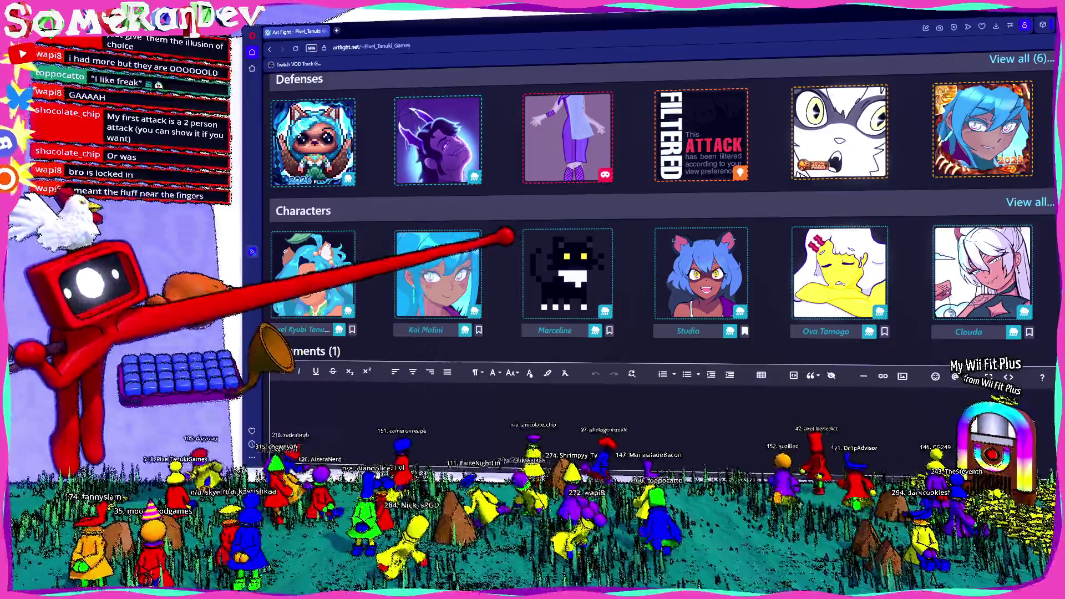
{"action": "scroll", "coordinate": [498, 236], "scroll_direction": "down", "scroll_amount": 1}
{"action": "scroll", "coordinate": [497, 235], "scroll_direction": "up", "scroll_amount": 2}
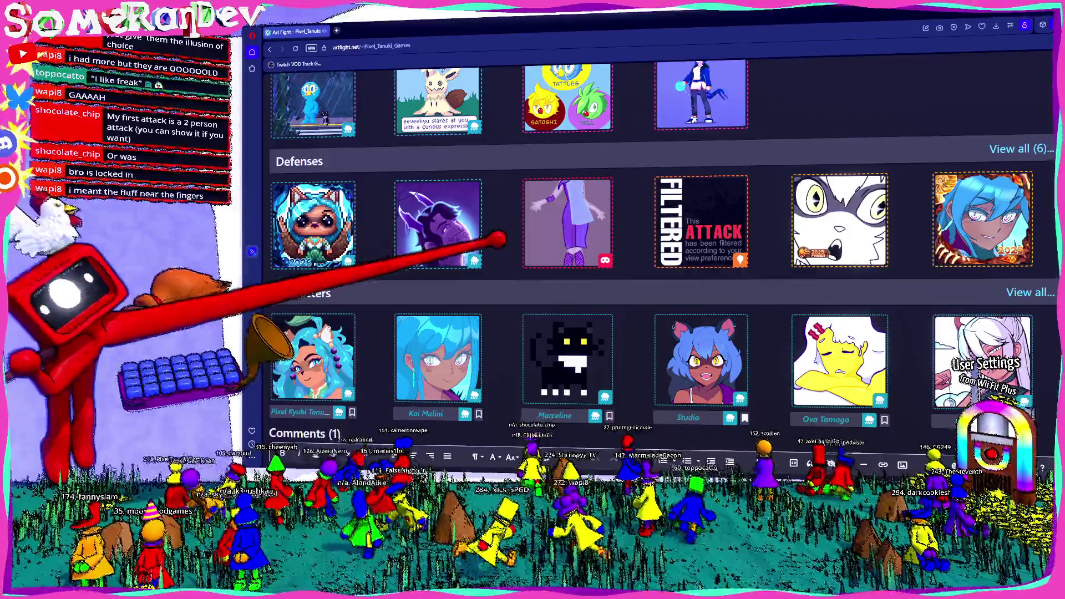
{"action": "scroll", "coordinate": [498, 235], "scroll_direction": "down", "scroll_amount": 2}
{"action": "scroll", "coordinate": [391, 270], "scroll_direction": "down", "scroll_amount": 2}
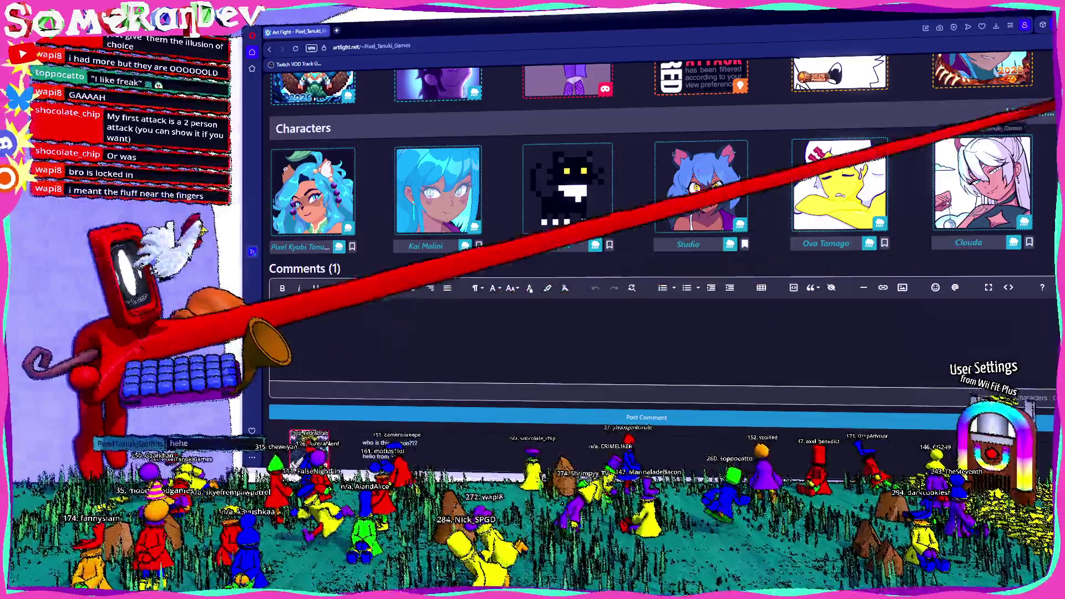
{"action": "left_click", "coordinate": [1026, 116]}
{"action": "scroll", "coordinate": [475, 266], "scroll_direction": "down", "scroll_amount": 5}
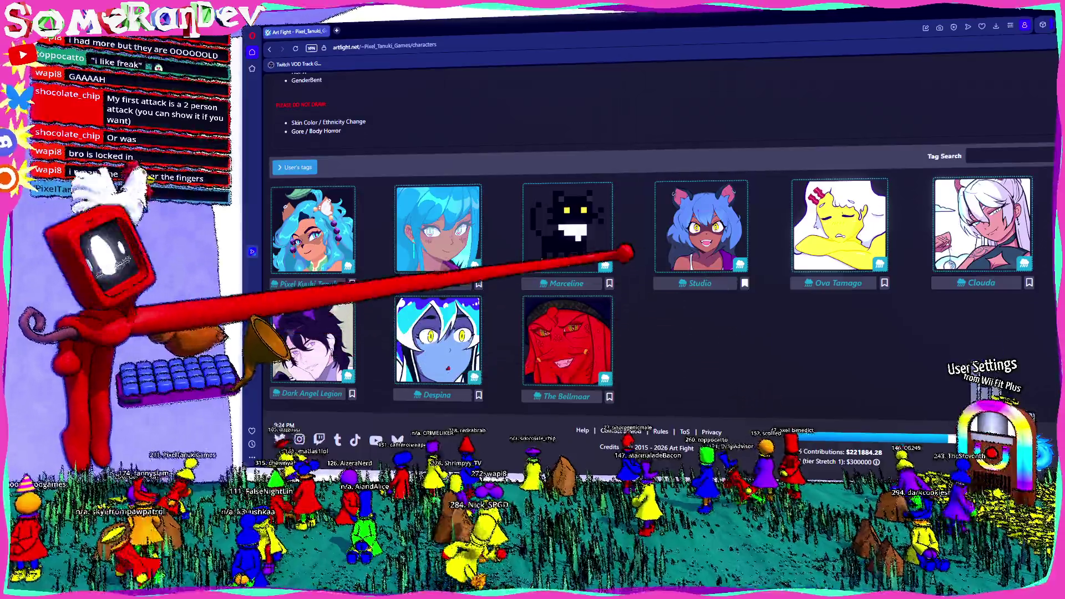
{"action": "scroll", "coordinate": [657, 249], "scroll_direction": "up", "scroll_amount": 5}
{"action": "key", "text": "alt+Tab"}
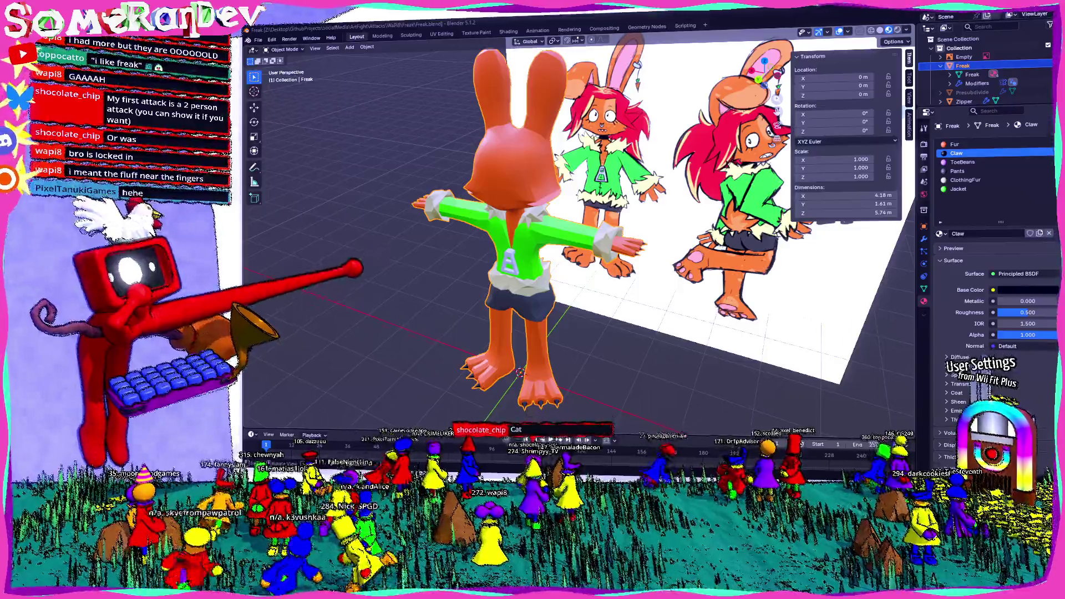
Step: Orbit to the rabbit's front for a close look at the jacketed torso, then switch to the Art Fight attack page
{"action": "middle_click_drag", "start_coordinate": [582, 250], "coordinate": [482, 249]}
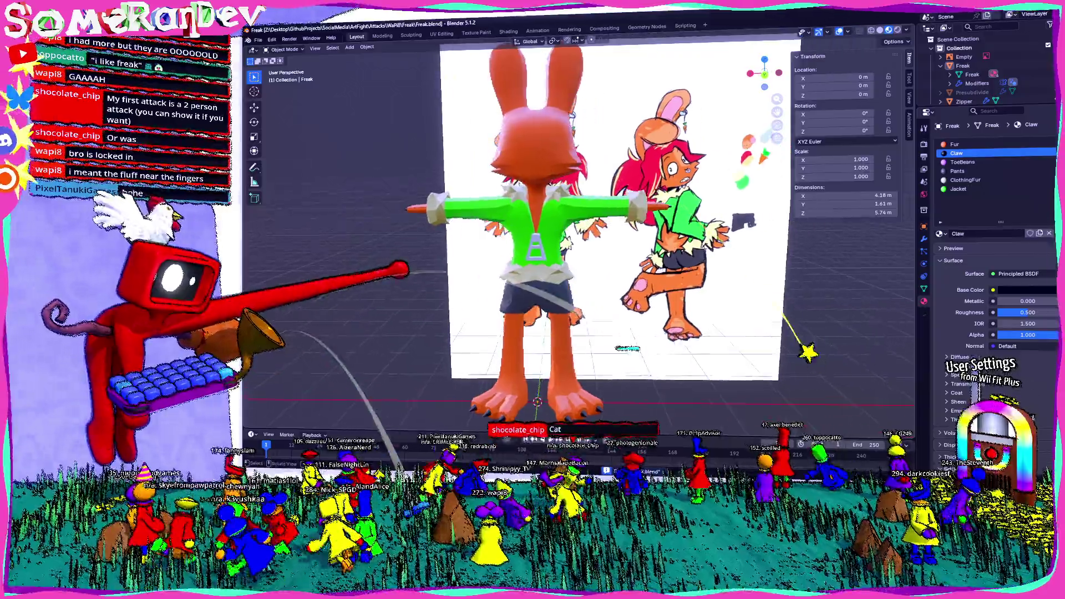
{"action": "scroll", "coordinate": [695, 417], "scroll_direction": "up", "scroll_amount": 3}
{"action": "middle_click_drag", "start_coordinate": [694, 418], "coordinate": [749, 417]}
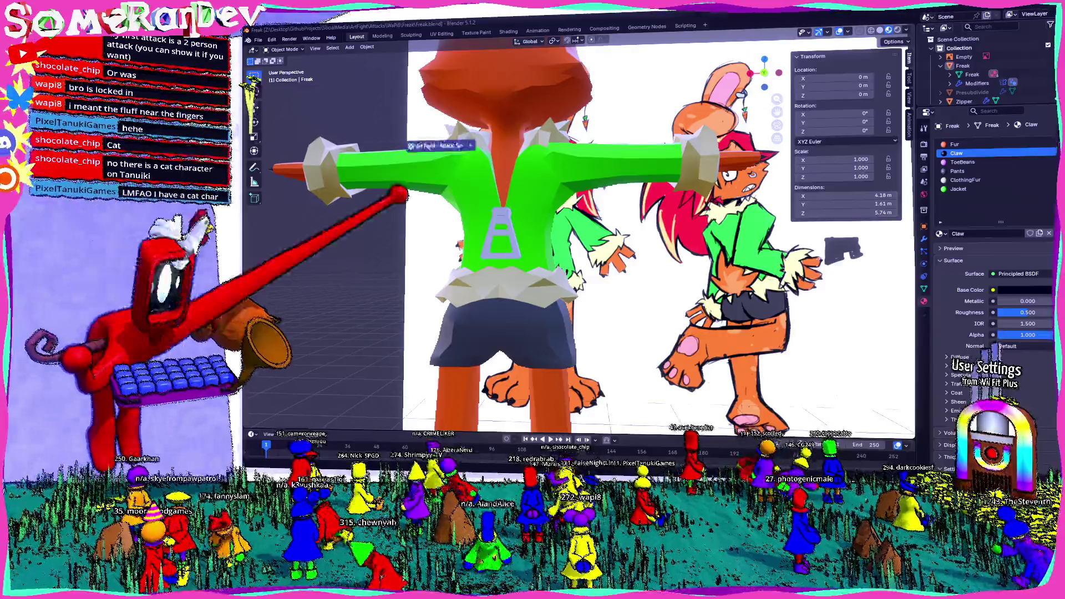
{"action": "key", "text": "alt+Tab"}
{"action": "scroll", "coordinate": [649, 292], "scroll_direction": "down", "scroll_amount": 3}
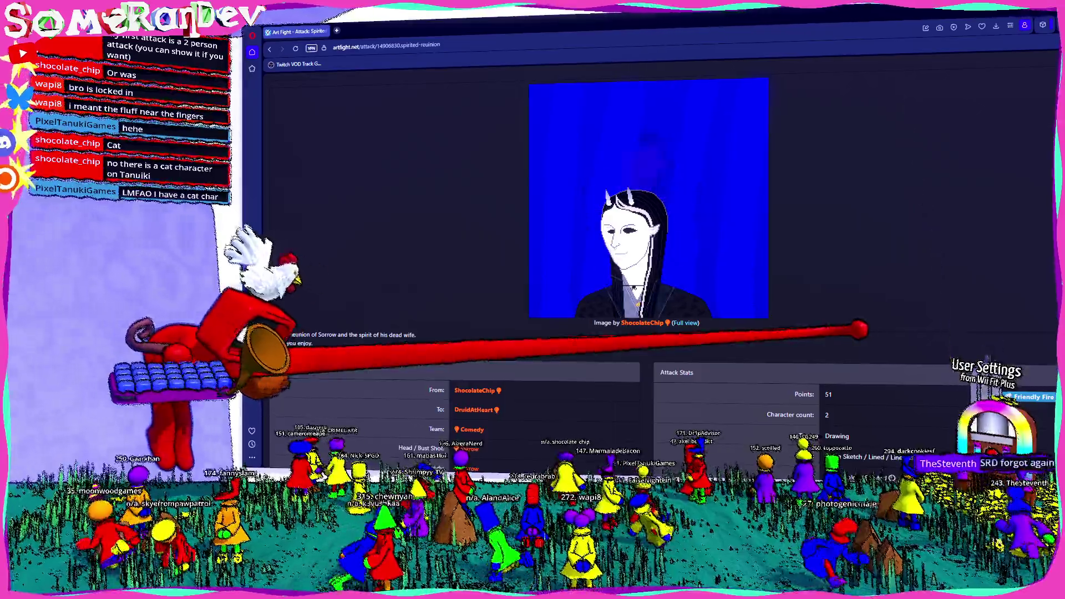
{"action": "scroll", "coordinate": [649, 250], "scroll_direction": "down", "scroll_amount": 3}
{"action": "scroll", "coordinate": [649, 250], "scroll_direction": "up", "scroll_amount": 1}
{"action": "scroll", "coordinate": [648, 249], "scroll_direction": "up", "scroll_amount": 3}
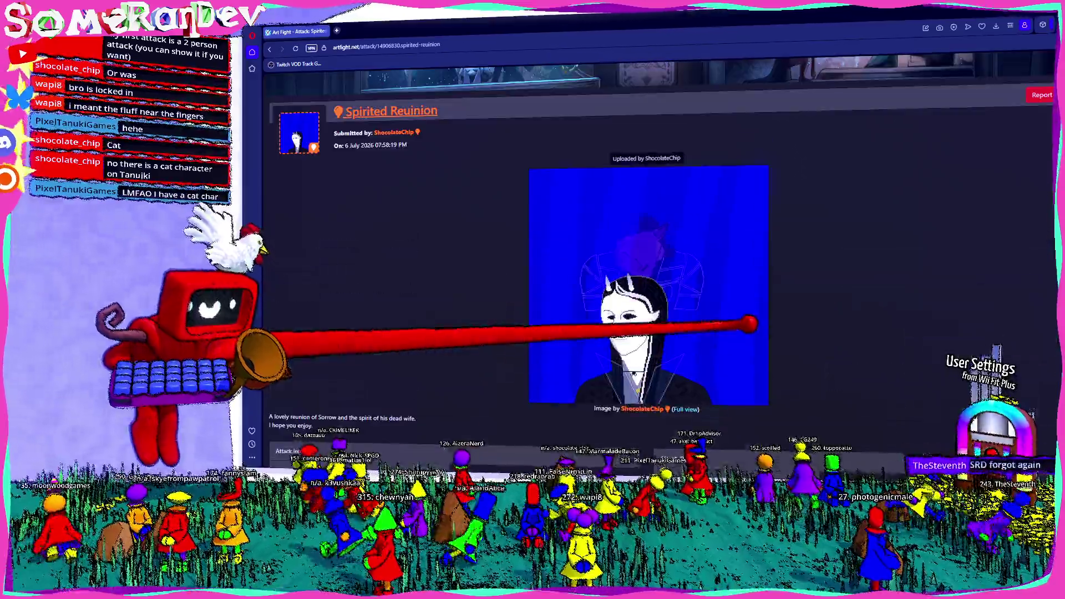
{"action": "scroll", "coordinate": [650, 250], "scroll_direction": "down", "scroll_amount": 1}
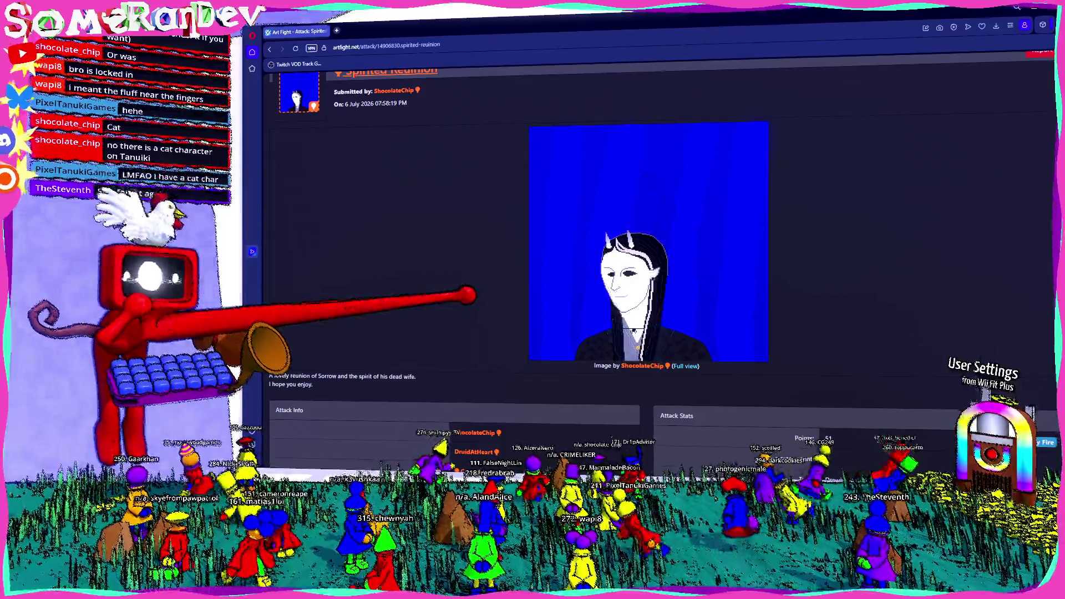
{"action": "scroll", "coordinate": [648, 250], "scroll_direction": "up", "scroll_amount": 3}
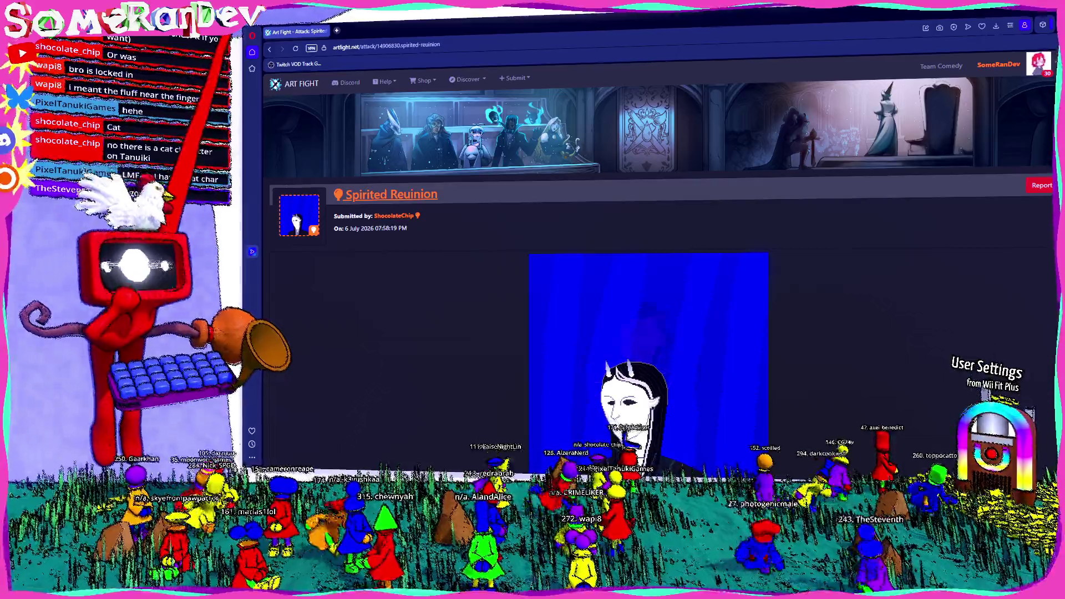
{"action": "key", "text": "alt+Left"}
{"action": "key", "text": "alt+Left"}
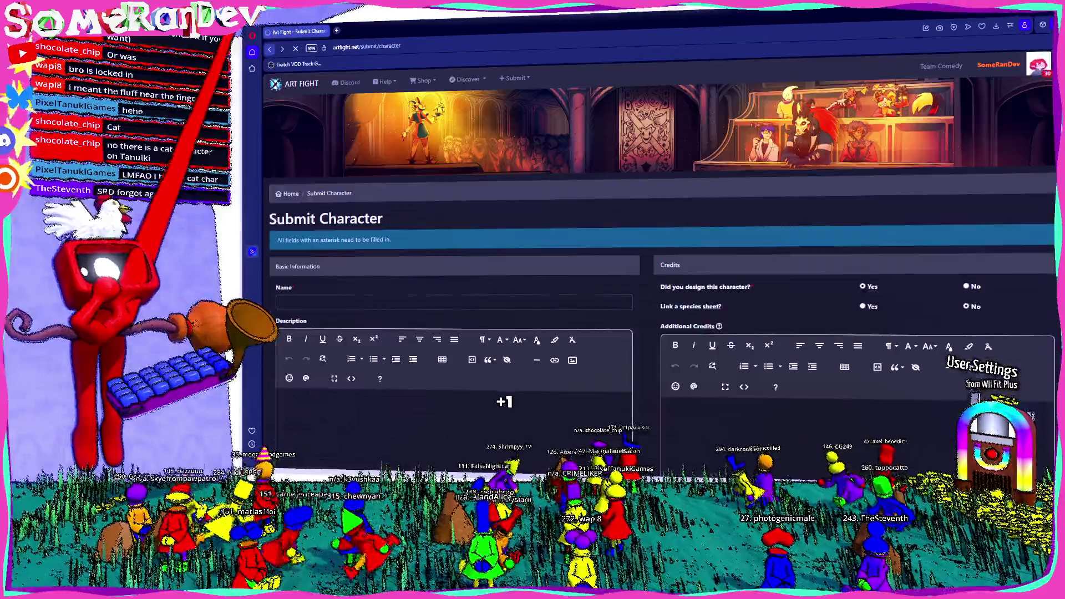
{"action": "key", "text": "alt+Left"}
{"action": "key", "text": "ctrl+w"}
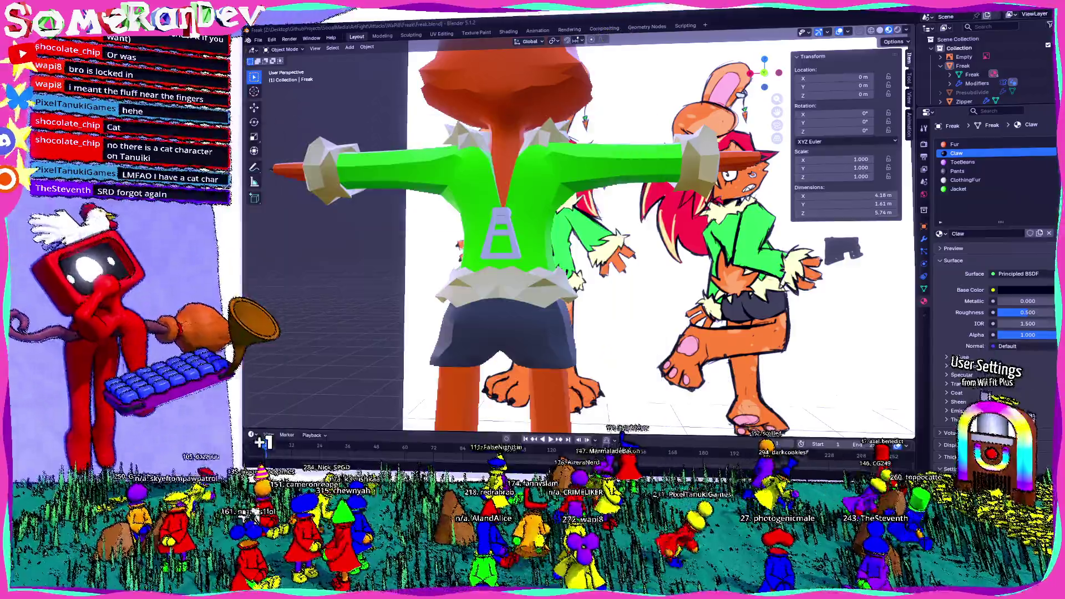
{"action": "scroll", "coordinate": [582, 233], "scroll_direction": "down", "scroll_amount": 5}
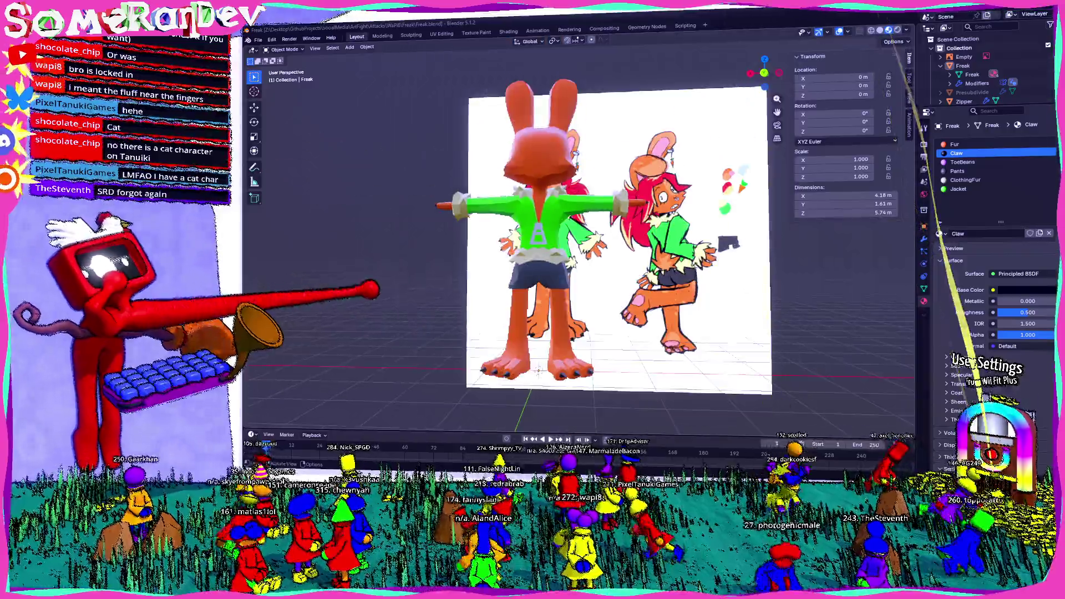
Step: Orbit around the rabbit and reference plane to bring the outstretched hand and sleeve cuff into view
{"action": "middle_click_drag", "start_coordinate": [583, 250], "coordinate": [649, 250]}
{"action": "middle_click_drag", "start_coordinate": [549, 137], "coordinate": [466, 141]}
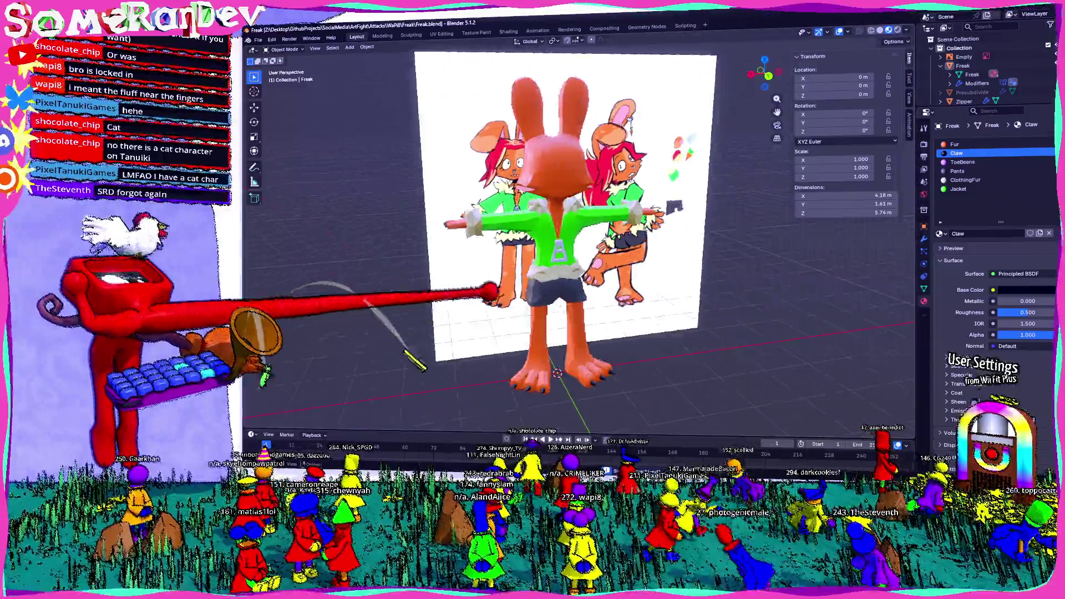
{"action": "scroll", "coordinate": [549, 232], "scroll_direction": "up", "scroll_amount": 3}
{"action": "scroll", "coordinate": [549, 233], "scroll_direction": "up", "scroll_amount": 3}
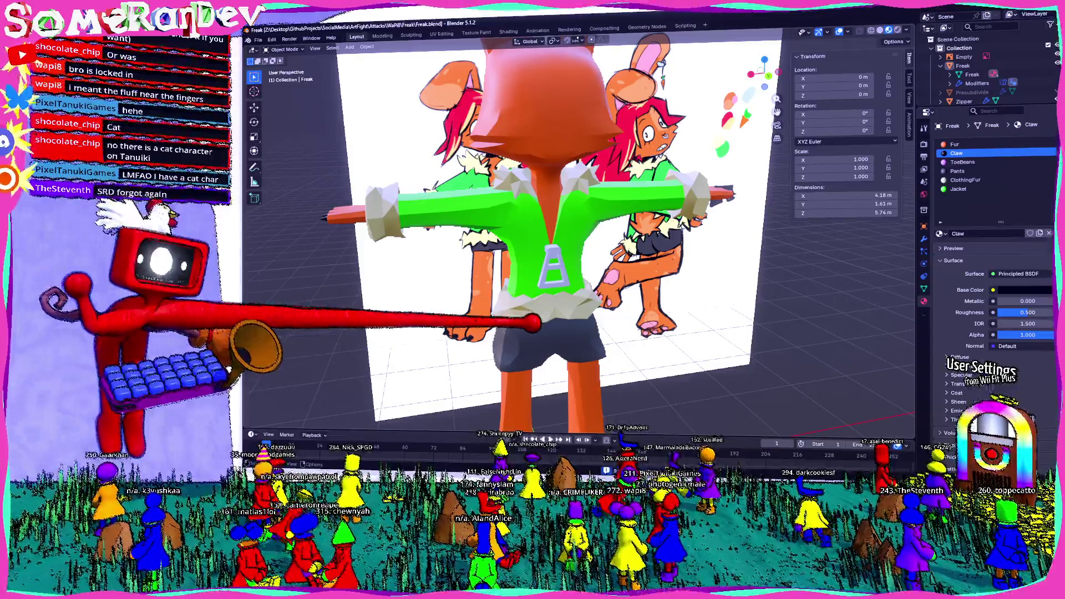
{"action": "mouse_move", "coordinate": [550, 250]}
{"action": "middle_mouse_down"}
{"action": "mouse_move", "coordinate": [562, 250]}
{"action": "mouse_move", "coordinate": [500, 254]}
{"action": "middle_mouse_up"}
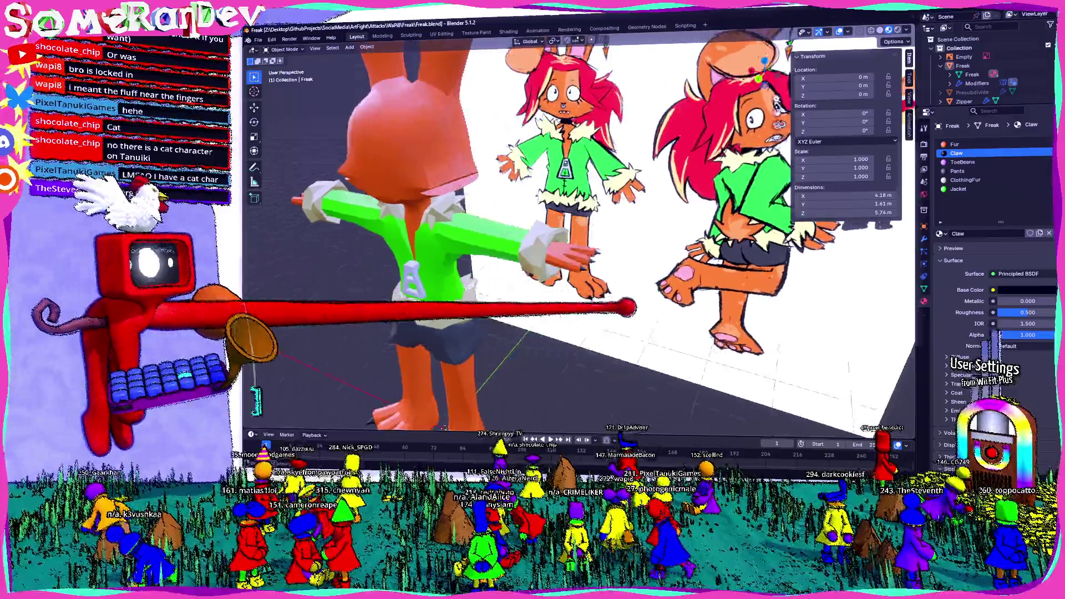
{"action": "scroll", "coordinate": [582, 250], "scroll_direction": "up", "scroll_amount": 3}
{"action": "mouse_move", "coordinate": [620, 297]}
{"action": "middle_mouse_down"}
{"action": "mouse_move", "coordinate": [571, 308]}
{"action": "mouse_move", "coordinate": [499, 305]}
{"action": "mouse_move", "coordinate": [549, 304]}
{"action": "mouse_move", "coordinate": [533, 300]}
{"action": "middle_mouse_up"}
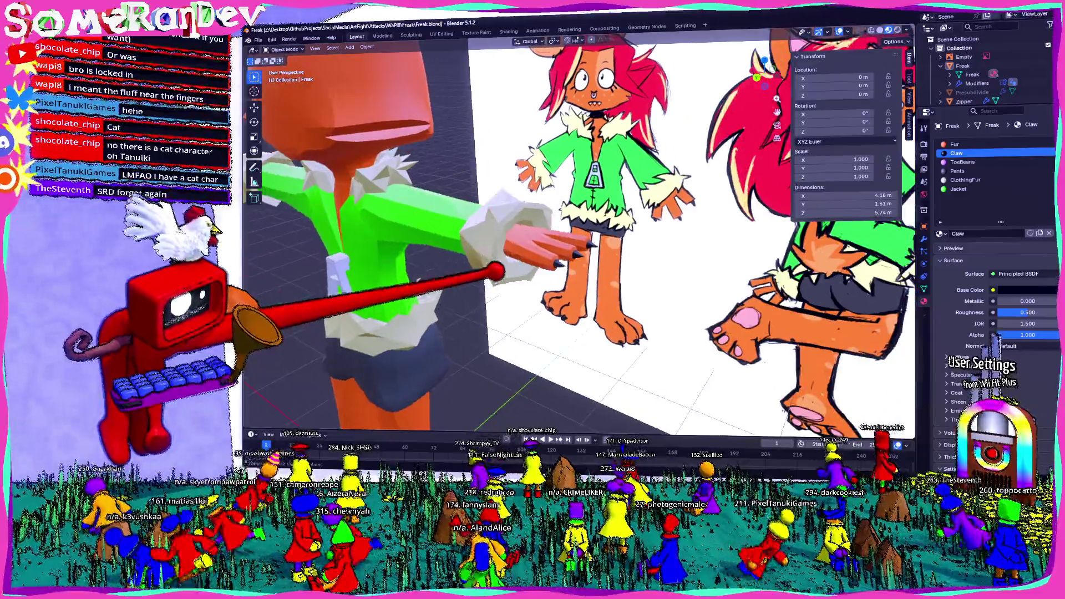
Step: In Edit Mode with ClothingFur active, move cuff geometry along the normal, then undo it
{"action": "key", "text": "Tab"}
{"action": "scroll", "coordinate": [491, 261], "scroll_direction": "up", "scroll_amount": 2}
{"action": "left_click", "coordinate": [437, 236]}
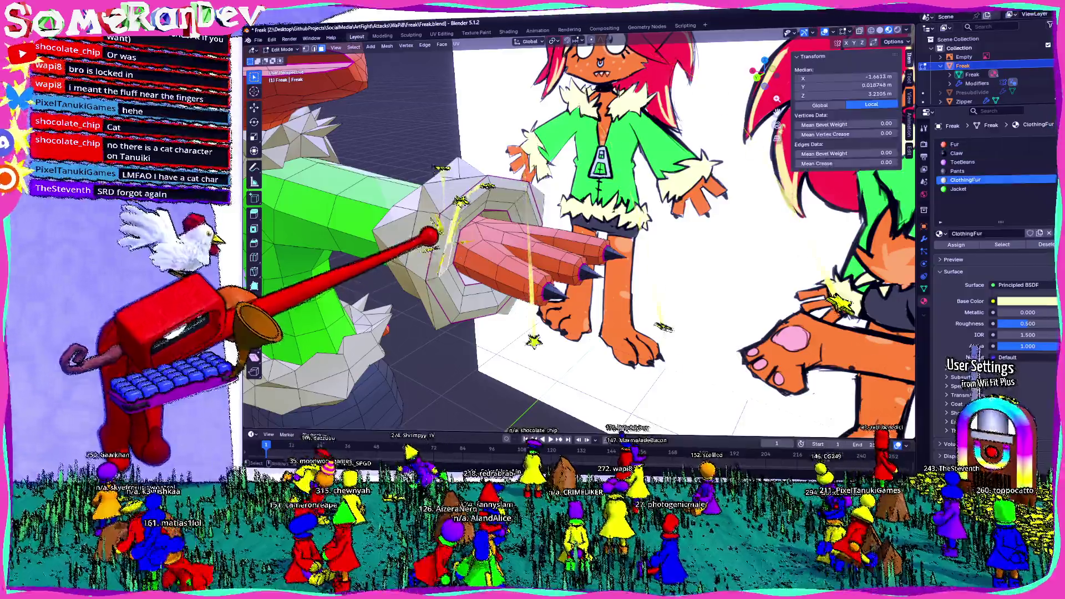
{"action": "middle_click_drag", "start_coordinate": [532, 300], "coordinate": [475, 307]}
{"action": "middle_click_drag", "start_coordinate": [563, 214], "coordinate": [572, 235]}
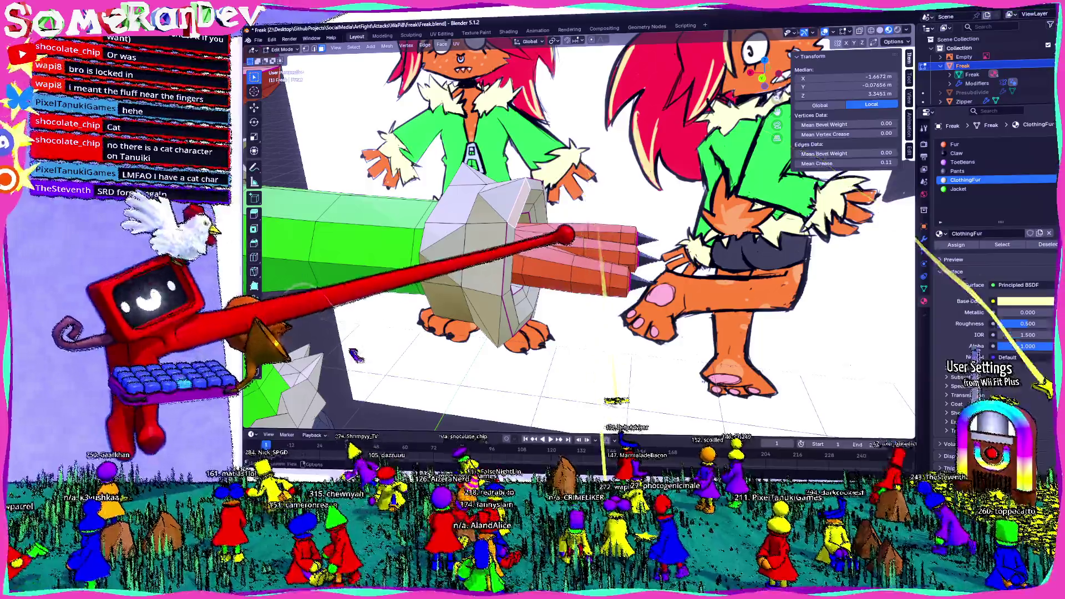
{"action": "key", "text": "g"}
{"action": "key", "text": "z"}
{"action": "key", "text": "z"}
{"action": "left_click", "coordinate": [334, 319]}
{"action": "left_click", "coordinate": [639, 404]}
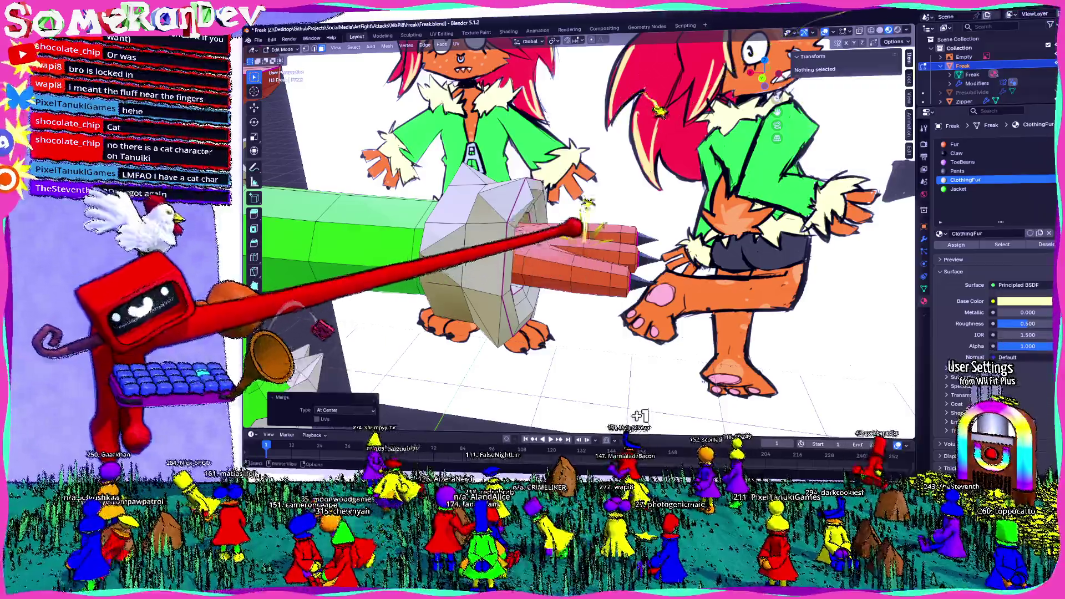
{"action": "key", "text": "ctrl+z"}
Step: Move a selected cuff region along the normal and reposition a single cuff vertex
{"action": "mouse_move", "coordinate": [639, 404]}
{"action": "middle_mouse_down"}
{"action": "mouse_move", "coordinate": [674, 412]}
{"action": "mouse_move", "coordinate": [724, 400]}
{"action": "middle_mouse_up"}
{"action": "key", "text": "g"}
{"action": "left_click", "coordinate": [698, 417]}
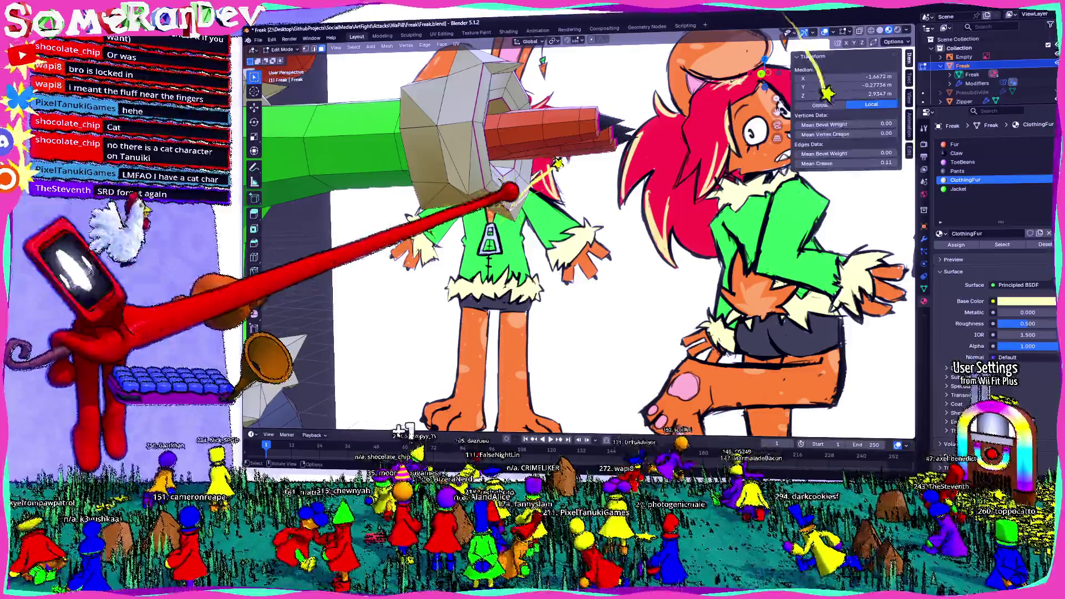
{"action": "key", "text": "g"}
{"action": "key", "text": "z"}
{"action": "key", "text": "z"}
{"action": "left_click", "coordinate": [658, 68]}
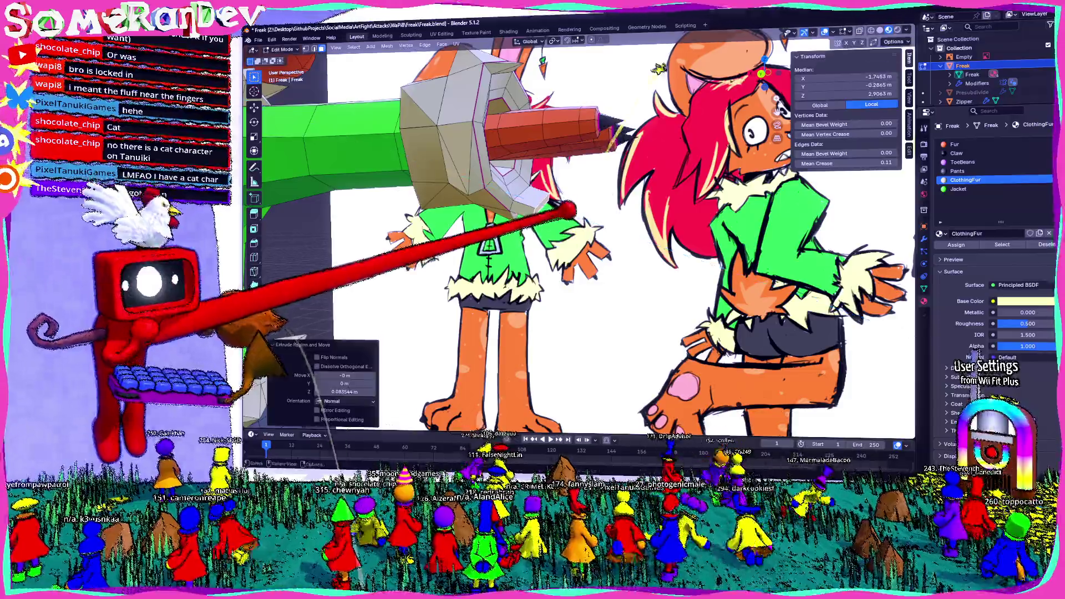
{"action": "left_click", "coordinate": [533, 221]}
{"action": "middle_click_drag", "start_coordinate": [532, 221], "coordinate": [499, 209]}
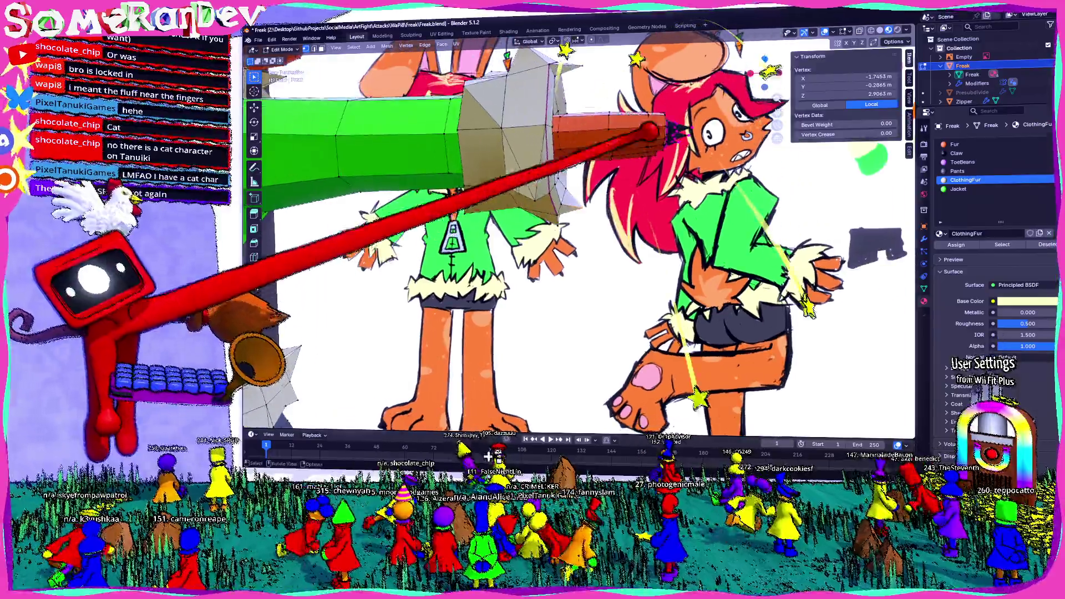
{"action": "scroll", "coordinate": [583, 233], "scroll_direction": "up", "scroll_amount": 3}
{"action": "key", "text": "g"}
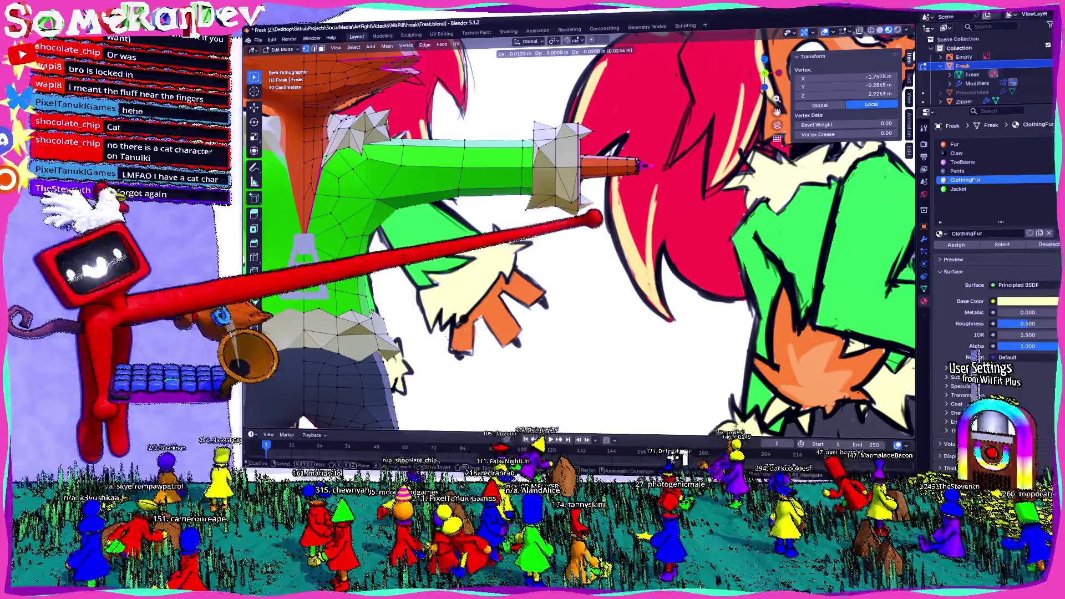
{"action": "key", "text": "Return"}
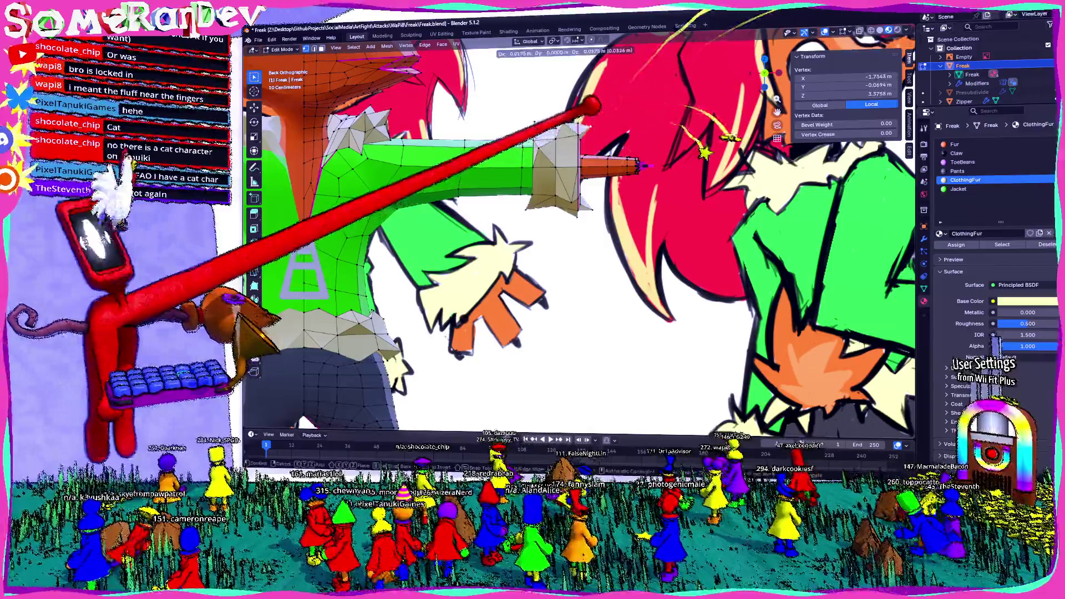
Step: Merge selected sleeve-cuff vertices at their center
{"action": "middle_click_drag", "start_coordinate": [545, 221], "coordinate": [713, 84]}
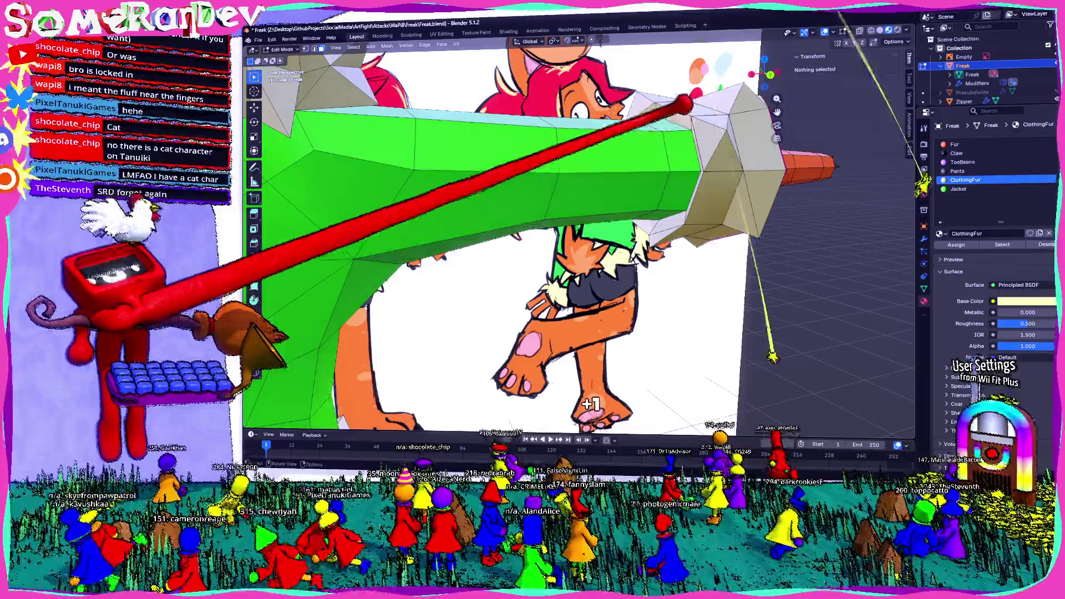
{"action": "left_click", "coordinate": [682, 98], "text": "shift"}
{"action": "key", "text": "m"}
{"action": "key", "text": "n"}
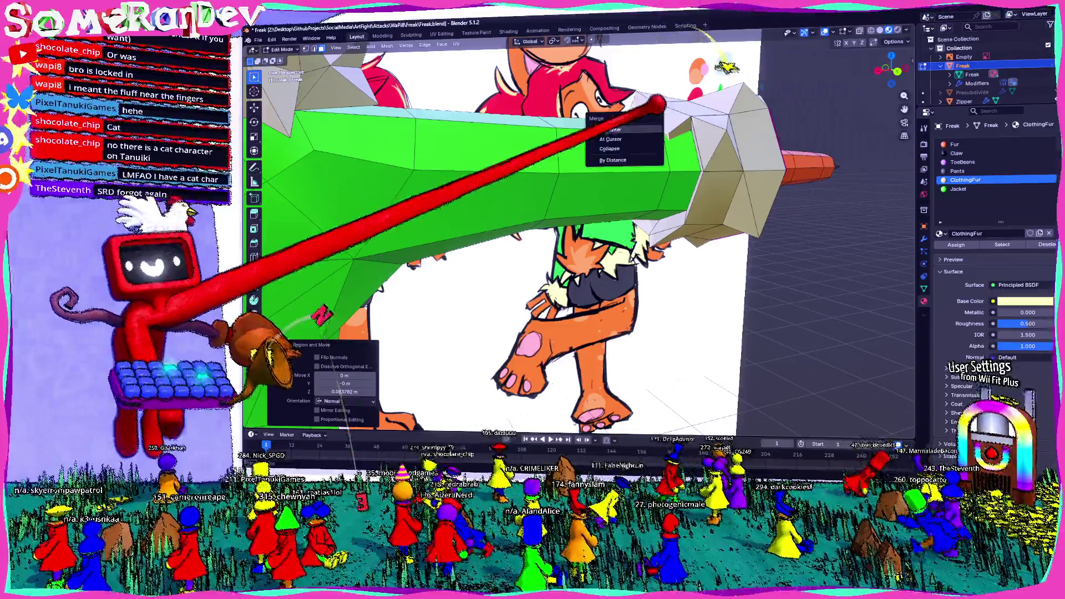
{"action": "left_click", "coordinate": [338, 333]}
Step: From the back view, move the selected cuff vertices, then return to Object Mode
{"action": "middle_click_drag", "start_coordinate": [333, 331], "coordinate": [402, 398]}
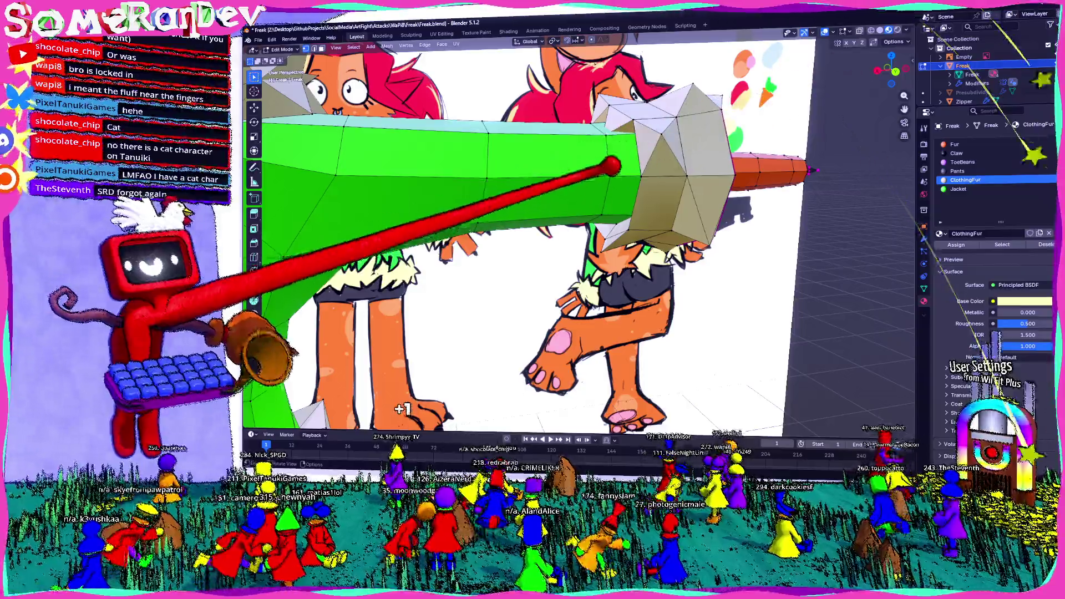
{"action": "mouse_move", "coordinate": [349, 345]}
{"action": "middle_mouse_down"}
{"action": "mouse_move", "coordinate": [358, 281]}
{"action": "mouse_move", "coordinate": [709, 400]}
{"action": "middle_mouse_up"}
{"action": "key", "text": "ctrl+KP_1"}
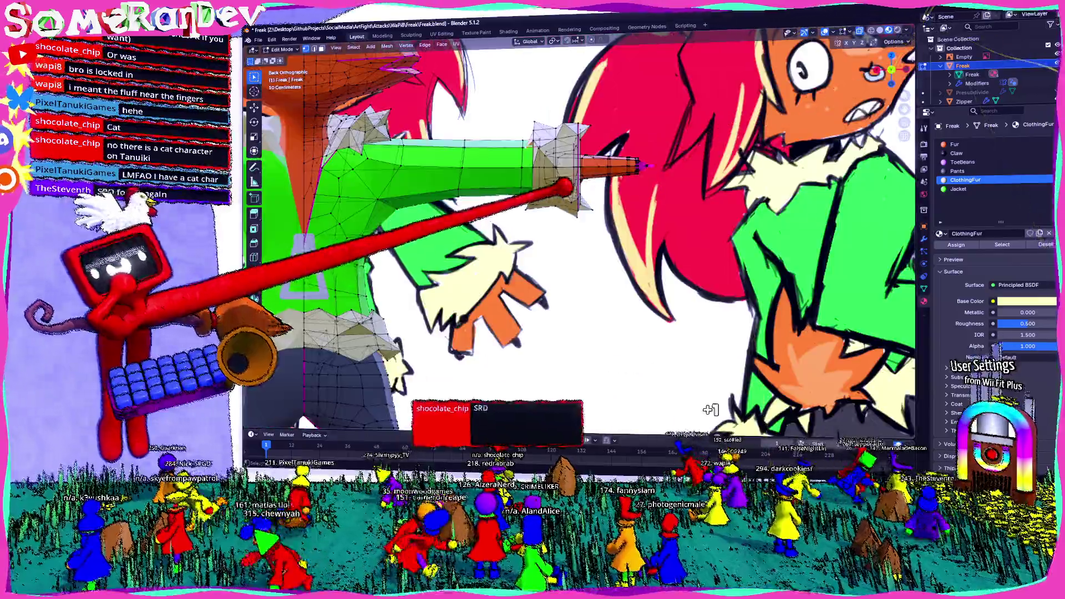
{"action": "key", "text": "g"}
{"action": "left_click", "coordinate": [709, 401]}
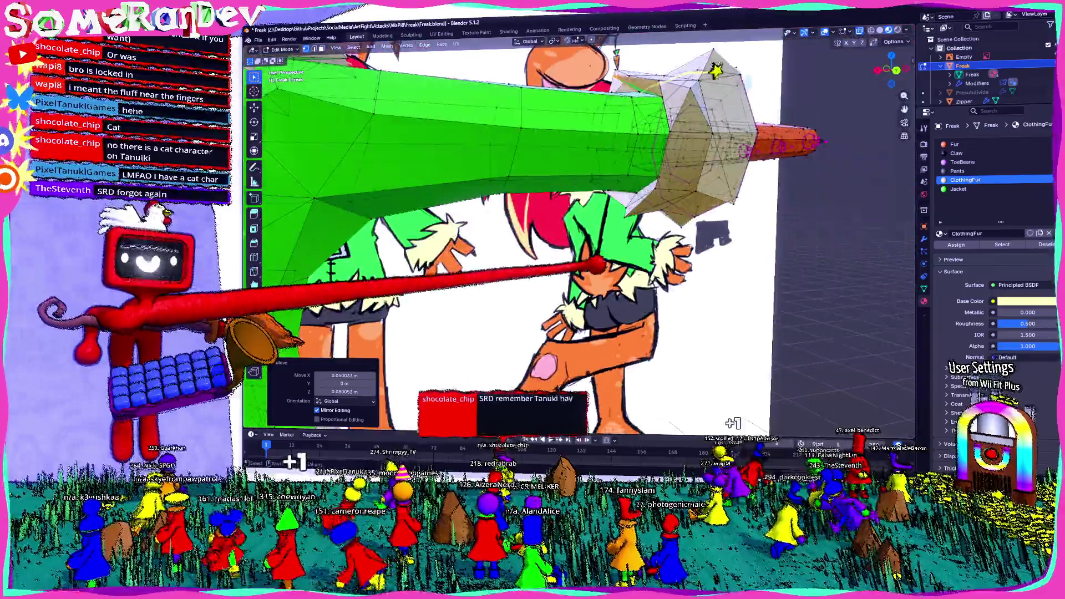
{"action": "mouse_move", "coordinate": [710, 400]}
{"action": "middle_mouse_down"}
{"action": "mouse_move", "coordinate": [730, 390]}
{"action": "mouse_move", "coordinate": [720, 437]}
{"action": "middle_mouse_up"}
{"action": "key", "text": "Tab"}
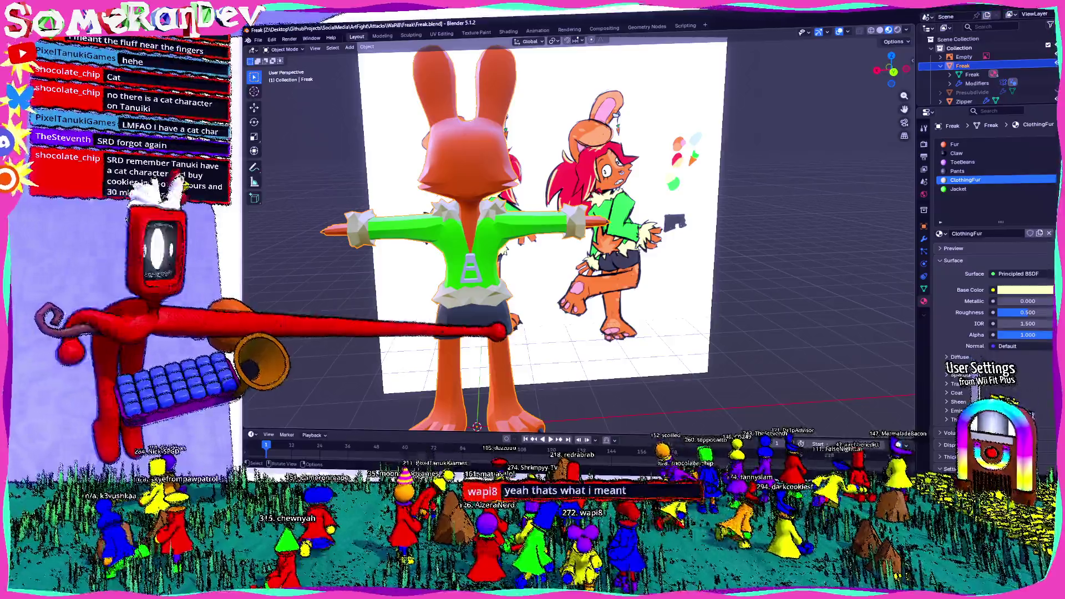
{"action": "middle_click_drag", "start_coordinate": [583, 250], "coordinate": [533, 250]}
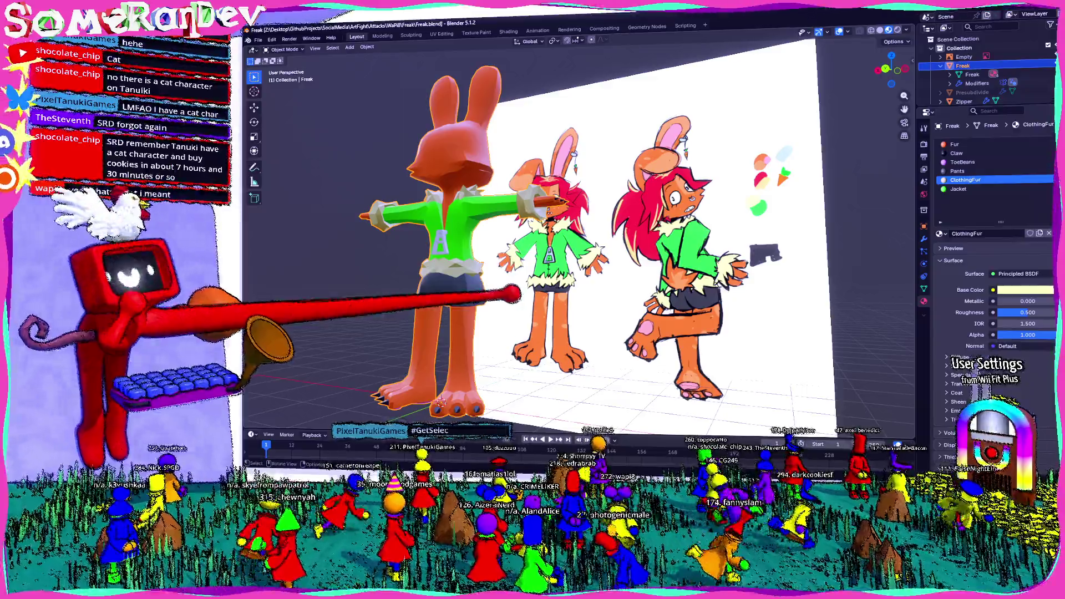
{"action": "mouse_move", "coordinate": [583, 251]}
{"action": "middle_mouse_down"}
{"action": "mouse_move", "coordinate": [499, 250]}
{"action": "mouse_move", "coordinate": [583, 250]}
{"action": "mouse_move", "coordinate": [500, 251]}
{"action": "mouse_move", "coordinate": [499, 216]}
{"action": "mouse_move", "coordinate": [582, 183]}
{"action": "mouse_move", "coordinate": [582, 233]}
{"action": "mouse_move", "coordinate": [533, 250]}
{"action": "mouse_move", "coordinate": [583, 250]}
{"action": "mouse_move", "coordinate": [549, 200]}
{"action": "mouse_move", "coordinate": [549, 233]}
{"action": "mouse_move", "coordinate": [516, 216]}
{"action": "middle_mouse_up"}
{"action": "key", "text": "Tab"}
{"action": "key", "text": "Tab"}
{"action": "middle_click_drag", "start_coordinate": [583, 291], "coordinate": [582, 150]}
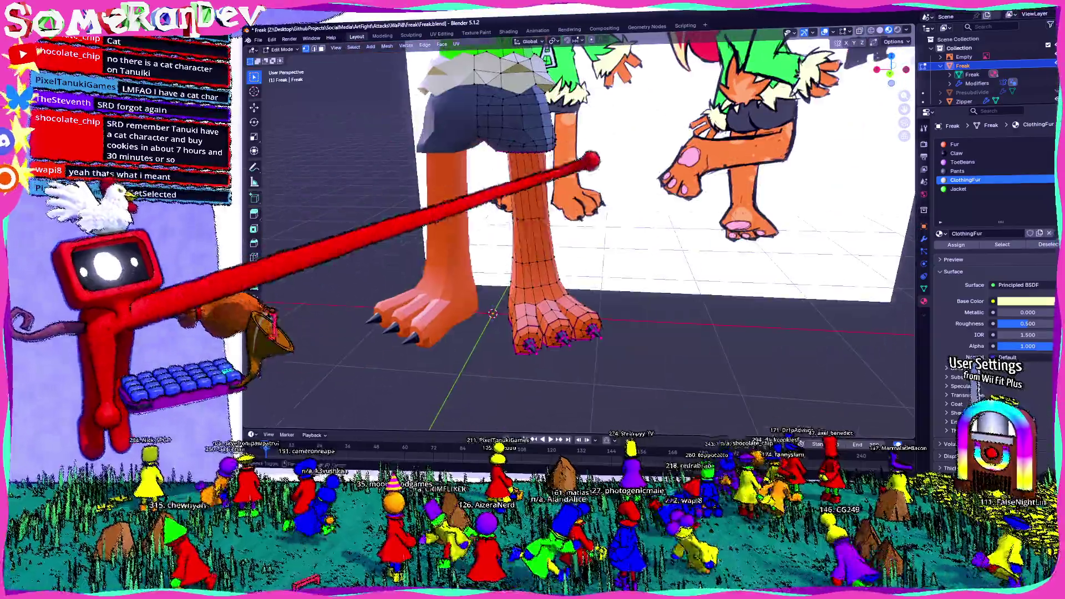
{"action": "mouse_move", "coordinate": [583, 218]}
{"action": "middle_mouse_down"}
{"action": "mouse_move", "coordinate": [488, 208]}
{"action": "mouse_move", "coordinate": [611, 212]}
{"action": "middle_mouse_up"}
{"action": "scroll", "coordinate": [611, 212], "scroll_direction": "down", "scroll_amount": 4}
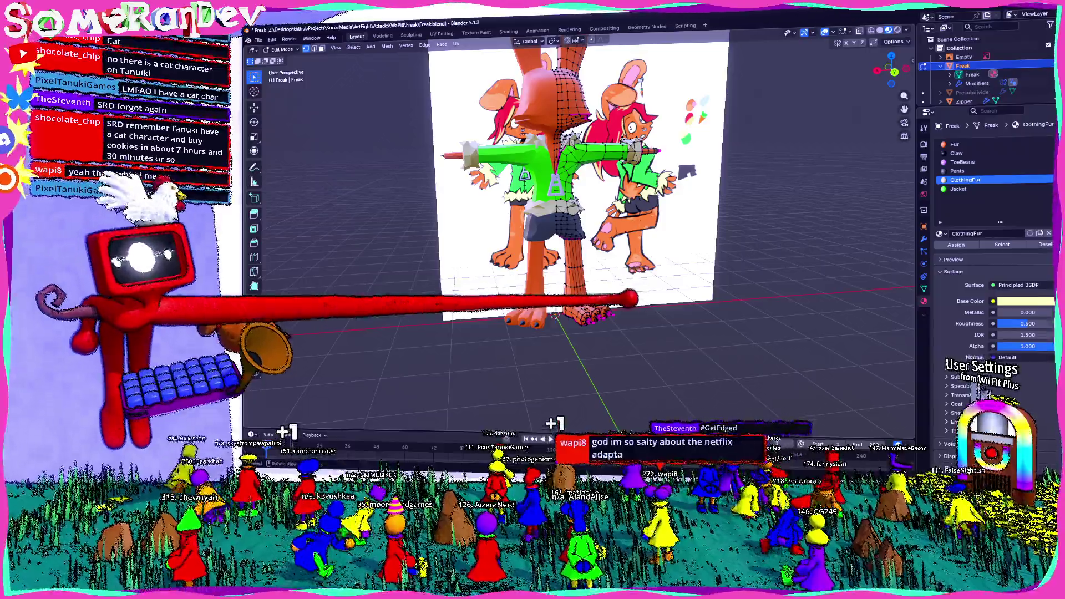
{"action": "mouse_move", "coordinate": [611, 211]}
{"action": "middle_mouse_down"}
{"action": "mouse_move", "coordinate": [557, 212]}
{"action": "mouse_move", "coordinate": [582, 211]}
{"action": "middle_mouse_up"}
{"action": "scroll", "coordinate": [633, 402], "scroll_direction": "up", "scroll_amount": 3}
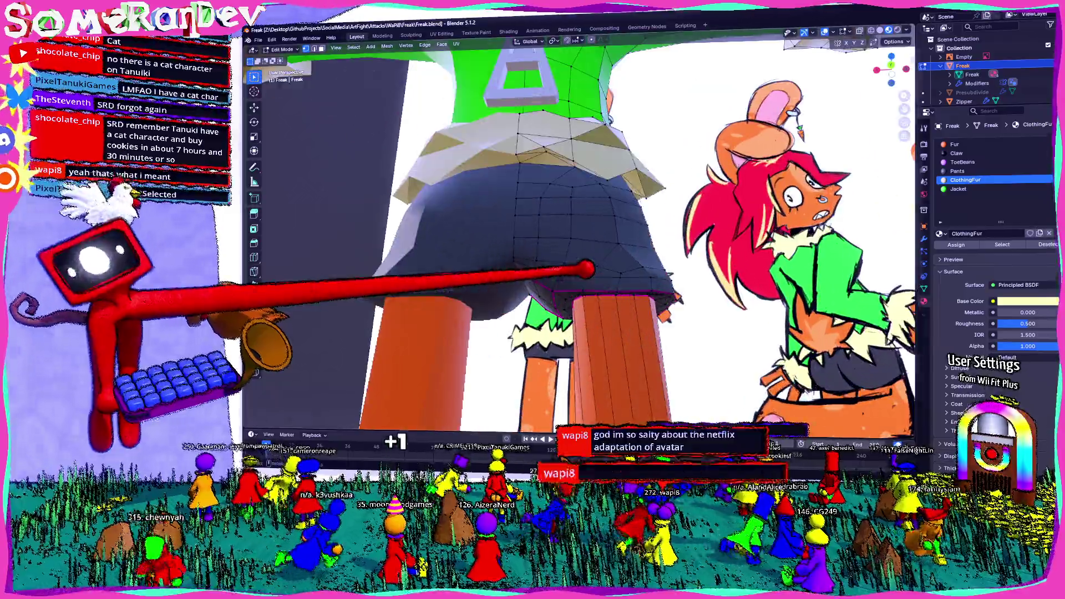
{"action": "key", "text": "Tab"}
{"action": "scroll", "coordinate": [578, 232], "scroll_direction": "down", "scroll_amount": 5}
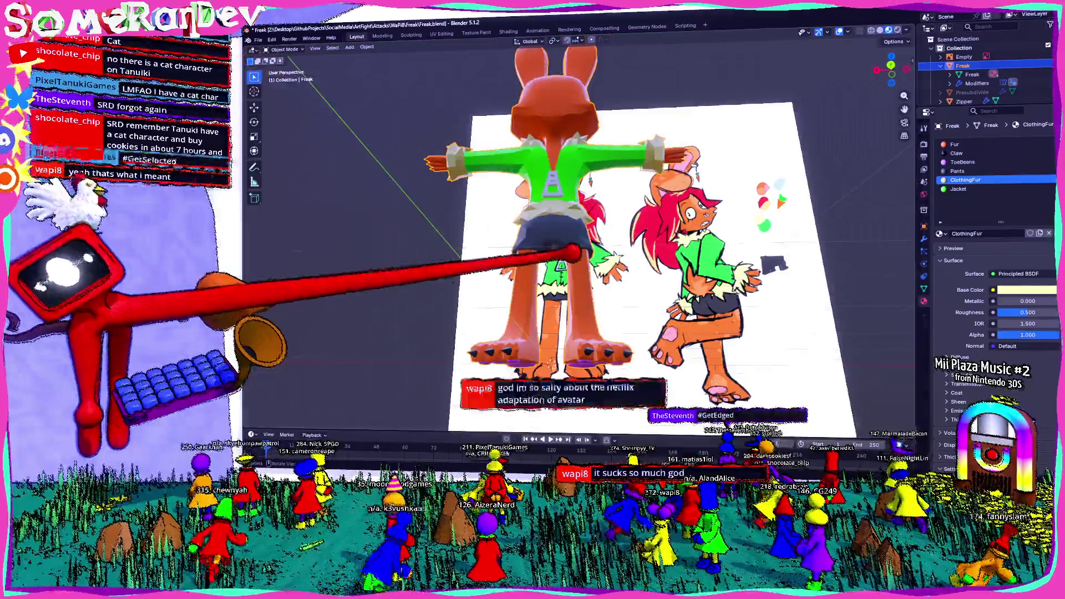
{"action": "scroll", "coordinate": [579, 233], "scroll_direction": "up", "scroll_amount": 5}
{"action": "mouse_move", "coordinate": [600, 315]}
{"action": "middle_mouse_down"}
{"action": "mouse_move", "coordinate": [550, 221]}
{"action": "mouse_move", "coordinate": [566, 304]}
{"action": "mouse_move", "coordinate": [547, 231]}
{"action": "mouse_move", "coordinate": [542, 243]}
{"action": "mouse_move", "coordinate": [552, 247]}
{"action": "mouse_move", "coordinate": [564, 231]}
{"action": "mouse_move", "coordinate": [557, 253]}
{"action": "mouse_move", "coordinate": [541, 230]}
{"action": "mouse_move", "coordinate": [519, 238]}
{"action": "mouse_move", "coordinate": [583, 225]}
{"action": "mouse_move", "coordinate": [550, 238]}
{"action": "middle_mouse_up"}
{"action": "scroll", "coordinate": [564, 231], "scroll_direction": "up", "scroll_amount": 4}
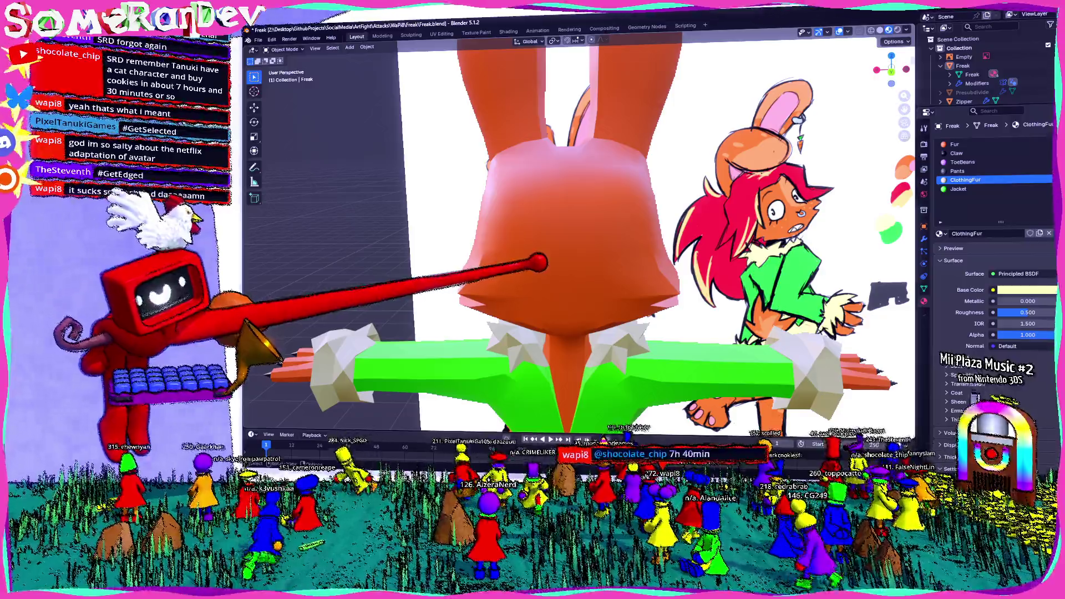
{"action": "left_click", "coordinate": [541, 266]}
{"action": "scroll", "coordinate": [557, 249], "scroll_direction": "down", "scroll_amount": 4}
{"action": "scroll", "coordinate": [564, 262], "scroll_direction": "down", "scroll_amount": 2}
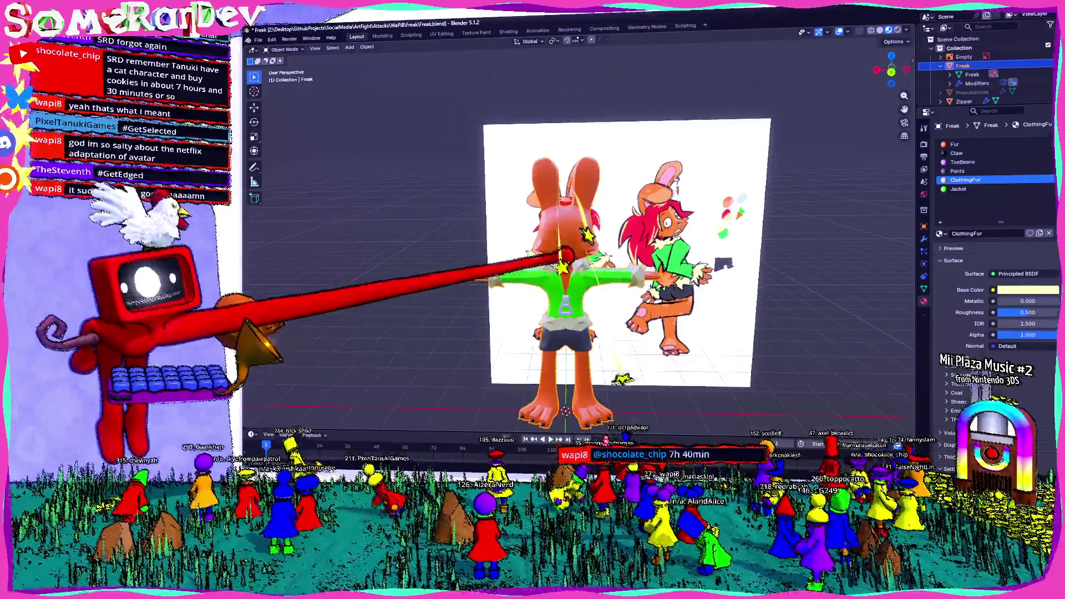
{"action": "mouse_move", "coordinate": [564, 261]}
{"action": "middle_mouse_down"}
{"action": "mouse_move", "coordinate": [498, 255]}
{"action": "mouse_move", "coordinate": [507, 249]}
{"action": "middle_mouse_up"}
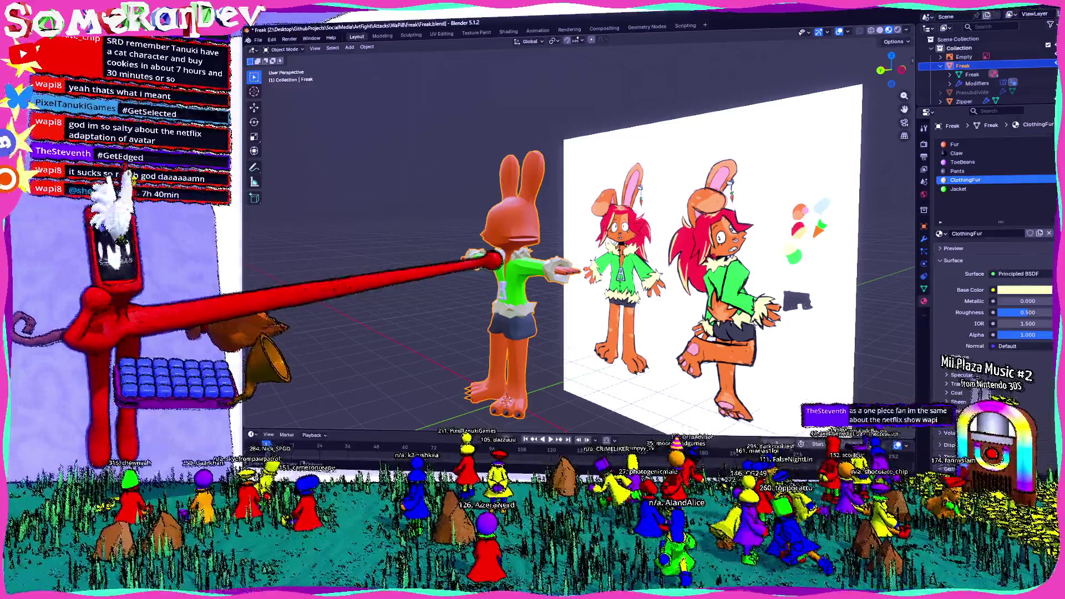
{"action": "mouse_move", "coordinate": [533, 250]}
{"action": "middle_mouse_down"}
{"action": "mouse_move", "coordinate": [615, 250]}
{"action": "mouse_move", "coordinate": [499, 249]}
{"action": "middle_mouse_up"}
{"action": "scroll", "coordinate": [582, 250], "scroll_direction": "up", "scroll_amount": 2}
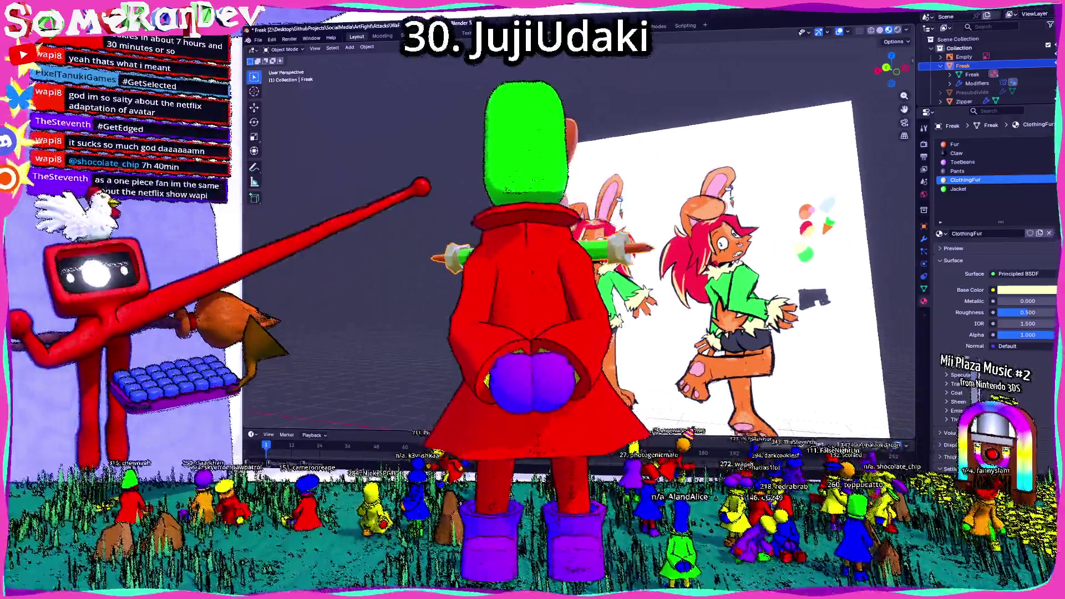
{"action": "middle_click_drag", "start_coordinate": [583, 250], "coordinate": [566, 267]}
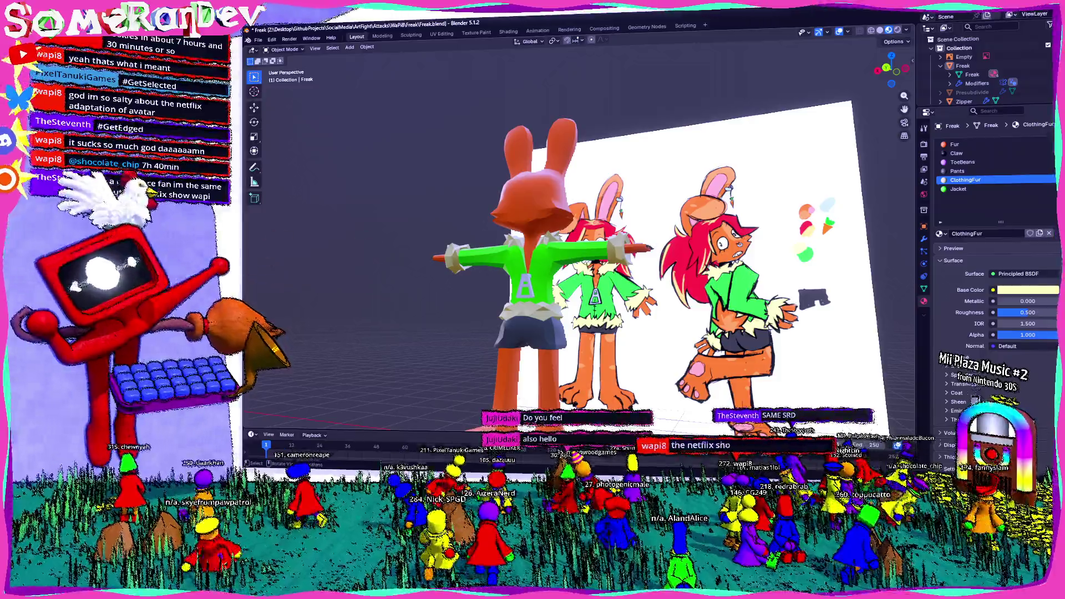
{"action": "middle_click_drag", "start_coordinate": [583, 250], "coordinate": [549, 250]}
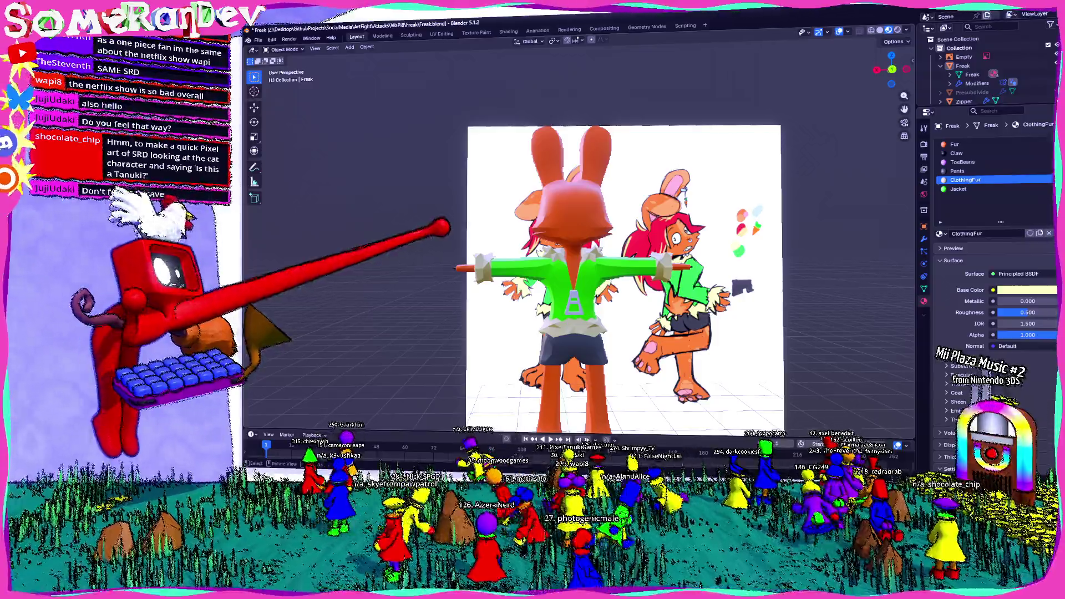
{"action": "middle_click_drag", "start_coordinate": [582, 275], "coordinate": [583, 275]}
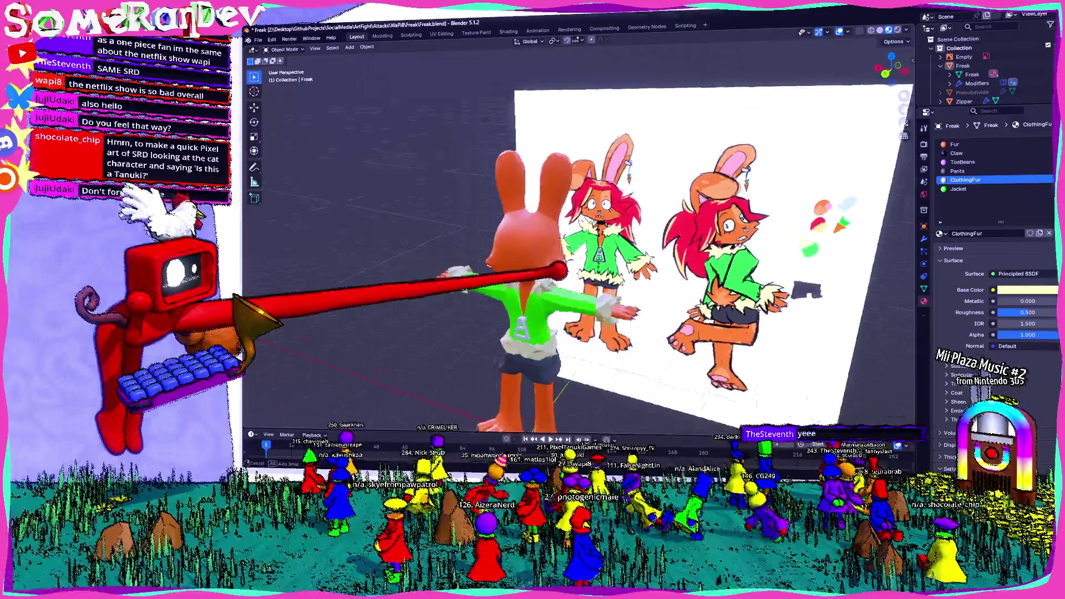
{"action": "scroll", "coordinate": [613, 208], "scroll_direction": "up", "scroll_amount": 3}
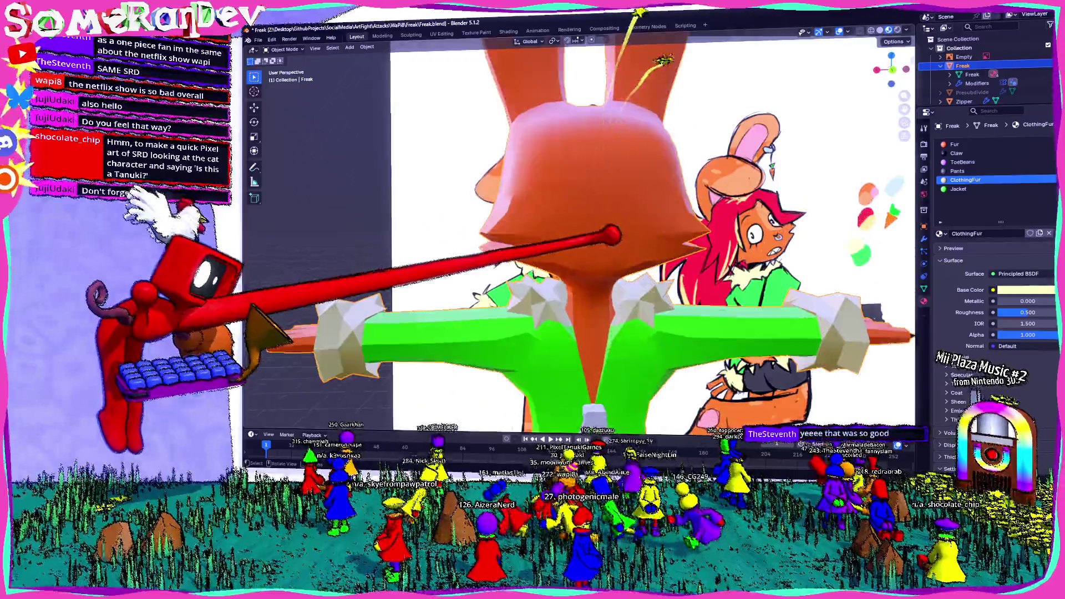
{"action": "scroll", "coordinate": [613, 236], "scroll_direction": "up", "scroll_amount": 2}
{"action": "scroll", "coordinate": [613, 235], "scroll_direction": "down", "scroll_amount": 2}
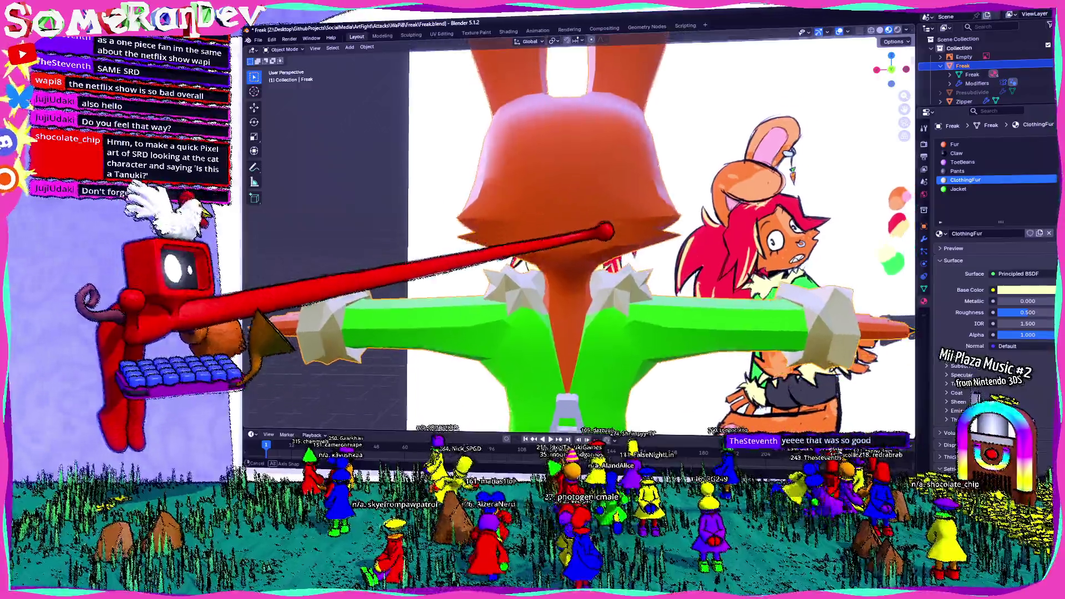
{"action": "scroll", "coordinate": [613, 229], "scroll_direction": "down", "scroll_amount": 3}
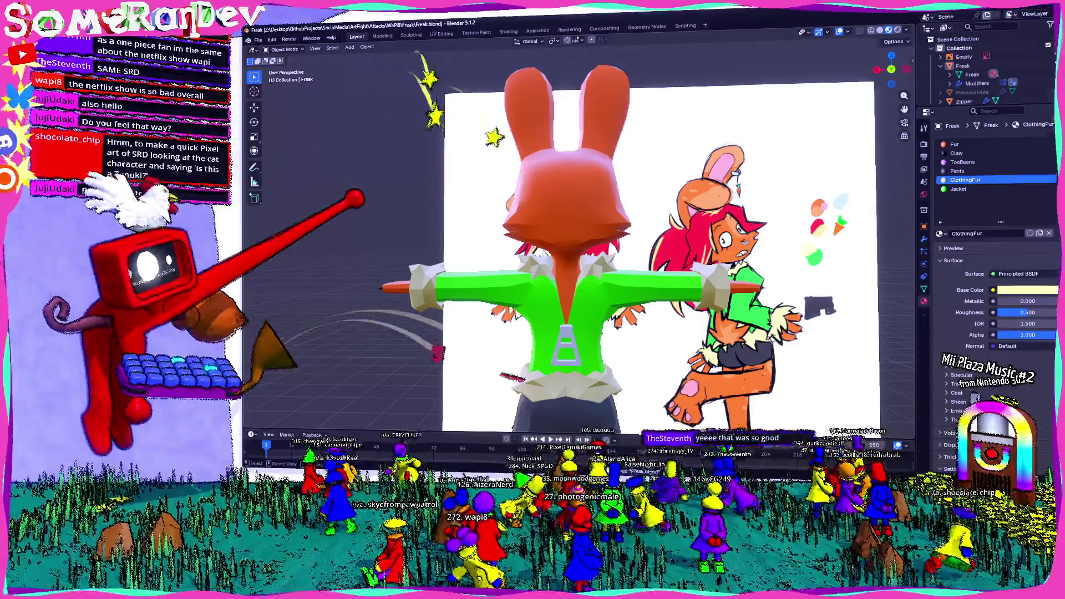